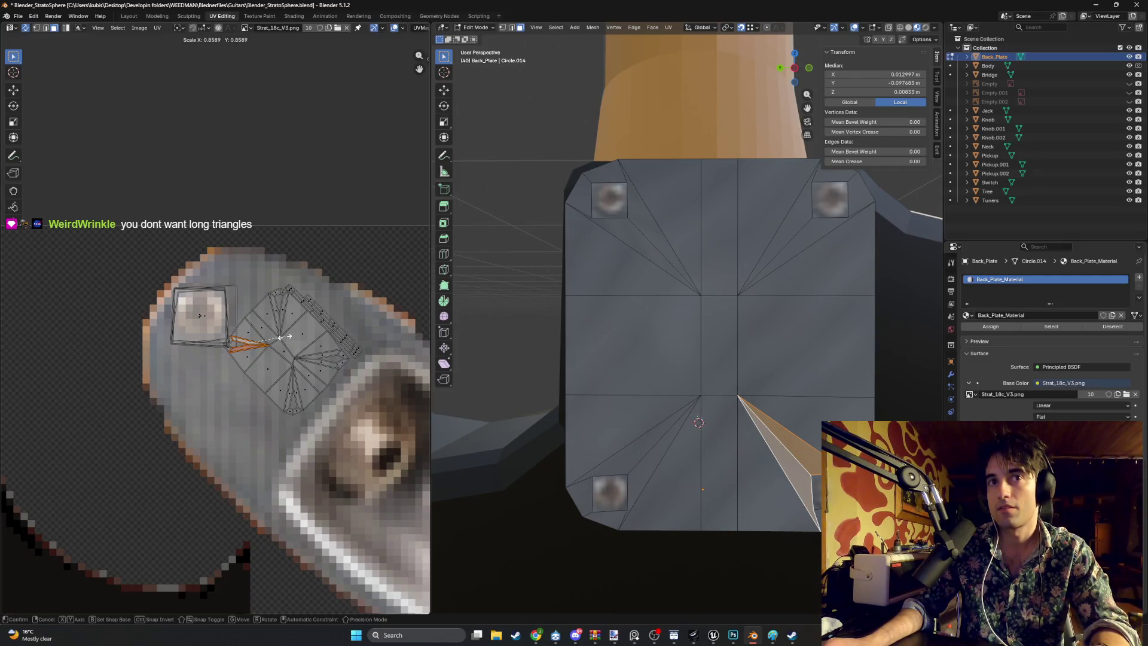
Step: Confirm the back-plate UV scale of about 0.86 and view the textured plate in Object Mode
{"action": "left_click", "coordinate": [280, 338]}
{"action": "key", "text": "Tab"}
{"action": "left_click_drag", "start_coordinate": [848, 343], "coordinate": [807, 355]}
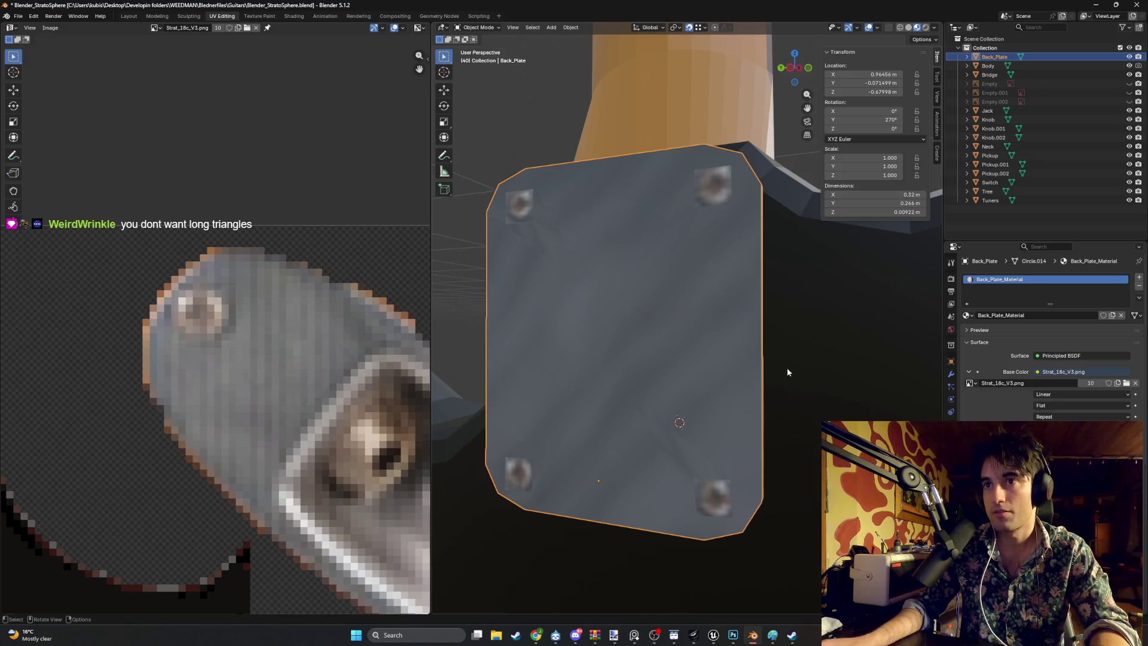
Step: Return to Edit Mode facing the plate, try and cancel an edge loop, and switch to vertex select
{"action": "key", "text": "Tab"}
{"action": "mouse_move", "coordinate": [736, 376]}
{"action": "left_mouse_down"}
{"action": "mouse_move", "coordinate": [707, 387]}
{"action": "mouse_move", "coordinate": [704, 366]}
{"action": "left_mouse_up"}
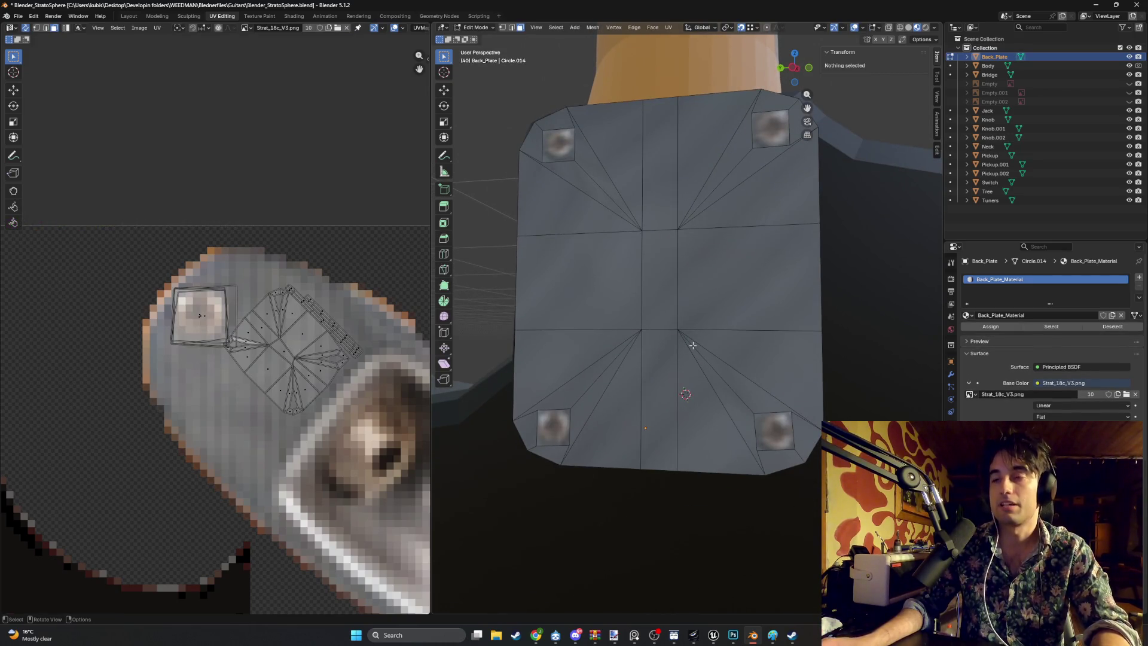
{"action": "scroll", "coordinate": [777, 394], "scroll_direction": "up", "scroll_amount": 5}
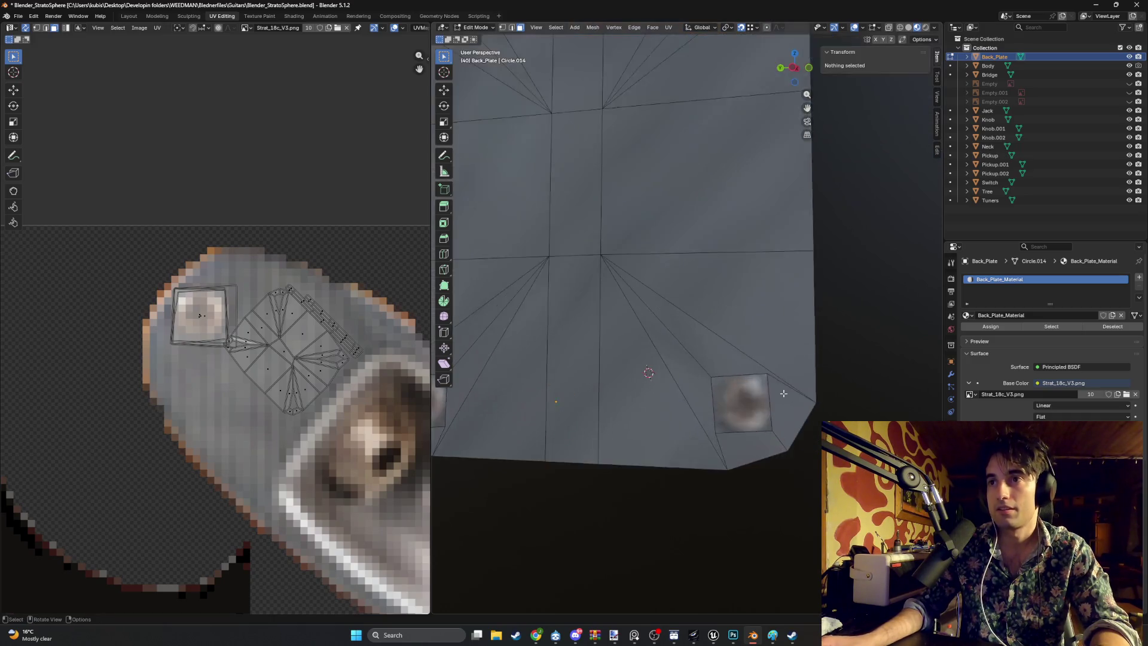
{"action": "scroll", "coordinate": [714, 384], "scroll_direction": "down", "scroll_amount": 3}
{"action": "key", "text": "ctrl+r"}
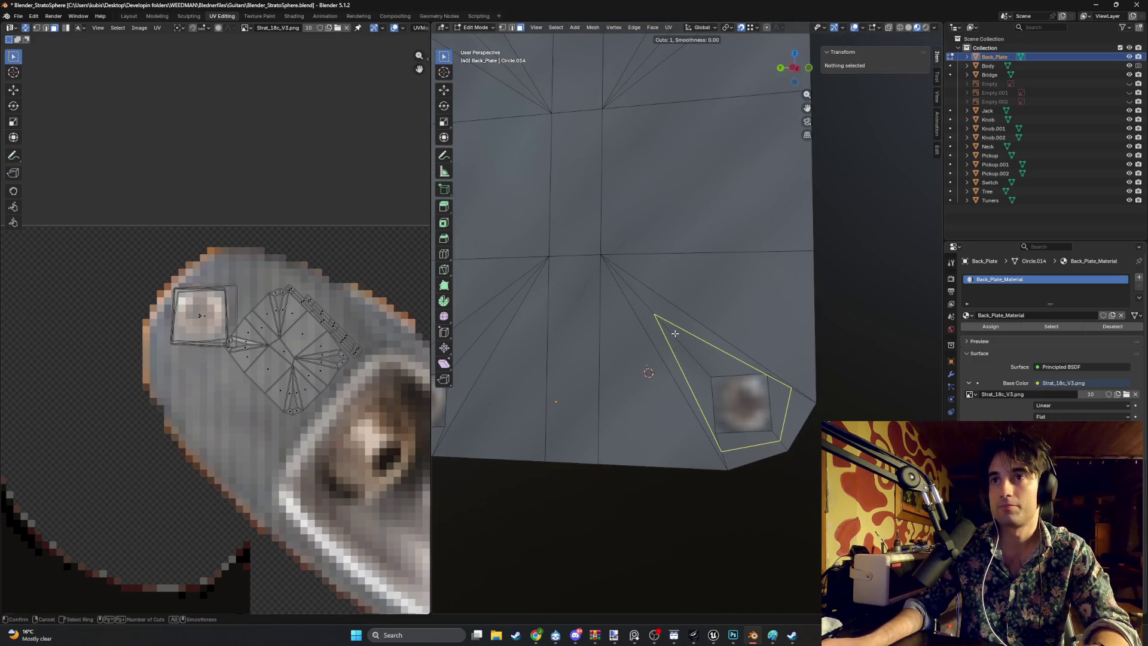
{"action": "key", "text": "Escape"}
{"action": "scroll", "coordinate": [600, 323], "scroll_direction": "down", "scroll_amount": 4}
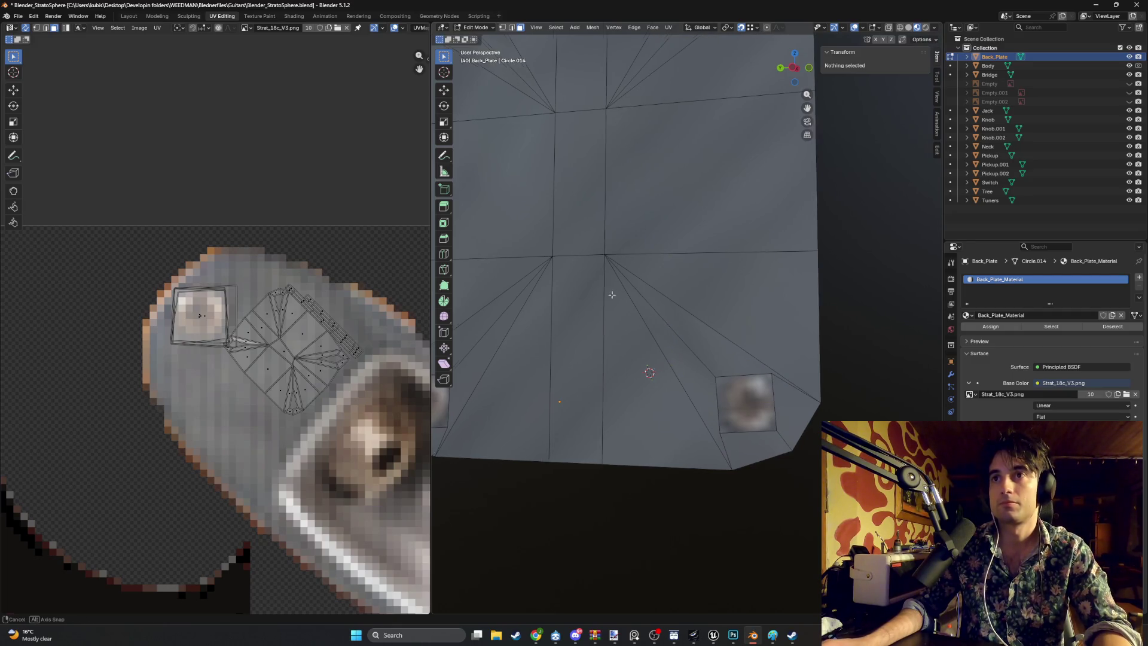
{"action": "key", "text": "1"}
{"action": "scroll", "coordinate": [571, 329], "scroll_direction": "up", "scroll_amount": 2}
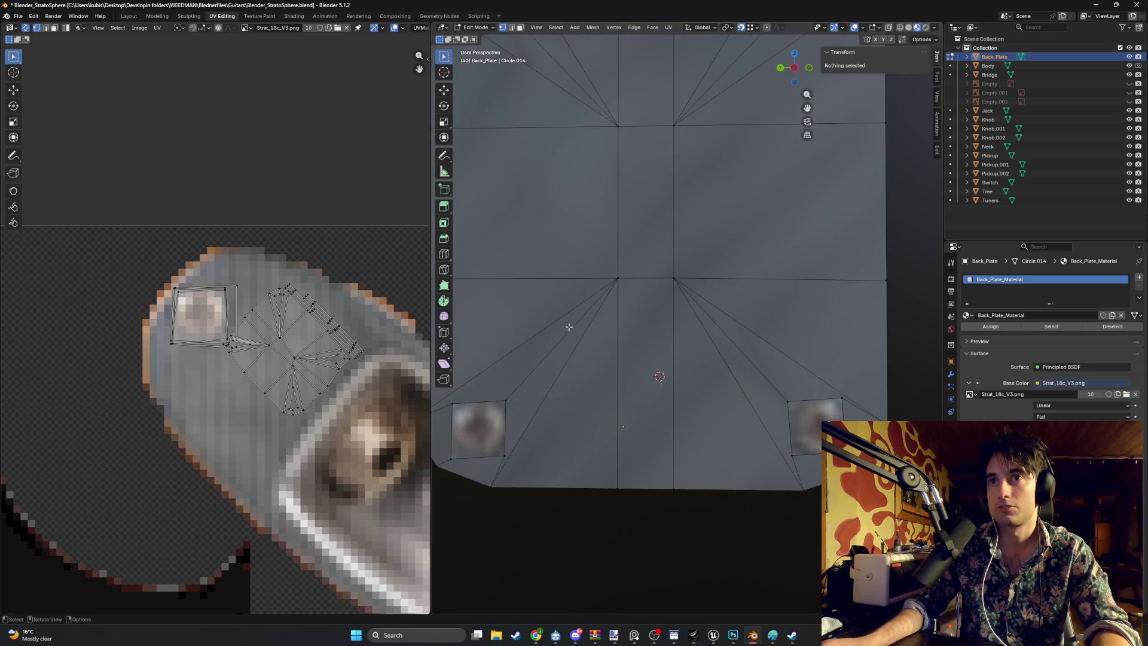
Step: Knife-cut a closed rounded rectangular loop around the back plate's inner outline
{"action": "key", "text": "k"}
{"action": "left_click", "coordinate": [531, 339]}
{"action": "left_click", "coordinate": [566, 364]}
{"action": "left_click", "coordinate": [618, 374]}
{"action": "left_click", "coordinate": [674, 373]}
{"action": "left_click", "coordinate": [770, 344]}
{"action": "left_click", "coordinate": [781, 278]}
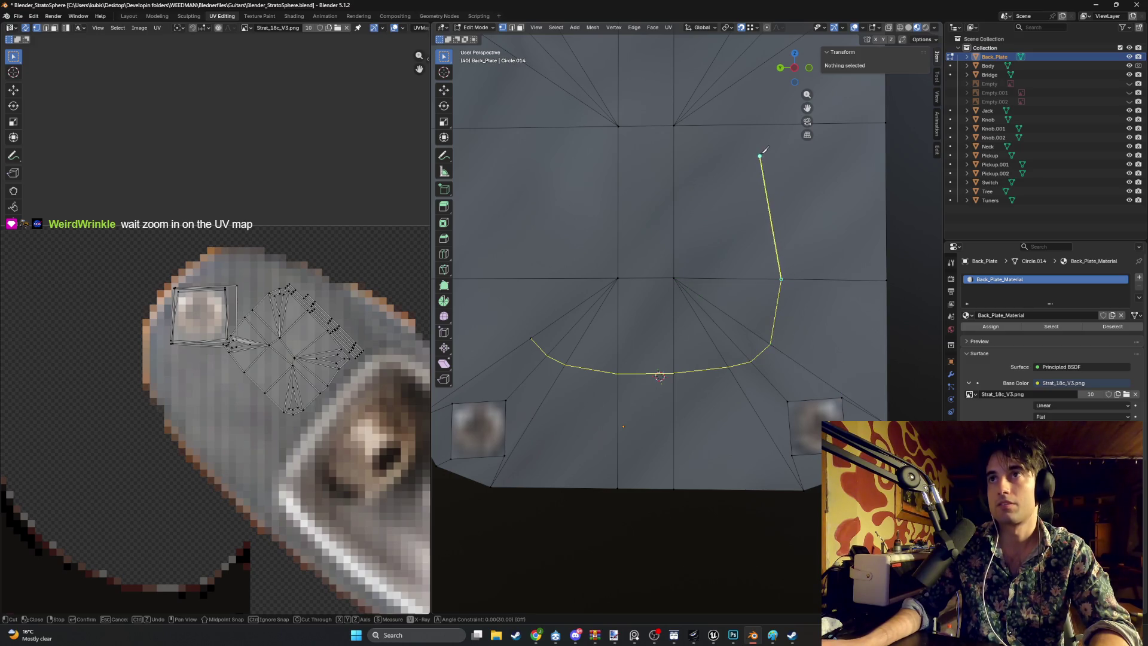
{"action": "left_click", "coordinate": [774, 124]}
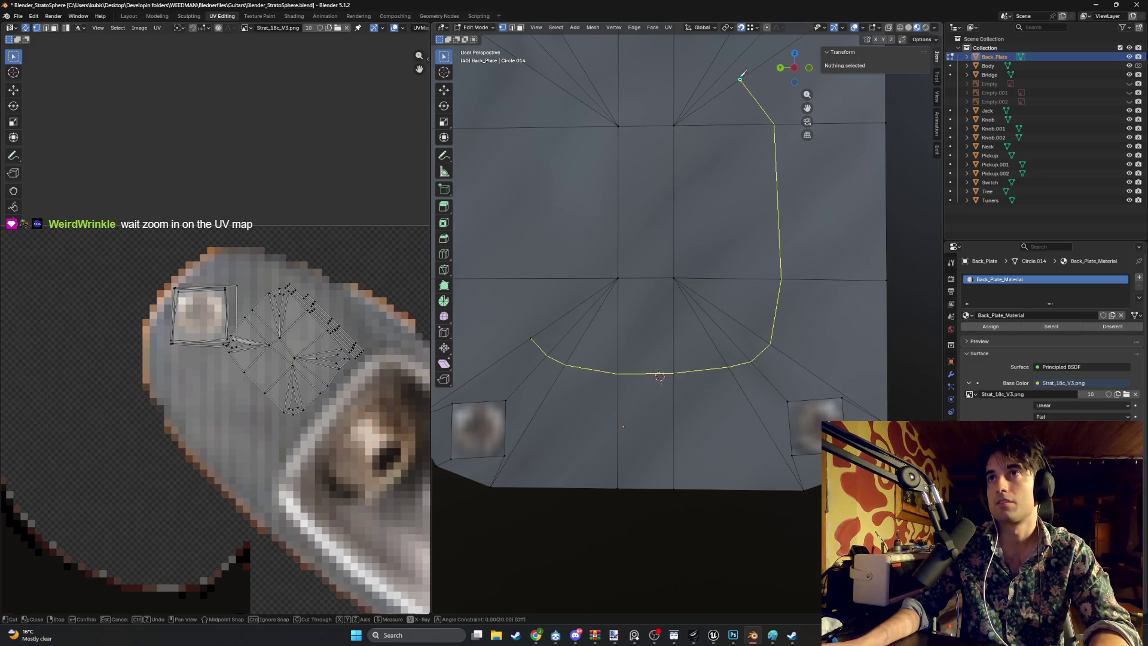
{"action": "left_click", "coordinate": [714, 61]}
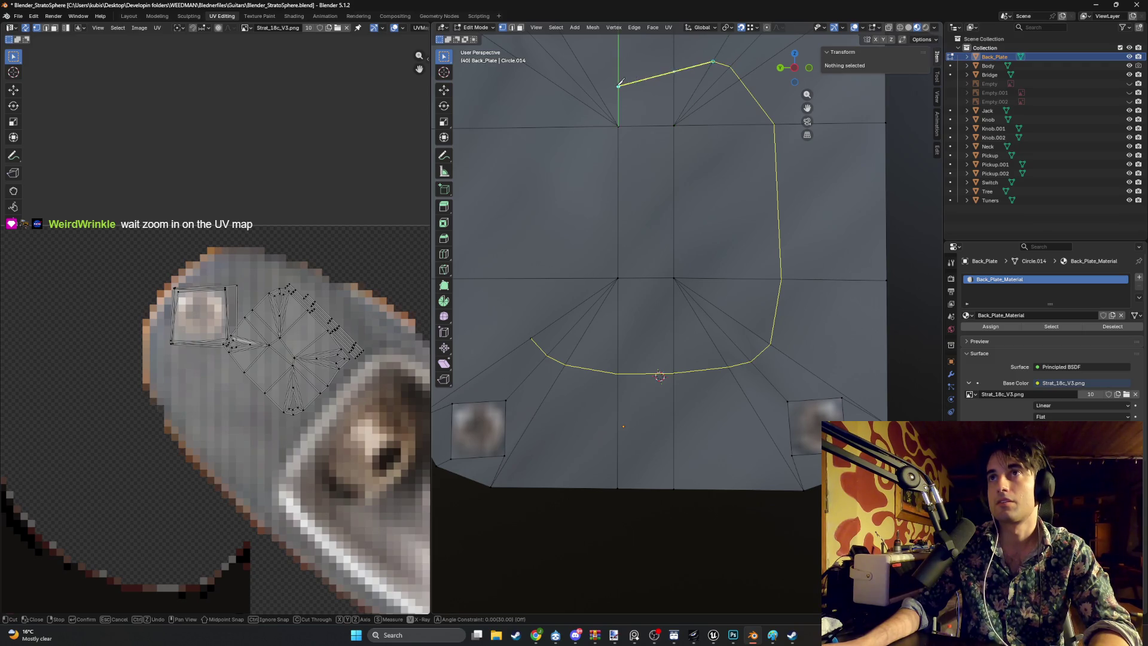
{"action": "left_click", "coordinate": [578, 62]}
{"action": "left_click", "coordinate": [545, 77]}
{"action": "left_click", "coordinate": [528, 277]}
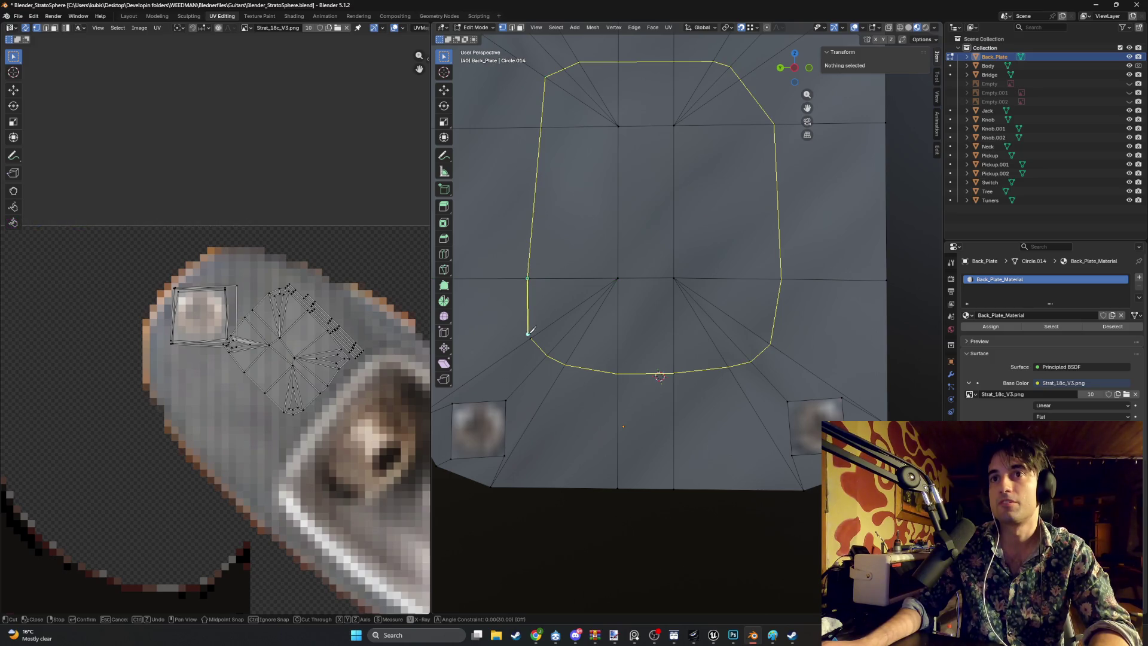
{"action": "key", "text": "Return"}
Step: Deselect everything and view the whole back plate in Object Mode
{"action": "key", "text": "alt+a"}
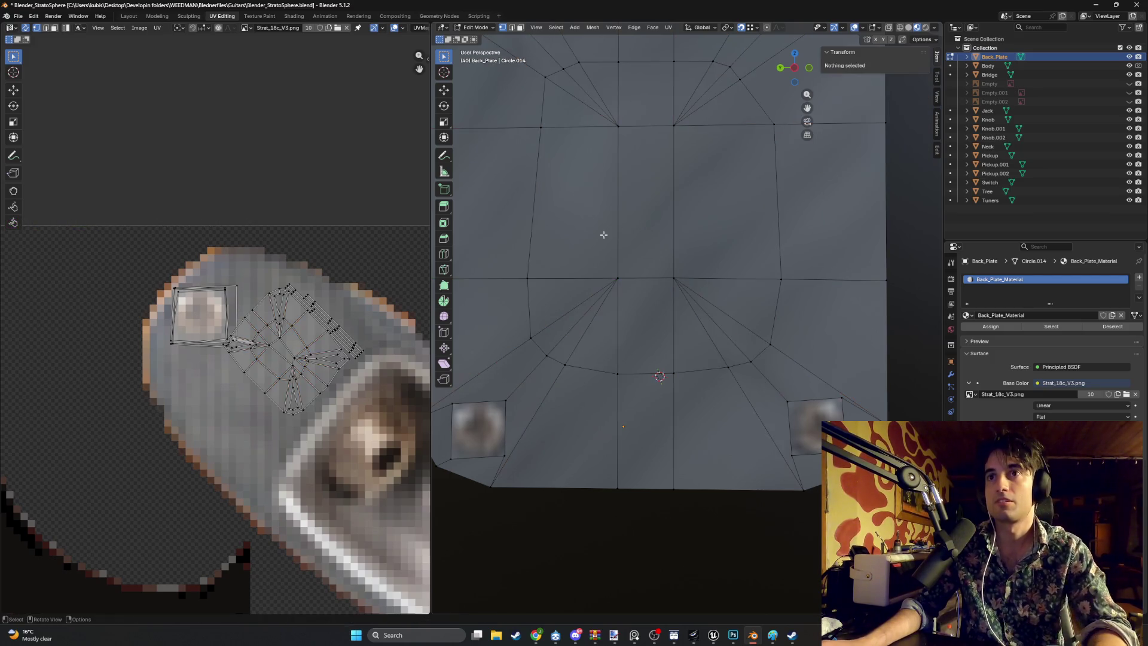
{"action": "key", "text": "Tab"}
{"action": "scroll", "coordinate": [593, 250], "scroll_direction": "down", "scroll_amount": 4}
{"action": "scroll", "coordinate": [616, 233], "scroll_direction": "up", "scroll_amount": 2}
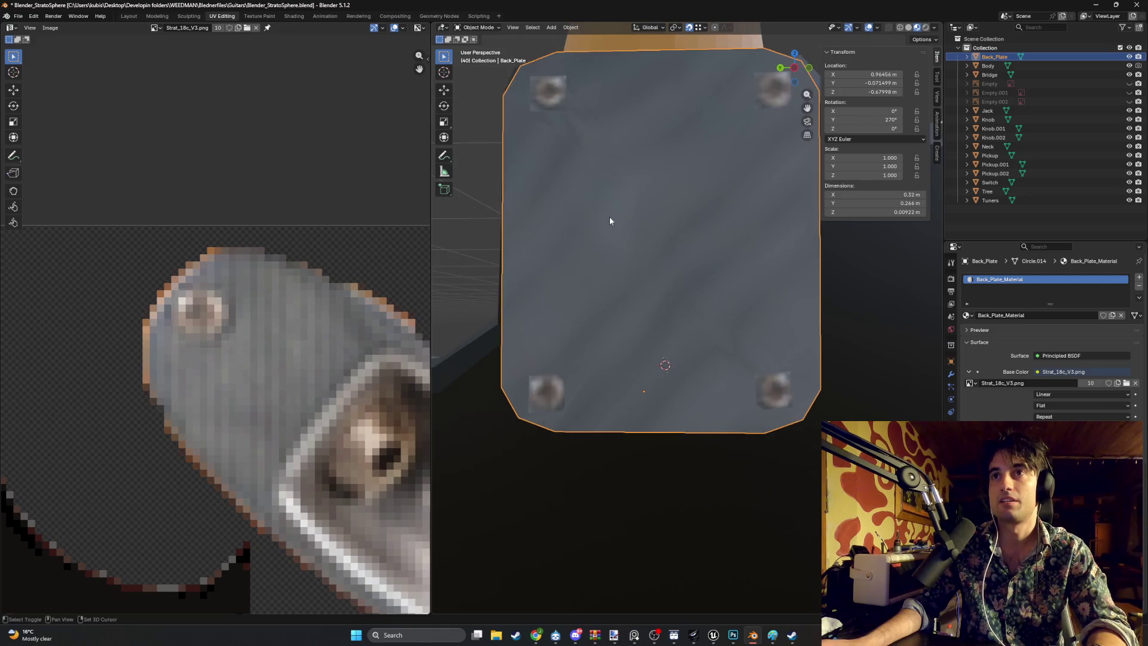
{"action": "scroll", "coordinate": [618, 279], "scroll_direction": "up", "scroll_amount": 3}
{"action": "scroll", "coordinate": [618, 279], "scroll_direction": "down", "scroll_amount": 2}
Step: In Edit Mode, reposition the vertex near the top-left pad over three moves
{"action": "key", "text": "Tab"}
{"action": "key", "text": "Tab"}
{"action": "key", "text": "Tab"}
{"action": "key", "text": "Tab"}
{"action": "key", "text": "Tab"}
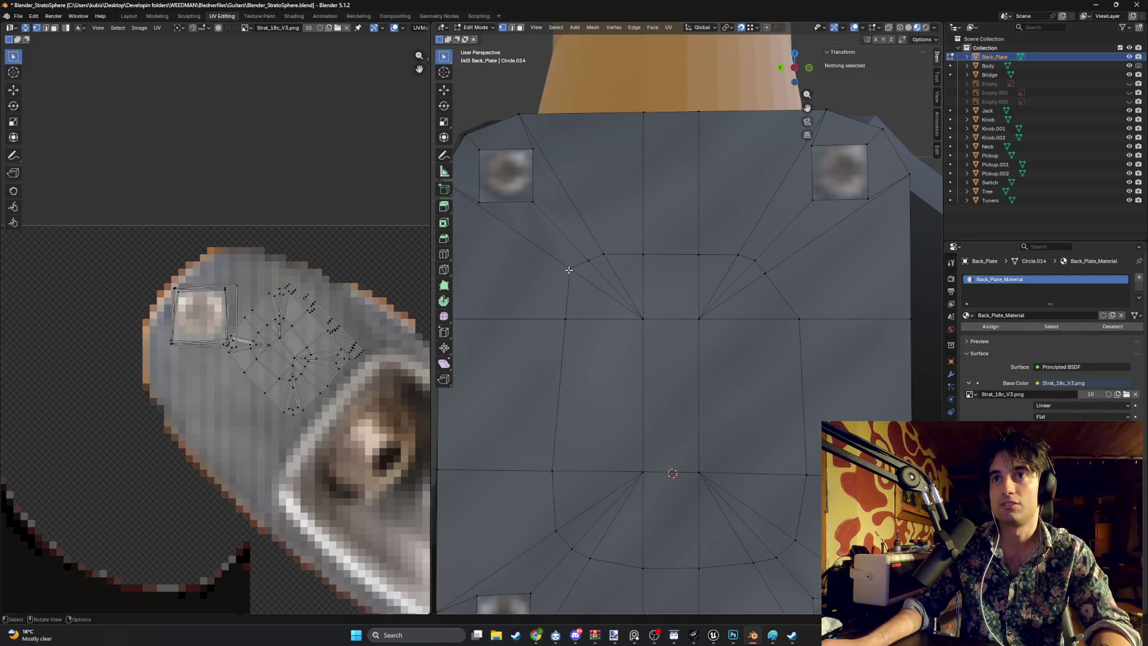
{"action": "left_click", "coordinate": [568, 270]}
{"action": "key", "text": "g"}
{"action": "left_click", "coordinate": [591, 264]}
{"action": "key", "text": "g"}
{"action": "left_click", "coordinate": [547, 218]}
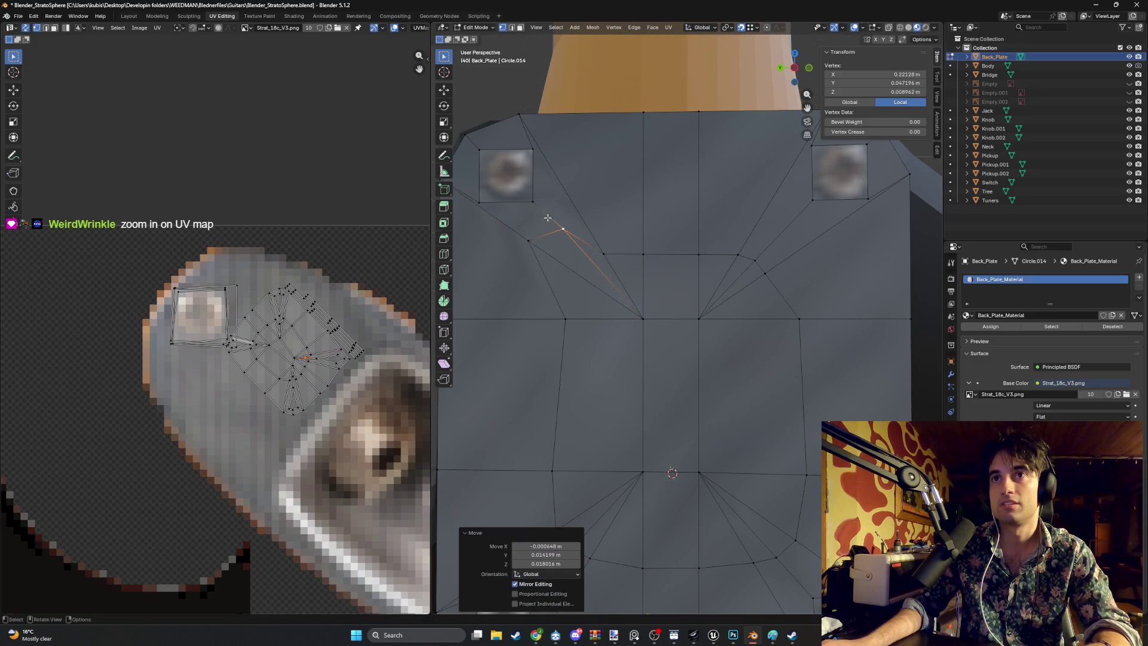
{"action": "key", "text": "g"}
{"action": "left_click", "coordinate": [627, 226]}
Step: Move the three vertices along the plate's right side up and outward
{"action": "left_click", "coordinate": [732, 256]}
{"action": "key", "text": "g"}
{"action": "left_click", "coordinate": [771, 236]}
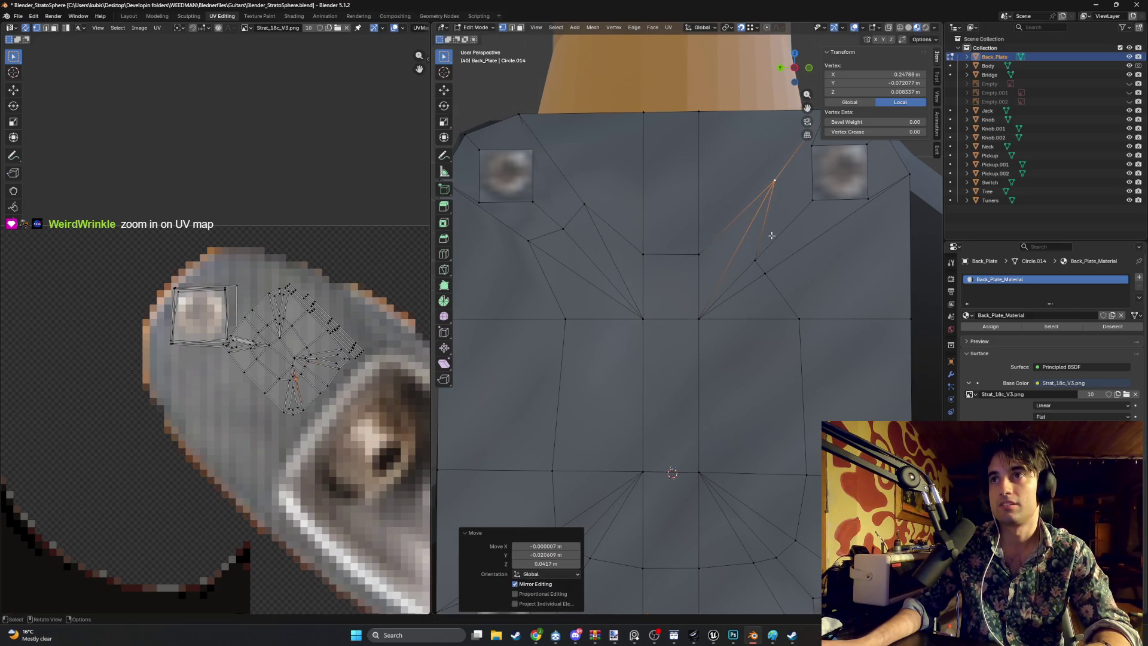
{"action": "left_click", "coordinate": [757, 258]}
{"action": "key", "text": "g"}
{"action": "left_click", "coordinate": [783, 231]}
{"action": "left_click", "coordinate": [769, 272]}
{"action": "key", "text": "g"}
{"action": "left_click", "coordinate": [799, 263]}
{"action": "scroll", "coordinate": [769, 256], "scroll_direction": "down", "scroll_amount": 5}
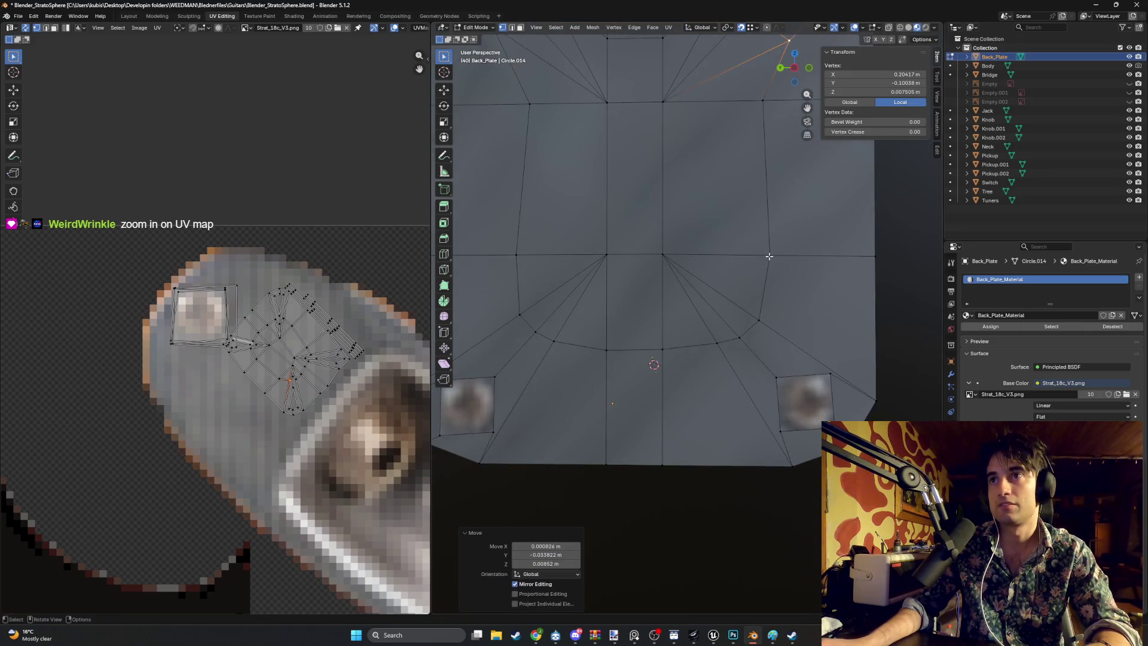
{"action": "key", "text": "g"}
{"action": "left_click", "coordinate": [804, 326]}
Step: Adjust the lower-right, lower-left and left-side vertices, then return to Object Mode
{"action": "left_click", "coordinate": [718, 347]}
{"action": "left_click", "coordinate": [740, 338]}
{"action": "key", "text": "g"}
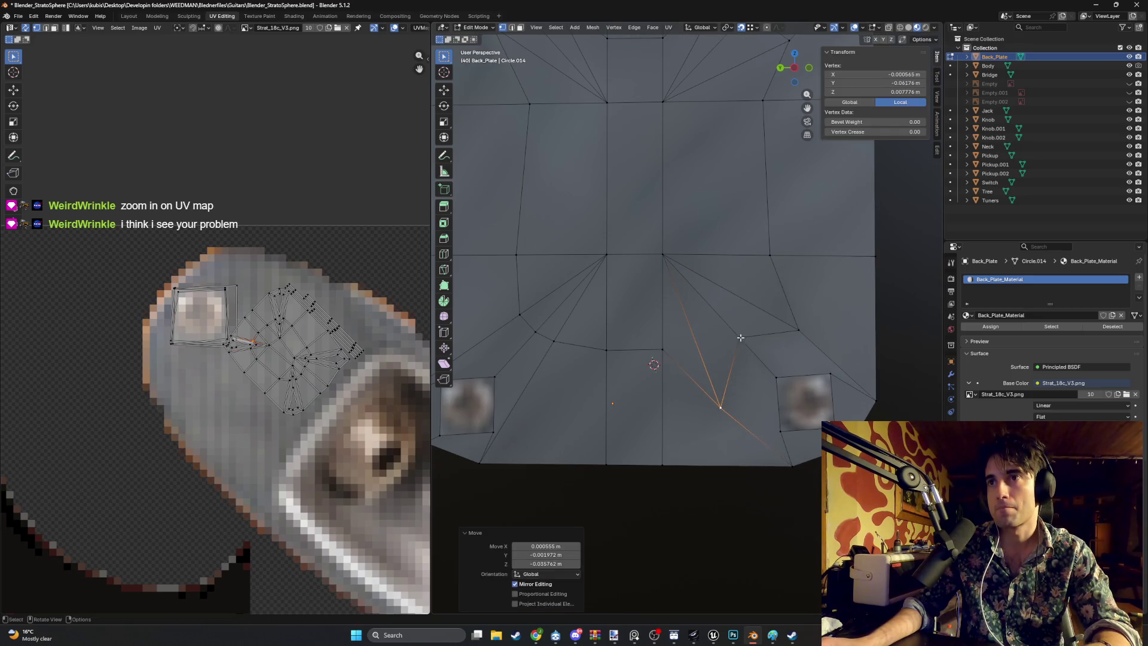
{"action": "left_click", "coordinate": [748, 355]}
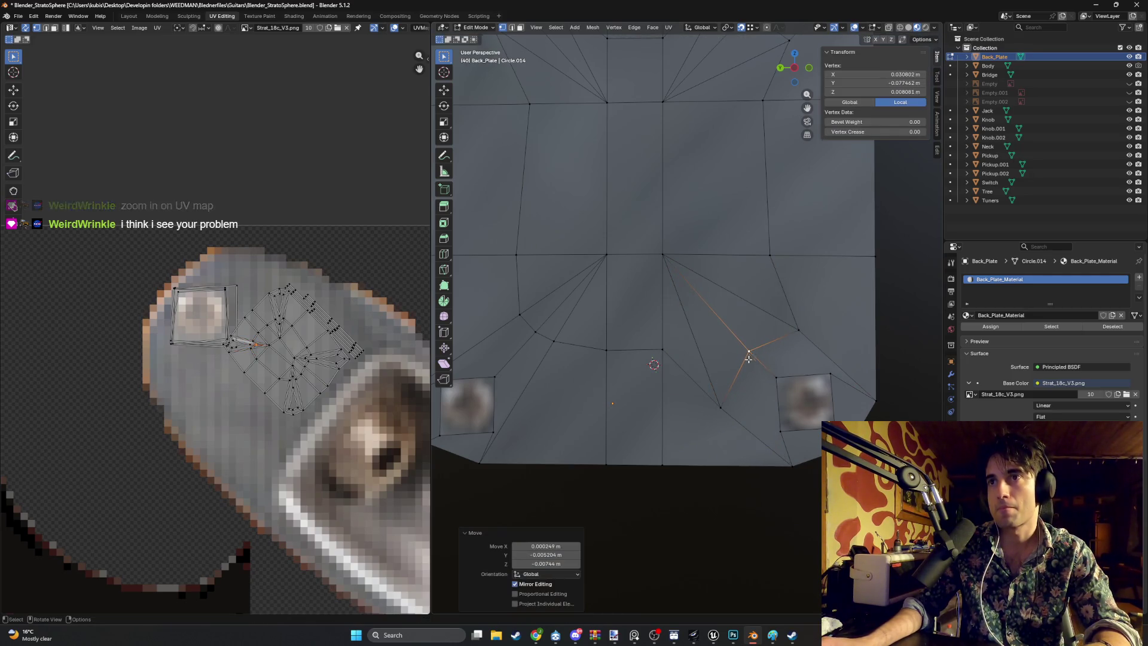
{"action": "left_click", "coordinate": [553, 344]}
{"action": "key", "text": "g"}
{"action": "left_click", "coordinate": [572, 393]}
{"action": "left_click", "coordinate": [519, 315]}
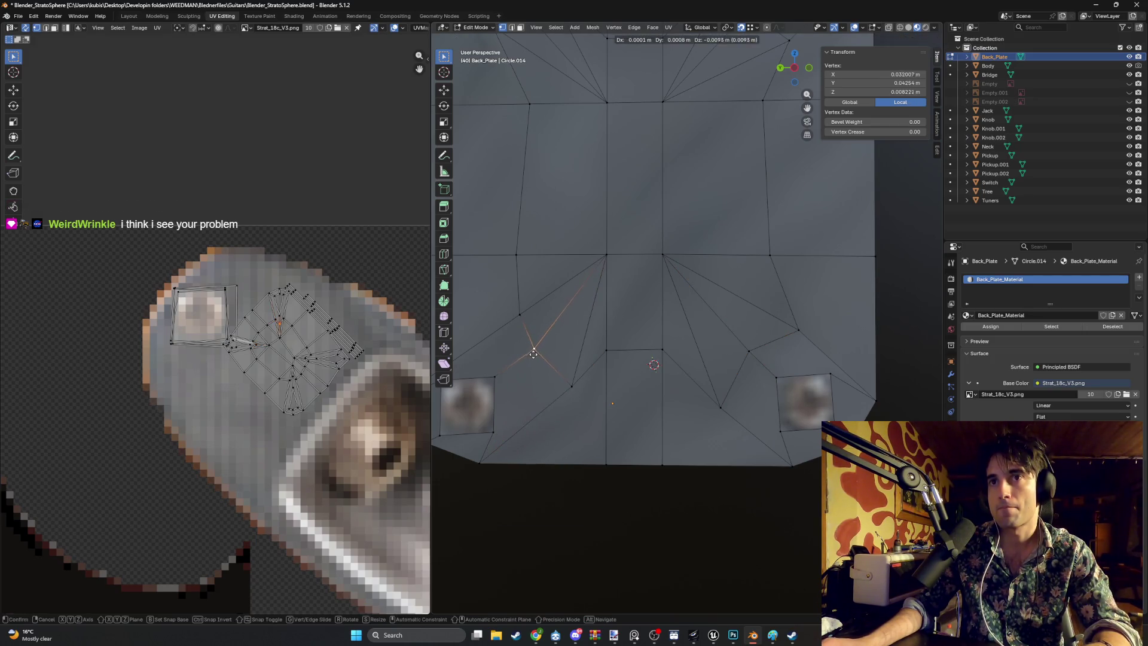
{"action": "key", "text": "g"}
{"action": "left_click", "coordinate": [520, 273]}
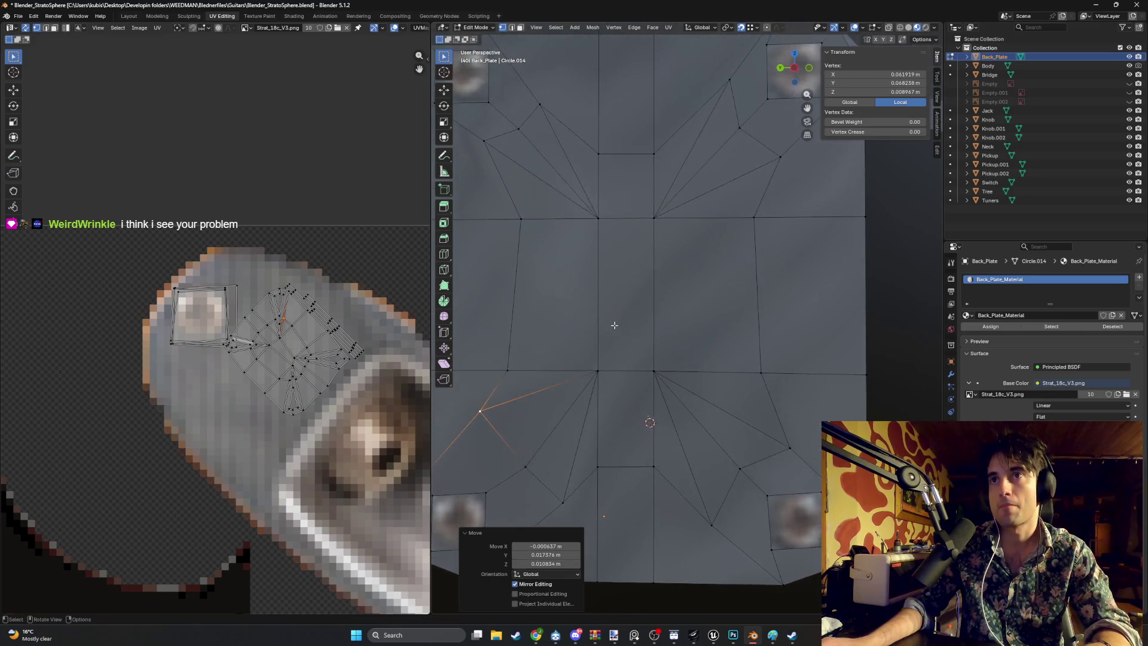
{"action": "scroll", "coordinate": [634, 299], "scroll_direction": "down", "scroll_amount": 3}
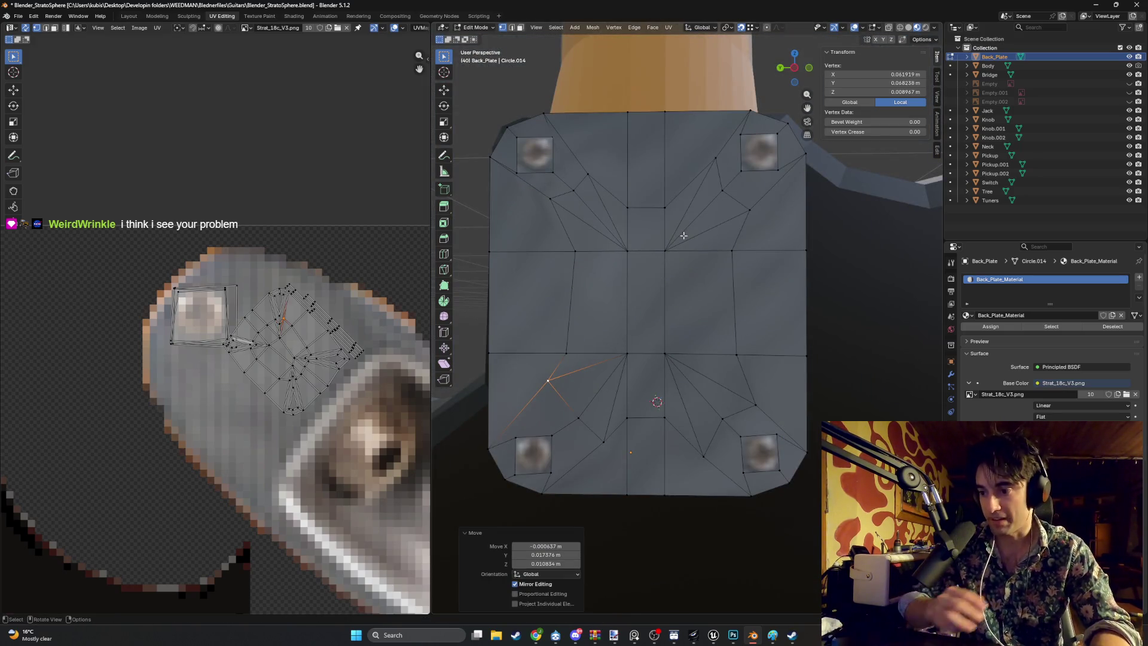
{"action": "key", "text": "Tab"}
Step: Orbit and zoom to inspect the reworked back plate at an angle
{"action": "mouse_move", "coordinate": [651, 290]}
{"action": "left_mouse_down"}
{"action": "mouse_move", "coordinate": [656, 258]}
{"action": "mouse_move", "coordinate": [655, 268]}
{"action": "mouse_move", "coordinate": [669, 251]}
{"action": "mouse_move", "coordinate": [640, 253]}
{"action": "mouse_move", "coordinate": [690, 252]}
{"action": "mouse_move", "coordinate": [644, 248]}
{"action": "mouse_move", "coordinate": [660, 240]}
{"action": "mouse_move", "coordinate": [637, 289]}
{"action": "left_mouse_up"}
{"action": "scroll", "coordinate": [655, 231], "scroll_direction": "down", "scroll_amount": 5}
{"action": "scroll", "coordinate": [638, 289], "scroll_direction": "up", "scroll_amount": 3}
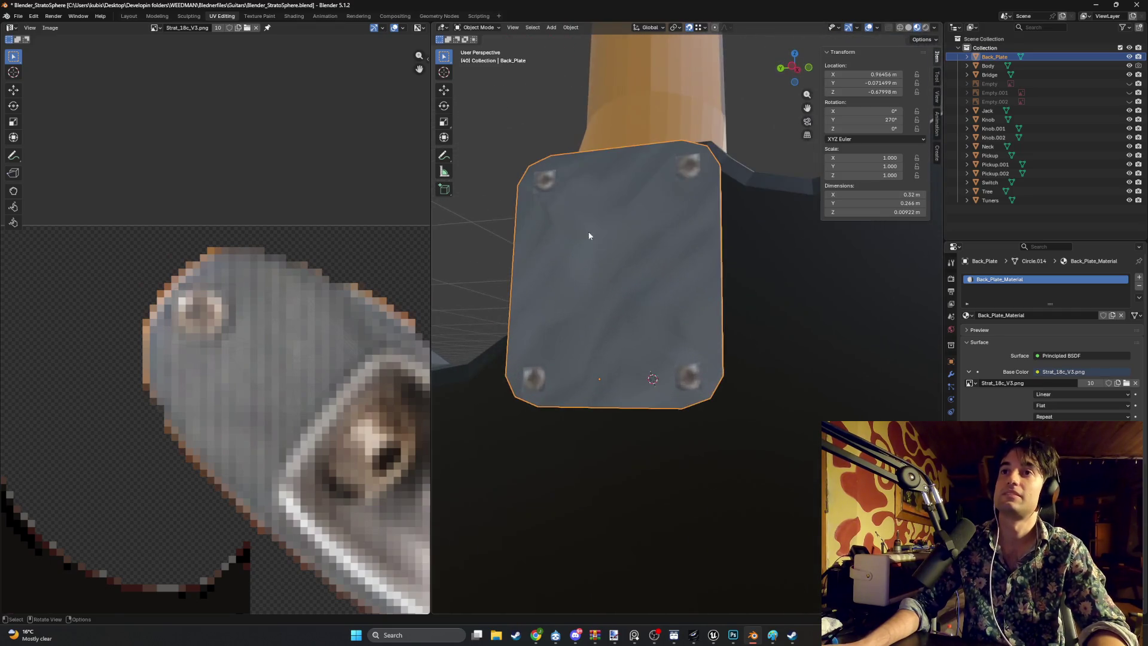
{"action": "scroll", "coordinate": [637, 289], "scroll_direction": "up", "scroll_amount": 3}
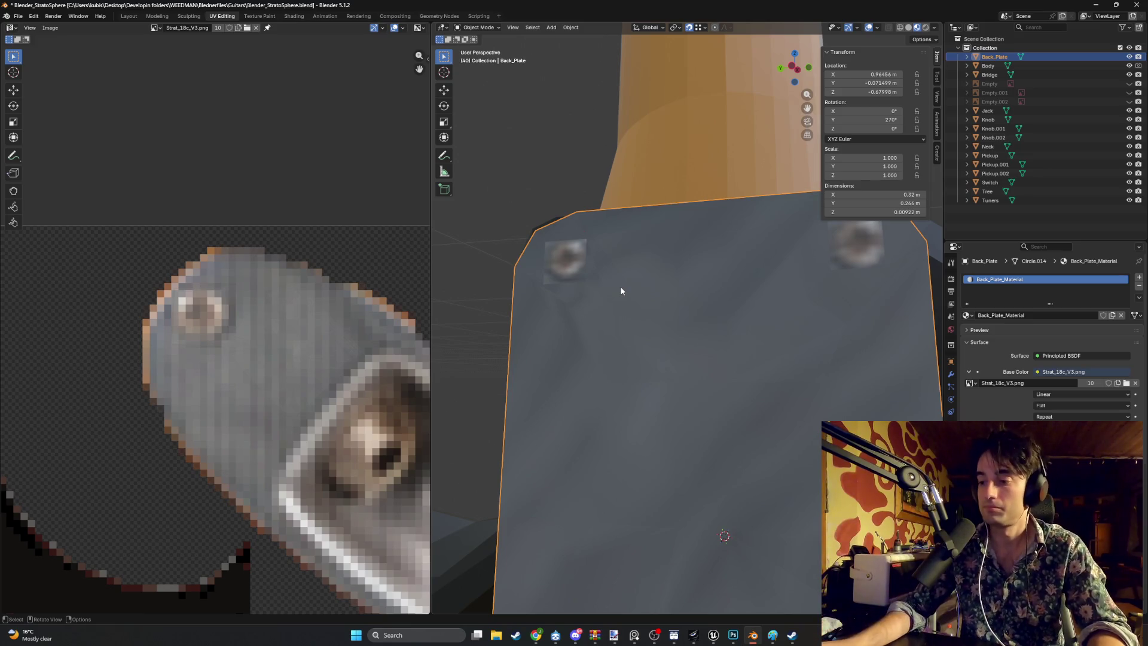
Step: In Edit Mode, frame the plate and select the square screw-pad face near the neck
{"action": "key", "text": "Tab"}
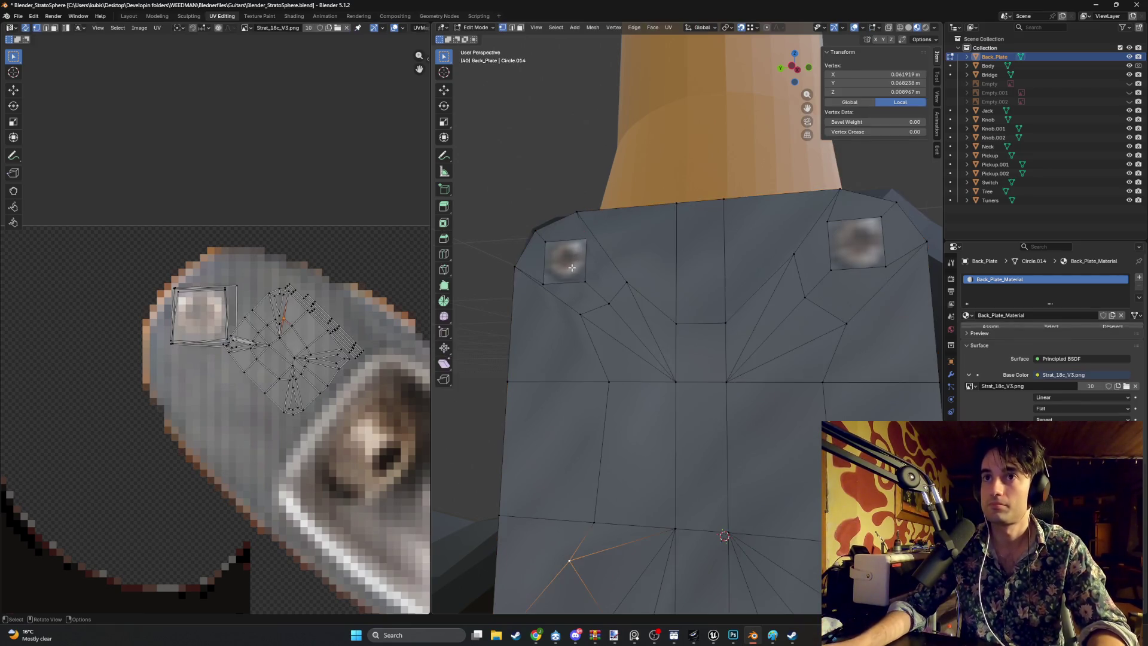
{"action": "key", "text": "KP_Decimal"}
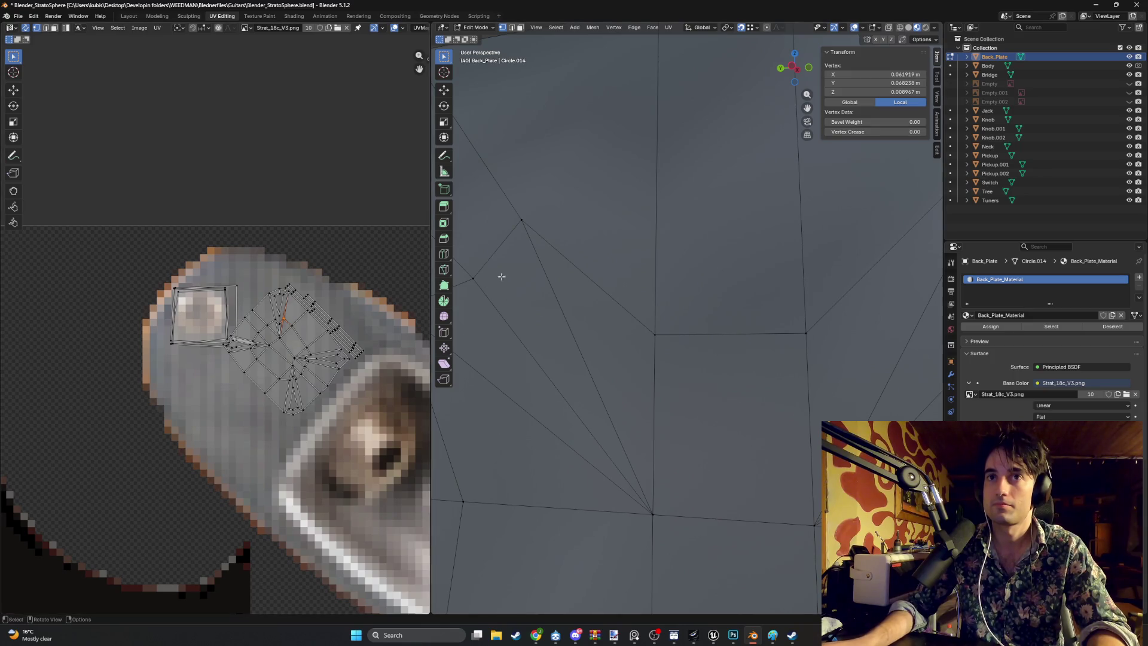
{"action": "scroll", "coordinate": [741, 309], "scroll_direction": "down", "scroll_amount": 5}
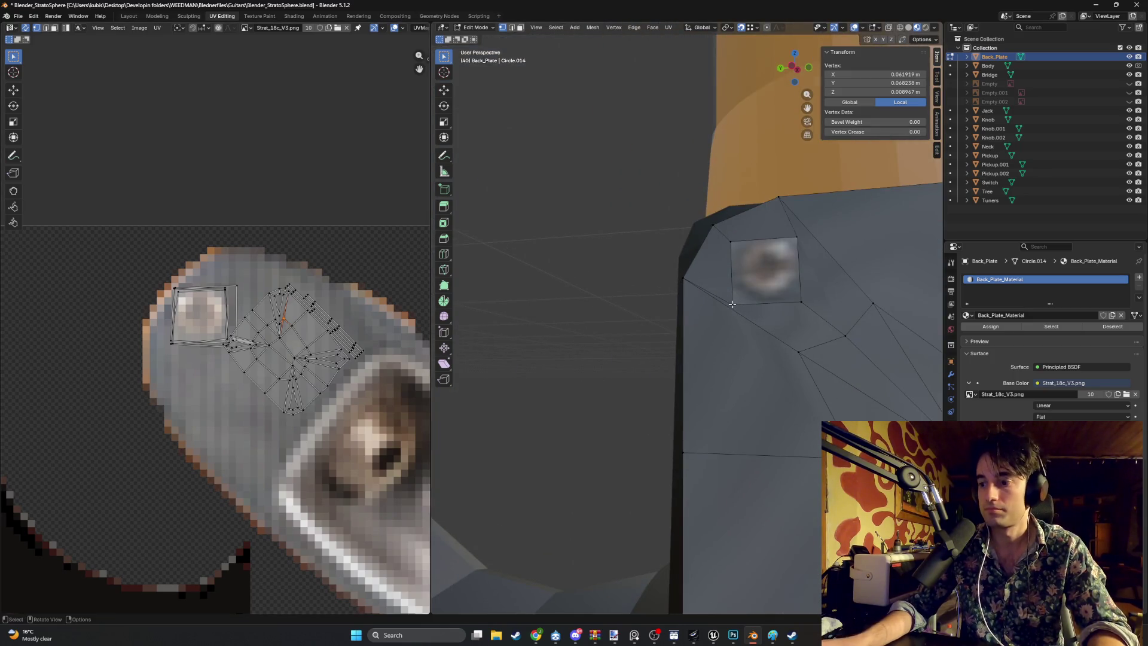
{"action": "key", "text": "3"}
{"action": "left_click", "coordinate": [760, 285]}
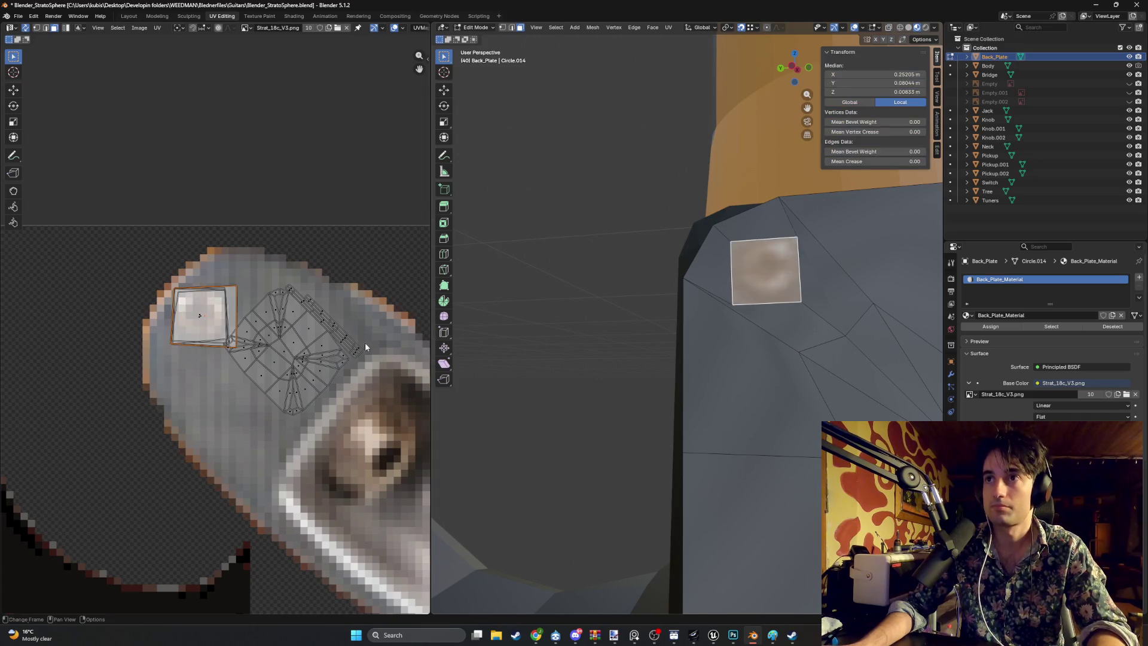
Step: Move the screw quad's lower-right, top-right and bottom-left UV corners to frame the screw image
{"action": "scroll", "coordinate": [212, 357], "scroll_direction": "up", "scroll_amount": 5}
{"action": "left_click", "coordinate": [268, 379]}
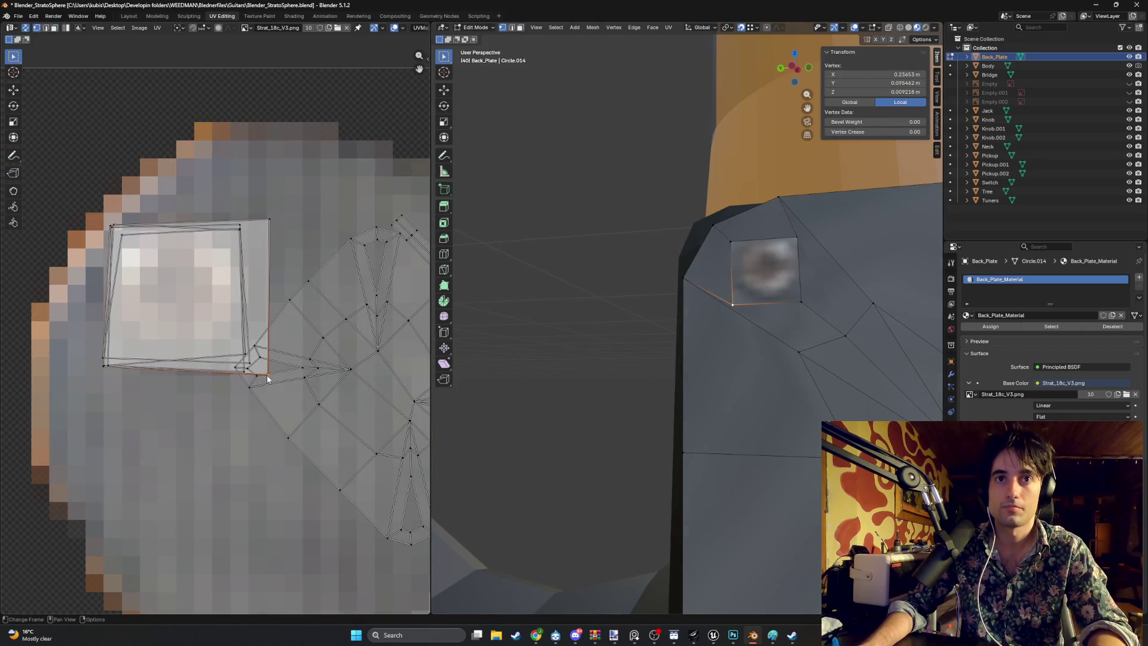
{"action": "key", "text": "g"}
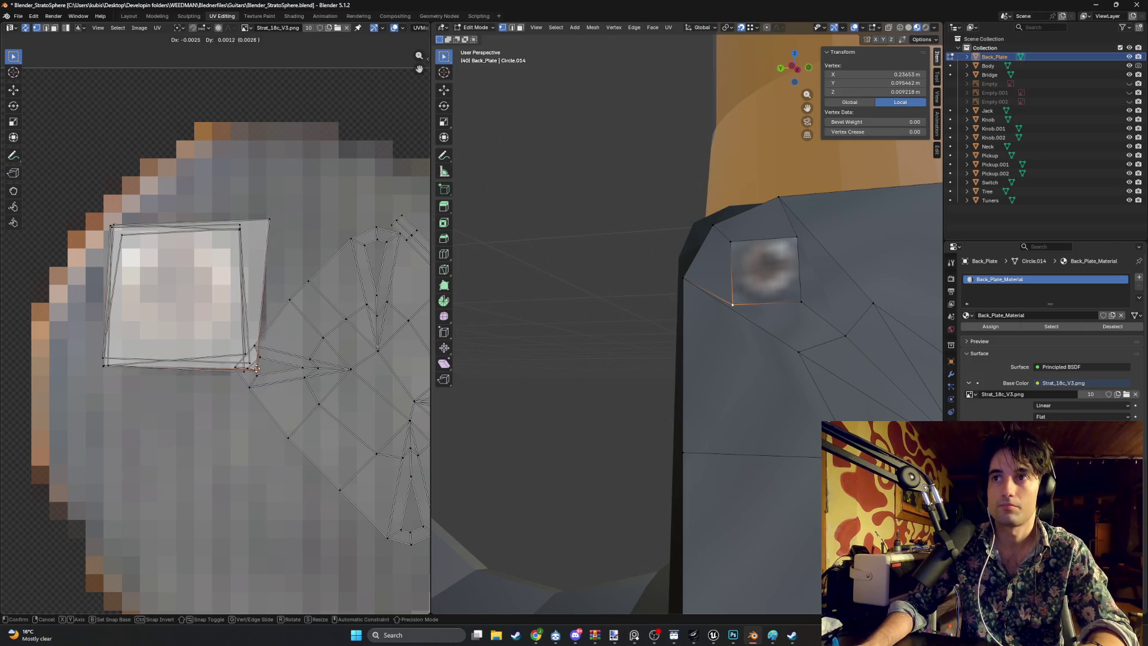
{"action": "left_click", "coordinate": [262, 374]}
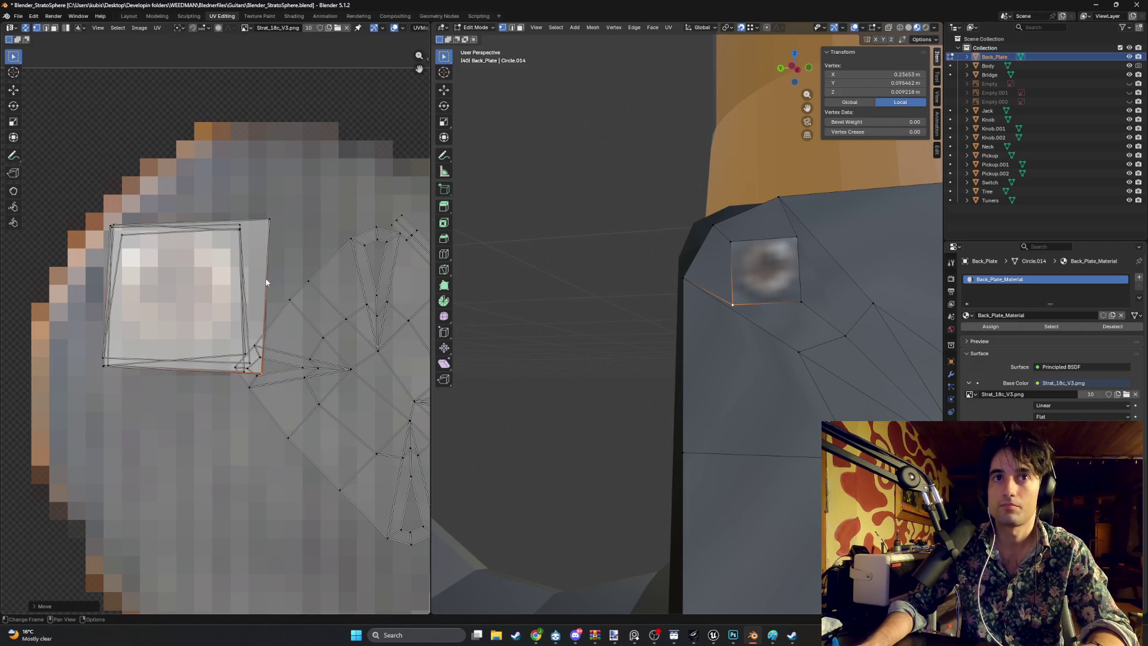
{"action": "left_click", "coordinate": [269, 219]}
{"action": "key", "text": "g"}
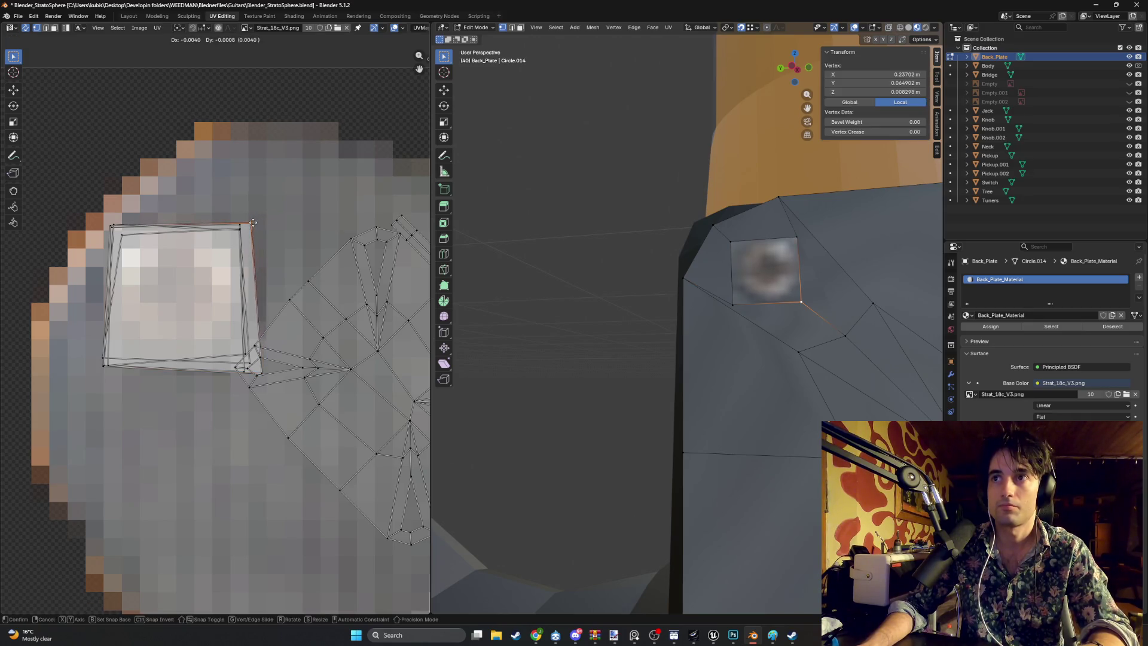
{"action": "left_click", "coordinate": [286, 205]}
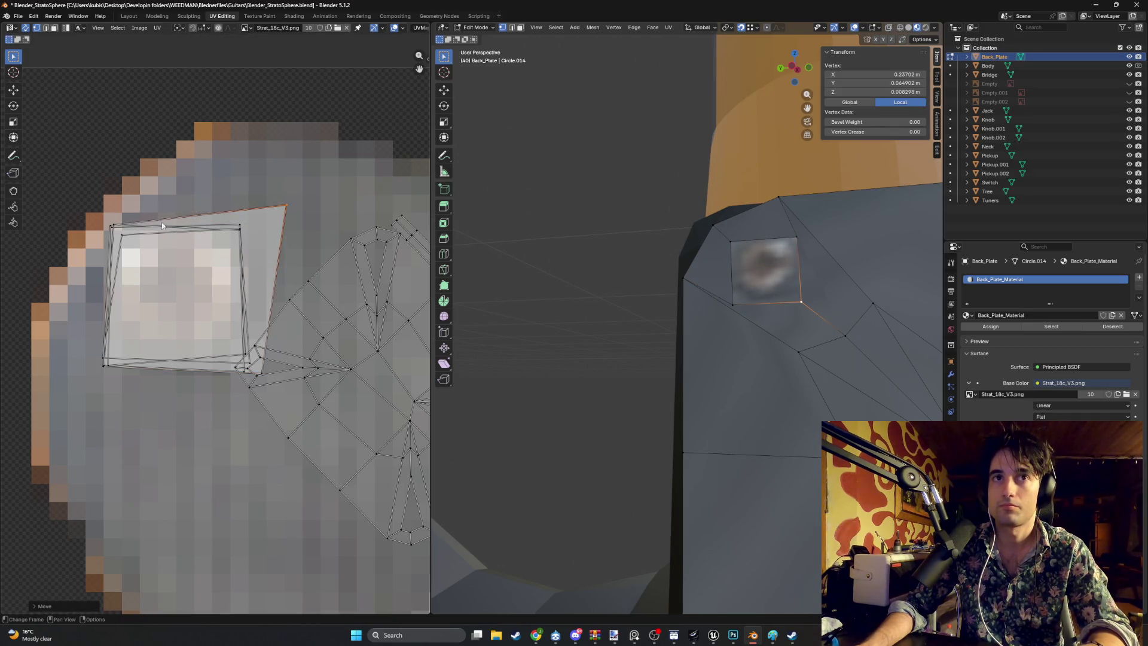
{"action": "scroll", "coordinate": [306, 320], "scroll_direction": "down", "scroll_amount": 3}
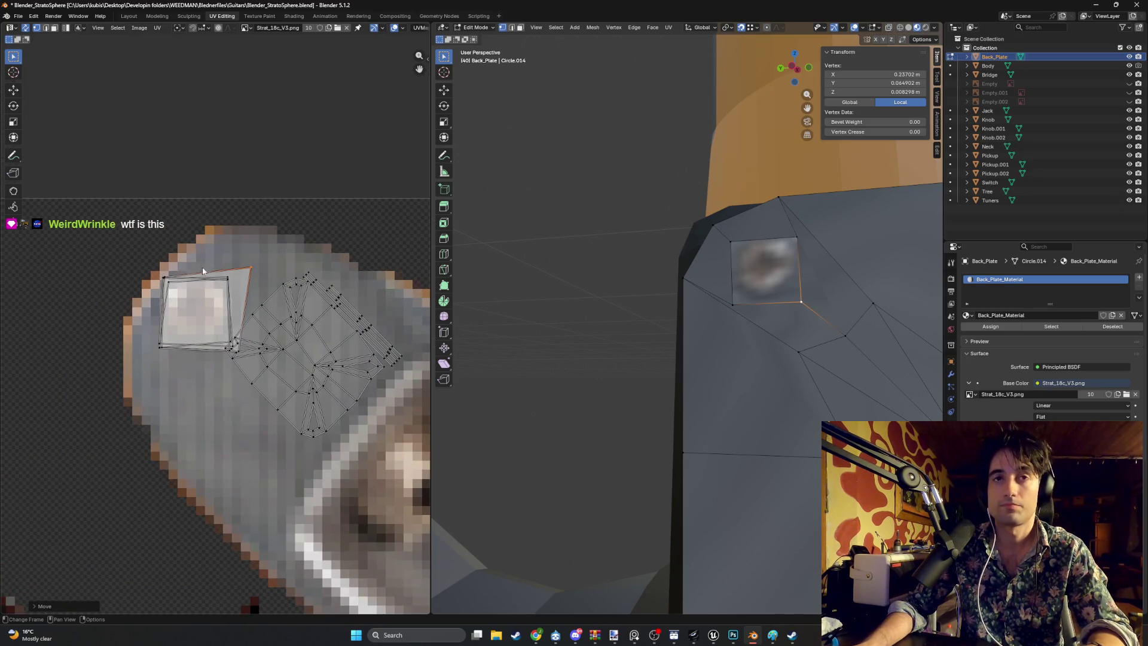
{"action": "left_click", "coordinate": [160, 345]}
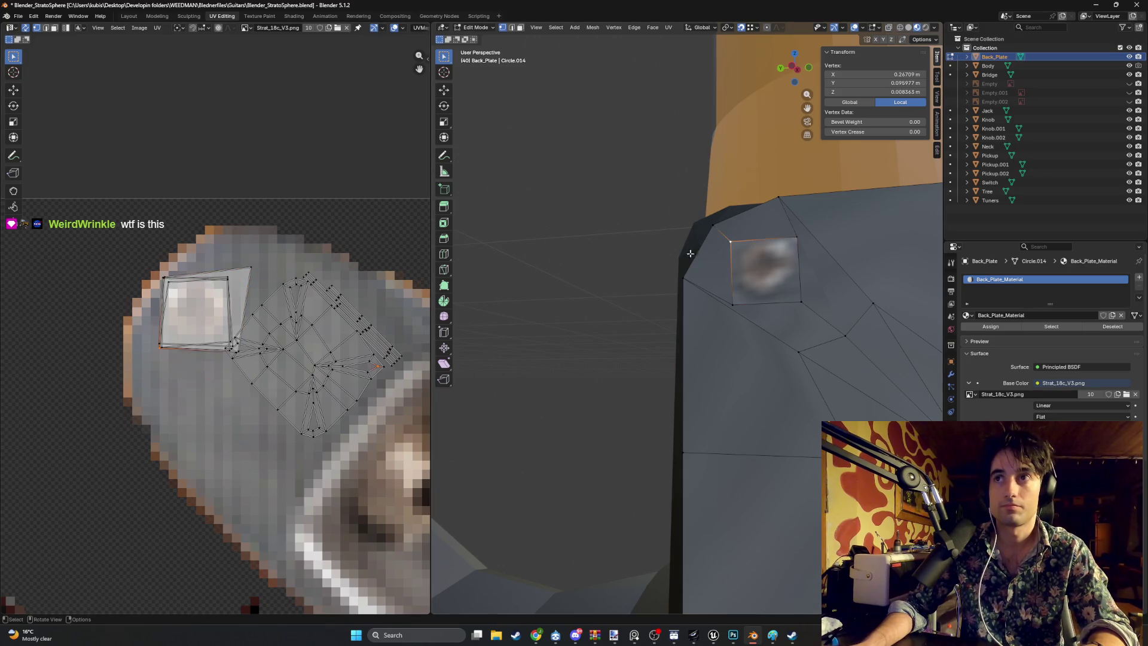
{"action": "key", "text": "g"}
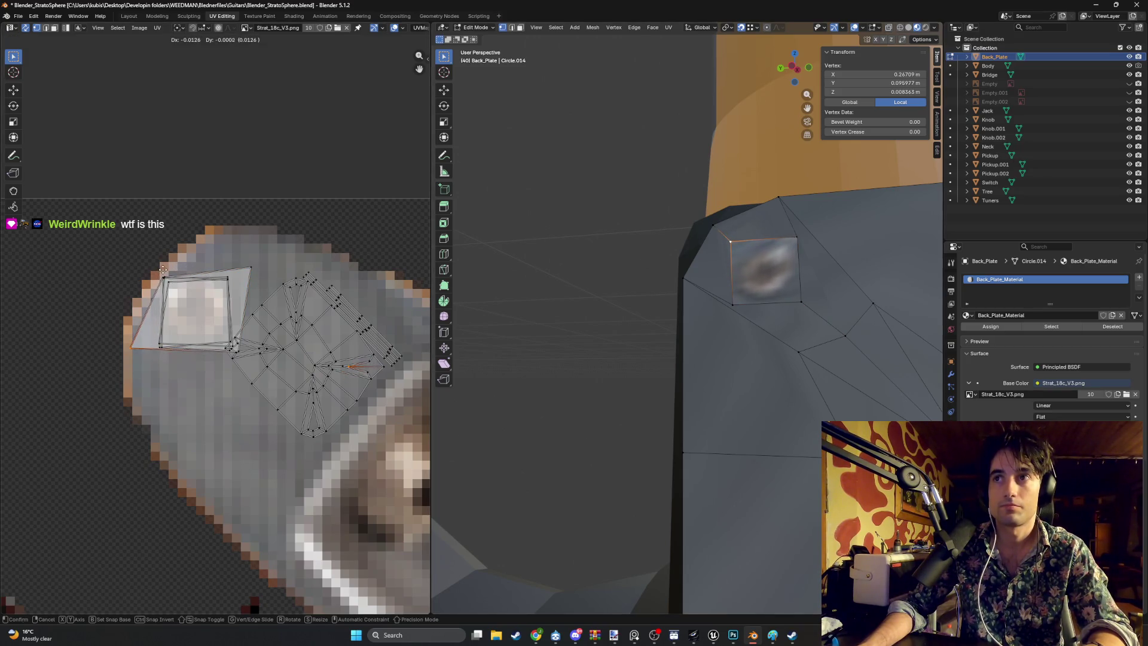
{"action": "left_click", "coordinate": [165, 273]}
Step: Adjust the screw square's bottom-left UV and move its top-right corner on the plate
{"action": "left_click", "coordinate": [736, 297]}
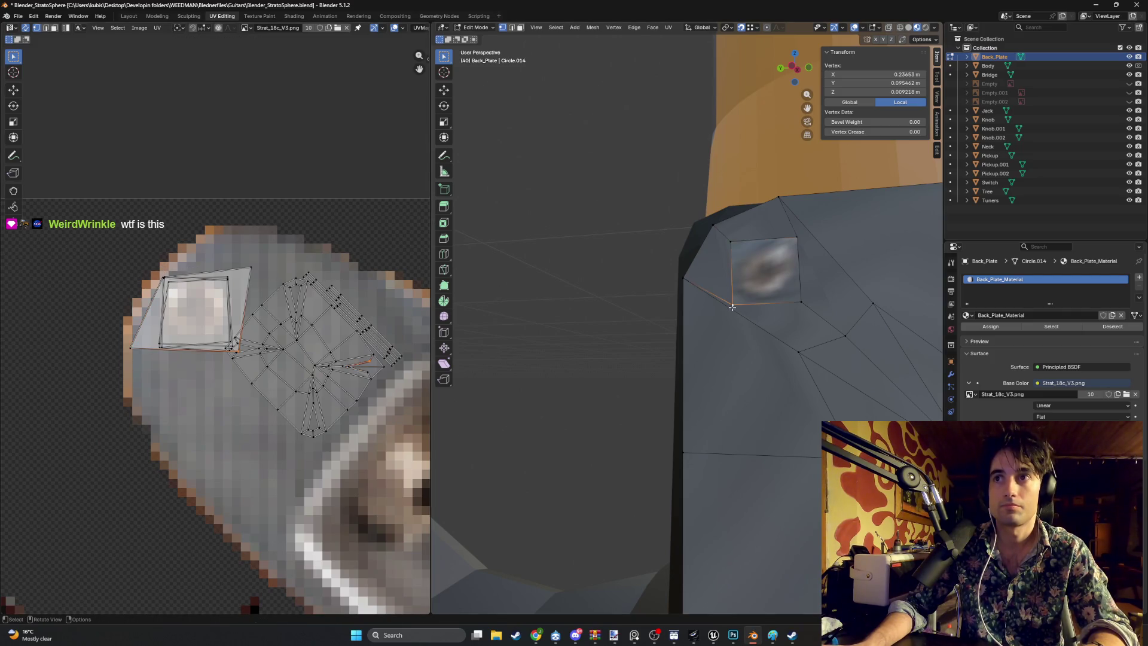
{"action": "key", "text": "g"}
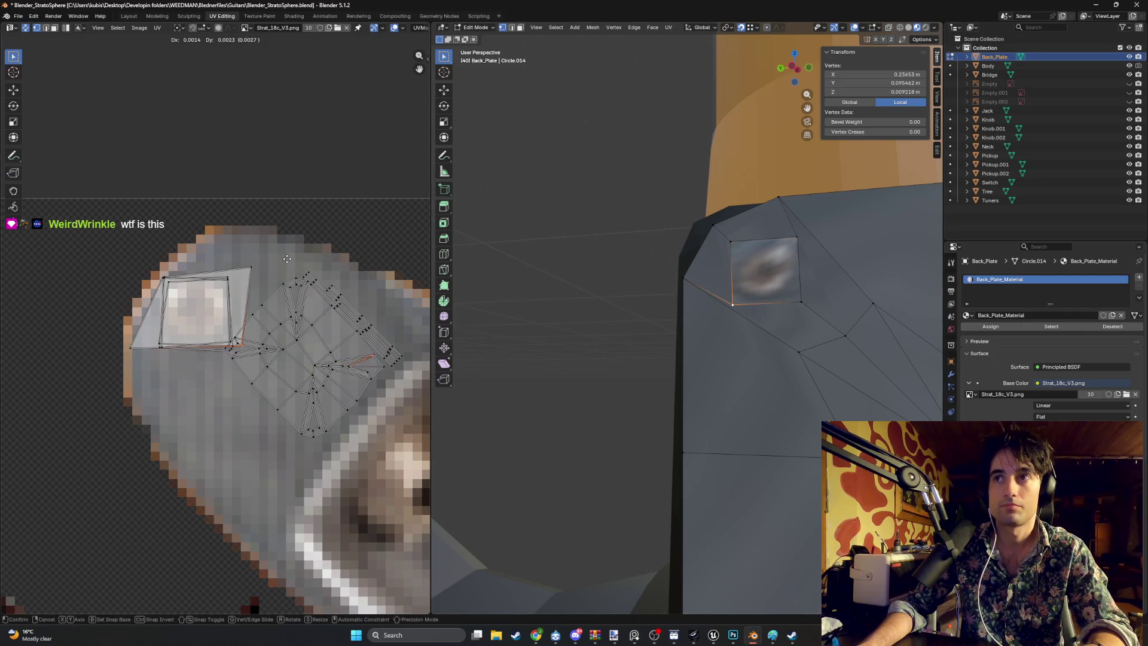
{"action": "left_click", "coordinate": [260, 264]}
{"action": "left_click", "coordinate": [802, 302]}
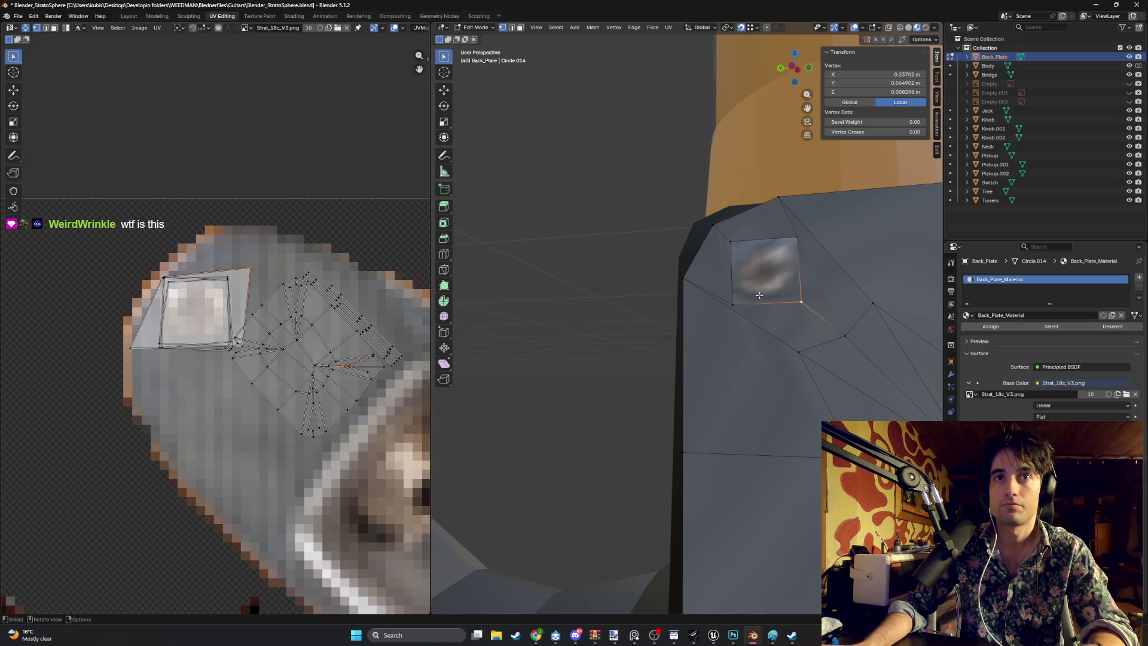
{"action": "left_click", "coordinate": [800, 238]}
{"action": "key", "text": "g"}
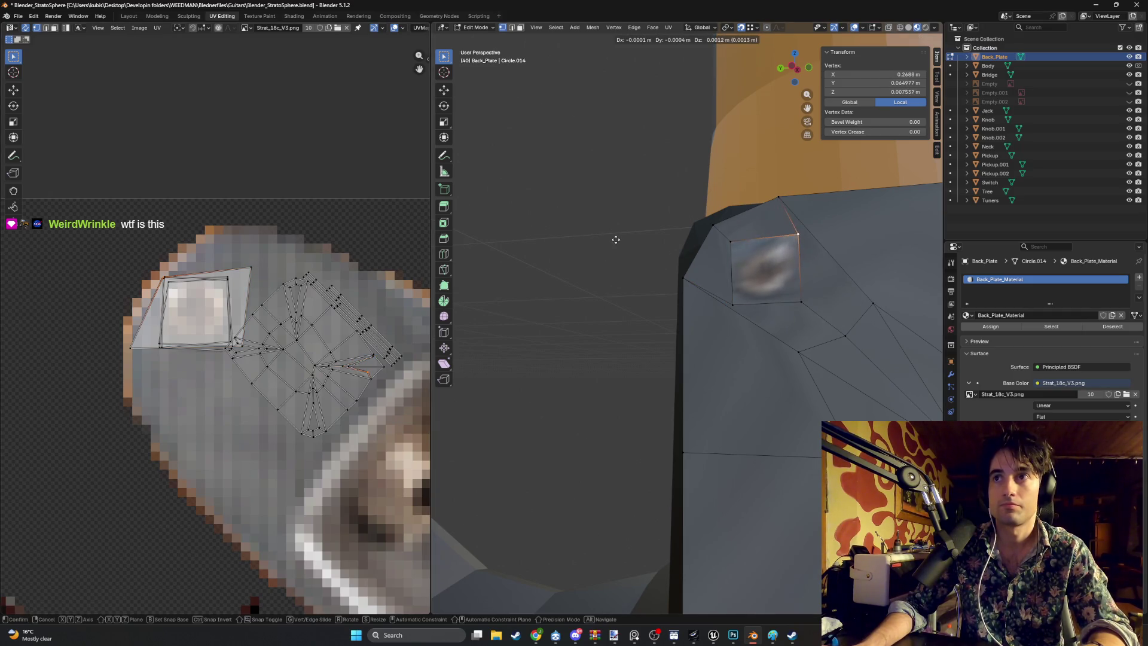
{"action": "left_click", "coordinate": [613, 240]}
{"action": "key", "text": "g"}
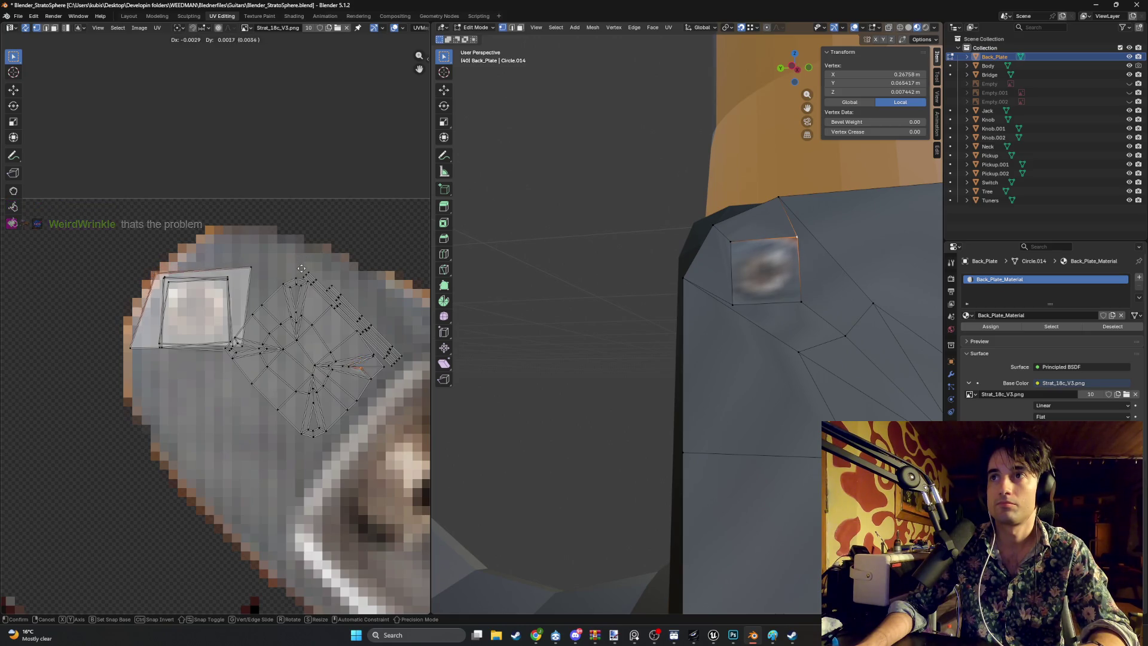
Step: Confirm the last screw UV corner move, then check and deselect the screw square's corner
{"action": "left_click", "coordinate": [295, 267]}
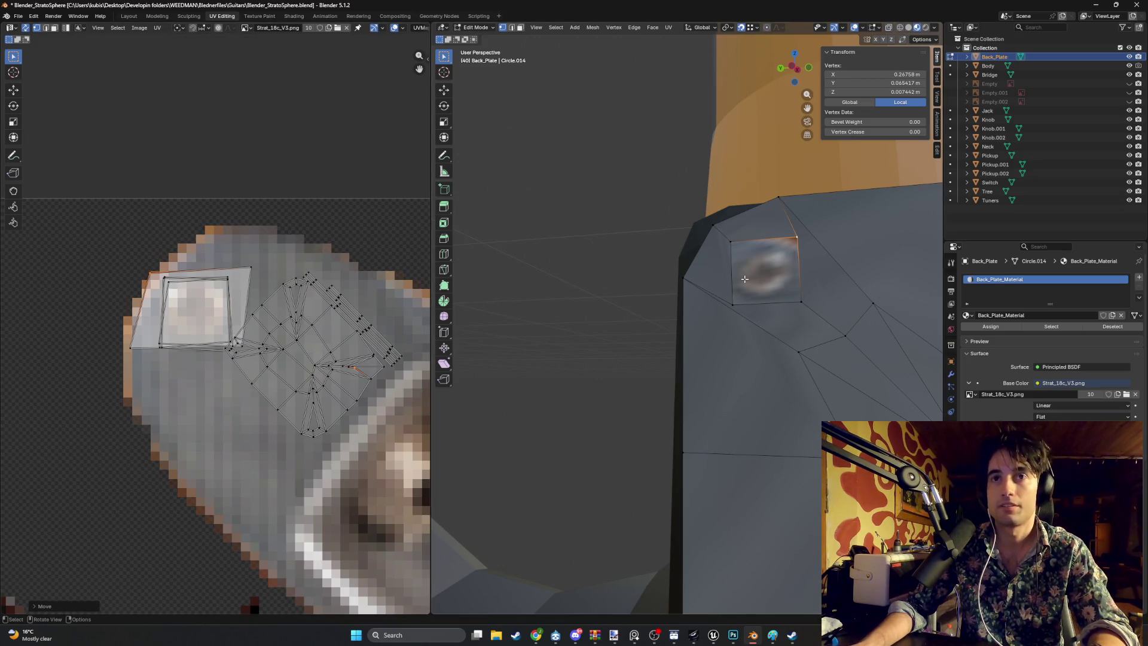
{"action": "left_click", "coordinate": [591, 255]}
{"action": "scroll", "coordinate": [590, 261], "scroll_direction": "down", "scroll_amount": 5}
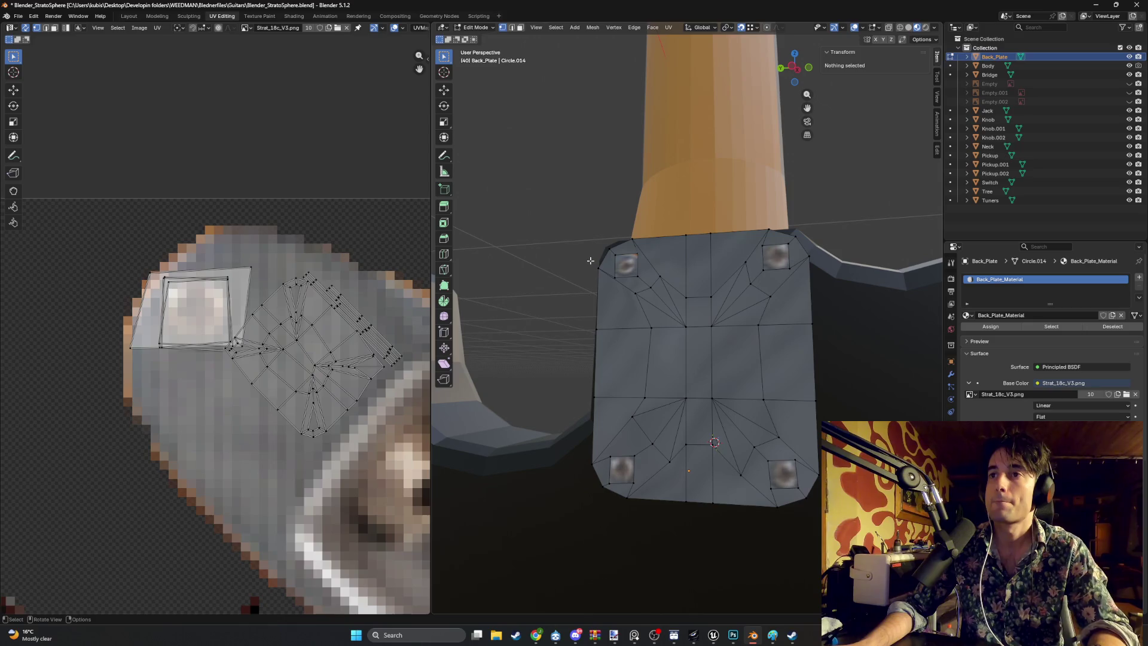
{"action": "scroll", "coordinate": [653, 282], "scroll_direction": "down", "scroll_amount": 5}
{"action": "scroll", "coordinate": [652, 284], "scroll_direction": "up", "scroll_amount": 7}
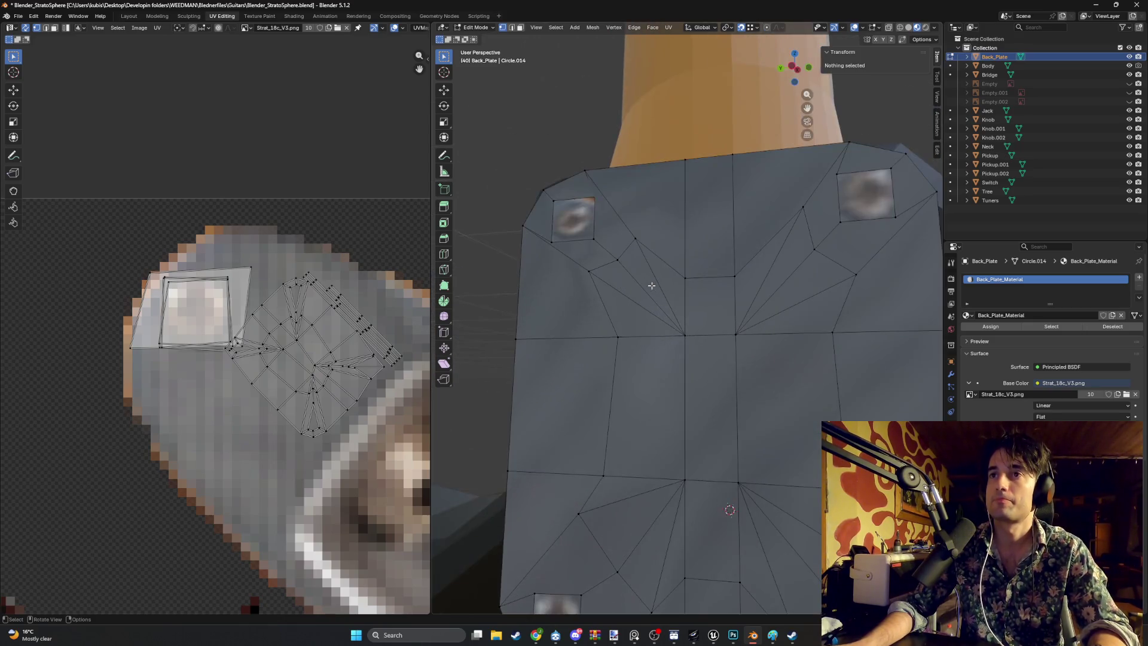
{"action": "scroll", "coordinate": [652, 286], "scroll_direction": "down", "scroll_amount": 3}
{"action": "scroll", "coordinate": [652, 286], "scroll_direction": "up", "scroll_amount": 3}
{"action": "left_click", "coordinate": [653, 286], "text": "ctrl"}
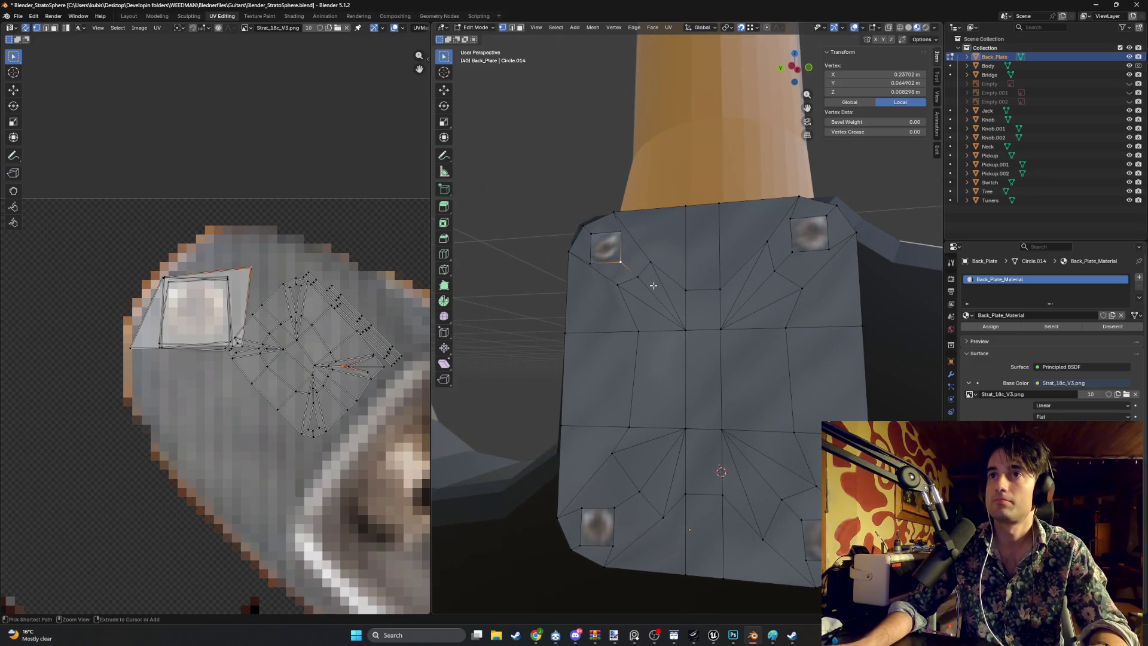
{"action": "scroll", "coordinate": [653, 286], "scroll_direction": "down", "scroll_amount": 2}
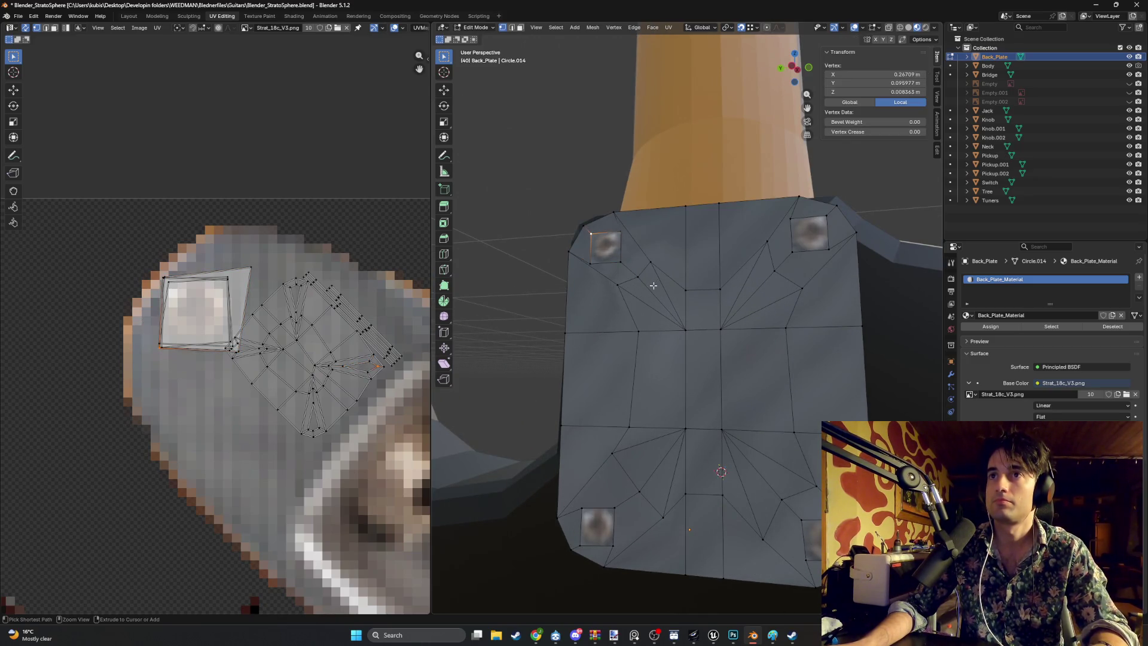
{"action": "left_click", "coordinate": [529, 179]}
Step: Inspect the textured back plate with its four screws in Object Mode
{"action": "key", "text": "Tab"}
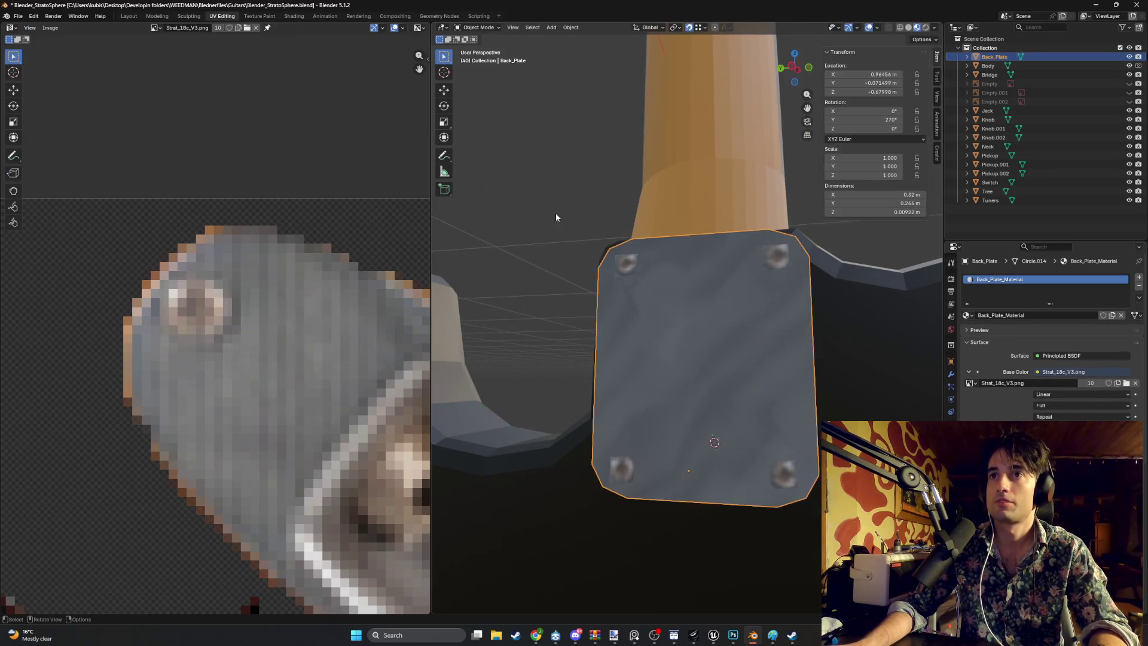
{"action": "scroll", "coordinate": [555, 220], "scroll_direction": "down", "scroll_amount": 1}
{"action": "mouse_move", "coordinate": [575, 235]}
{"action": "left_mouse_down"}
{"action": "mouse_move", "coordinate": [604, 235]}
{"action": "mouse_move", "coordinate": [553, 225]}
{"action": "left_mouse_up"}
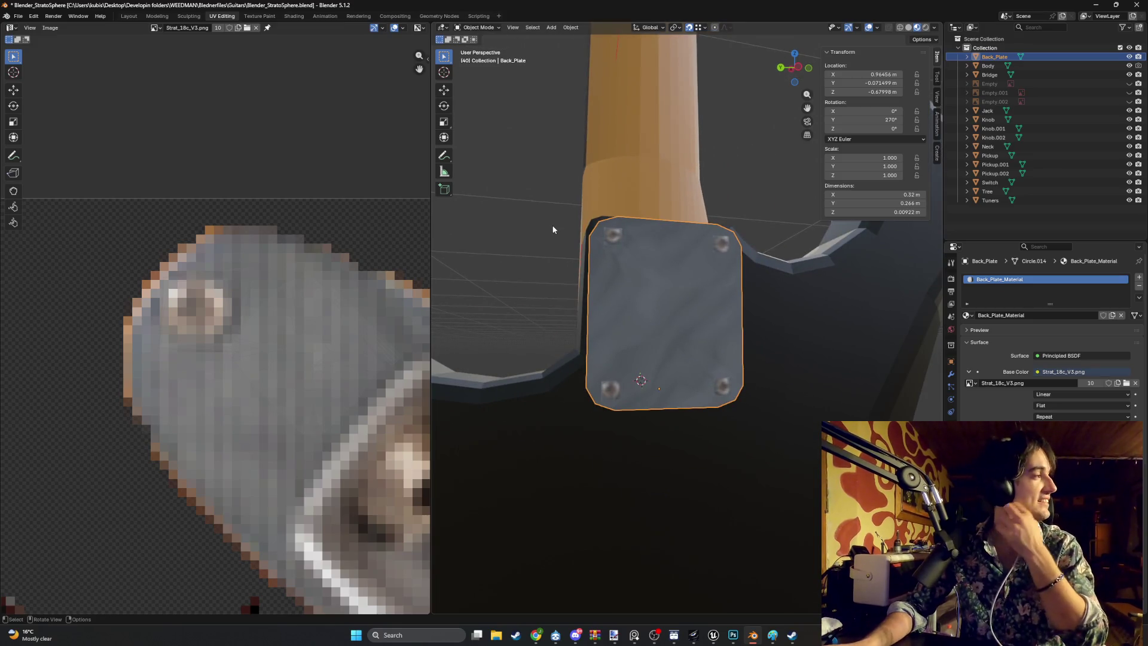
{"action": "scroll", "coordinate": [554, 227], "scroll_direction": "down", "scroll_amount": 8}
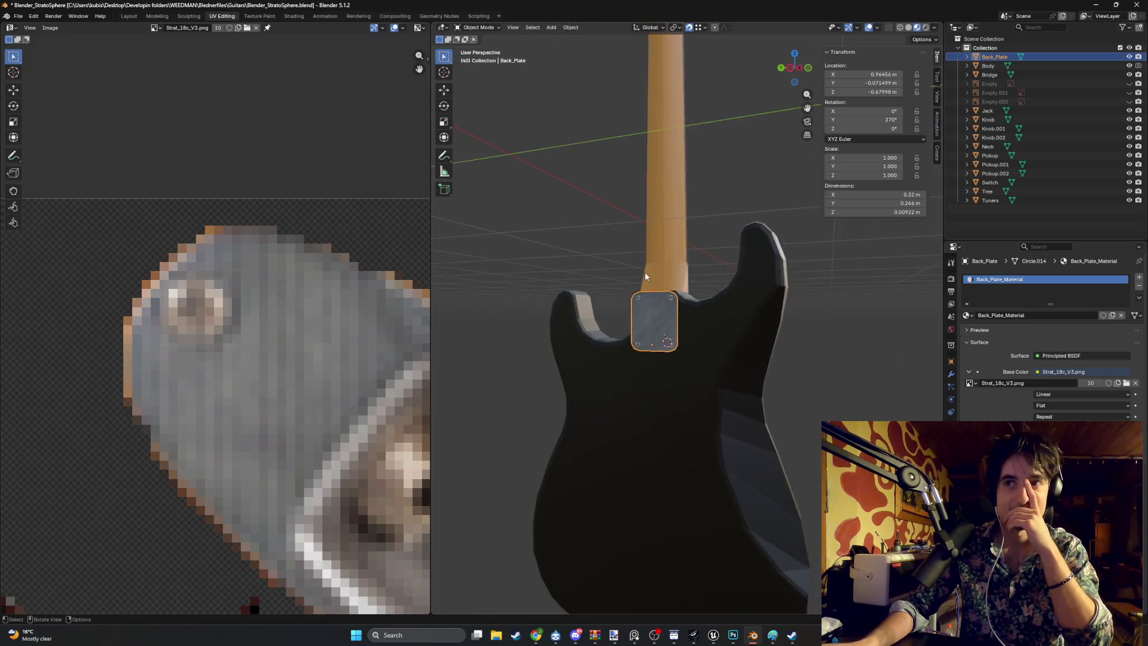
{"action": "scroll", "coordinate": [644, 271], "scroll_direction": "up", "scroll_amount": 10}
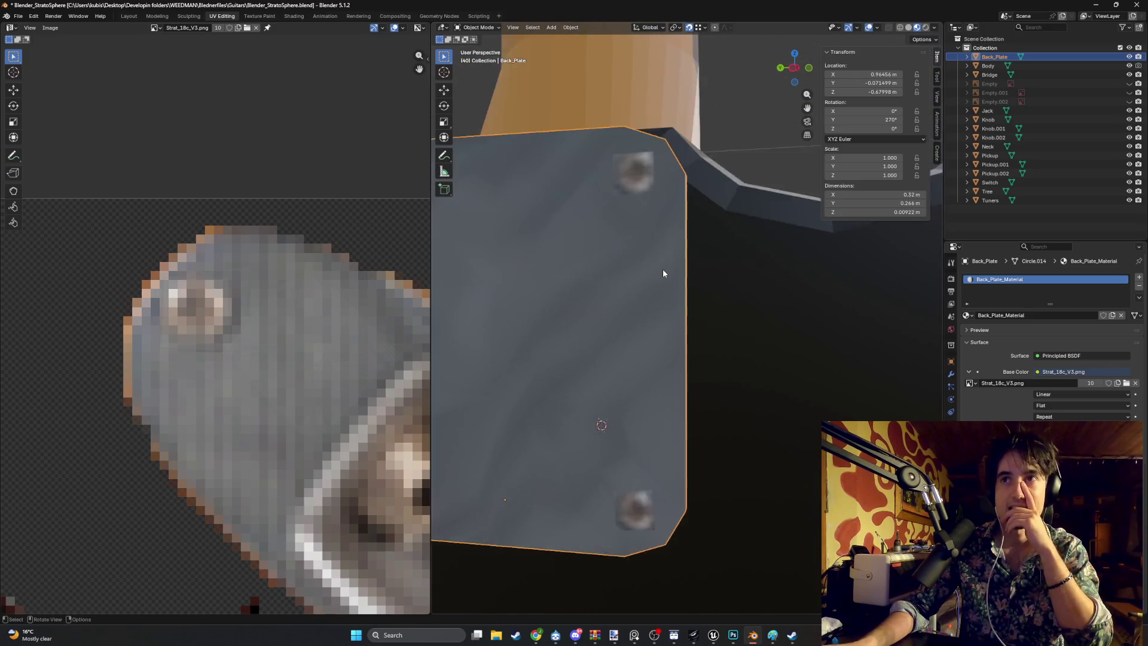
{"action": "scroll", "coordinate": [662, 273], "scroll_direction": "down", "scroll_amount": 2}
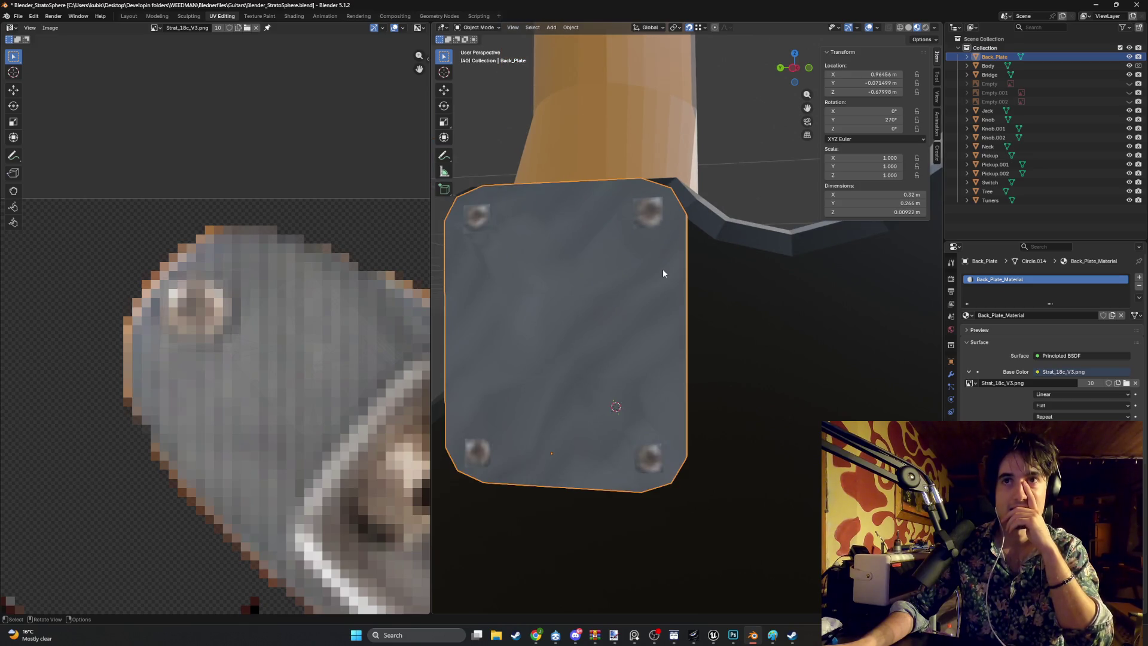
{"action": "scroll", "coordinate": [663, 274], "scroll_direction": "down", "scroll_amount": 2}
{"action": "scroll", "coordinate": [232, 310], "scroll_direction": "down", "scroll_amount": 4}
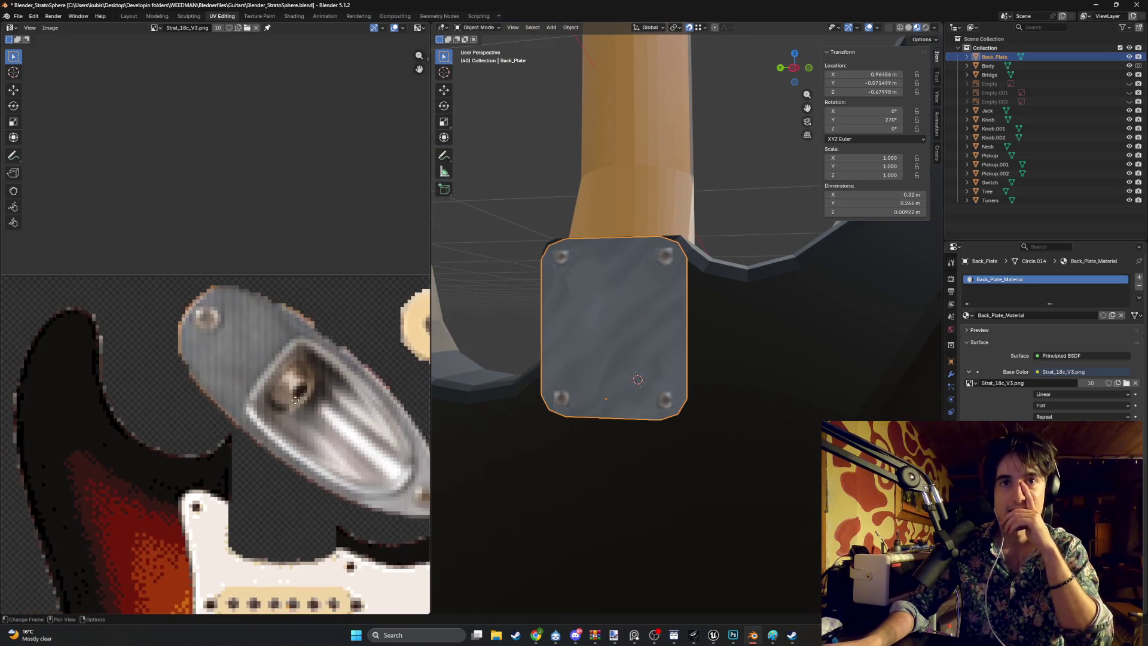
{"action": "scroll", "coordinate": [232, 310], "scroll_direction": "down", "scroll_amount": 1}
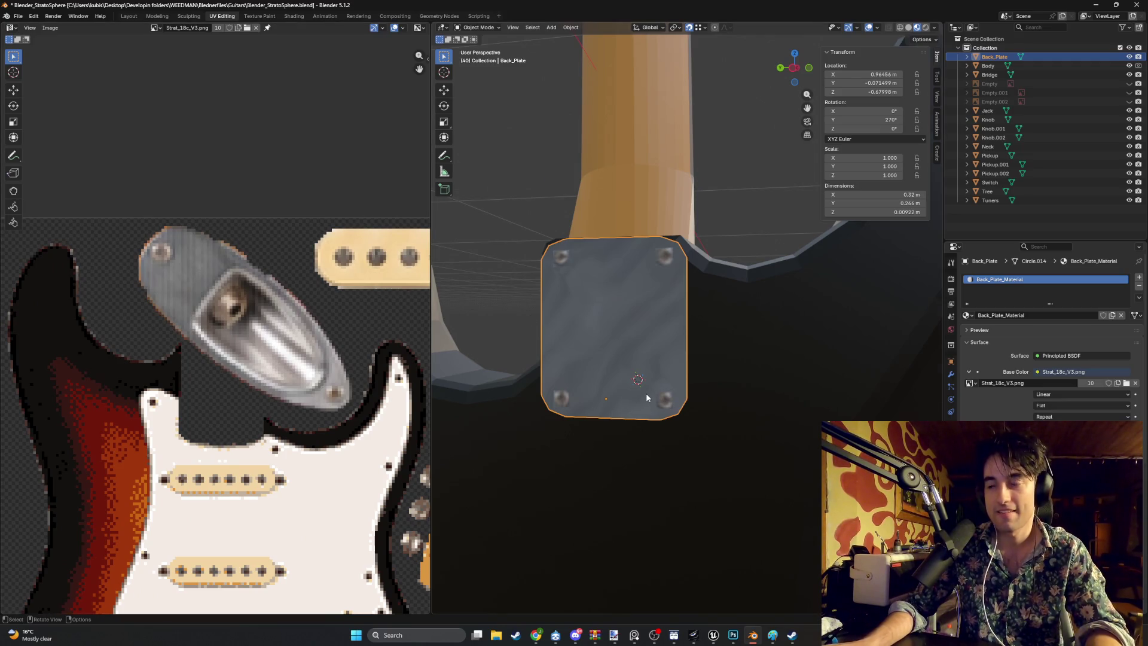
{"action": "scroll", "coordinate": [646, 397], "scroll_direction": "up", "scroll_amount": 5}
Step: In Edit Mode, try selecting the lower-right screw square's edges and corner vertex
{"action": "key", "text": "Tab"}
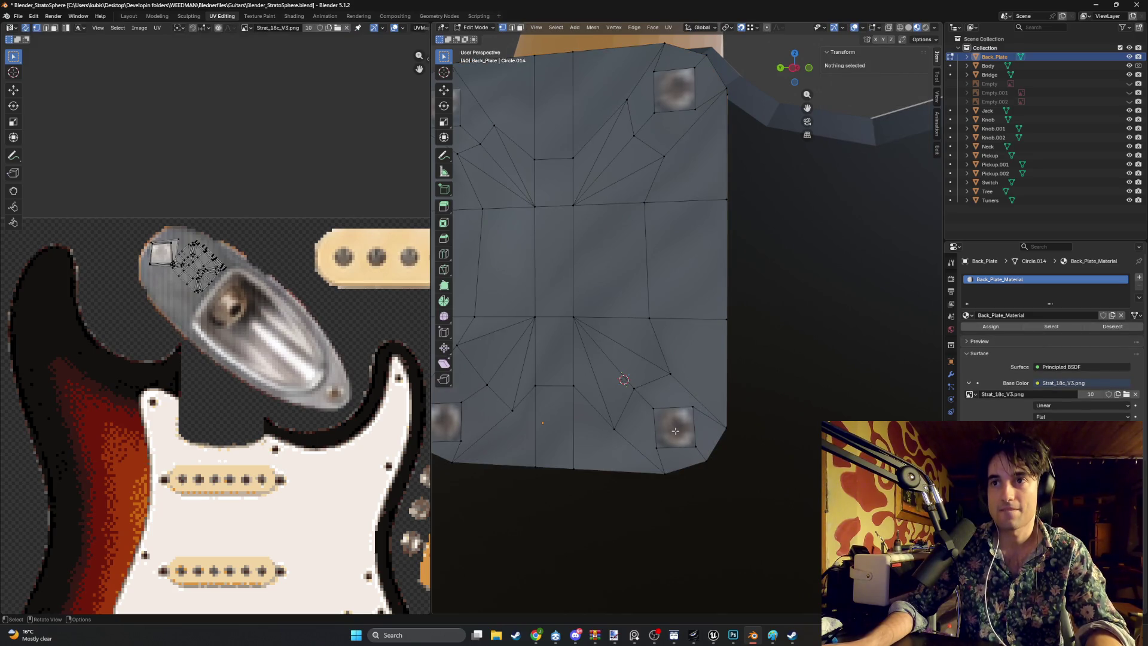
{"action": "key", "text": "2"}
{"action": "left_click", "coordinate": [681, 410]}
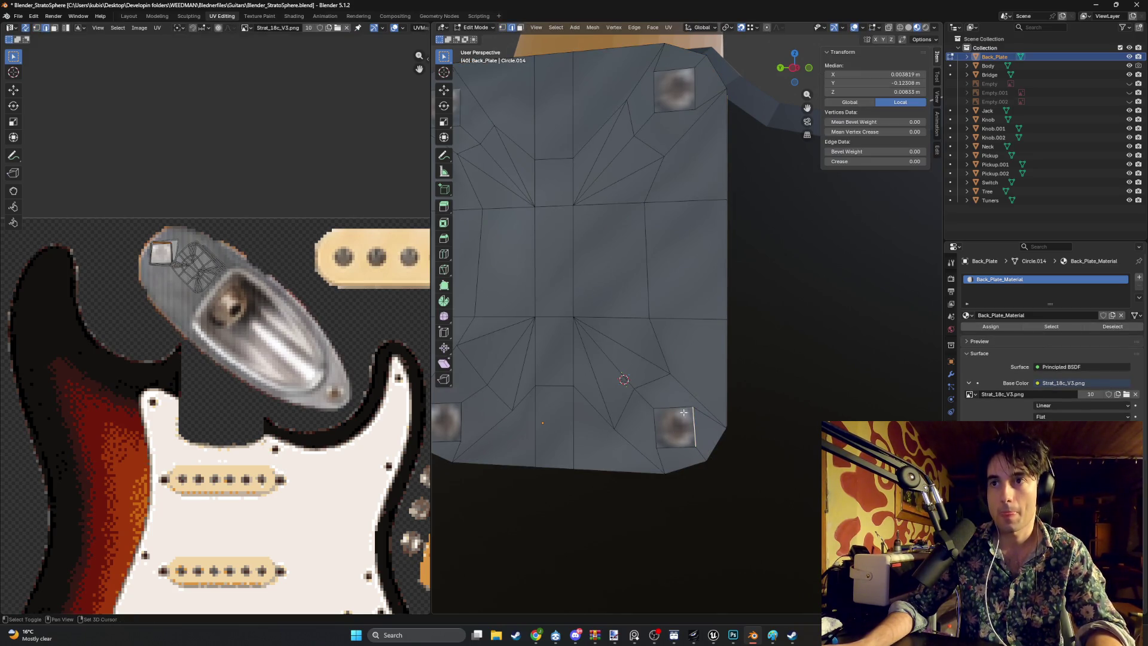
{"action": "key", "text": "1"}
{"action": "left_click", "coordinate": [662, 408], "text": "shift"}
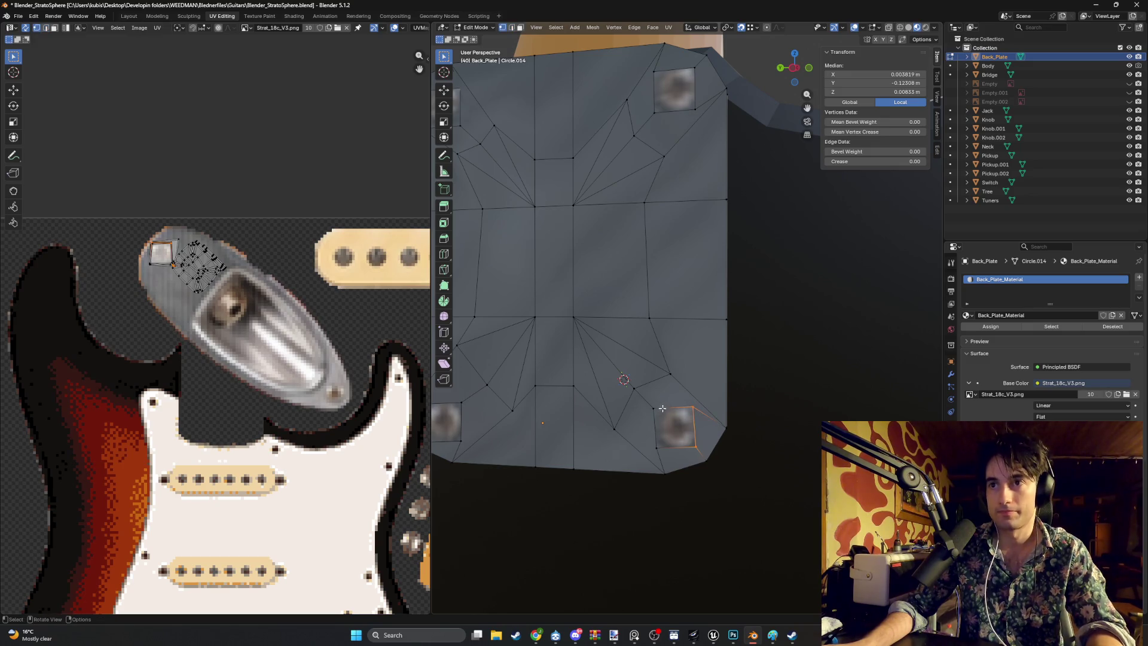
{"action": "left_click", "coordinate": [673, 420]}
{"action": "key", "text": "i"}
{"action": "left_click", "coordinate": [676, 425]}
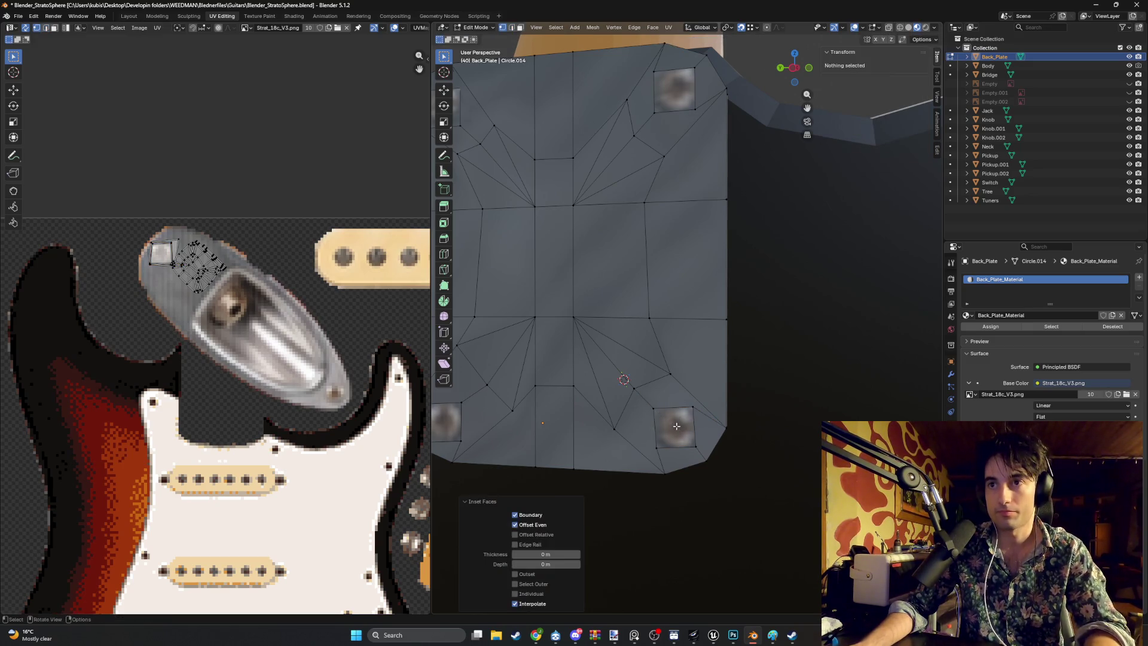
{"action": "left_click", "coordinate": [678, 425]}
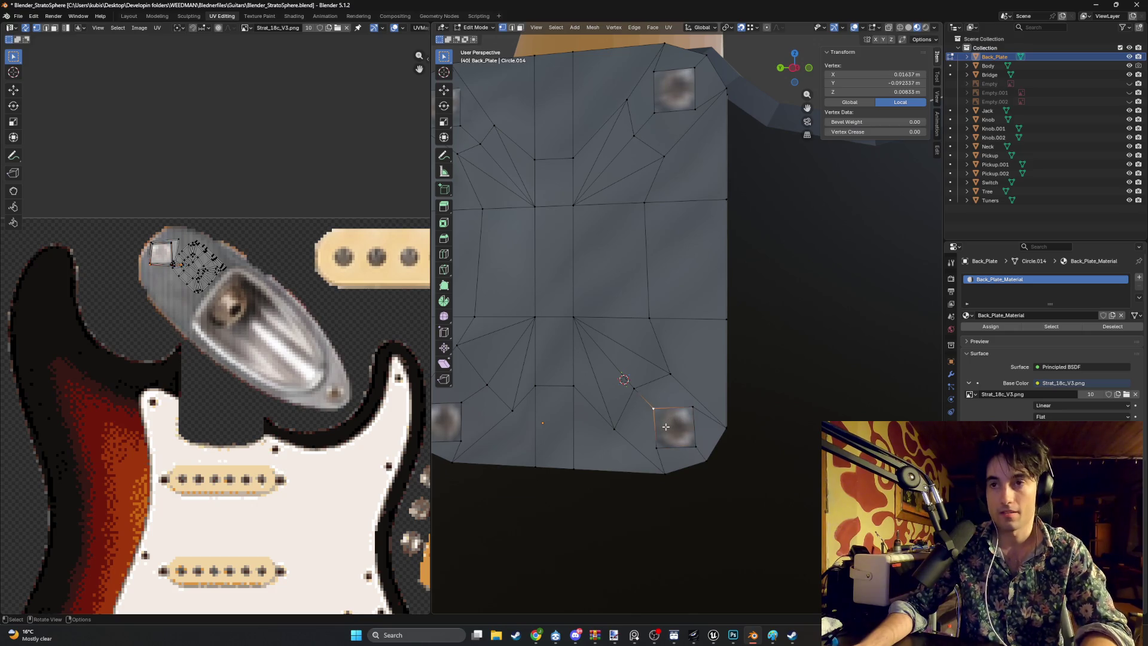
Step: Inset the lower-right screw square face by about 0.0054 m and test growing/shrinking the selection
{"action": "key", "text": "3"}
{"action": "left_click", "coordinate": [683, 422]}
{"action": "key", "text": "i"}
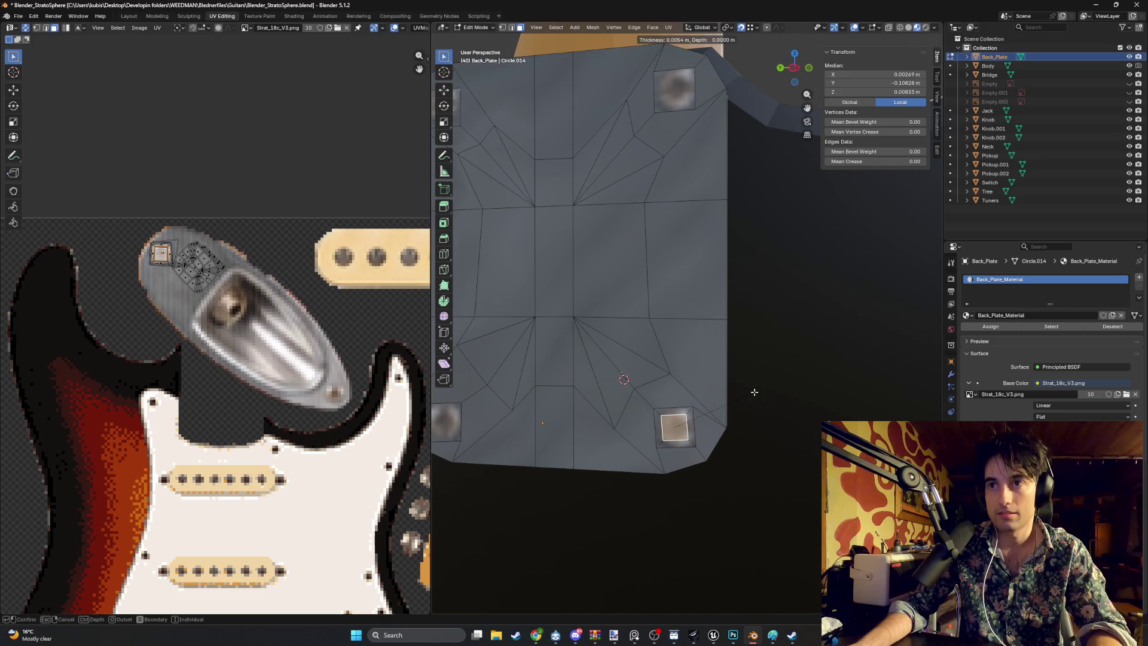
{"action": "left_click", "coordinate": [755, 392]}
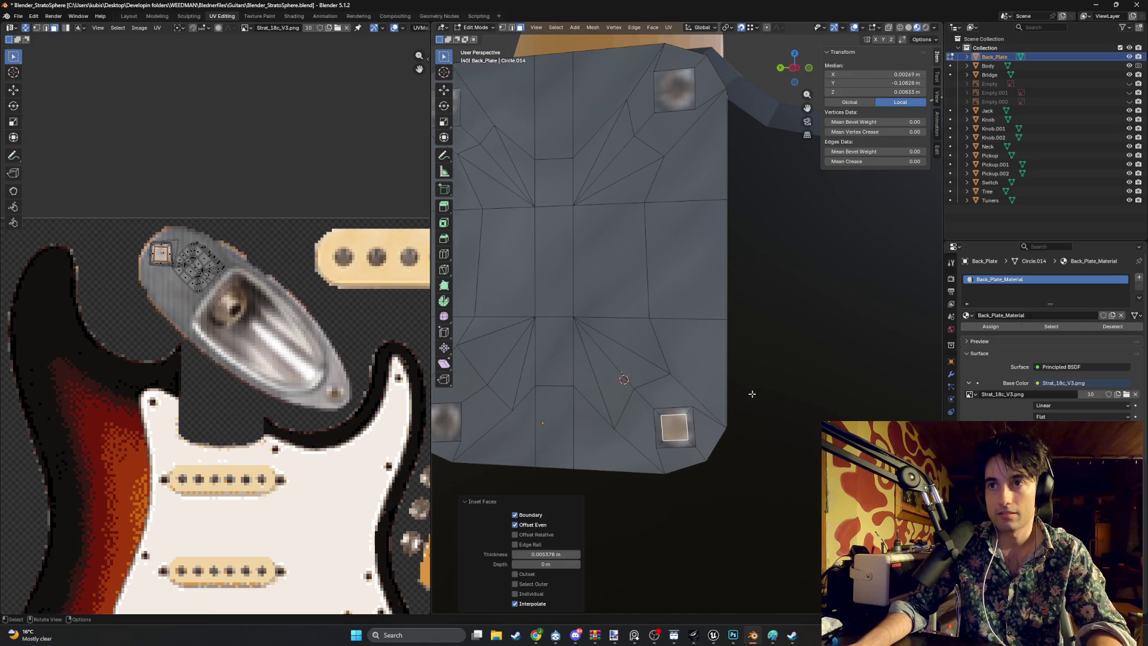
{"action": "right_click", "coordinate": [679, 404]}
{"action": "key", "text": "ctrl+KP_Add"}
{"action": "key", "text": "ctrl+KP_Add"}
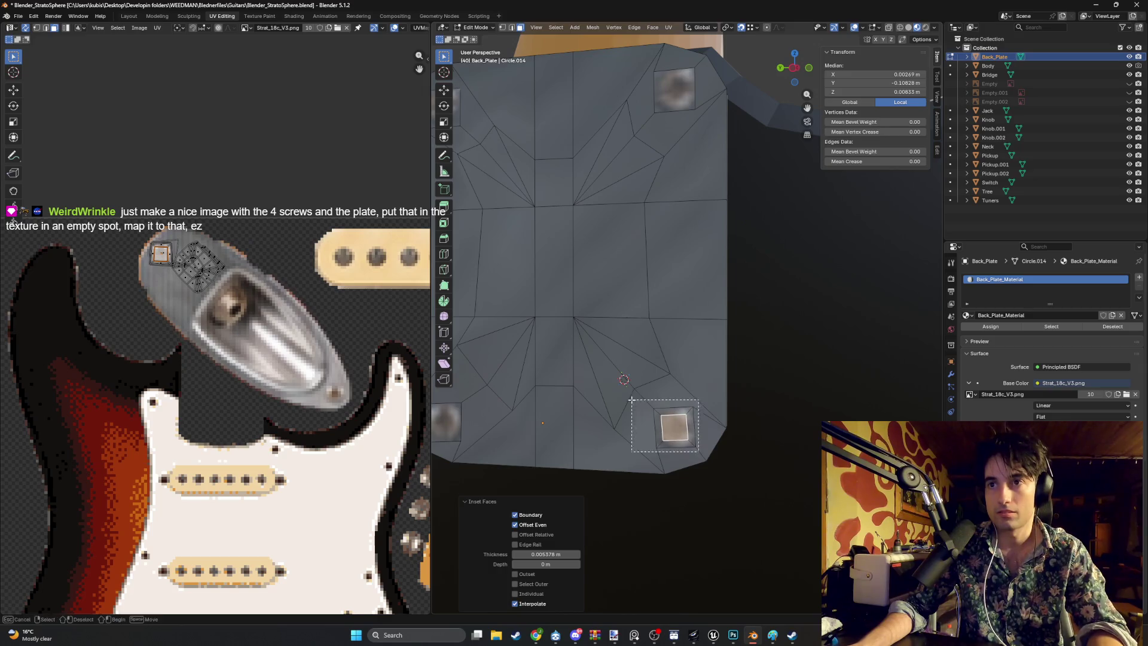
{"action": "key", "text": "ctrl+KP_Subtract"}
{"action": "key", "text": "ctrl+KP_Subtract"}
{"action": "key", "text": "ctrl+KP_Add"}
{"action": "key", "text": "ctrl+KP_Add"}
{"action": "key", "text": "ctrl+KP_Subtract"}
{"action": "key", "text": "ctrl+KP_Subtract"}
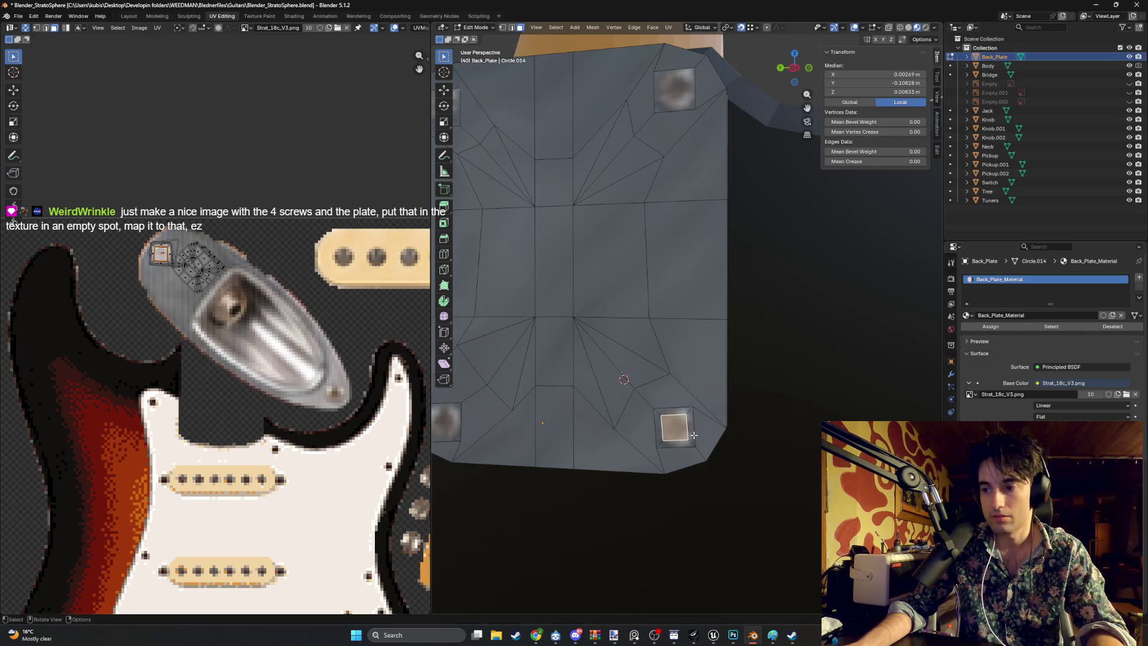
{"action": "scroll", "coordinate": [694, 435], "scroll_direction": "down", "scroll_amount": 3}
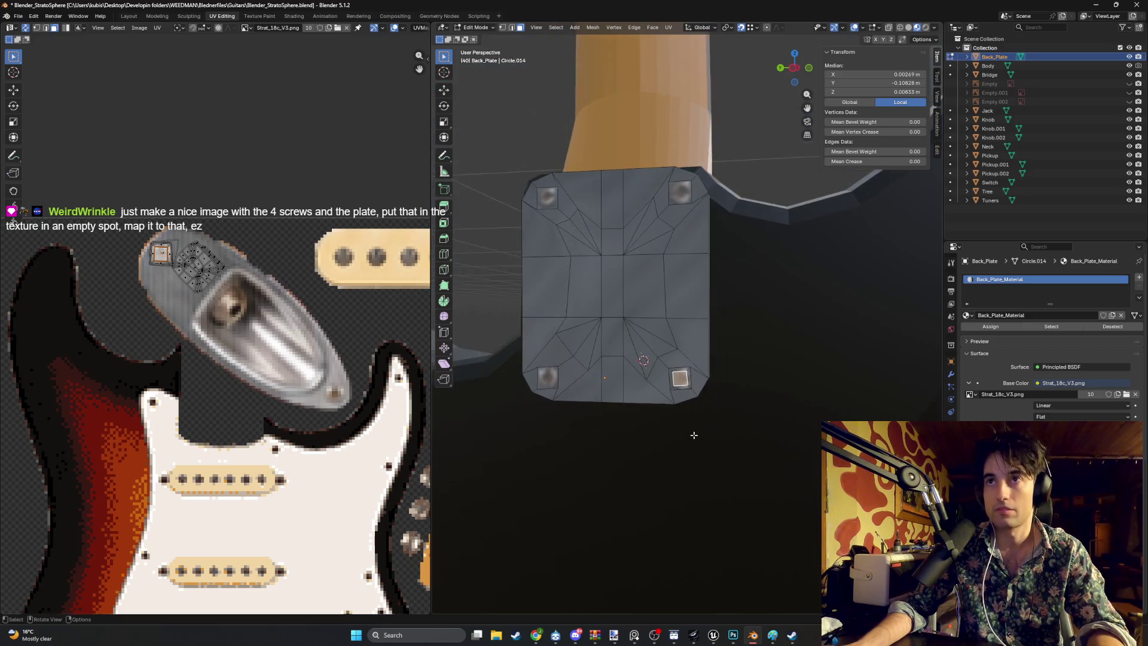
Step: Add the corner faces to the selection and delete the plate's faces, leaving the rim
{"action": "mouse_move", "coordinate": [660, 389]}
{"action": "left_mouse_down"}
{"action": "mouse_move", "coordinate": [674, 375]}
{"action": "mouse_move", "coordinate": [519, 185]}
{"action": "mouse_move", "coordinate": [529, 190]}
{"action": "left_mouse_up"}
{"action": "left_click", "coordinate": [673, 179], "text": "shift"}
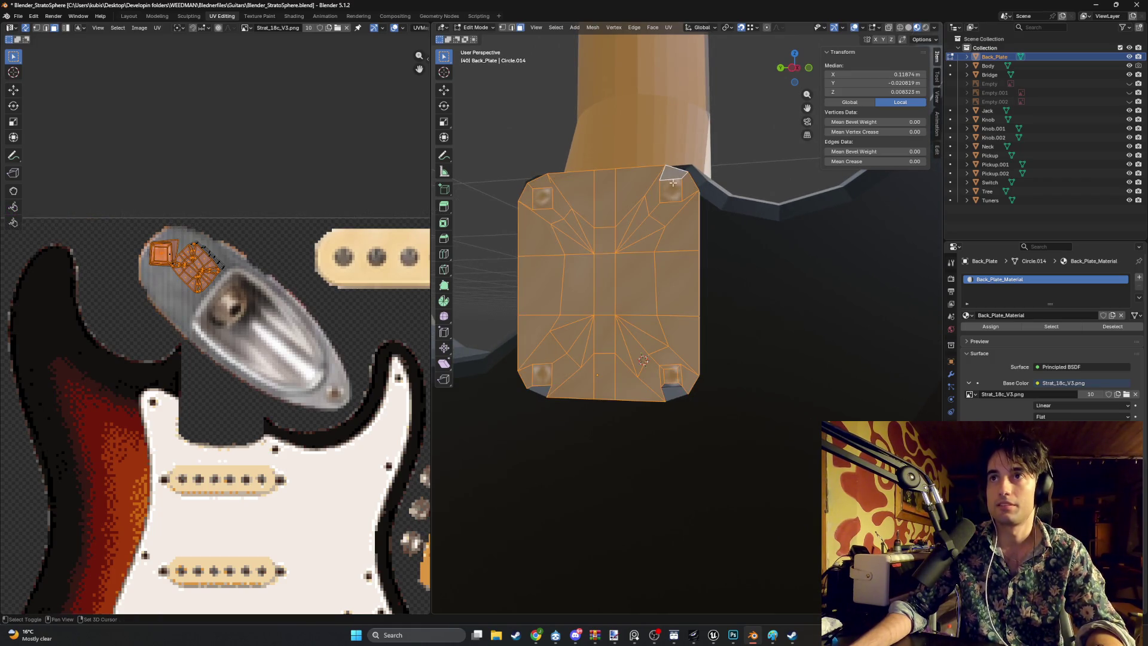
{"action": "left_click", "coordinate": [673, 393], "text": "shift"}
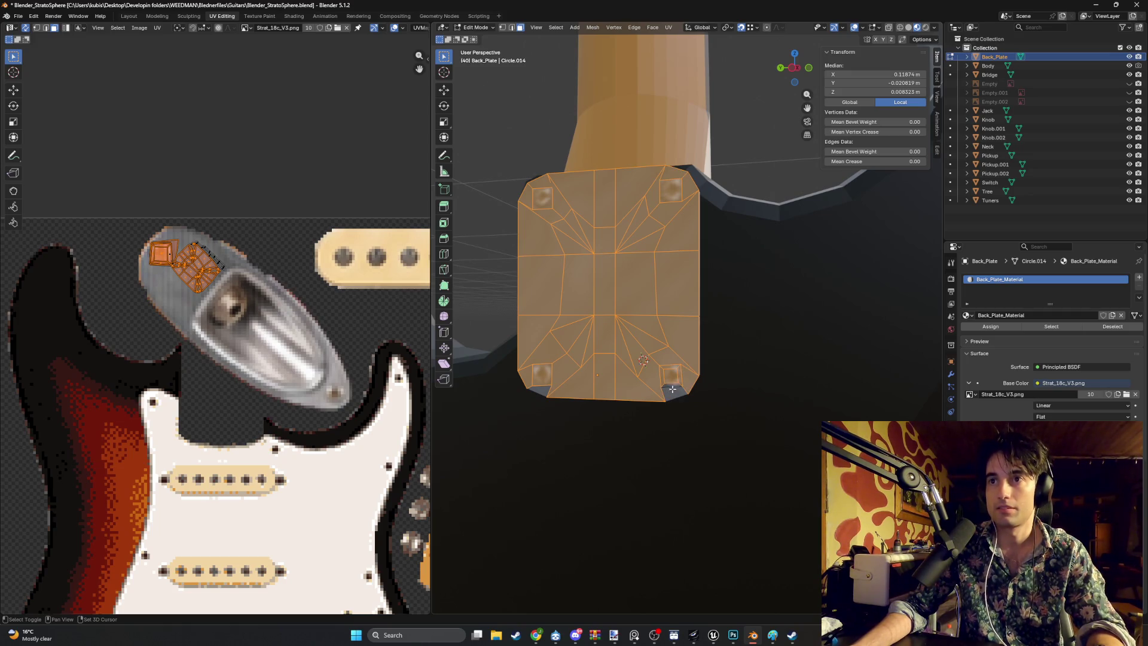
{"action": "scroll", "coordinate": [631, 340], "scroll_direction": "up", "scroll_amount": 2}
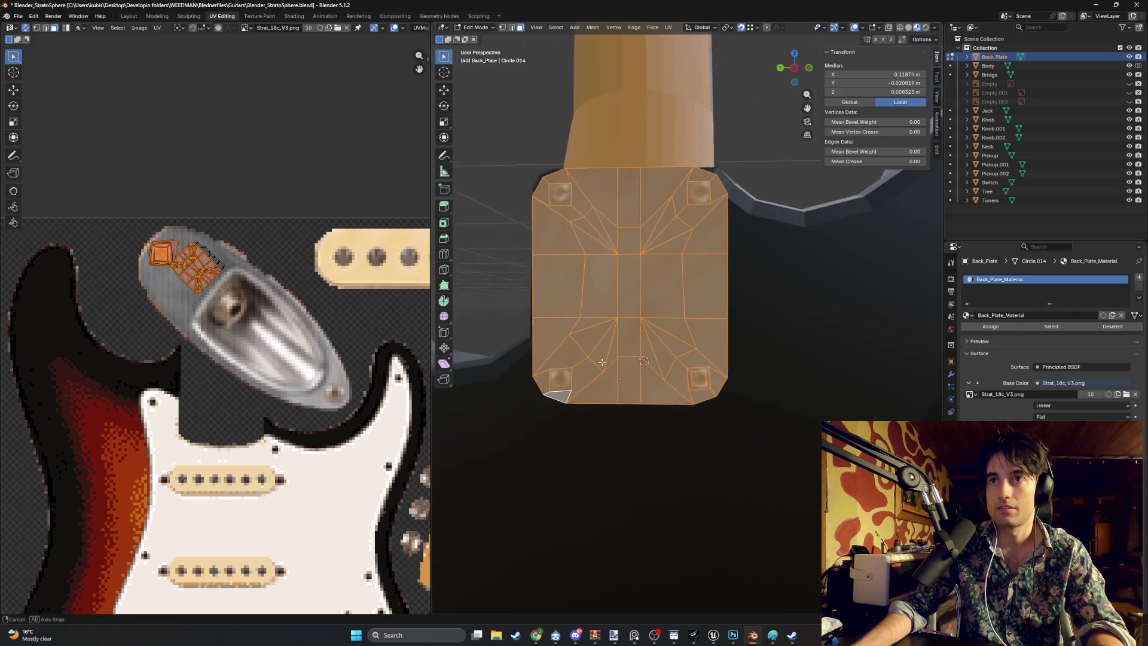
{"action": "key", "text": "x"}
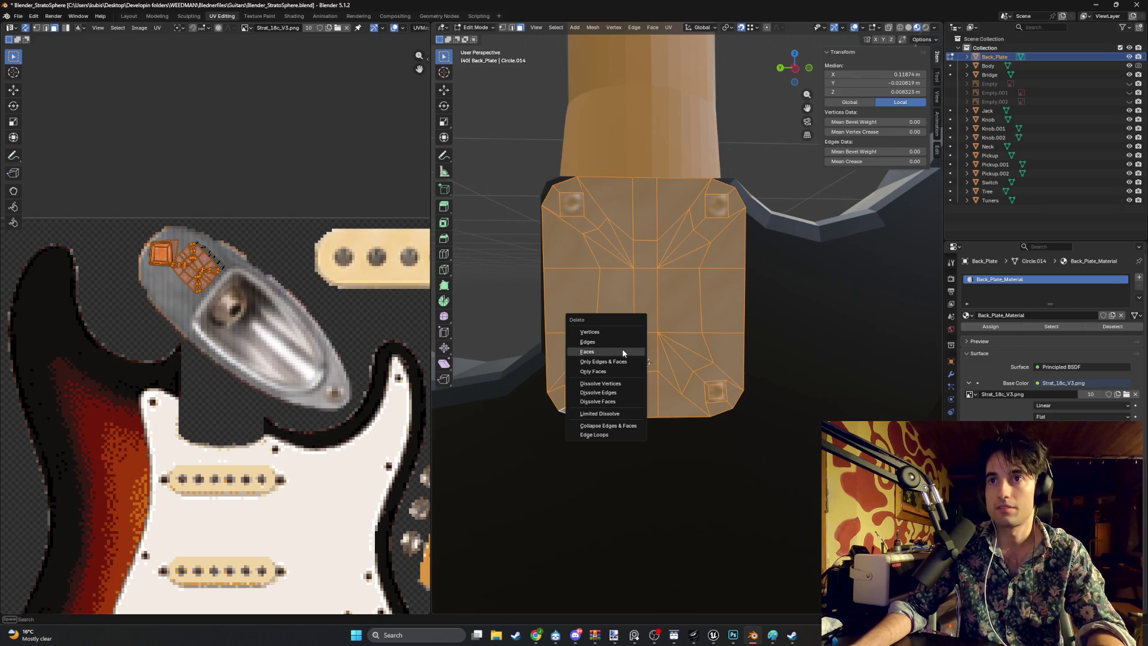
{"action": "left_click", "coordinate": [629, 342]}
{"action": "left_click_drag", "start_coordinate": [629, 342], "coordinate": [619, 354]}
Step: Switch to edge select and pick the plate's top rim edge
{"action": "key", "text": "2"}
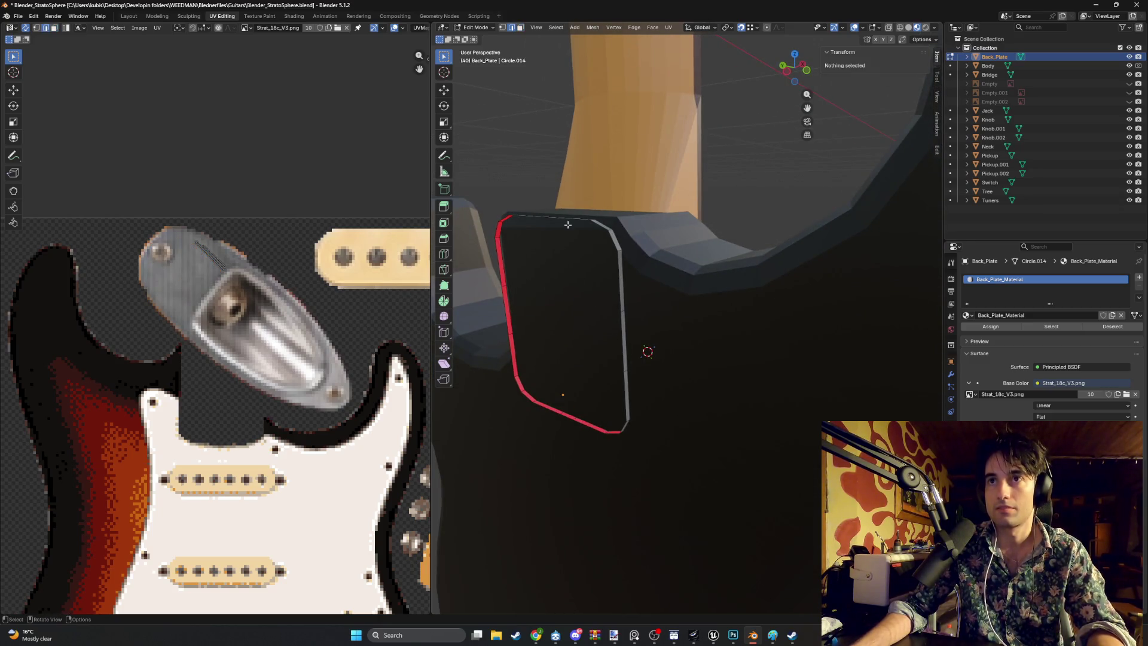
{"action": "left_click", "coordinate": [568, 217]}
{"action": "mouse_move", "coordinate": [568, 218]}
{"action": "left_mouse_down"}
{"action": "mouse_move", "coordinate": [587, 351]}
{"action": "mouse_move", "coordinate": [626, 367]}
{"action": "left_mouse_up"}
Step: Delete a top edge segment of the back plate's rim in edge select mode
{"action": "key", "text": "1"}
{"action": "left_click", "coordinate": [576, 317]}
{"action": "left_click_drag", "start_coordinate": [601, 325], "coordinate": [608, 335]}
{"action": "key", "text": "2"}
{"action": "left_click", "coordinate": [664, 324]}
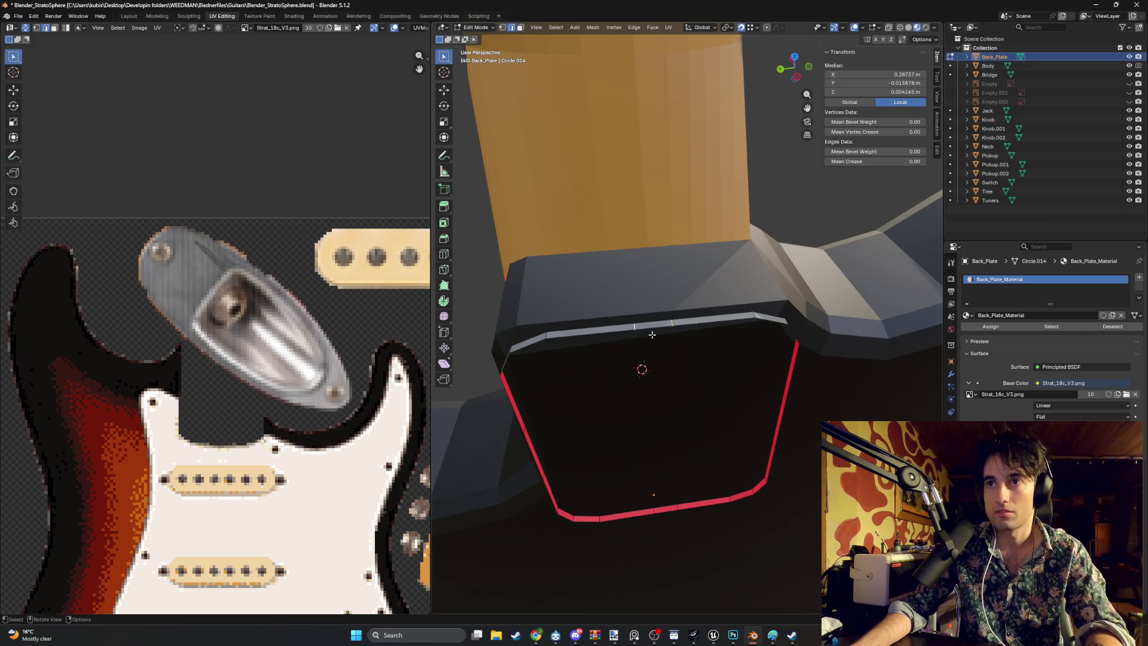
{"action": "key", "text": "x"}
{"action": "left_click", "coordinate": [636, 328]}
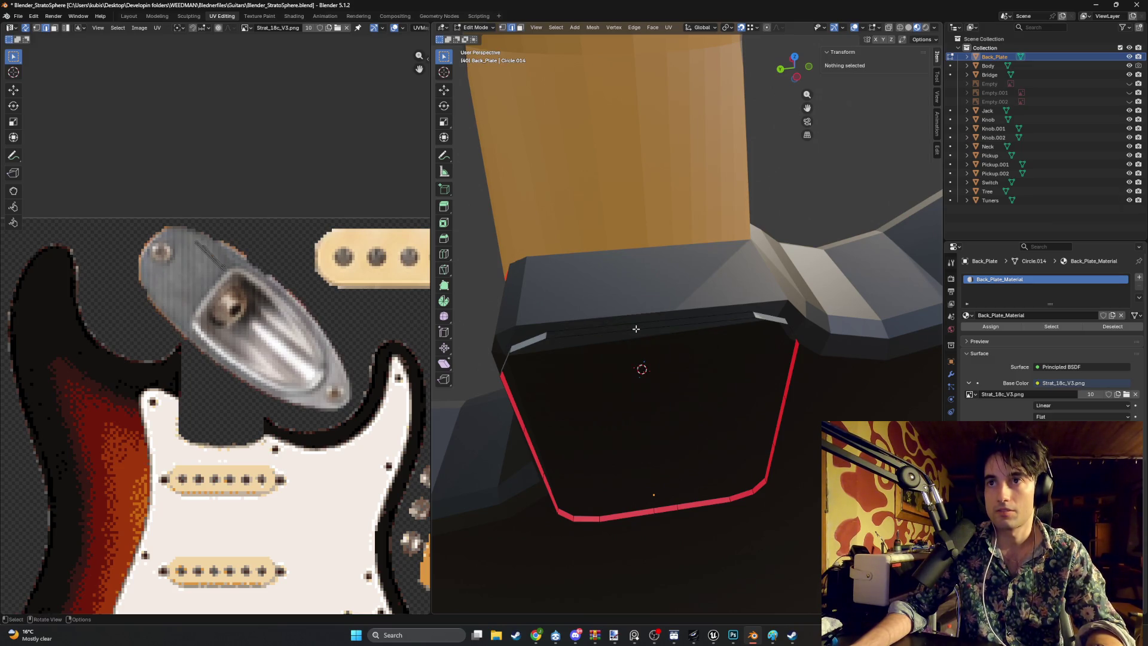
Step: Select the remaining top rim edges, corner to right side, and delete them
{"action": "left_click", "coordinate": [547, 336]}
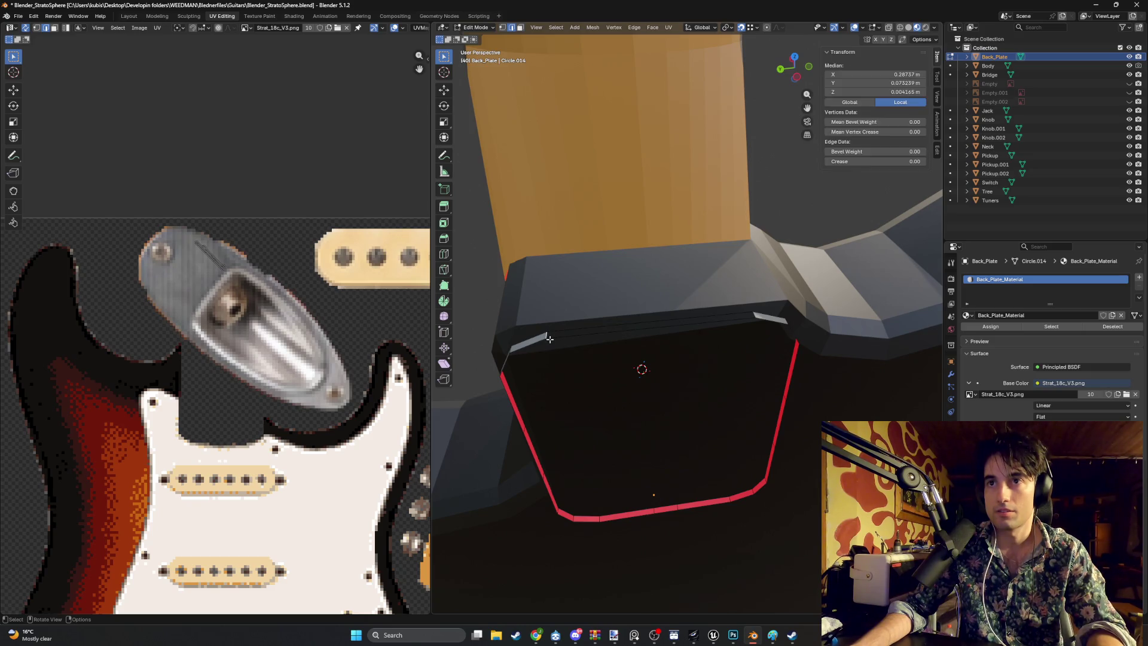
{"action": "left_click_drag", "start_coordinate": [567, 331], "coordinate": [614, 333]}
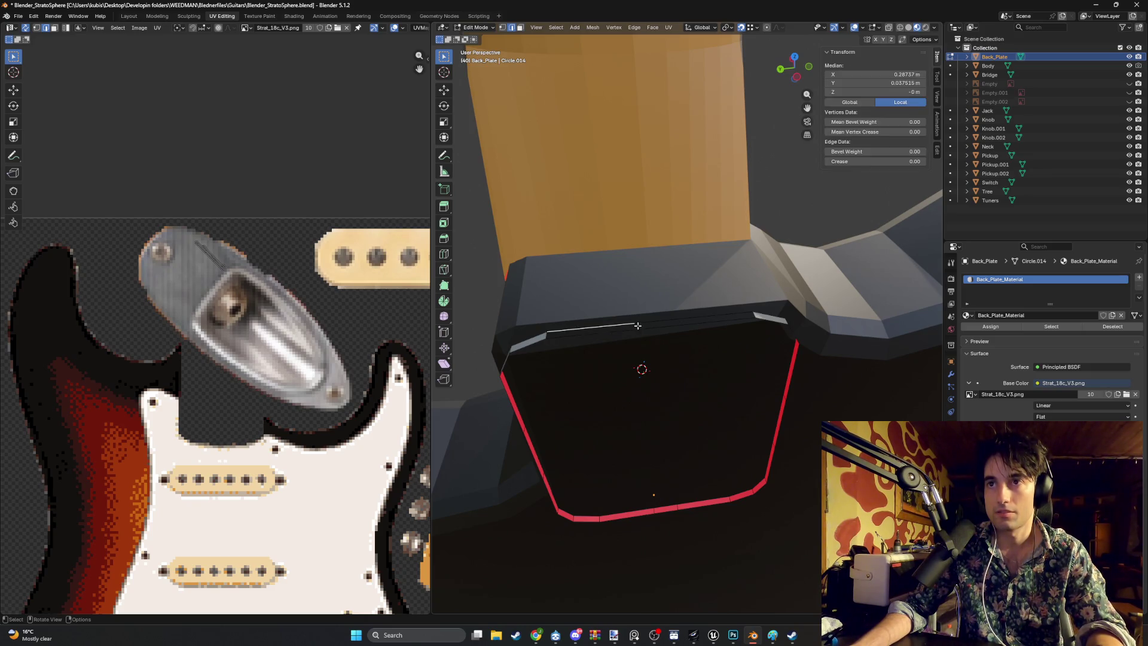
{"action": "left_click", "coordinate": [691, 320], "text": "shift"}
{"action": "left_click_drag", "start_coordinate": [708, 333], "coordinate": [665, 326]}
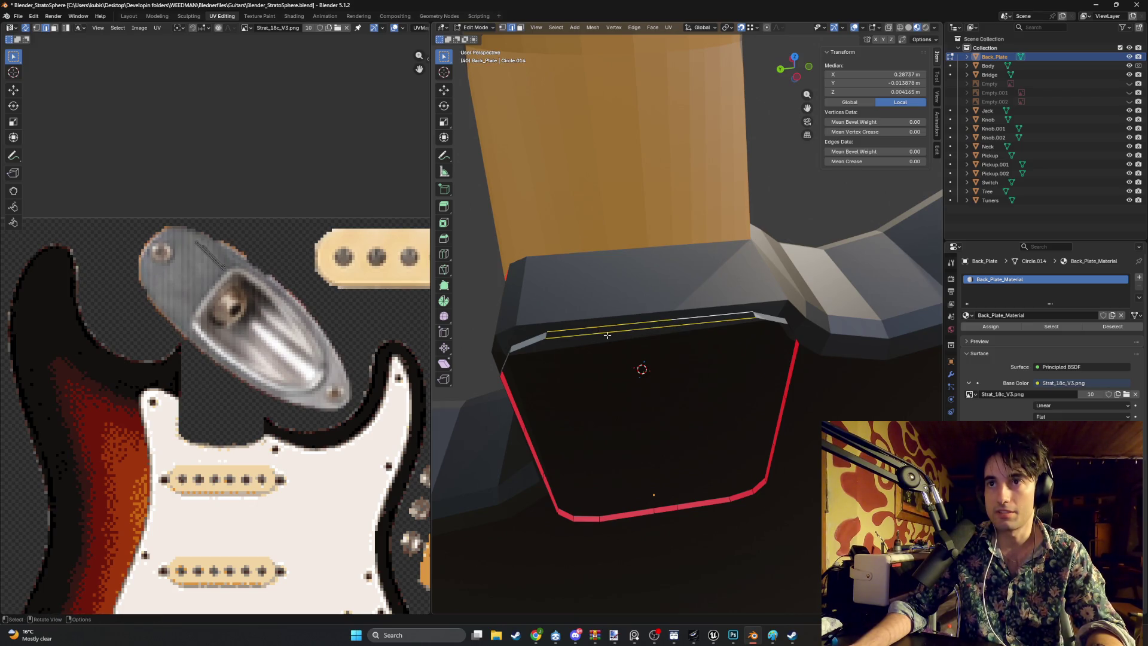
{"action": "key", "text": "x"}
{"action": "left_click", "coordinate": [608, 338]}
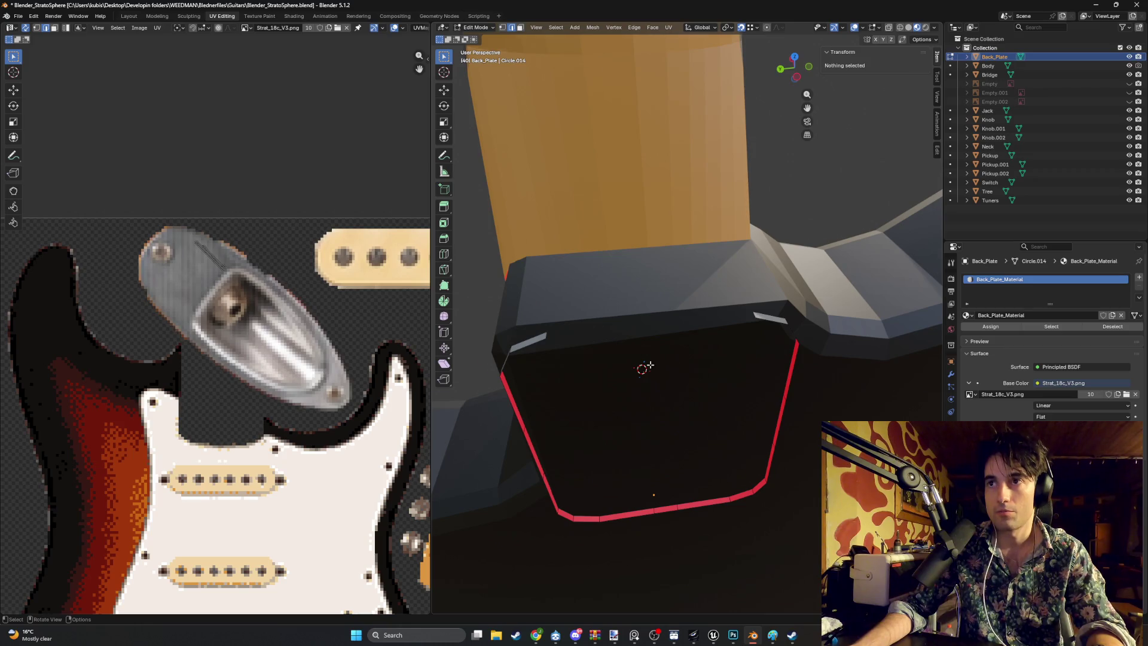
Step: Delete a short segment of the plate's bottom edge and hide the guitar Body
{"action": "mouse_move", "coordinate": [649, 318]}
{"action": "left_mouse_down"}
{"action": "mouse_move", "coordinate": [581, 269]}
{"action": "mouse_move", "coordinate": [585, 284]}
{"action": "left_mouse_up"}
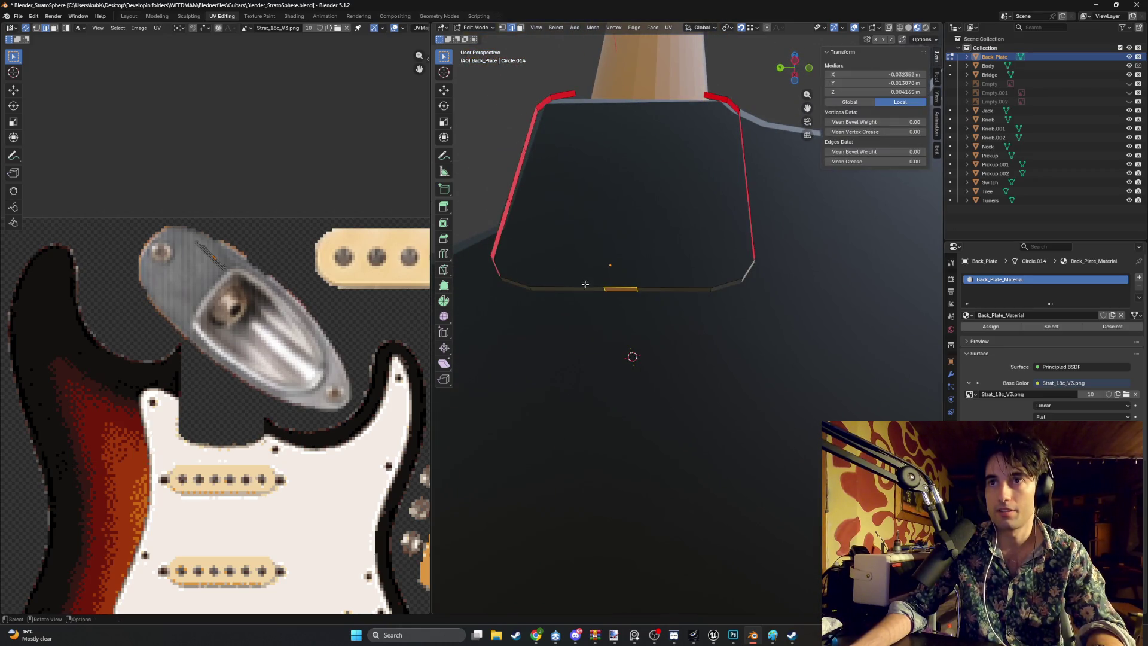
{"action": "key", "text": "x"}
{"action": "left_click", "coordinate": [605, 302]}
{"action": "left_click", "coordinate": [571, 288]}
{"action": "key", "text": "x"}
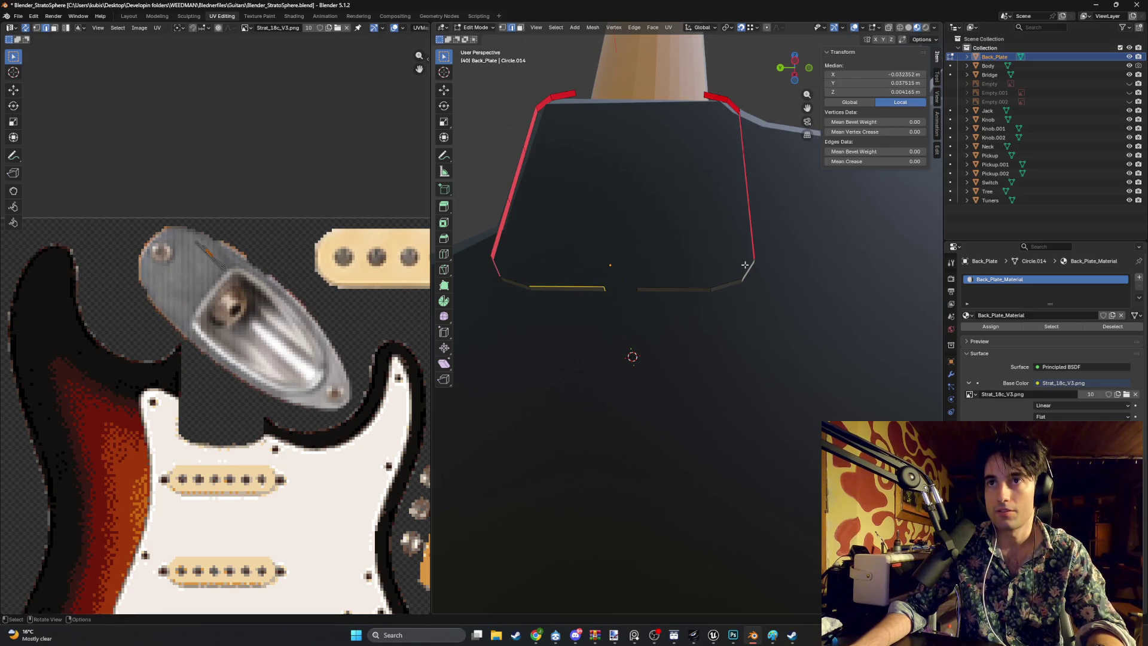
{"action": "left_click", "coordinate": [1129, 65]}
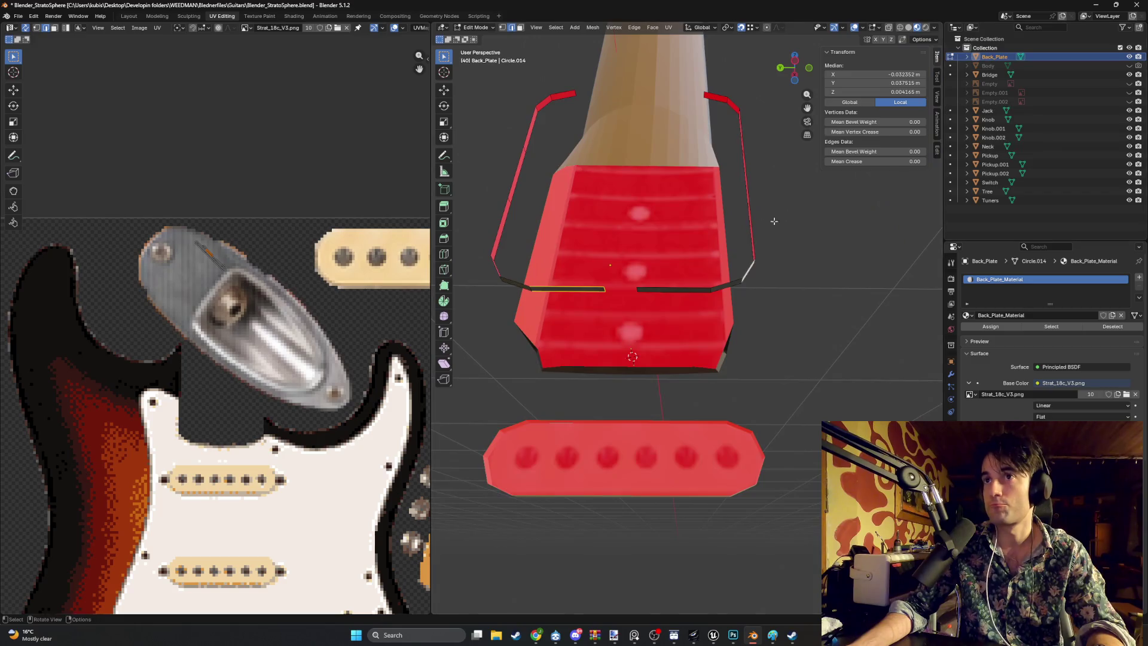
Step: Hide the Jack through Pickup.002 objects and adjust rim edge segments via the context menu
{"action": "left_click_drag", "start_coordinate": [774, 222], "coordinate": [671, 222]}
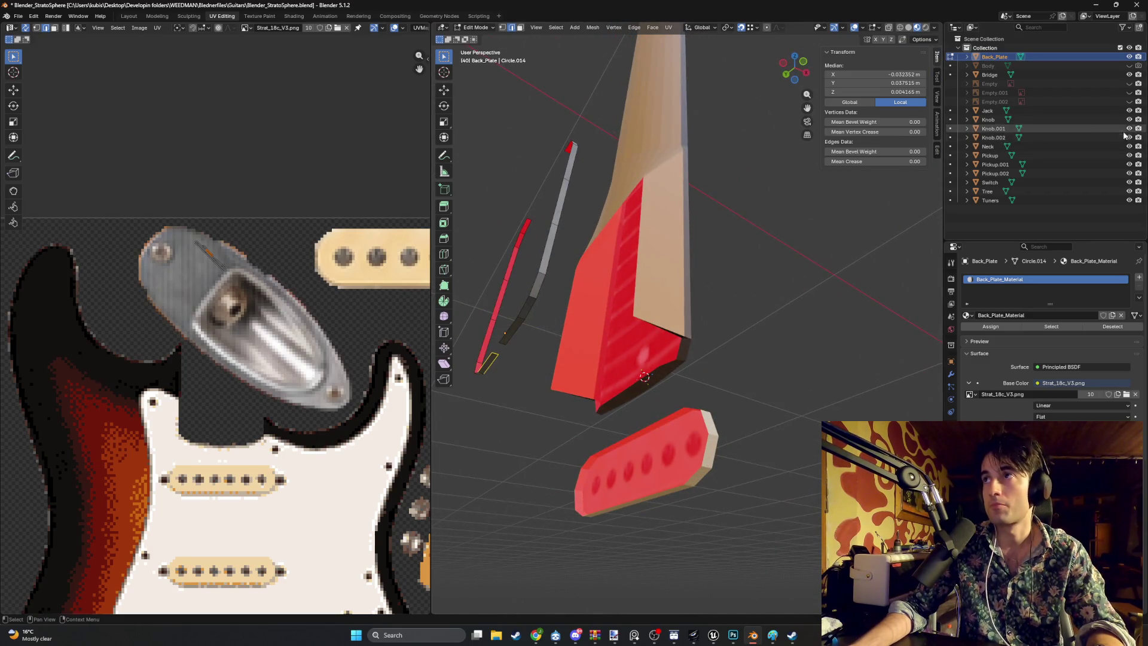
{"action": "left_click_drag", "start_coordinate": [1128, 111], "coordinate": [1138, 177]}
{"action": "mouse_move", "coordinate": [748, 239]}
{"action": "left_mouse_down"}
{"action": "mouse_move", "coordinate": [727, 249]}
{"action": "mouse_move", "coordinate": [756, 379]}
{"action": "mouse_move", "coordinate": [761, 328]}
{"action": "mouse_move", "coordinate": [641, 276]}
{"action": "left_mouse_up"}
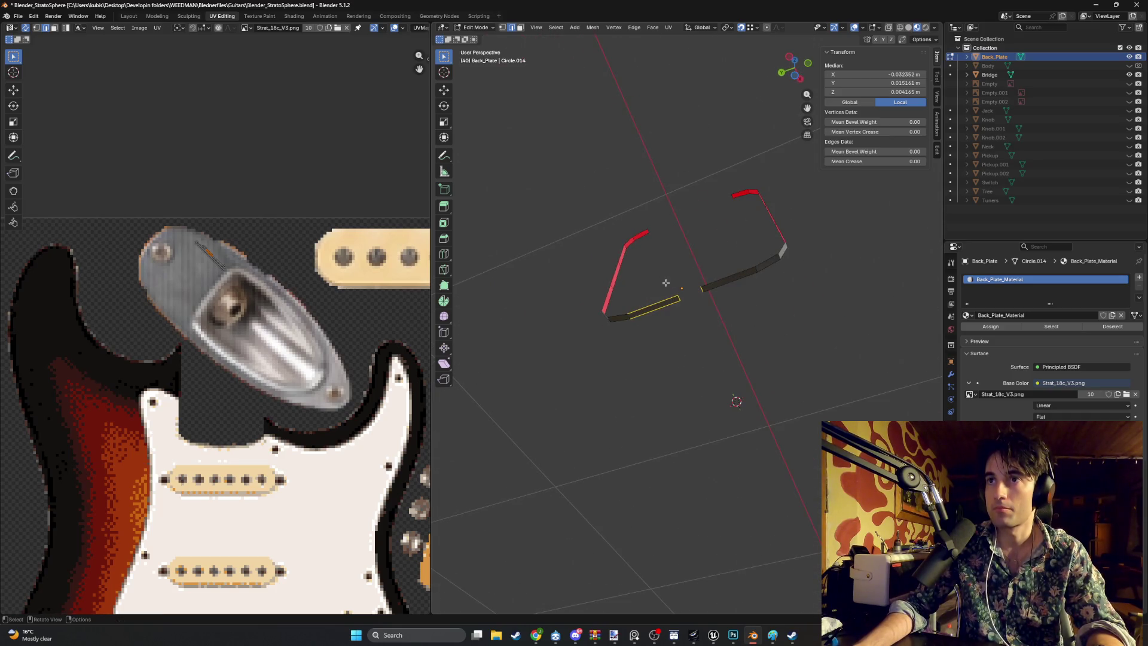
{"action": "right_click", "coordinate": [722, 296]}
{"action": "left_click", "coordinate": [705, 285]}
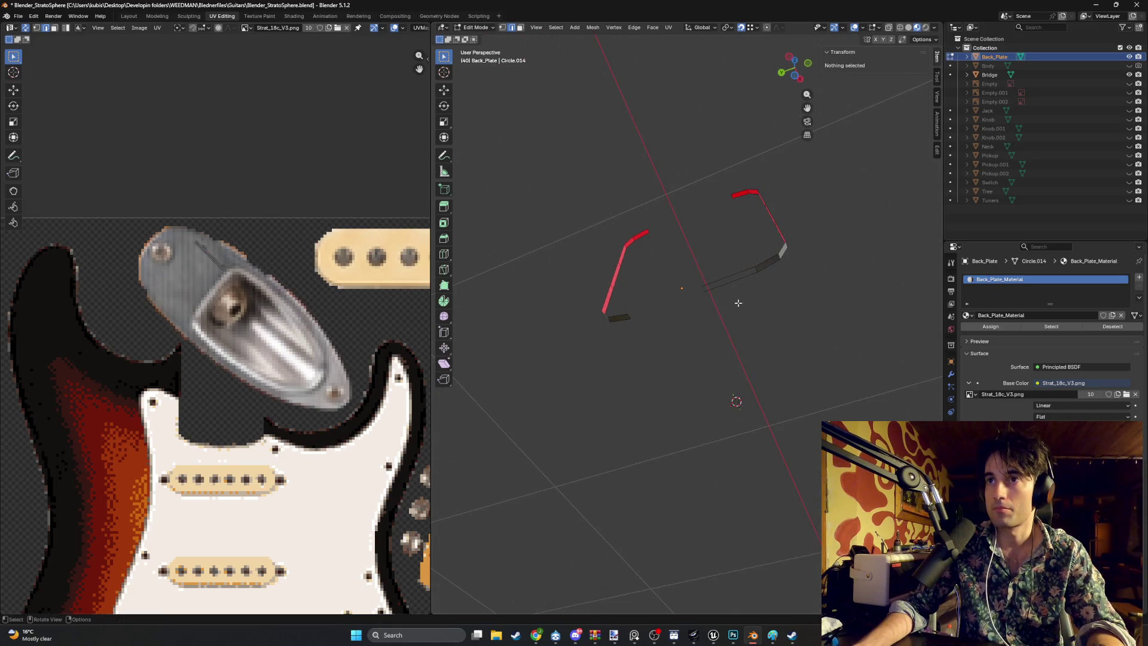
{"action": "right_click", "coordinate": [695, 263]}
{"action": "left_click", "coordinate": [691, 270]}
{"action": "left_click_drag", "start_coordinate": [687, 269], "coordinate": [748, 280]}
Step: Delete a stray edge segment and the long middle geometry of the rim
{"action": "left_click", "coordinate": [725, 287]}
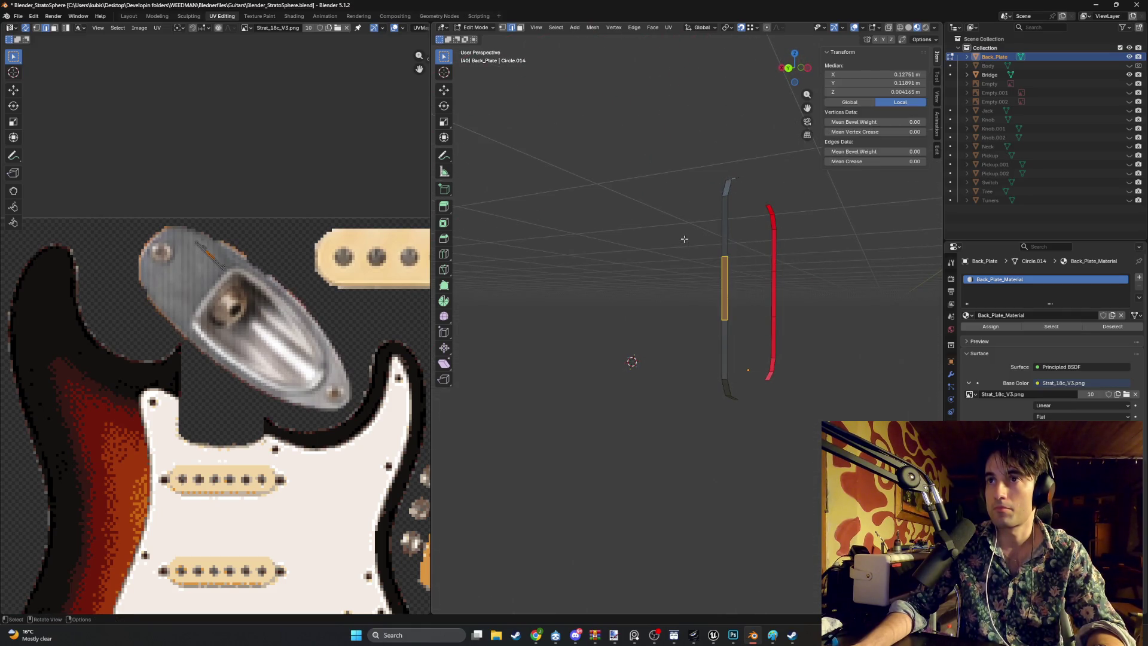
{"action": "key", "text": "x"}
{"action": "left_click", "coordinate": [667, 255]}
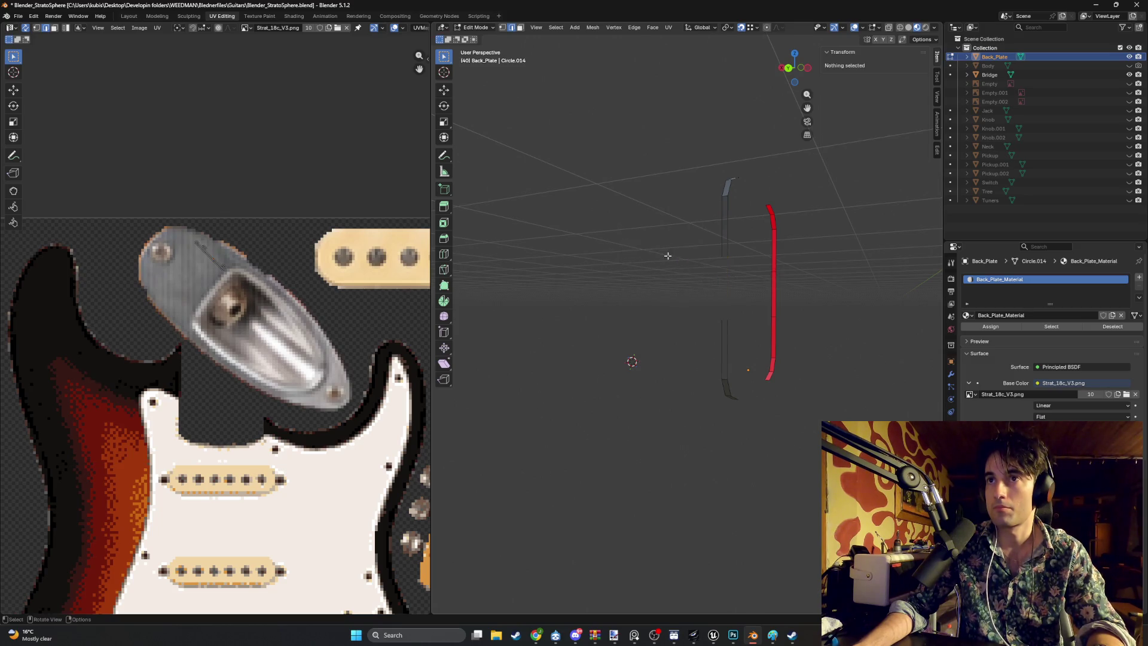
{"action": "left_click_drag", "start_coordinate": [751, 335], "coordinate": [674, 228]}
{"action": "key", "text": "x"}
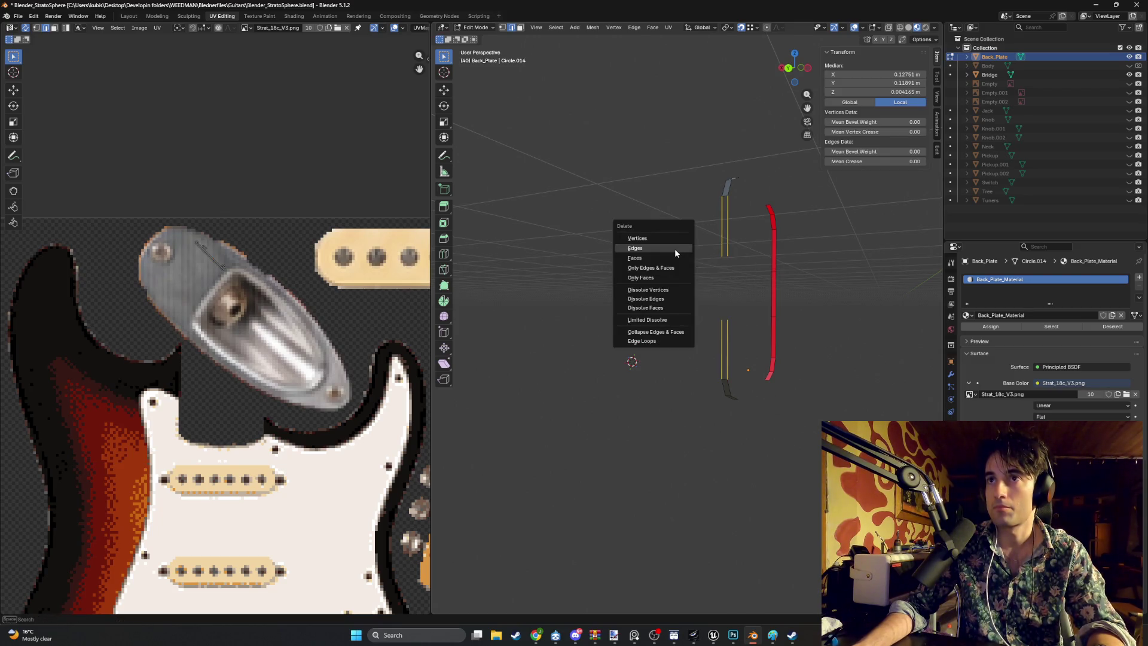
{"action": "left_click", "coordinate": [675, 249]}
Step: Delete the middle, upper and lower strip segments of the rim
{"action": "left_click_drag", "start_coordinate": [742, 258], "coordinate": [626, 277]}
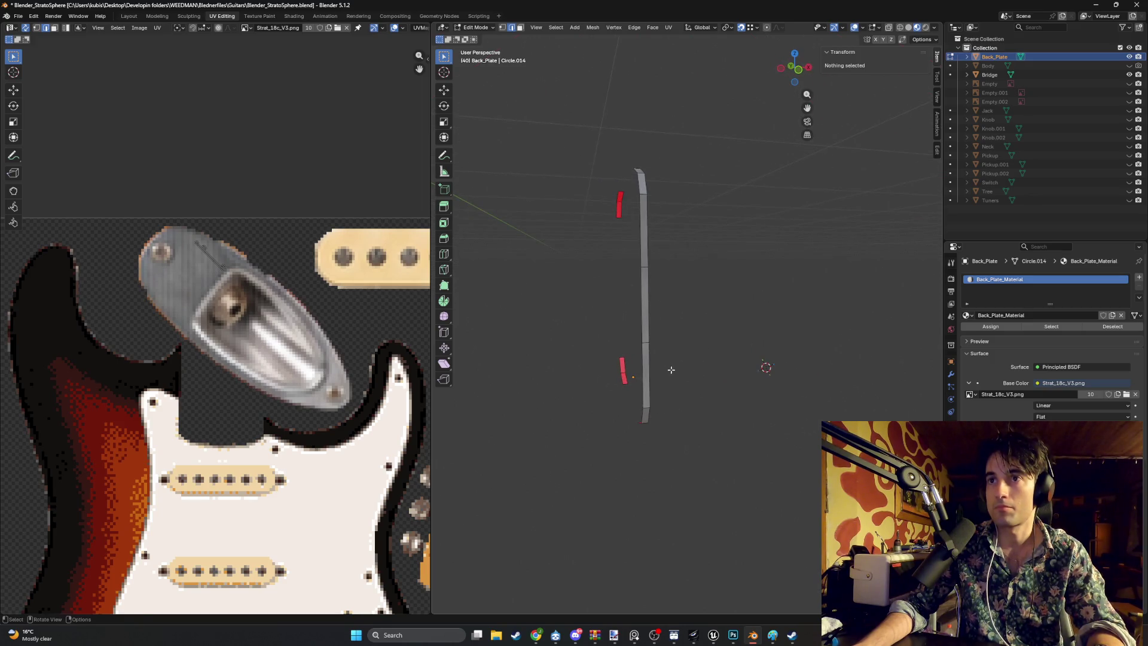
{"action": "left_click_drag", "start_coordinate": [671, 369], "coordinate": [603, 230]}
{"action": "key", "text": "x"}
{"action": "key", "text": "Escape"}
{"action": "left_click_drag", "start_coordinate": [697, 353], "coordinate": [618, 226]}
{"action": "left_click", "coordinate": [643, 245], "text": "shift"}
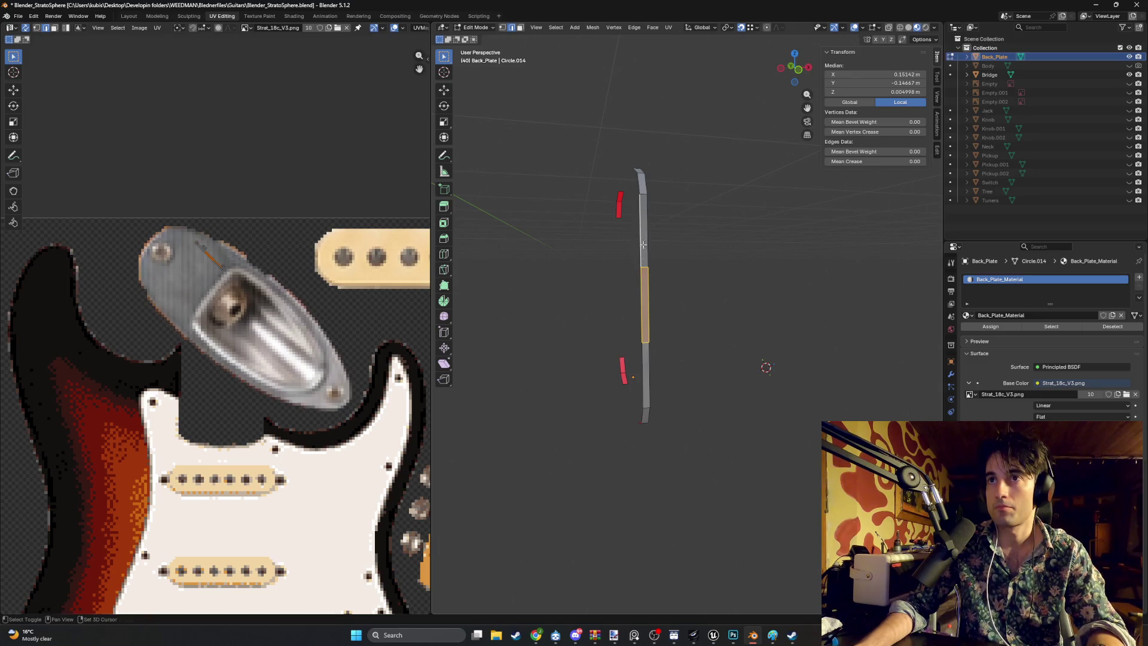
{"action": "left_click", "coordinate": [654, 377], "text": "shift"}
{"action": "key", "text": "x"}
{"action": "left_click", "coordinate": [628, 354]}
Step: Fill a face between edges on the two remaining strips
{"action": "mouse_move", "coordinate": [656, 320]}
{"action": "left_mouse_down"}
{"action": "mouse_move", "coordinate": [740, 349]}
{"action": "mouse_move", "coordinate": [673, 228]}
{"action": "mouse_move", "coordinate": [662, 261]}
{"action": "left_mouse_up"}
{"action": "left_click", "coordinate": [605, 288]}
{"action": "left_click", "coordinate": [896, 308], "text": "shift"}
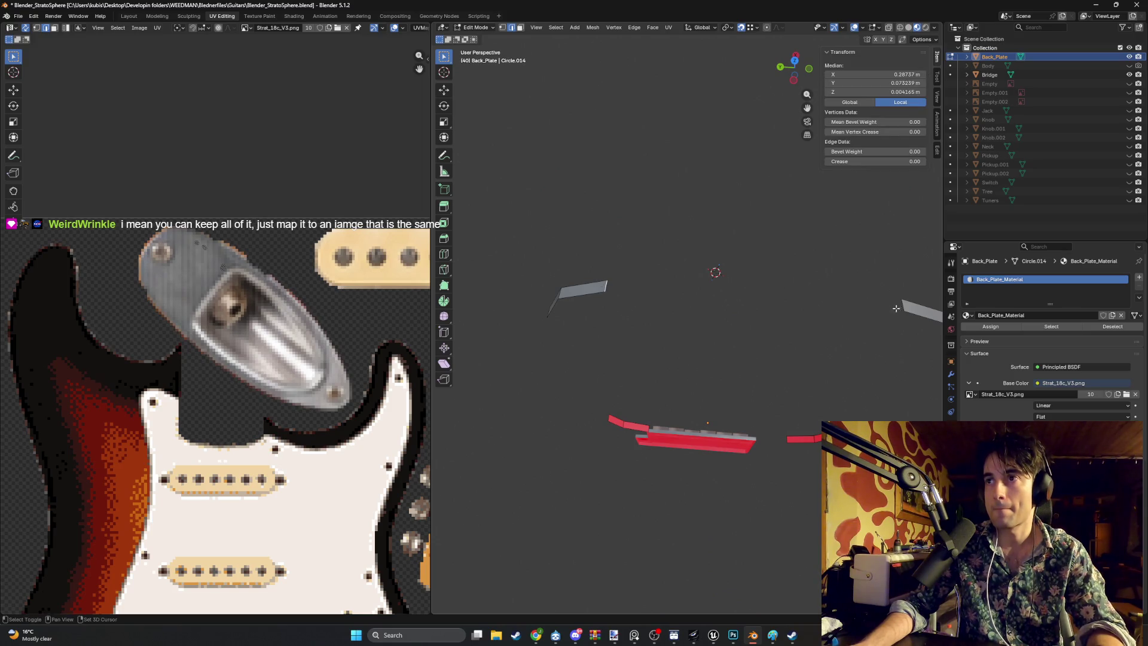
{"action": "key", "text": "f"}
Step: Deselect the top-right edge and the long edge, keeping the small one
{"action": "left_click_drag", "start_coordinate": [627, 345], "coordinate": [720, 390]}
{"action": "left_click", "coordinate": [762, 190], "text": "shift"}
{"action": "scroll", "coordinate": [756, 150], "scroll_direction": "up", "scroll_amount": 5}
{"action": "left_click_drag", "start_coordinate": [756, 150], "coordinate": [665, 228]}
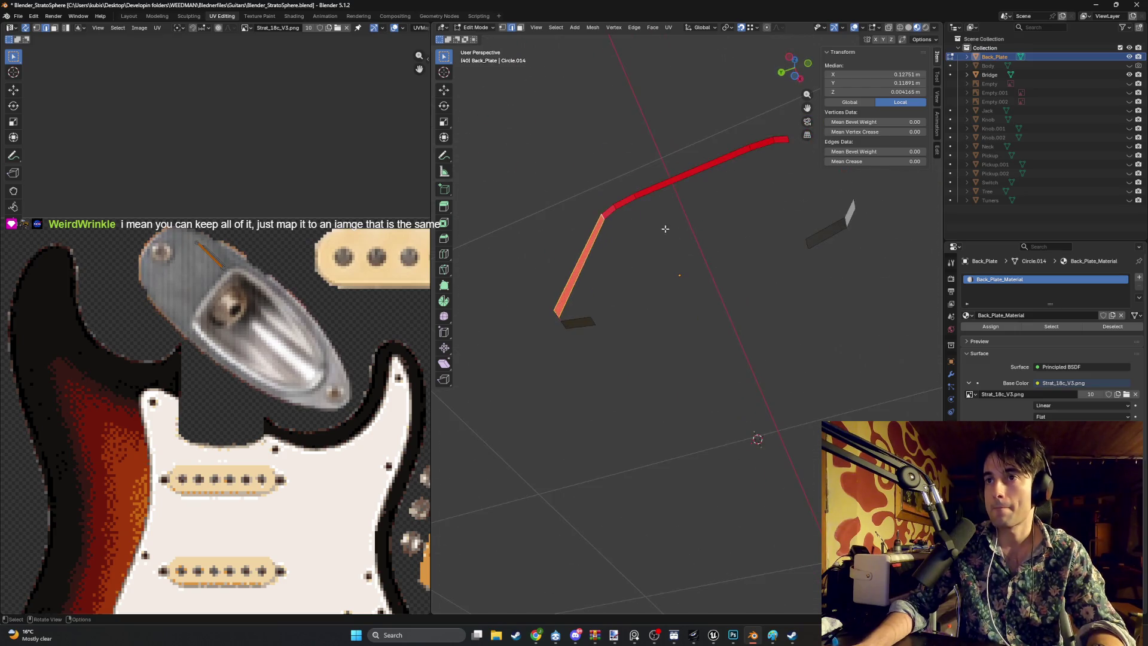
{"action": "left_click", "coordinate": [592, 317], "text": "shift"}
Step: Select the rim's right-hand edge strip and zoom out over the whole plate outline
{"action": "left_click", "coordinate": [804, 243], "text": "shift"}
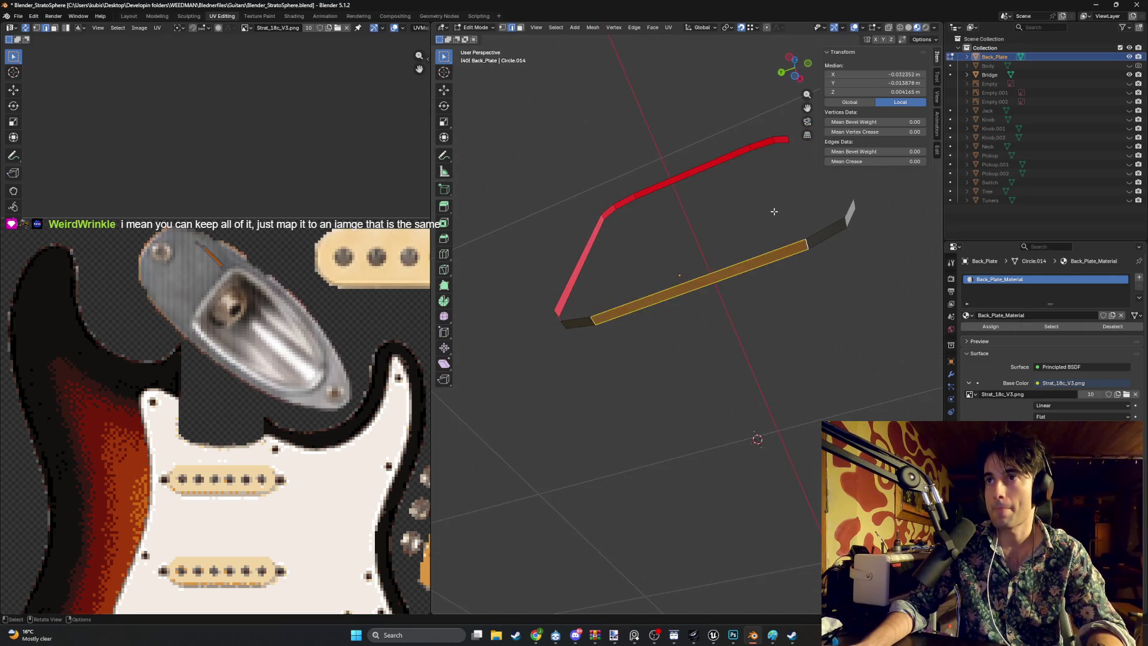
{"action": "left_click_drag", "start_coordinate": [804, 242], "coordinate": [691, 270]}
{"action": "left_click", "coordinate": [658, 381]}
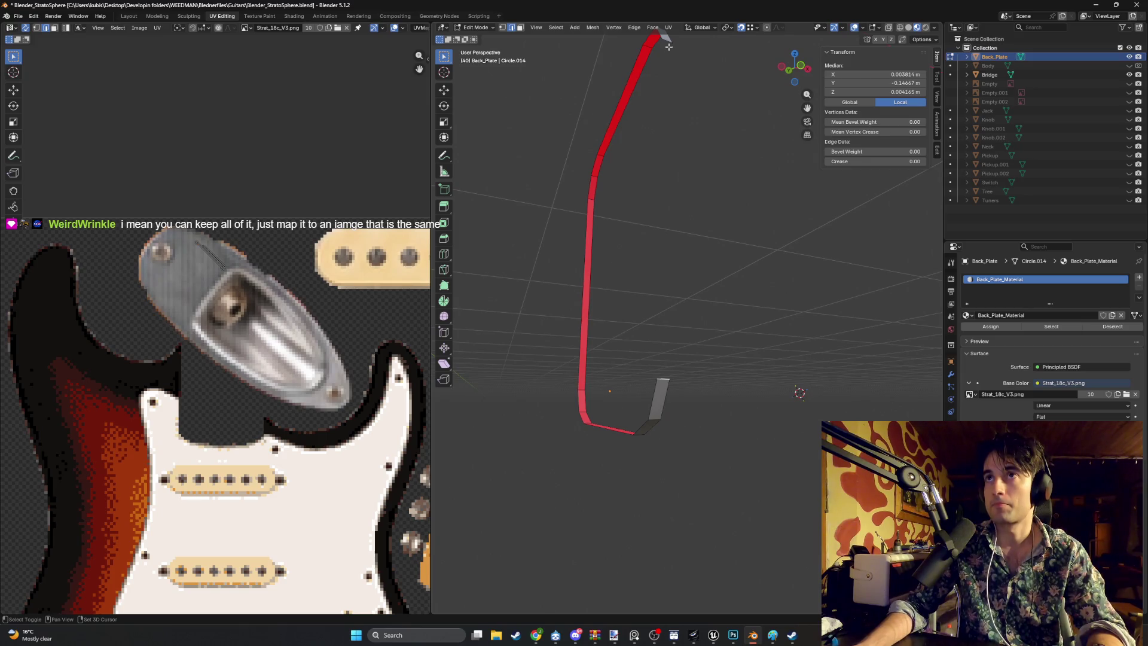
{"action": "left_click", "coordinate": [661, 382], "text": "shift"}
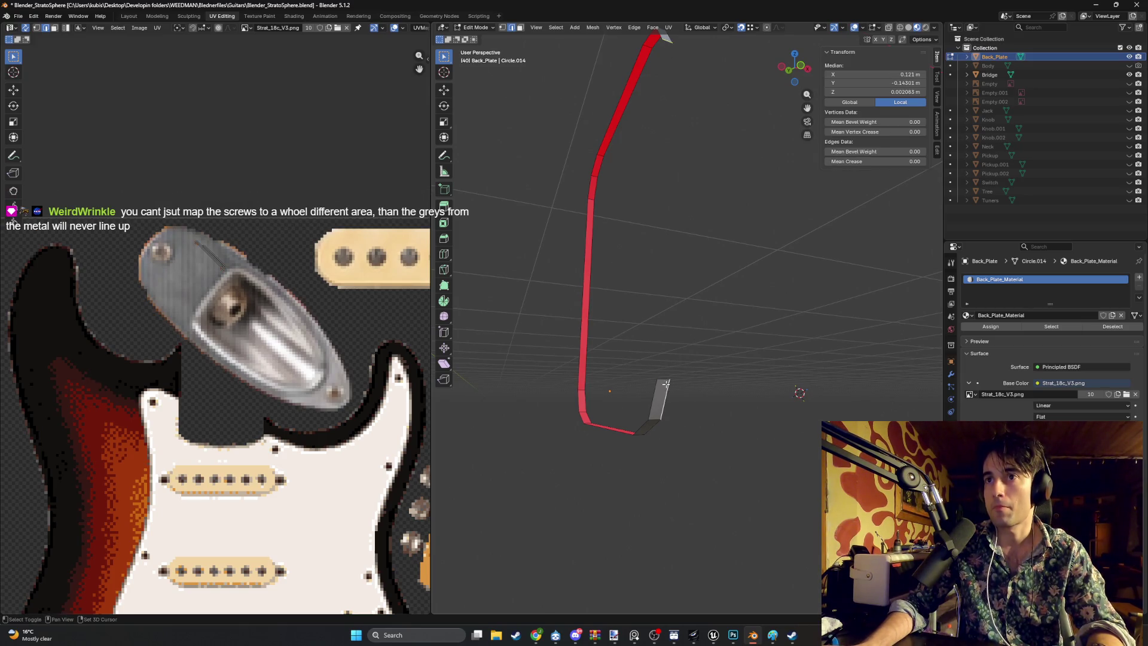
{"action": "left_click", "coordinate": [661, 383], "text": "shift"}
{"action": "left_click_drag", "start_coordinate": [668, 40], "coordinate": [710, 162]}
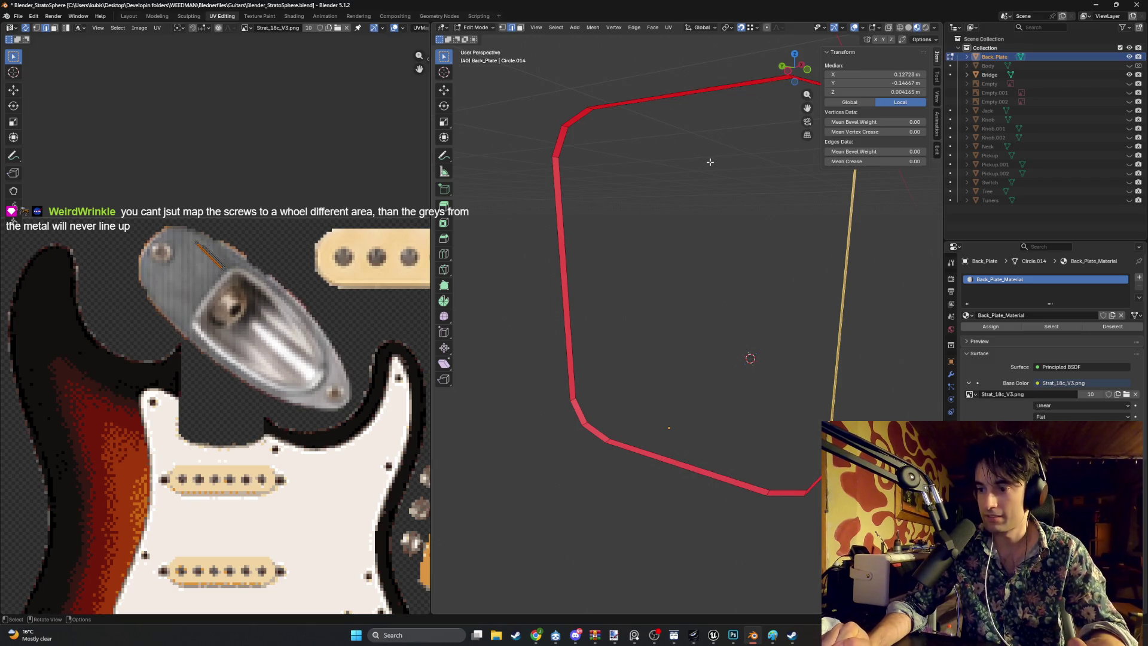
{"action": "scroll", "coordinate": [703, 283], "scroll_direction": "down", "scroll_amount": 2}
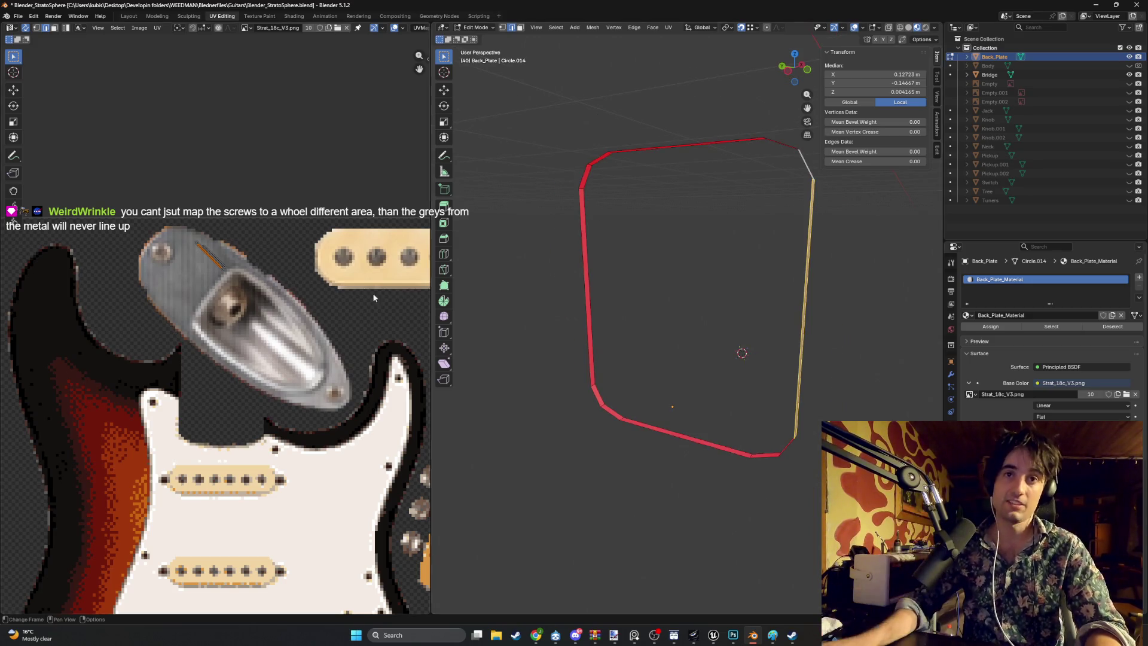
{"action": "scroll", "coordinate": [289, 370], "scroll_direction": "down", "scroll_amount": 5}
{"action": "scroll", "coordinate": [289, 369], "scroll_direction": "up", "scroll_amount": 5}
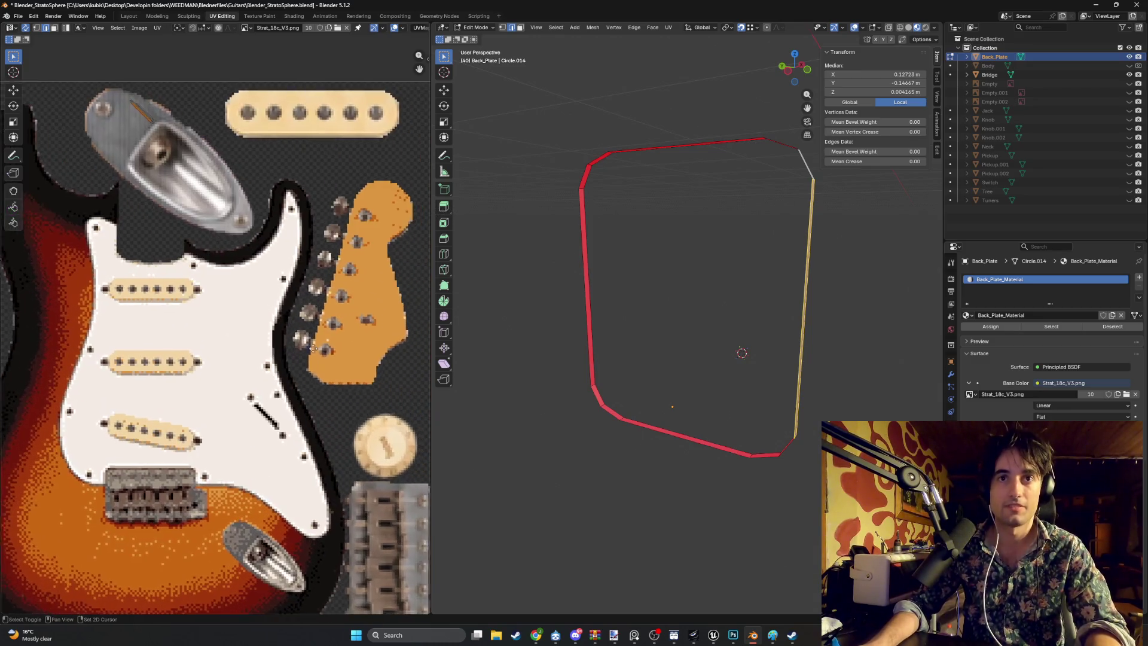
{"action": "scroll", "coordinate": [281, 425], "scroll_direction": "down", "scroll_amount": 5}
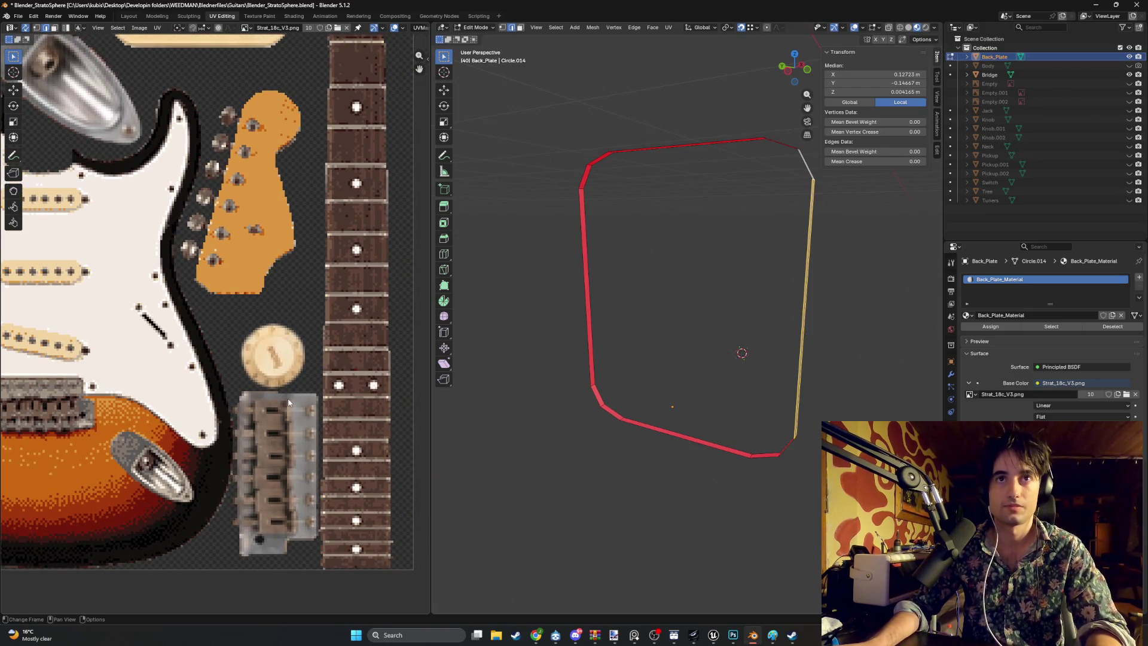
{"action": "scroll", "coordinate": [288, 398], "scroll_direction": "down", "scroll_amount": 2}
{"action": "scroll", "coordinate": [289, 397], "scroll_direction": "up", "scroll_amount": 3}
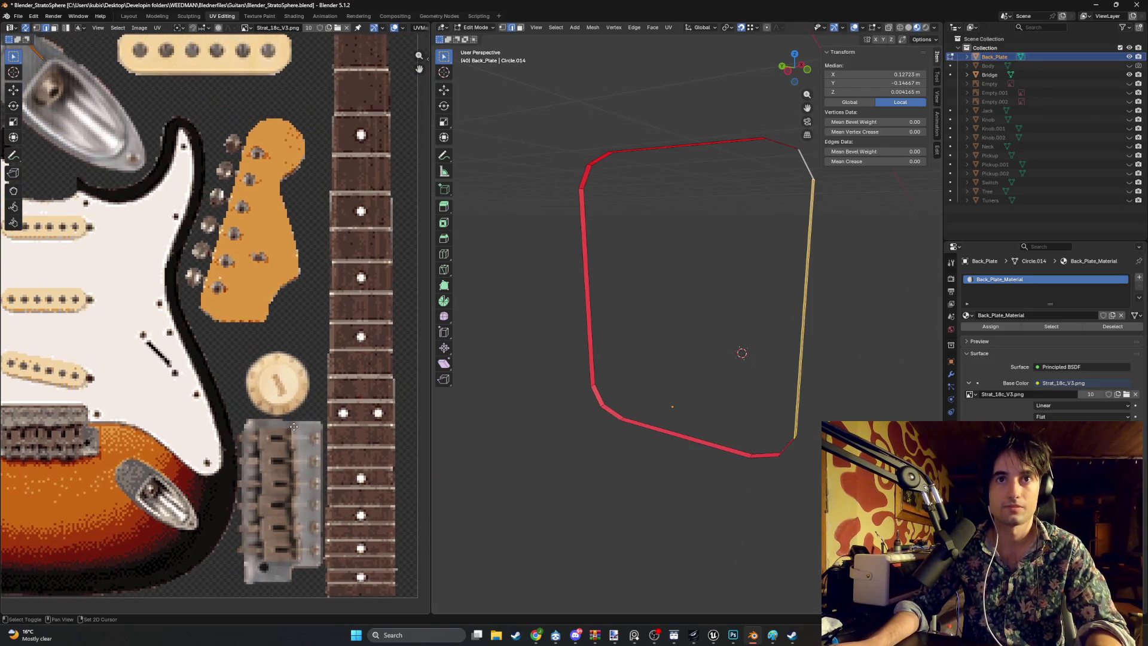
{"action": "scroll", "coordinate": [324, 428], "scroll_direction": "down", "scroll_amount": 2}
{"action": "scroll", "coordinate": [332, 412], "scroll_direction": "up", "scroll_amount": 2}
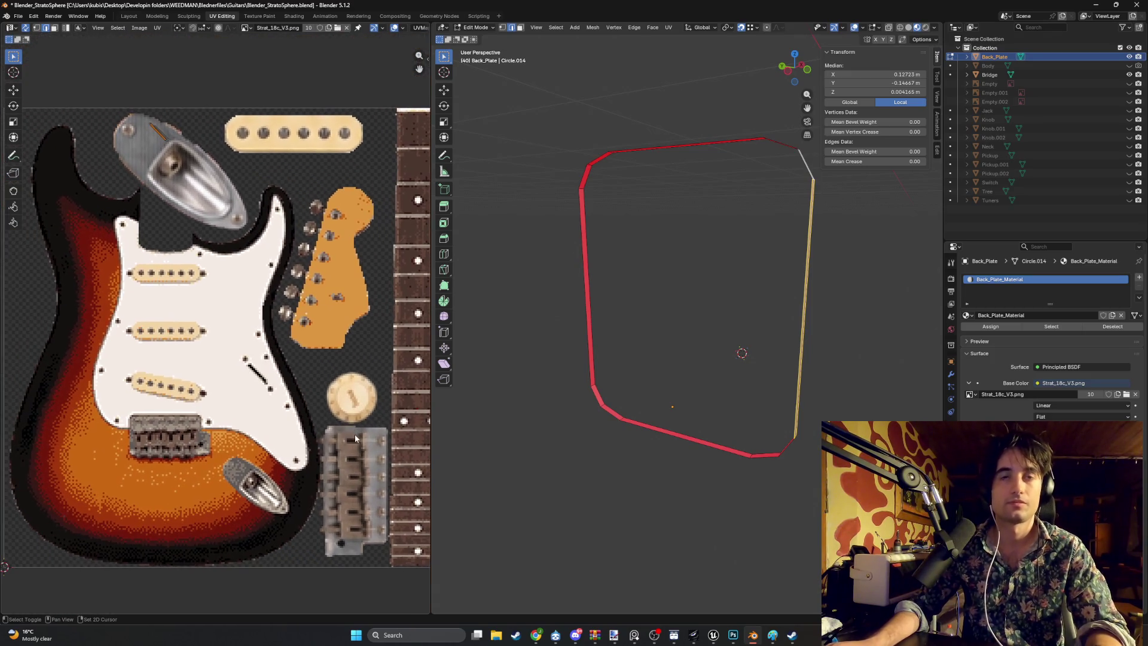
{"action": "left_click_drag", "start_coordinate": [332, 413], "coordinate": [302, 440]}
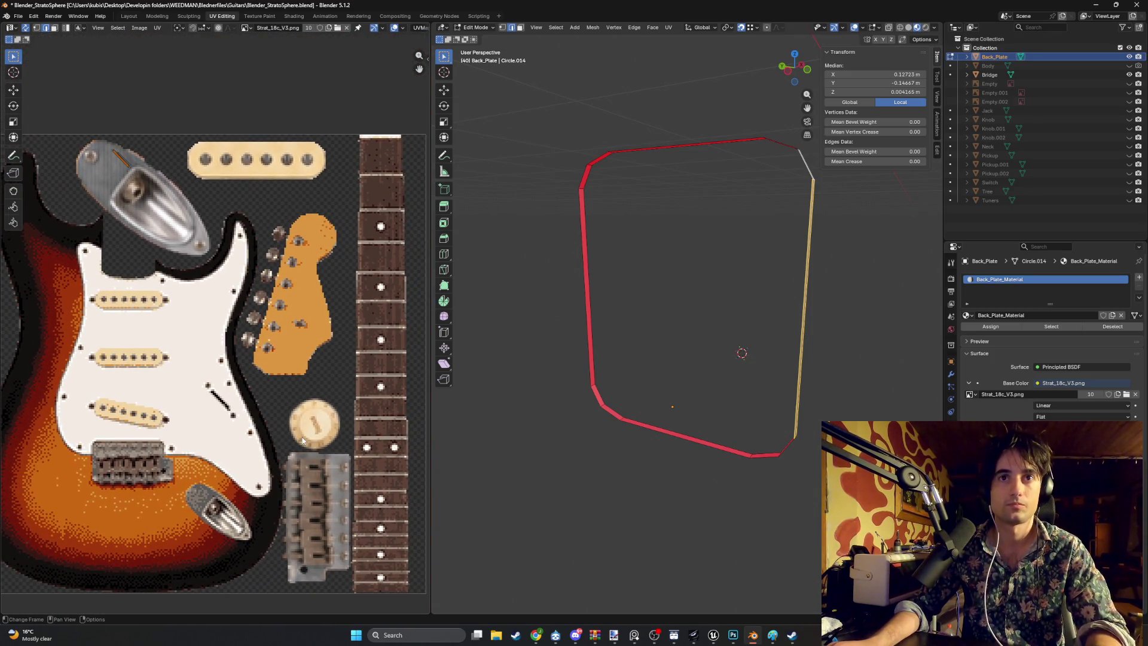
{"action": "mouse_move", "coordinate": [303, 440]}
{"action": "left_mouse_down"}
{"action": "mouse_move", "coordinate": [411, 393]}
{"action": "mouse_move", "coordinate": [292, 414]}
{"action": "left_mouse_up"}
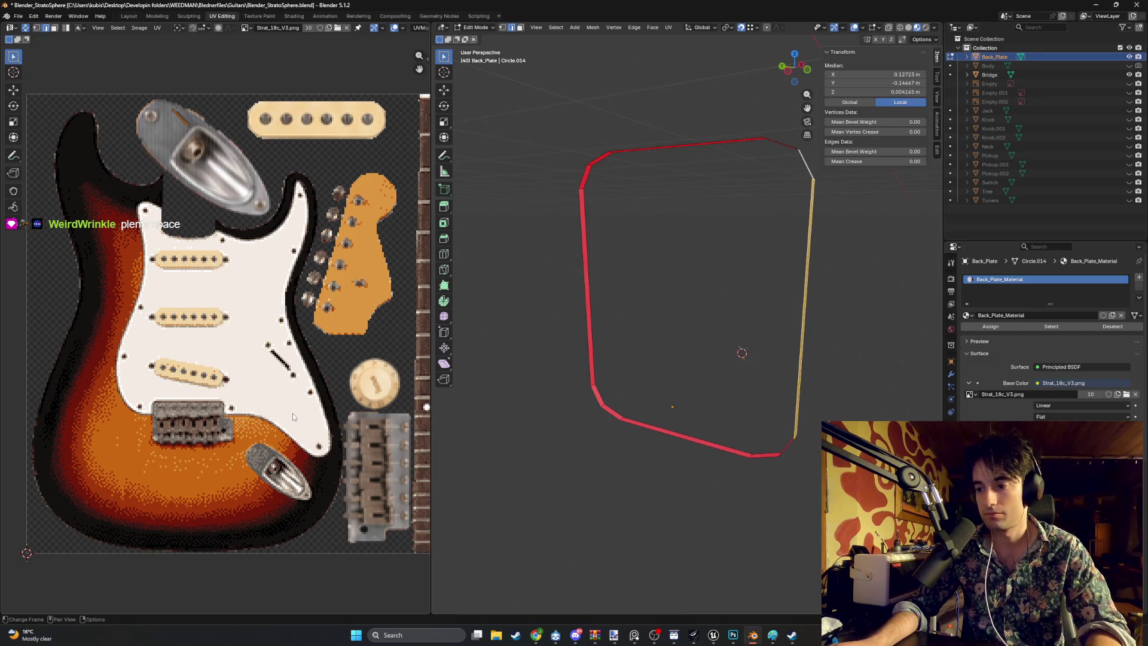
{"action": "left_click_drag", "start_coordinate": [361, 368], "coordinate": [312, 380]}
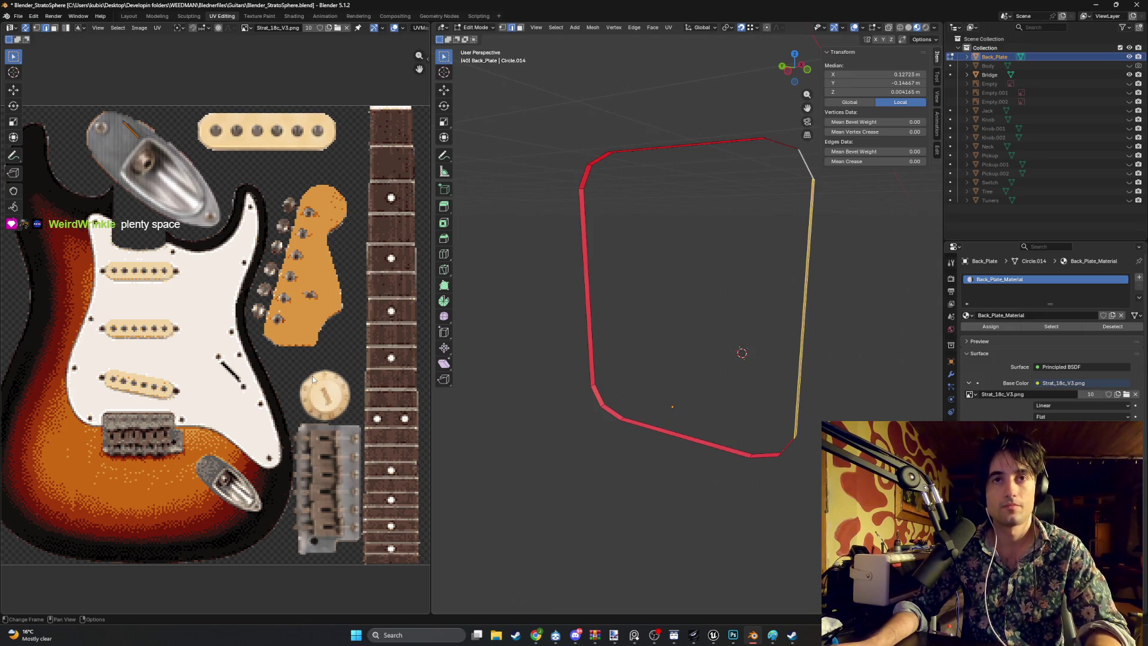
{"action": "left_click_drag", "start_coordinate": [321, 402], "coordinate": [379, 409]}
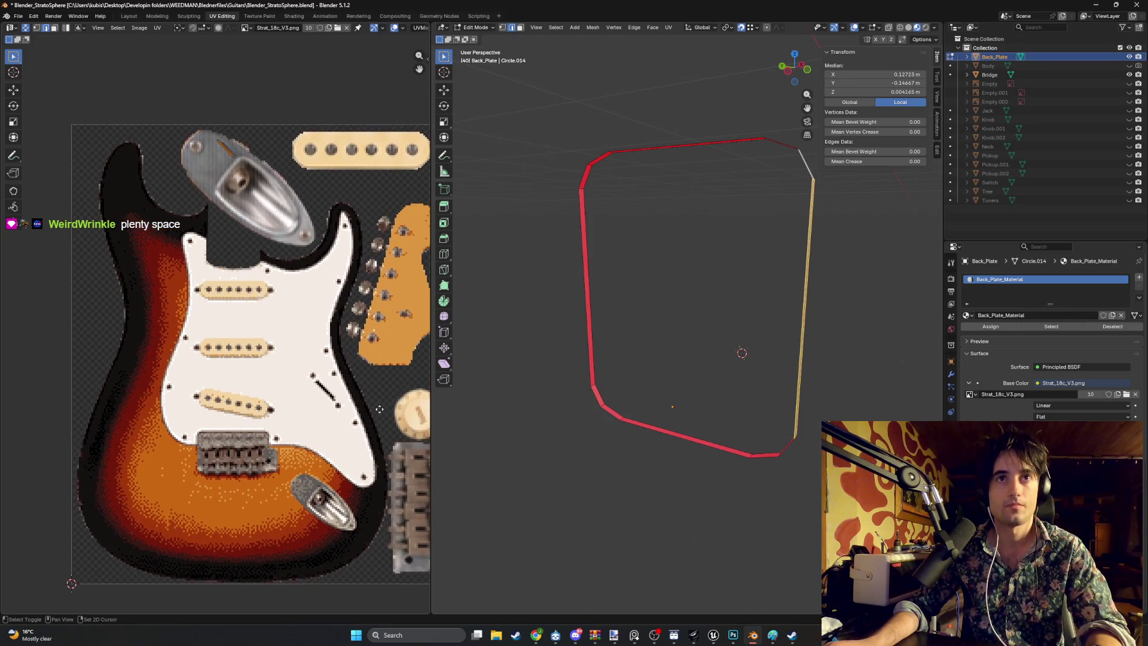
{"action": "mouse_move", "coordinate": [697, 364]}
{"action": "left_mouse_down"}
{"action": "mouse_move", "coordinate": [754, 379]}
{"action": "mouse_move", "coordinate": [673, 214]}
{"action": "left_mouse_up"}
Step: Fill a face between the back plate's top and bottom edges
{"action": "left_click", "coordinate": [675, 196]}
{"action": "left_click", "coordinate": [686, 445], "text": "shift"}
{"action": "key", "text": "f"}
{"action": "mouse_move", "coordinate": [623, 354]}
{"action": "left_mouse_down"}
{"action": "mouse_move", "coordinate": [620, 323]}
{"action": "mouse_move", "coordinate": [641, 268]}
{"action": "mouse_move", "coordinate": [629, 253]}
{"action": "left_mouse_up"}
{"action": "left_click", "coordinate": [628, 253]}
{"action": "left_click", "coordinate": [666, 248]}
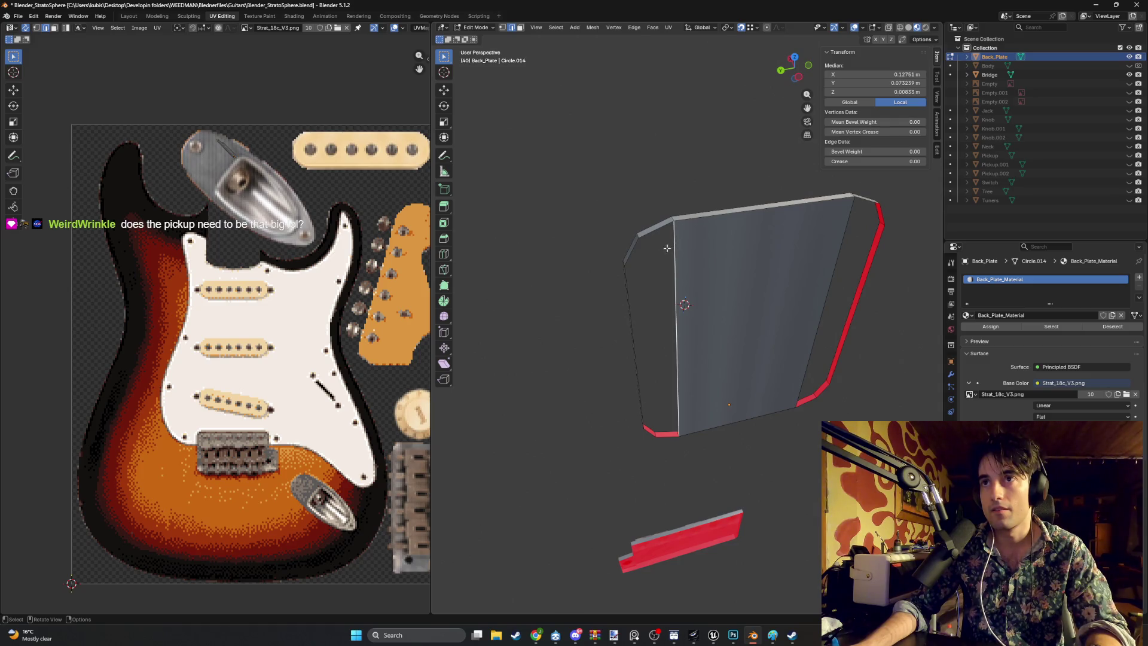
Step: Fill the left strip and the right-hand gap with faces
{"action": "mouse_move", "coordinate": [637, 272]}
{"action": "left_mouse_down"}
{"action": "mouse_move", "coordinate": [674, 257]}
{"action": "mouse_move", "coordinate": [657, 275]}
{"action": "mouse_move", "coordinate": [662, 306]}
{"action": "mouse_move", "coordinate": [750, 305]}
{"action": "mouse_move", "coordinate": [788, 318]}
{"action": "mouse_move", "coordinate": [786, 452]}
{"action": "mouse_move", "coordinate": [735, 421]}
{"action": "left_mouse_up"}
{"action": "left_click", "coordinate": [655, 309], "text": "shift"}
{"action": "left_click", "coordinate": [708, 290], "text": "shift"}
{"action": "key", "text": "f"}
{"action": "left_click", "coordinate": [779, 315]}
{"action": "left_click", "coordinate": [845, 317], "text": "shift"}
{"action": "key", "text": "f"}
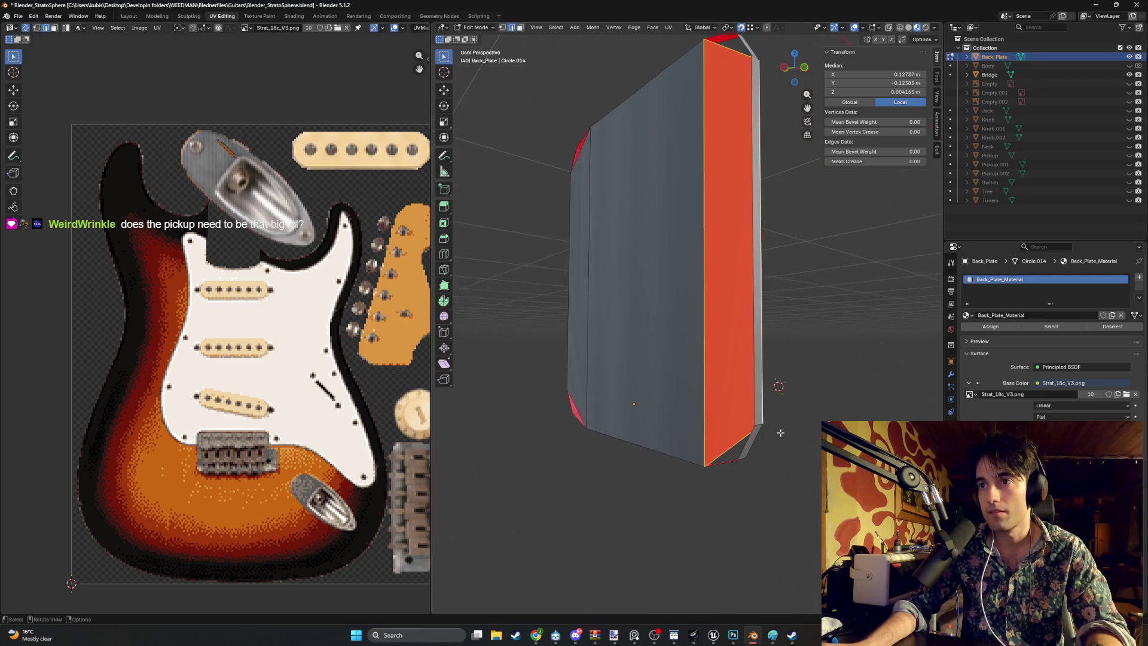
Step: Fill the far-side strip and the bottom-left corner gap with faces
{"action": "left_click", "coordinate": [735, 420]}
{"action": "left_click", "coordinate": [737, 395], "text": "shift"}
{"action": "key", "text": "f"}
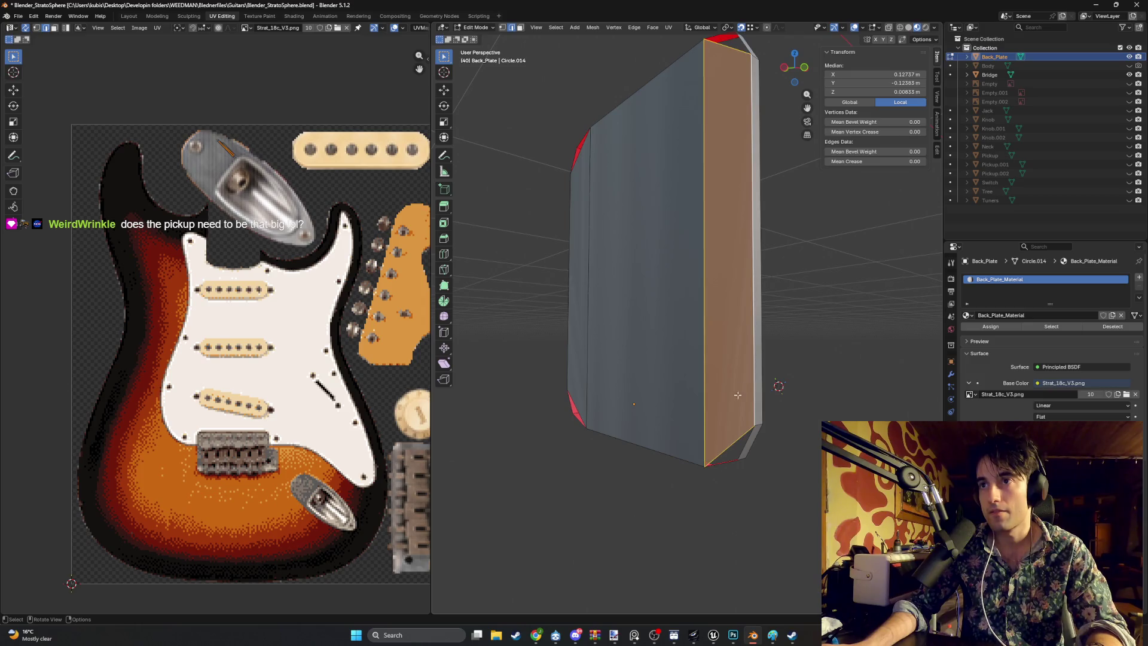
{"action": "left_click", "coordinate": [727, 447]}
{"action": "left_click", "coordinate": [727, 447]}
{"action": "mouse_move", "coordinate": [727, 447]}
{"action": "left_mouse_down"}
{"action": "mouse_move", "coordinate": [786, 451]}
{"action": "mouse_move", "coordinate": [672, 354]}
{"action": "mouse_move", "coordinate": [671, 308]}
{"action": "left_mouse_up"}
{"action": "key", "text": "f"}
Step: Adjust the selection at the top-right corner, inspect the filled plate, and deselect
{"action": "left_click", "coordinate": [823, 311], "text": "shift"}
{"action": "left_click", "coordinate": [820, 311]}
{"action": "left_click", "coordinate": [837, 321]}
{"action": "left_click", "coordinate": [837, 321]}
{"action": "left_click", "coordinate": [835, 324]}
{"action": "mouse_move", "coordinate": [834, 324]}
{"action": "left_mouse_down"}
{"action": "mouse_move", "coordinate": [787, 377]}
{"action": "mouse_move", "coordinate": [797, 392]}
{"action": "mouse_move", "coordinate": [819, 383]}
{"action": "mouse_move", "coordinate": [833, 351]}
{"action": "mouse_move", "coordinate": [865, 389]}
{"action": "mouse_move", "coordinate": [828, 404]}
{"action": "left_mouse_up"}
{"action": "left_click", "coordinate": [787, 376]}
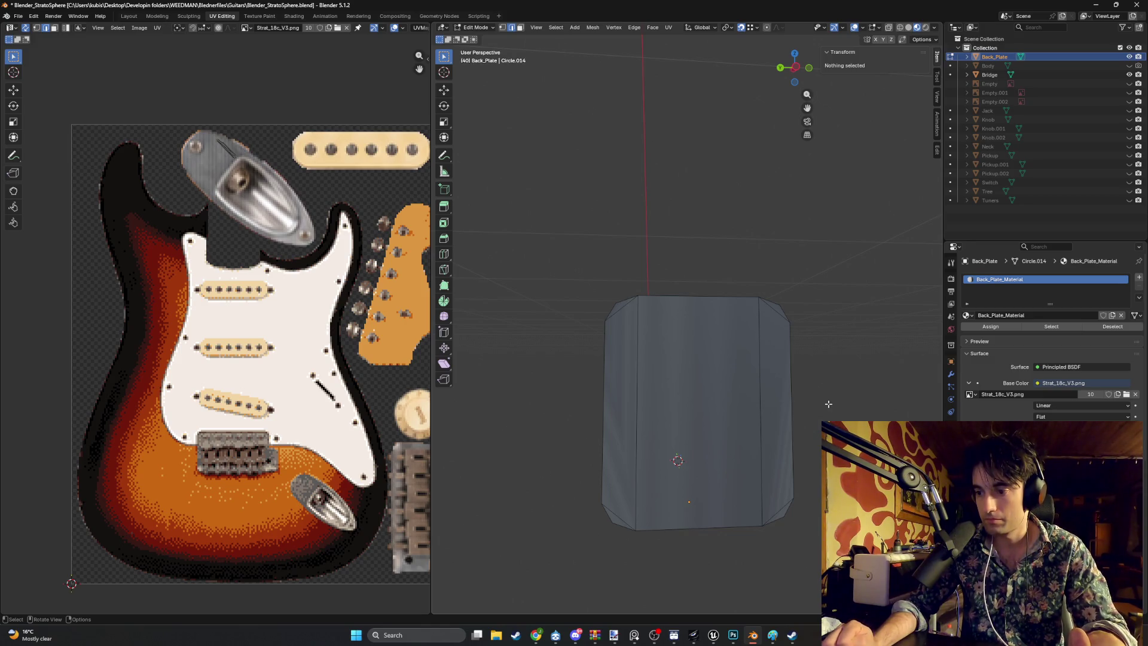
Step: Unhide the guitar Body and the remaining guitar parts
{"action": "mouse_move", "coordinate": [733, 380]}
{"action": "left_mouse_down"}
{"action": "mouse_move", "coordinate": [607, 389]}
{"action": "mouse_move", "coordinate": [620, 387]}
{"action": "left_mouse_up"}
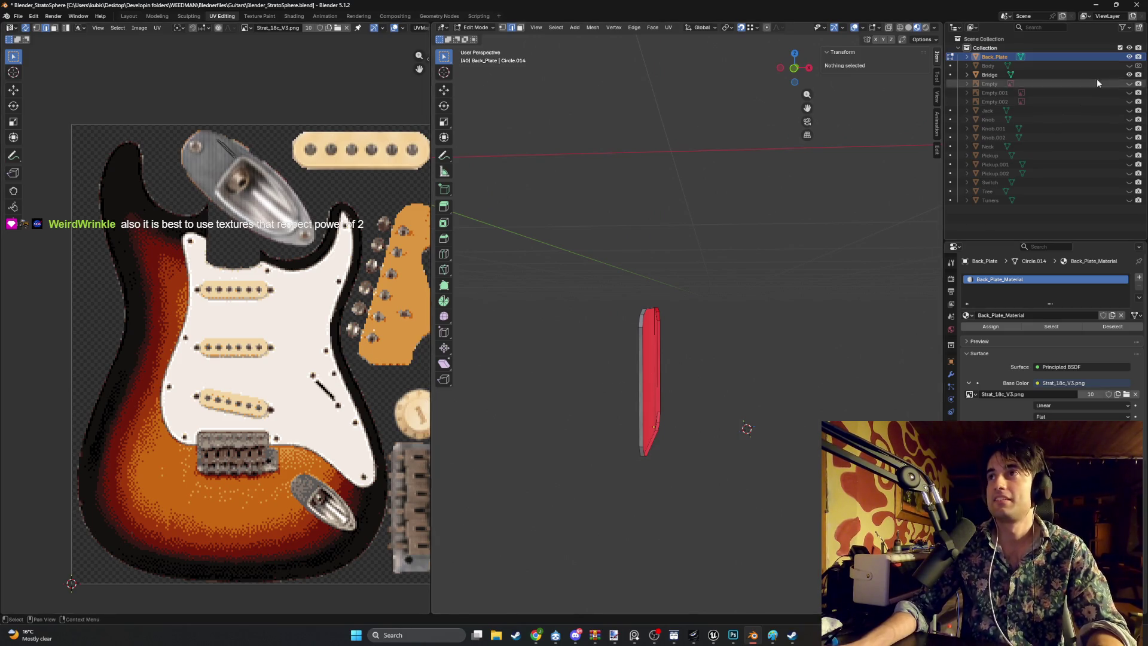
{"action": "left_click", "coordinate": [1128, 66]}
{"action": "left_click_drag", "start_coordinate": [777, 311], "coordinate": [664, 305]}
{"action": "scroll", "coordinate": [663, 306], "scroll_direction": "down", "scroll_amount": 5}
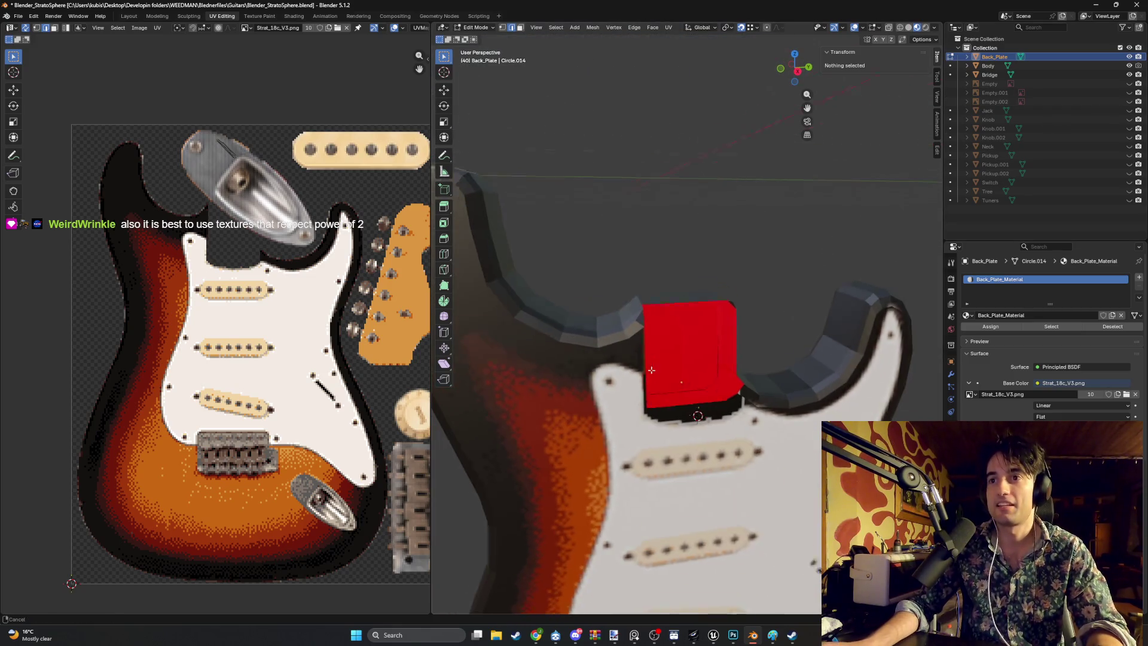
{"action": "left_click_drag", "start_coordinate": [1128, 83], "coordinate": [1129, 201]}
{"action": "mouse_move", "coordinate": [718, 287]}
{"action": "left_mouse_down"}
{"action": "mouse_move", "coordinate": [754, 284]}
{"action": "mouse_move", "coordinate": [690, 228]}
{"action": "mouse_move", "coordinate": [608, 333]}
{"action": "left_mouse_up"}
{"action": "scroll", "coordinate": [407, 250], "scroll_direction": "right", "scroll_amount": 5}
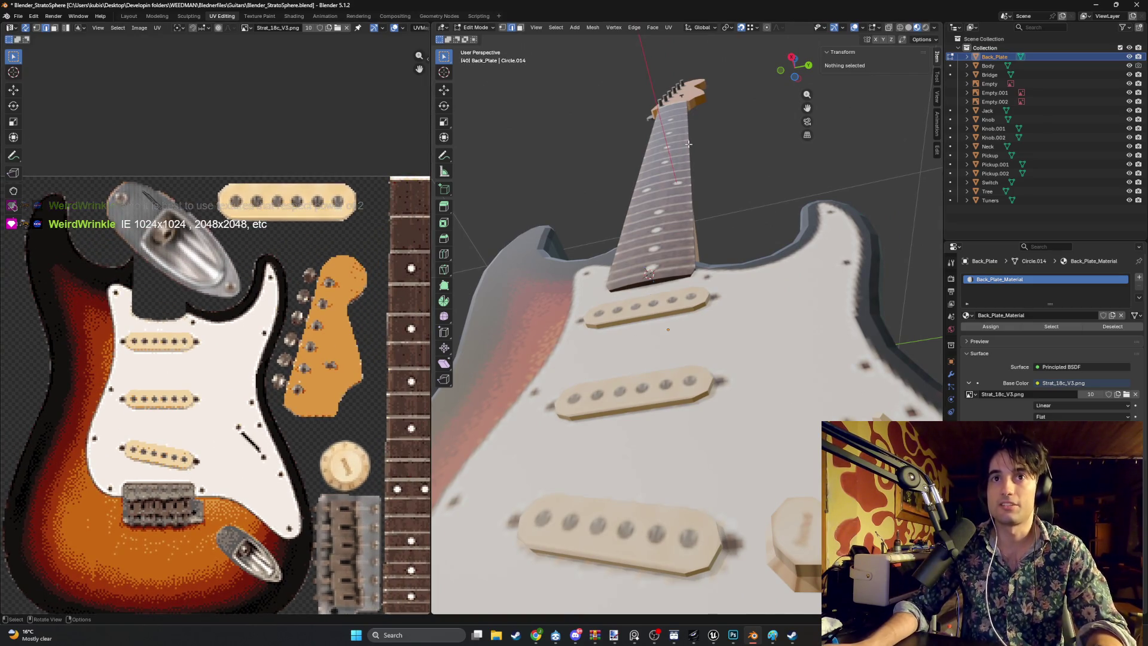
Step: Walk-navigate the view up to the neck and headstock, then look from above
{"action": "key", "text": "shift+grave"}
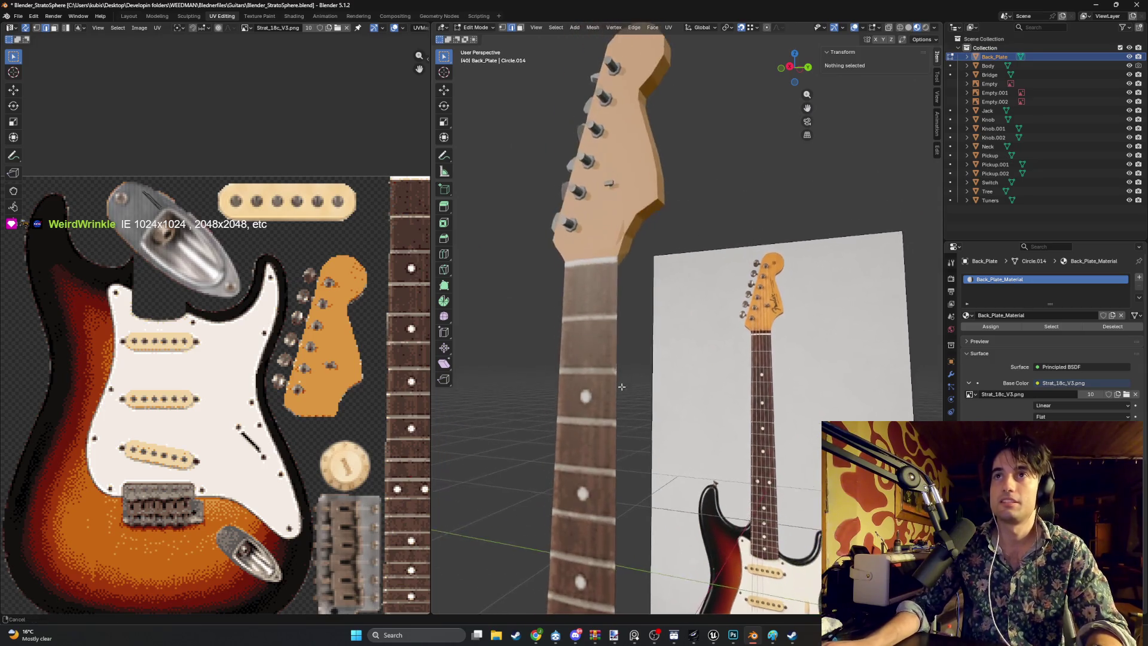
{"action": "key", "text": "w"}
{"action": "left_click", "coordinate": [724, 394]}
{"action": "key", "text": "shift+grave"}
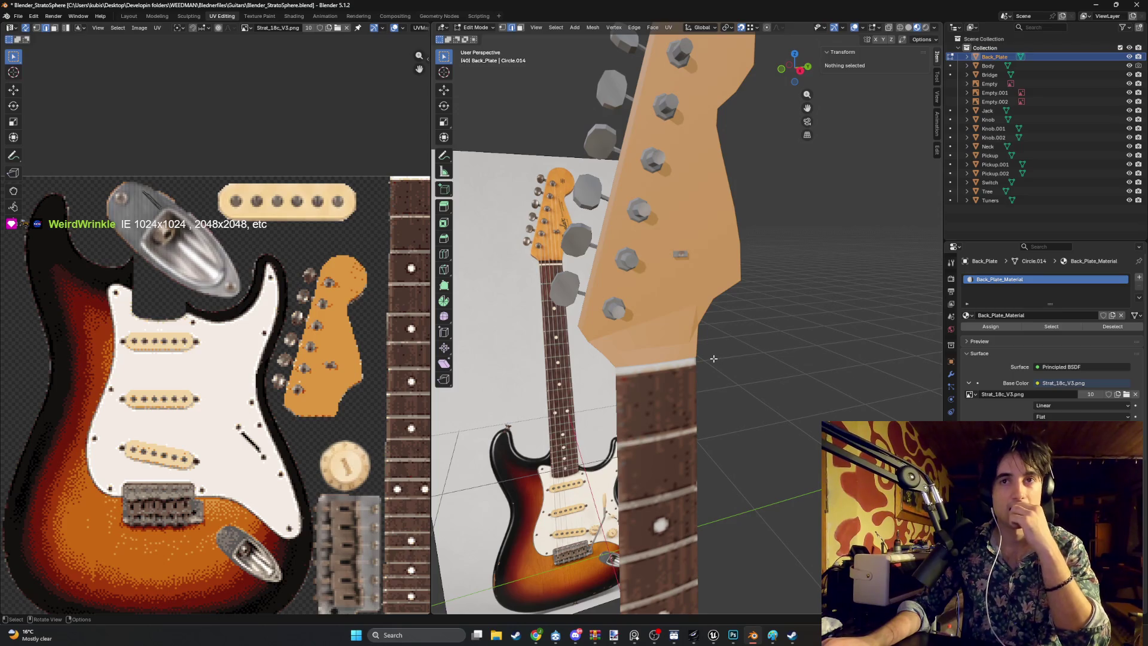
{"action": "scroll", "coordinate": [713, 359], "scroll_direction": "down", "scroll_amount": 5}
{"action": "left_click_drag", "start_coordinate": [696, 443], "coordinate": [825, 439]}
Step: Hide the reference image backdrops and orbit to a straight front view of the guitar
{"action": "left_click_drag", "start_coordinate": [1129, 84], "coordinate": [1130, 101]}
{"action": "left_click_drag", "start_coordinate": [687, 382], "coordinate": [730, 400]}
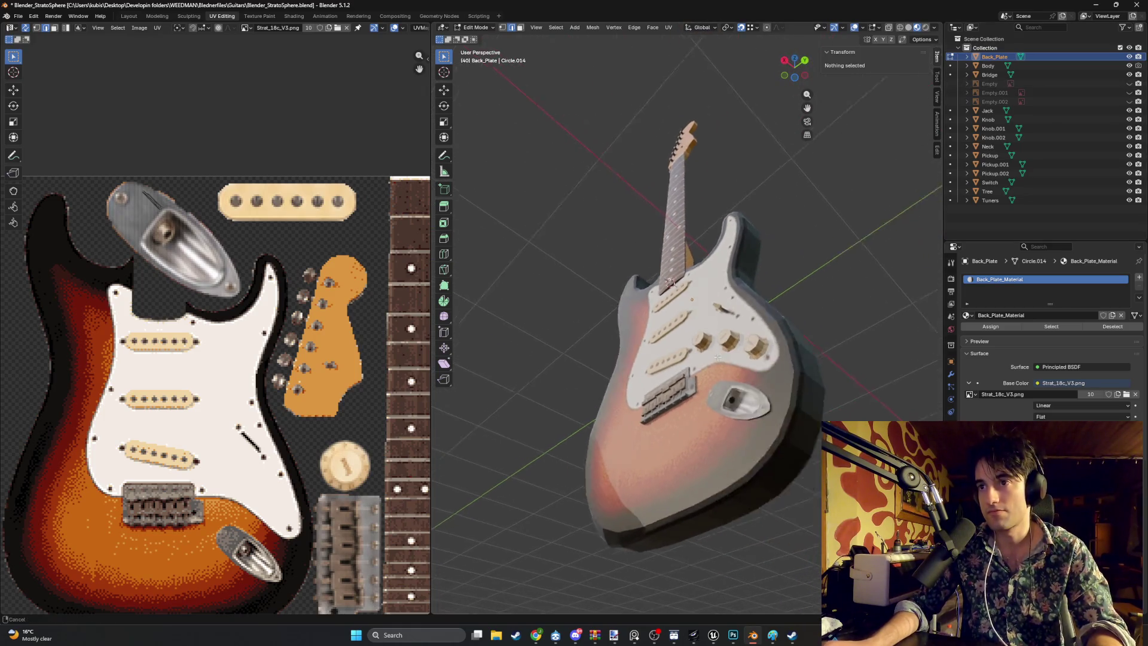
{"action": "scroll", "coordinate": [738, 401], "scroll_direction": "up", "scroll_amount": 3}
{"action": "scroll", "coordinate": [748, 406], "scroll_direction": "up", "scroll_amount": 6}
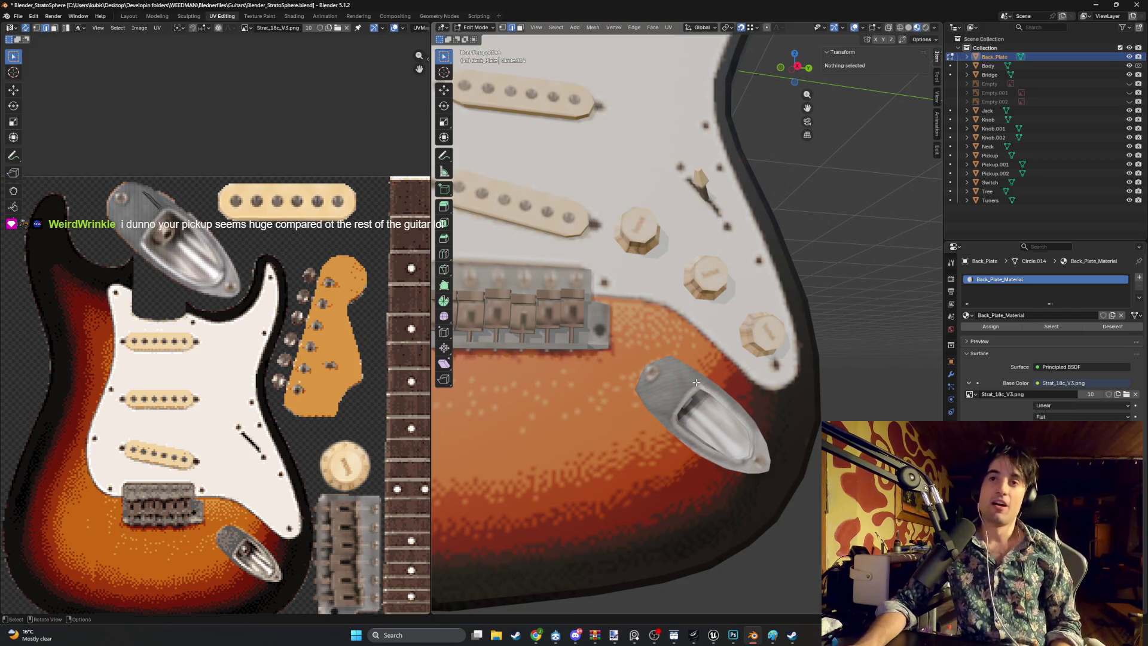
{"action": "scroll", "coordinate": [596, 332], "scroll_direction": "down", "scroll_amount": 10}
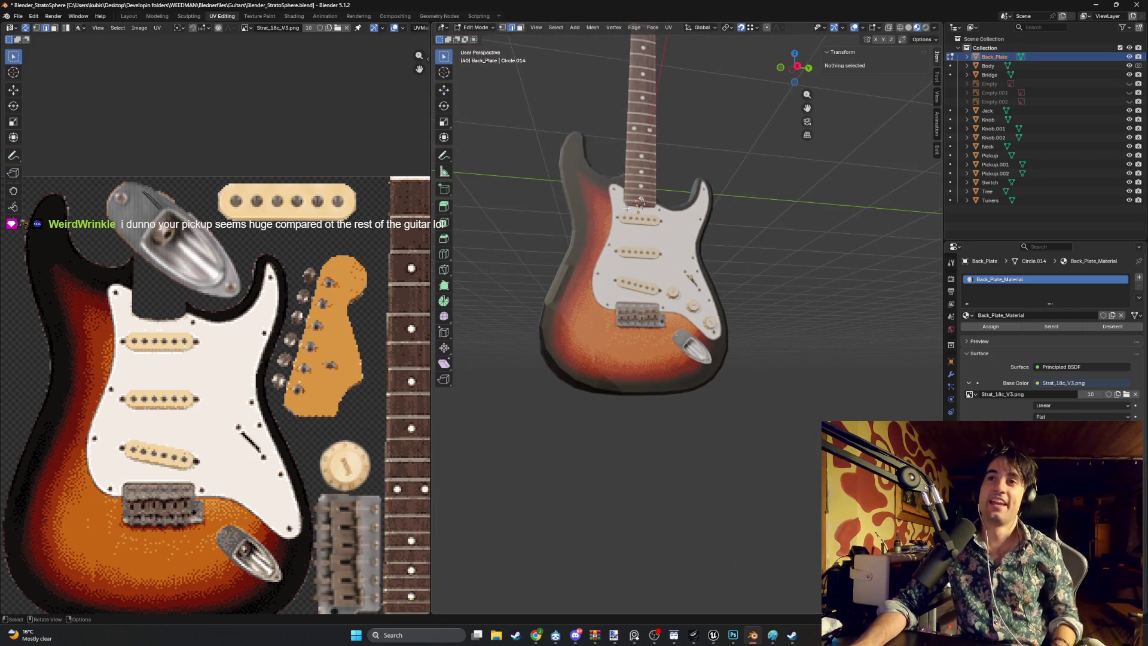
{"action": "mouse_move", "coordinate": [665, 269]}
{"action": "left_mouse_down"}
{"action": "mouse_move", "coordinate": [690, 329]}
{"action": "mouse_move", "coordinate": [676, 349]}
{"action": "mouse_move", "coordinate": [599, 359]}
{"action": "mouse_move", "coordinate": [662, 347]}
{"action": "left_mouse_up"}
{"action": "mouse_move", "coordinate": [733, 337]}
{"action": "left_mouse_down"}
{"action": "mouse_move", "coordinate": [647, 323]}
{"action": "mouse_move", "coordinate": [696, 311]}
{"action": "left_mouse_up"}
{"action": "scroll", "coordinate": [696, 311], "scroll_direction": "up", "scroll_amount": 5}
{"action": "scroll", "coordinate": [696, 311], "scroll_direction": "up", "scroll_amount": 3}
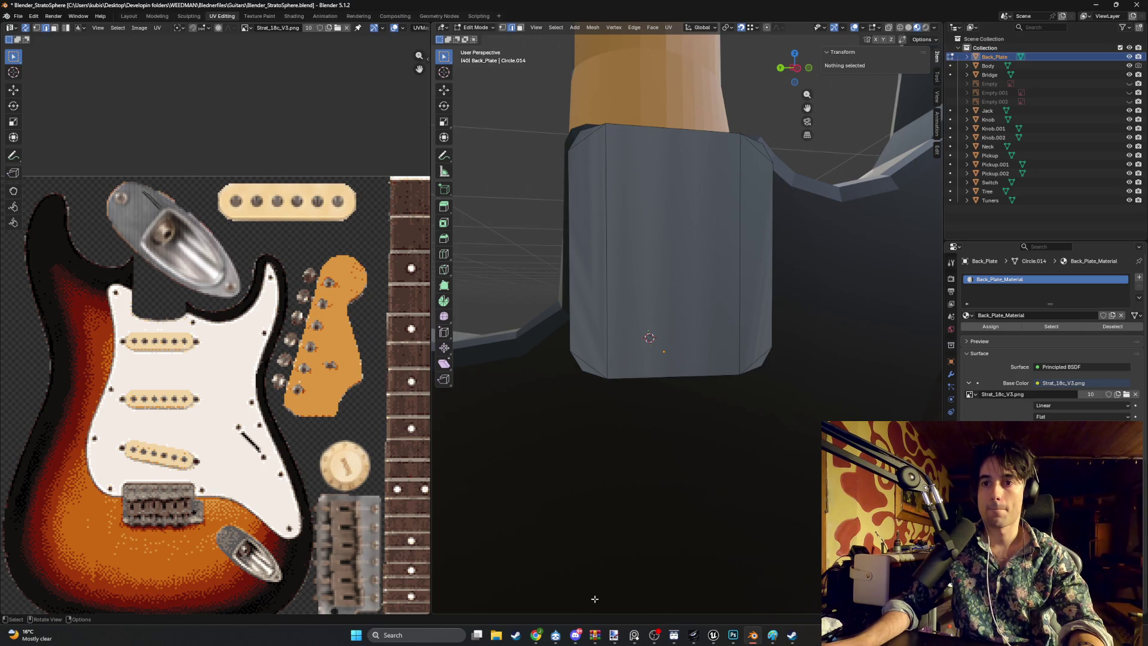
{"action": "left_click", "coordinate": [536, 635]}
Step: In the browser, preview the blue Standard Stratocaster HSS back-view image
{"action": "left_click", "coordinate": [553, 588]}
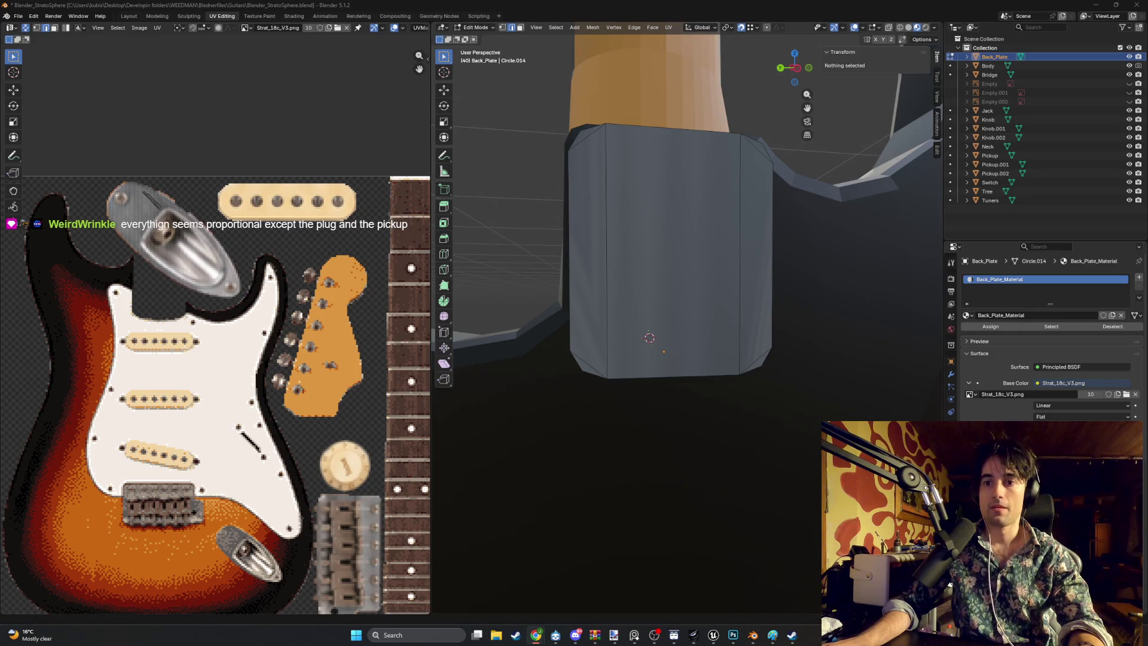
{"action": "mouse_move", "coordinate": [536, 635]}
{"action": "left_click", "coordinate": [508, 599]}
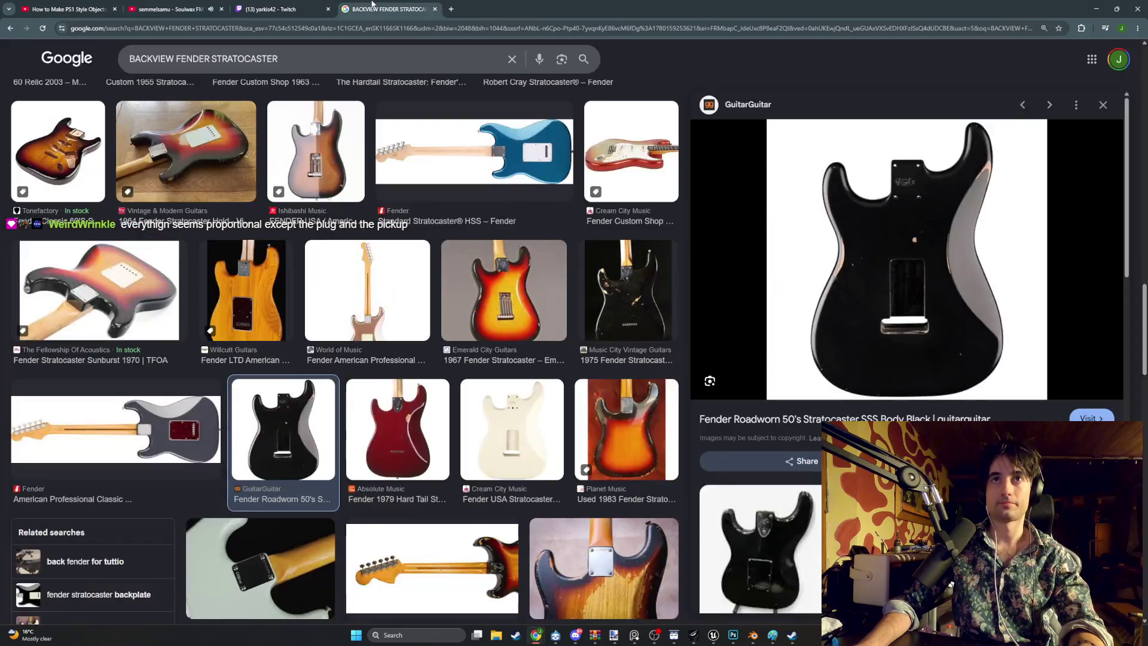
{"action": "left_click", "coordinate": [389, 9]}
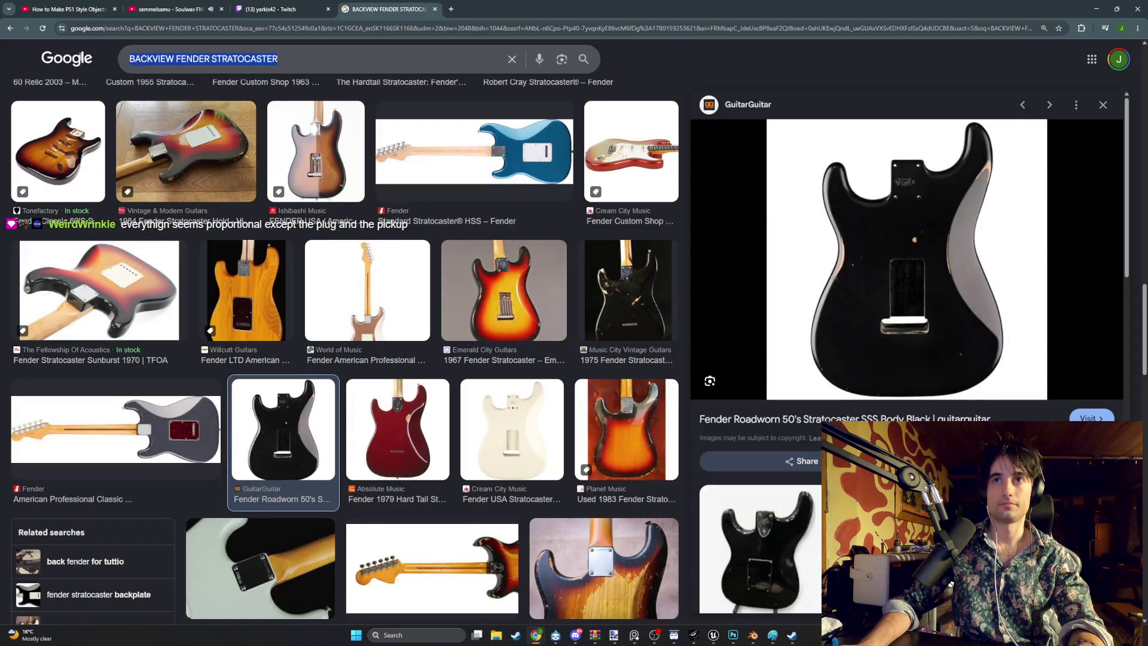
{"action": "left_click", "coordinate": [462, 150]}
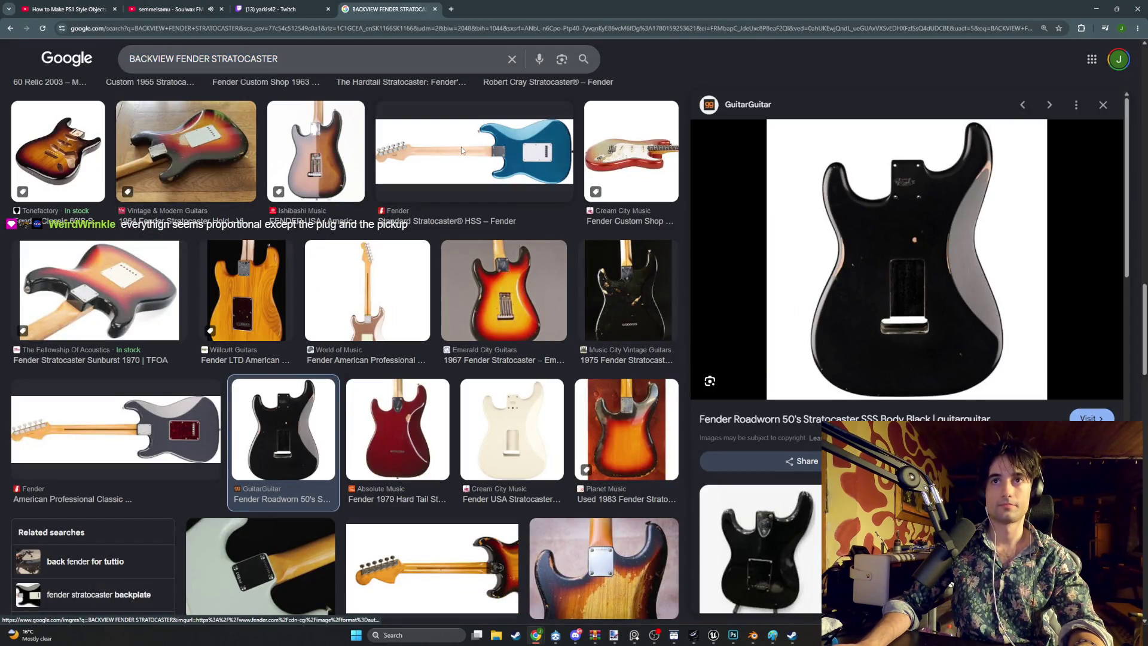
{"action": "left_click", "coordinate": [462, 150]}
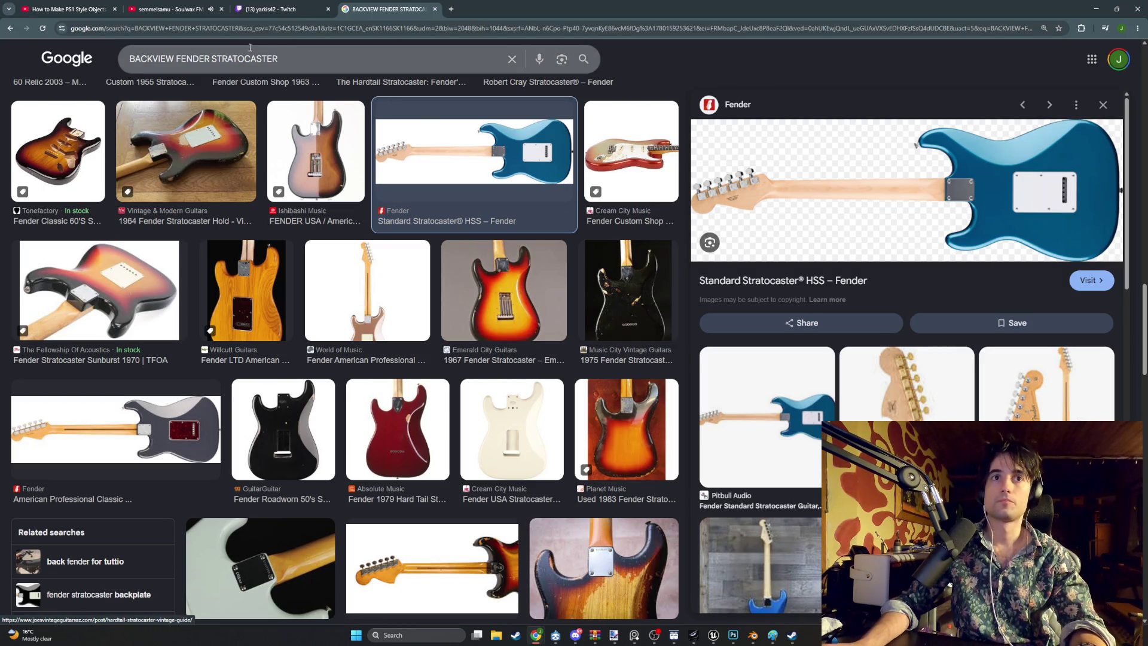
Step: Search 'fender stratocaster back plate', browse results, then return to the earlier back-view results
{"action": "left_click_drag", "start_coordinate": [280, 59], "coordinate": [92, 64]}
{"action": "type", "text": "fe"}
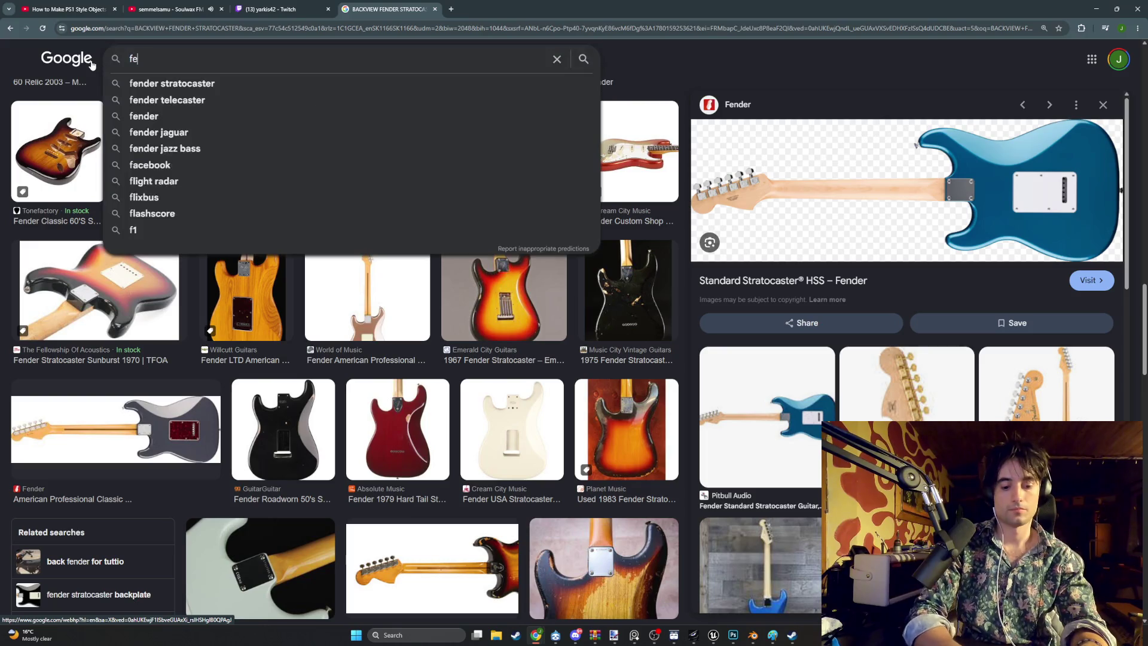
{"action": "type", "text": "nder strato"}
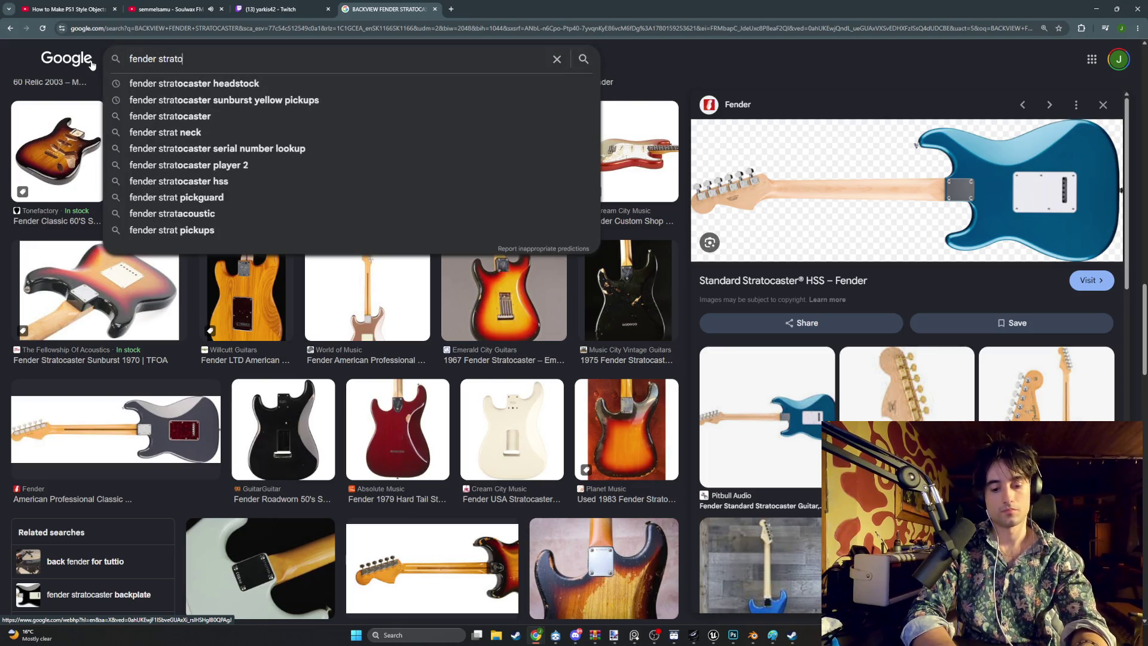
{"action": "type", "text": "caster back plate"}
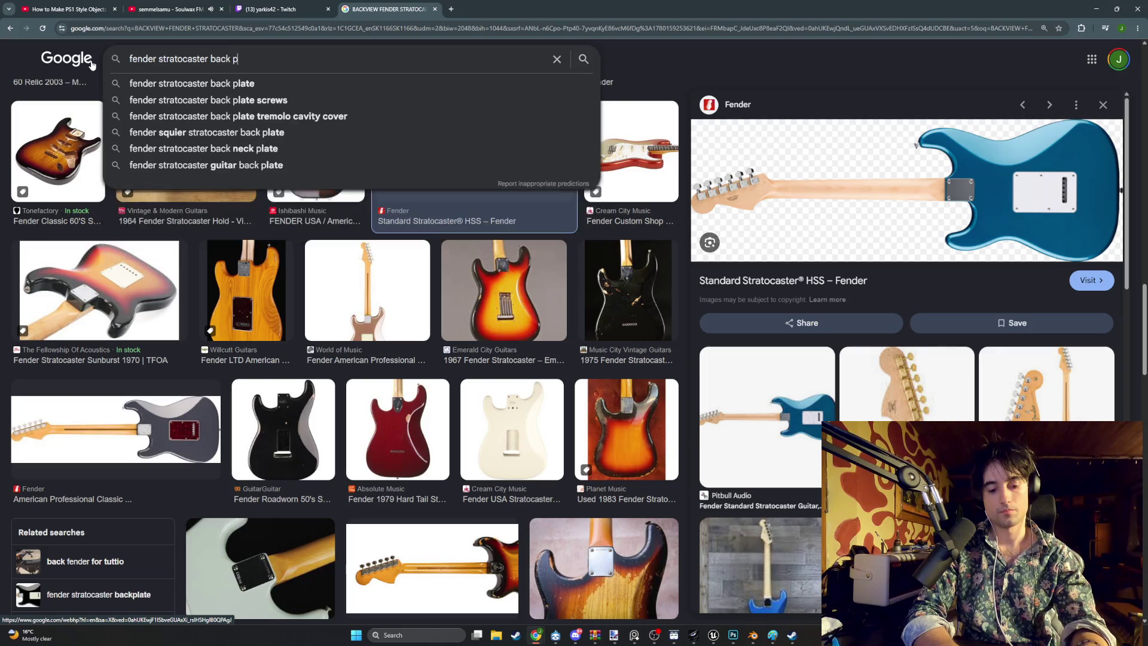
{"action": "key", "text": "Return"}
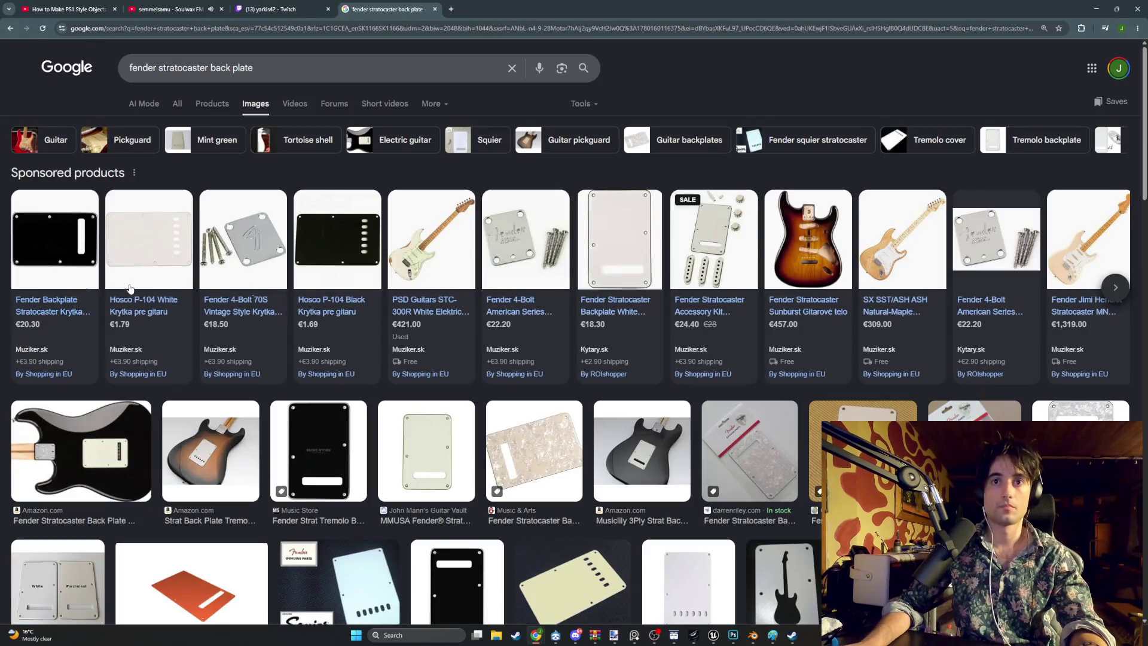
{"action": "mouse_move", "coordinate": [304, 285]}
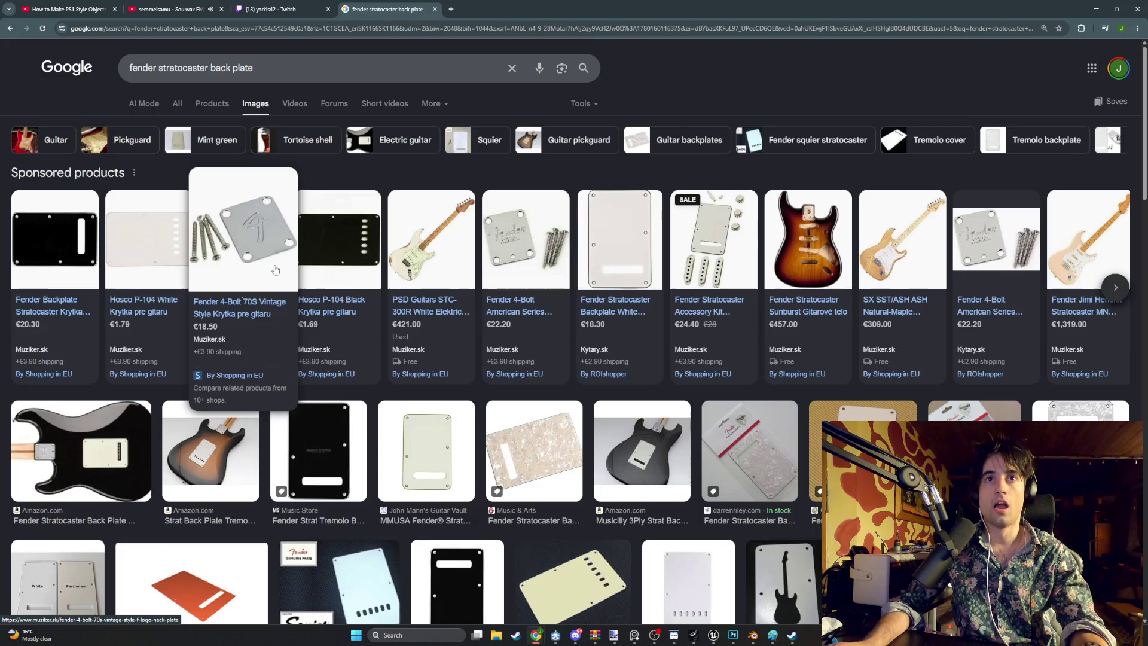
{"action": "scroll", "coordinate": [293, 311], "scroll_direction": "down", "scroll_amount": 6}
{"action": "scroll", "coordinate": [290, 322], "scroll_direction": "down", "scroll_amount": 2}
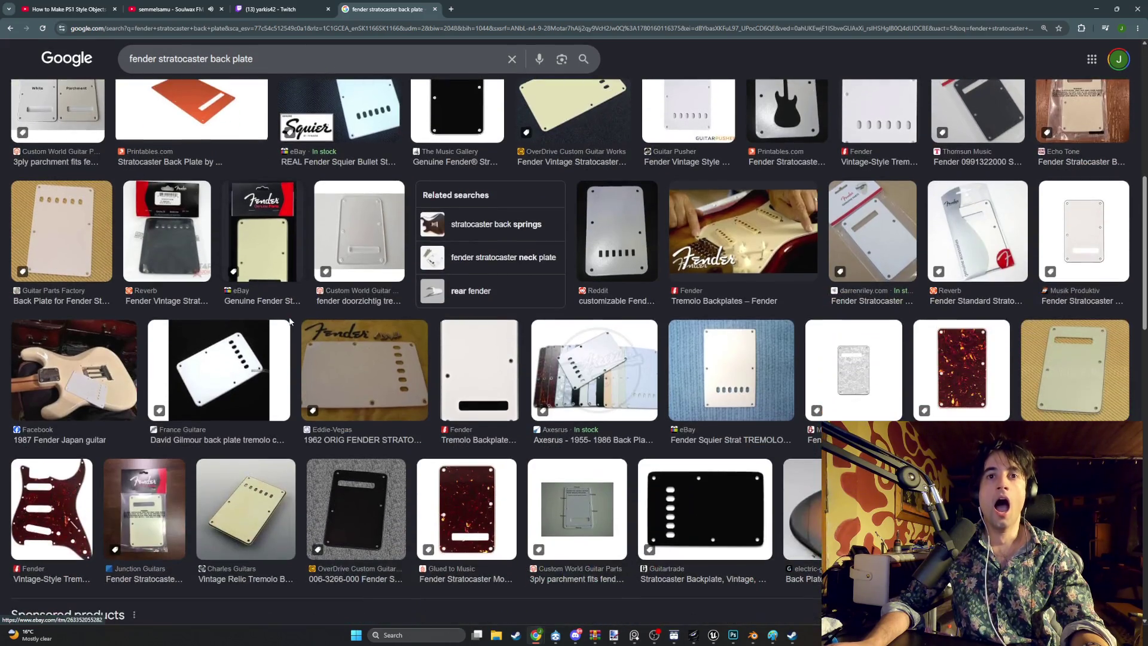
{"action": "scroll", "coordinate": [289, 322], "scroll_direction": "up", "scroll_amount": 8}
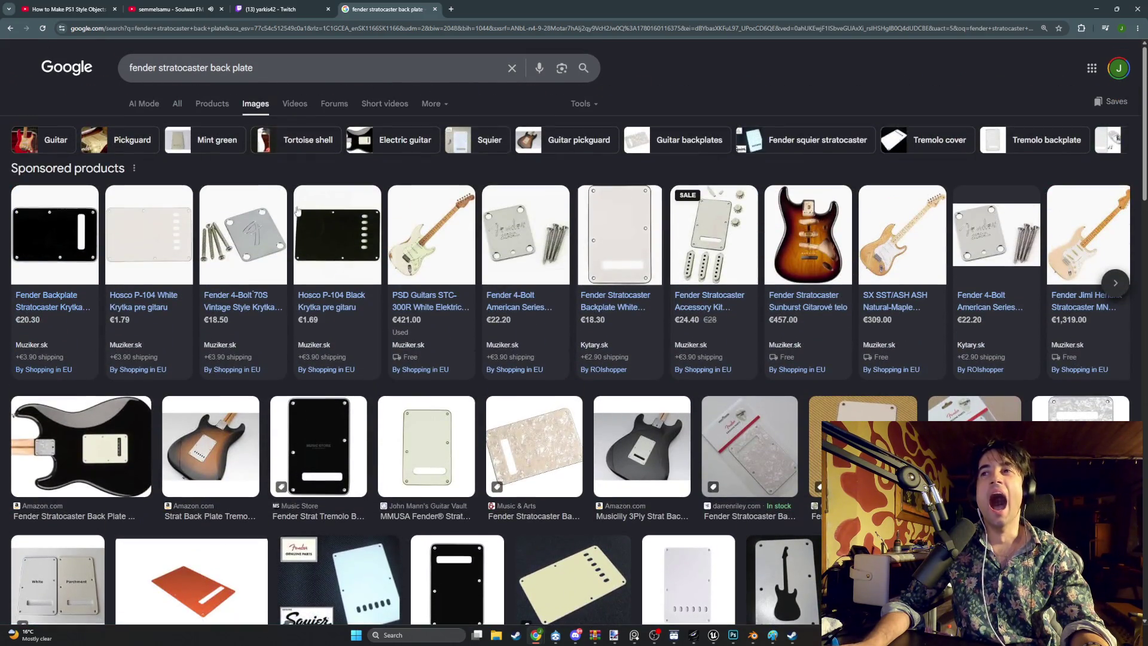
{"action": "key", "text": "slash"}
{"action": "left_click", "coordinate": [18, 28]}
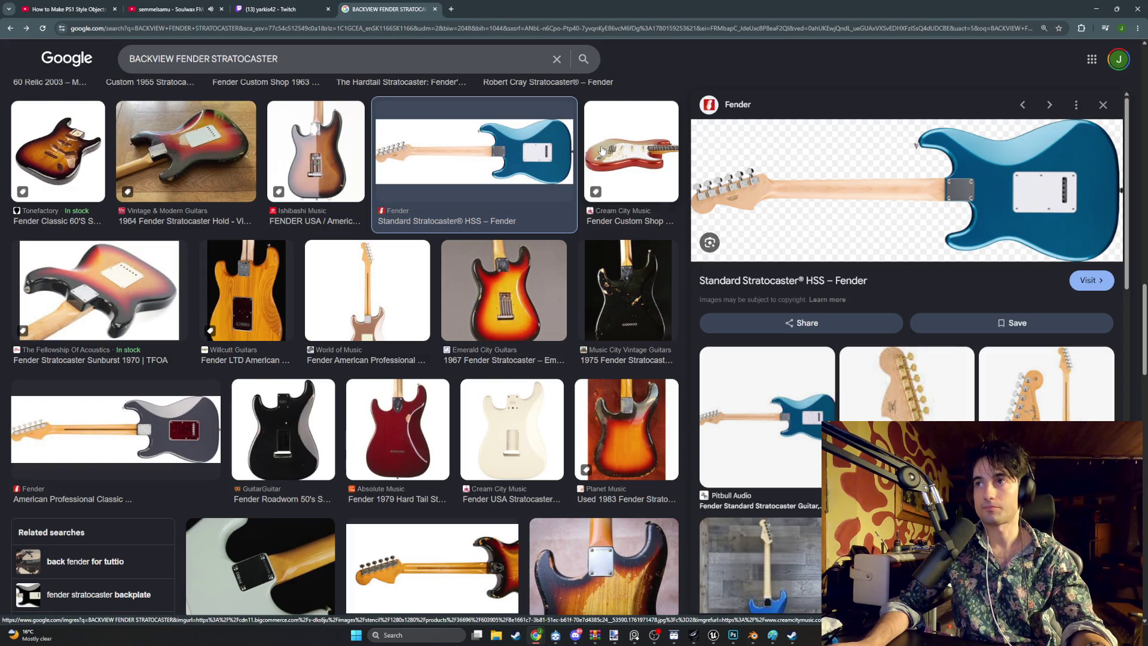
Step: Snip the blue guitar's neck joint with Win+Shift+S and start a new Photoshop document
{"action": "key", "text": "super+shift+s"}
{"action": "left_click_drag", "start_coordinate": [988, 209], "coordinate": [925, 162]}
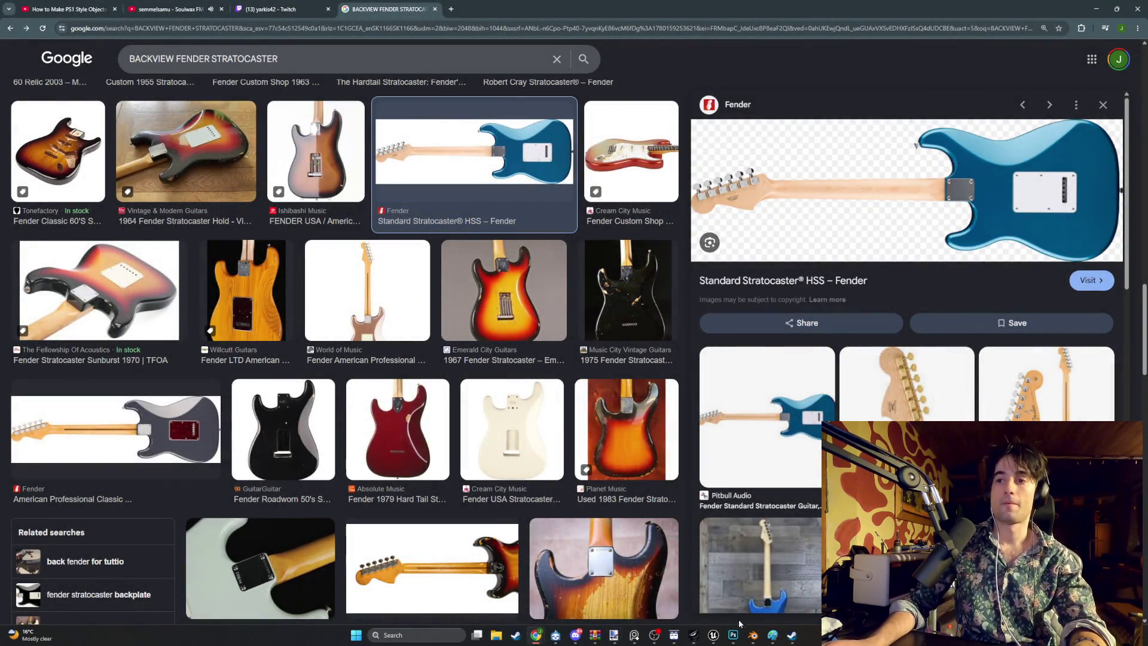
{"action": "left_click", "coordinate": [734, 634]}
{"action": "left_click", "coordinate": [20, 4]}
{"action": "left_click", "coordinate": [27, 14]}
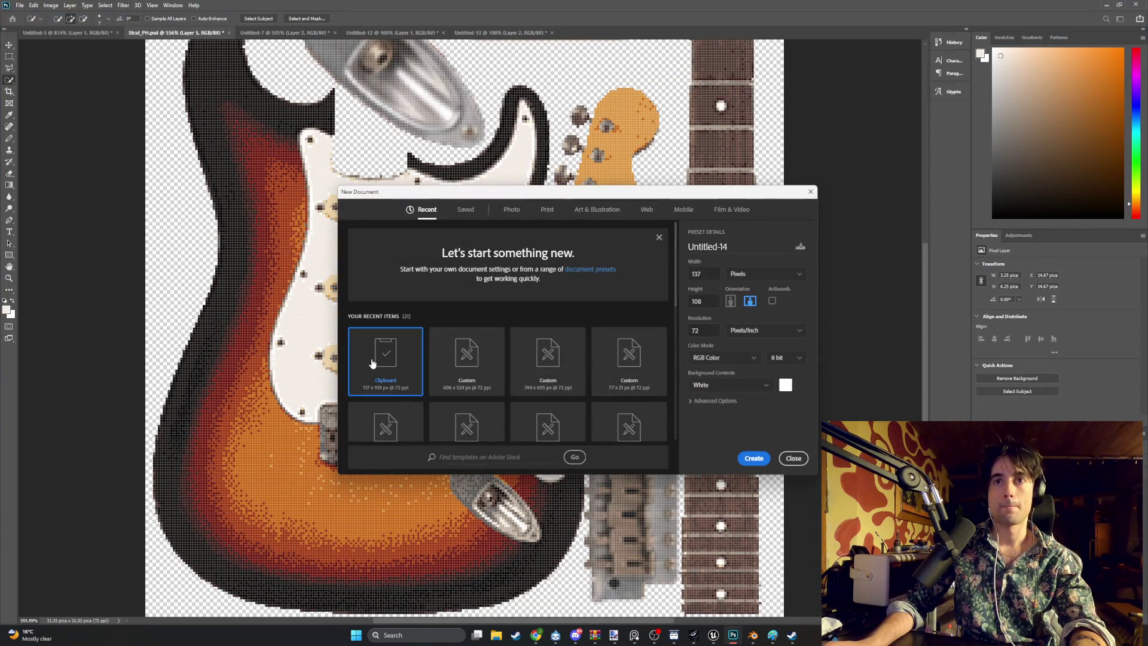
Step: Create a Clipboard-sized document and paste the snipped neck joint into it
{"action": "double_click", "coordinate": [372, 363]}
{"action": "key", "text": "ctrl+v"}
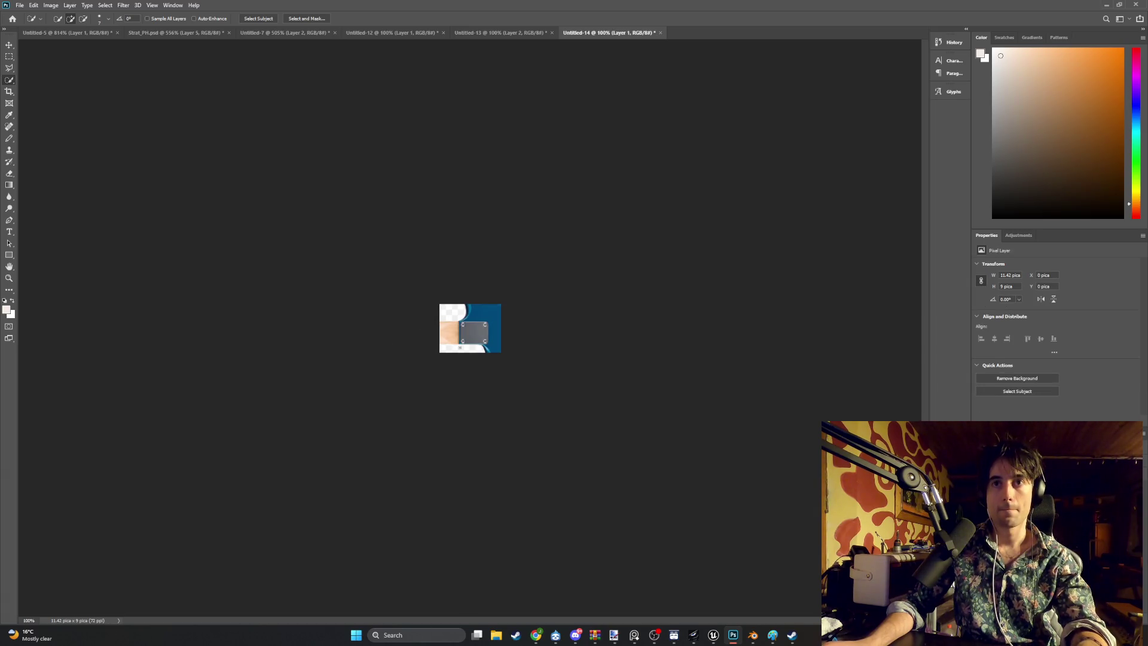
{"action": "scroll", "coordinate": [473, 326], "scroll_direction": "up", "scroll_amount": 10}
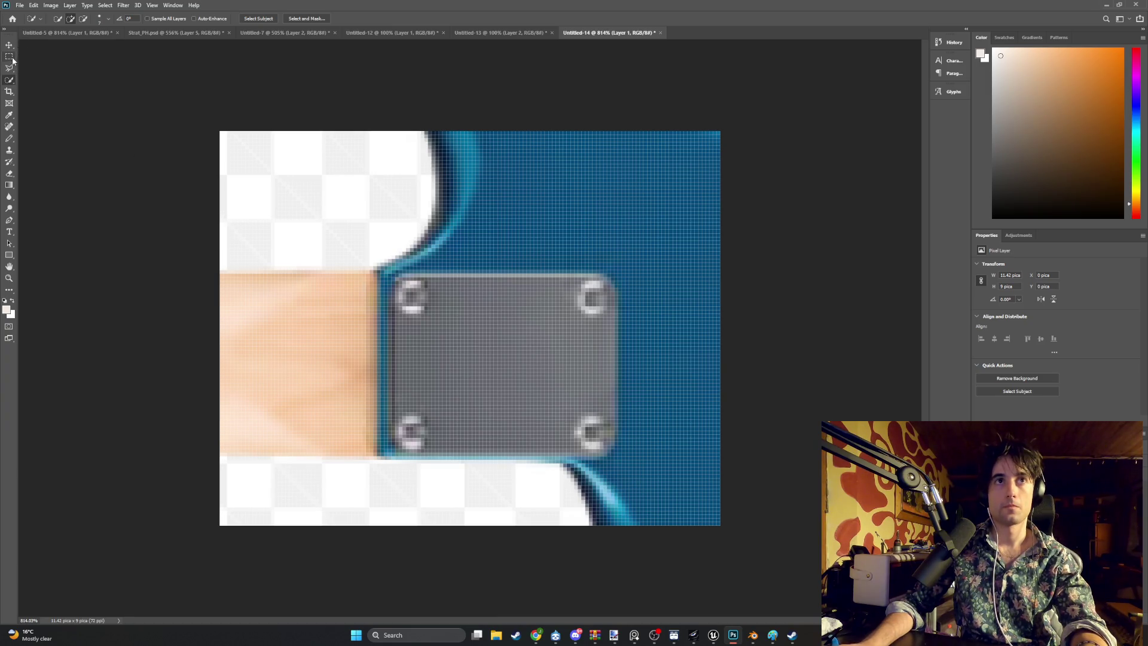
Step: Quick-select the grey neck plate, trim the selection edges, then switch to Untitled-12
{"action": "mouse_move", "coordinate": [441, 405]}
{"action": "left_mouse_down"}
{"action": "mouse_move", "coordinate": [539, 418]}
{"action": "mouse_move", "coordinate": [576, 472]}
{"action": "mouse_move", "coordinate": [460, 470]}
{"action": "mouse_move", "coordinate": [407, 430]}
{"action": "mouse_move", "coordinate": [380, 444]}
{"action": "left_mouse_up"}
{"action": "left_click", "coordinate": [375, 277]}
{"action": "mouse_move", "coordinate": [598, 443]}
{"action": "left_mouse_down"}
{"action": "mouse_move", "coordinate": [608, 468]}
{"action": "mouse_move", "coordinate": [623, 448]}
{"action": "left_mouse_up"}
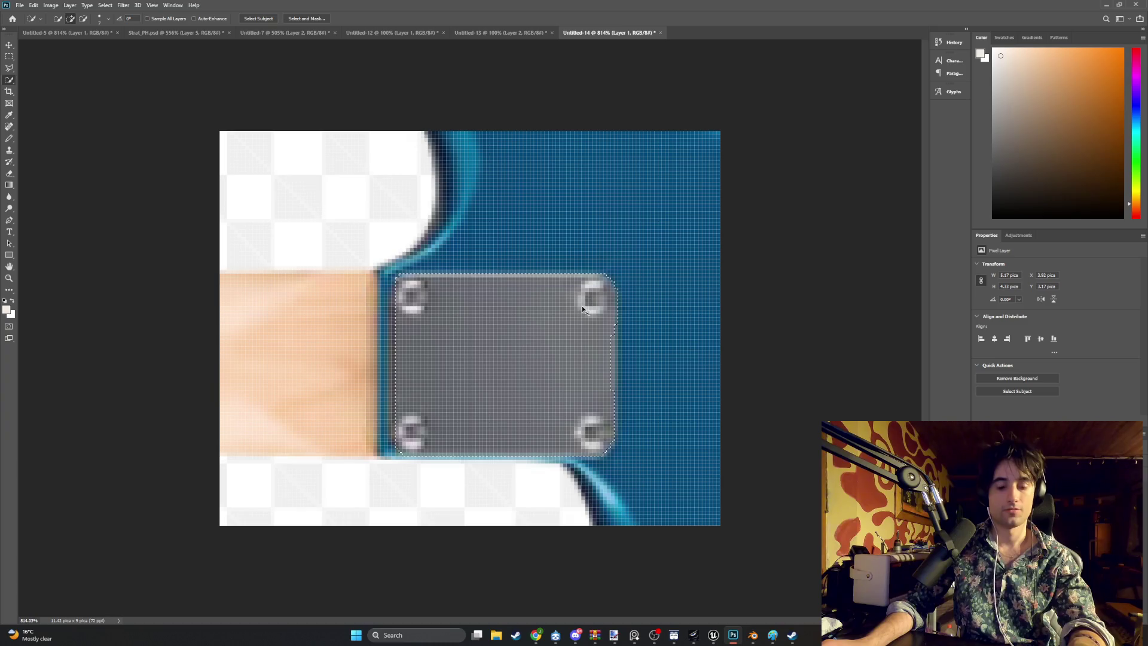
{"action": "left_click", "coordinate": [348, 33]}
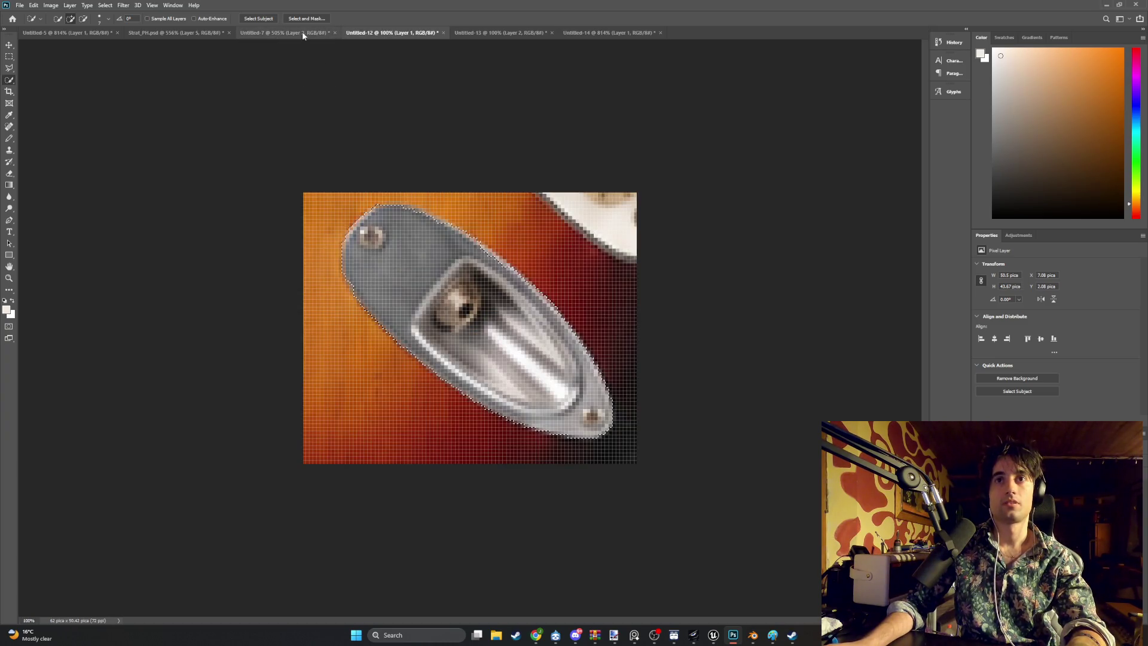
Step: Paste the neck plate from Untitled-14 into Strat_PH.psd, then undo that first paste
{"action": "left_click", "coordinate": [303, 33]}
{"action": "left_click", "coordinate": [217, 33]}
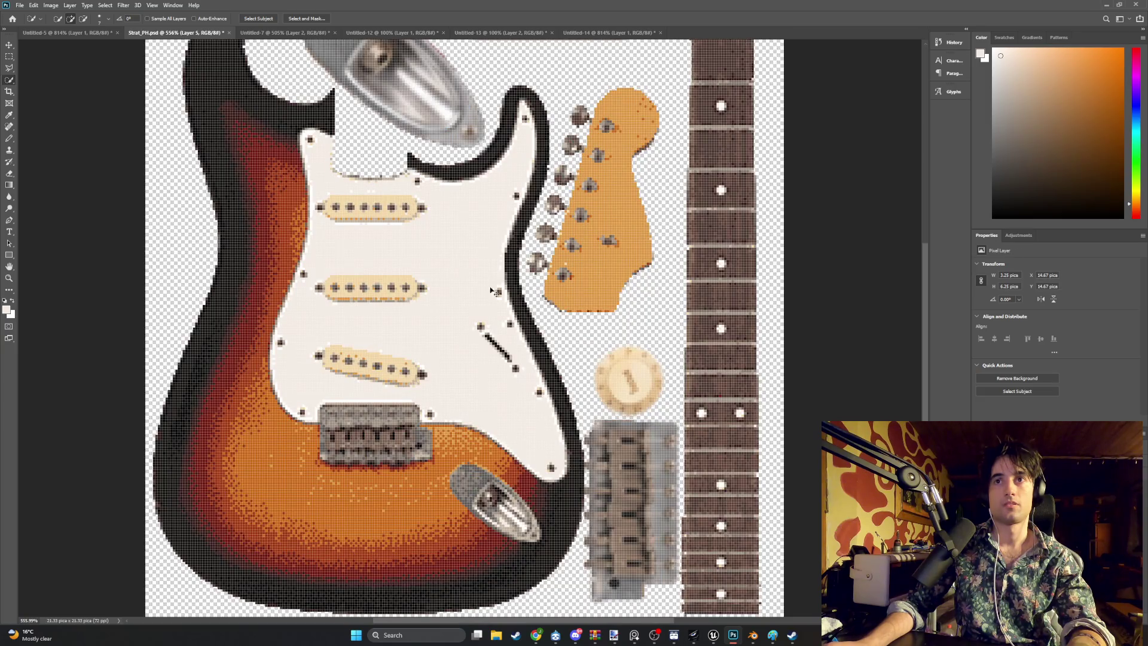
{"action": "scroll", "coordinate": [477, 275], "scroll_direction": "down", "scroll_amount": 1}
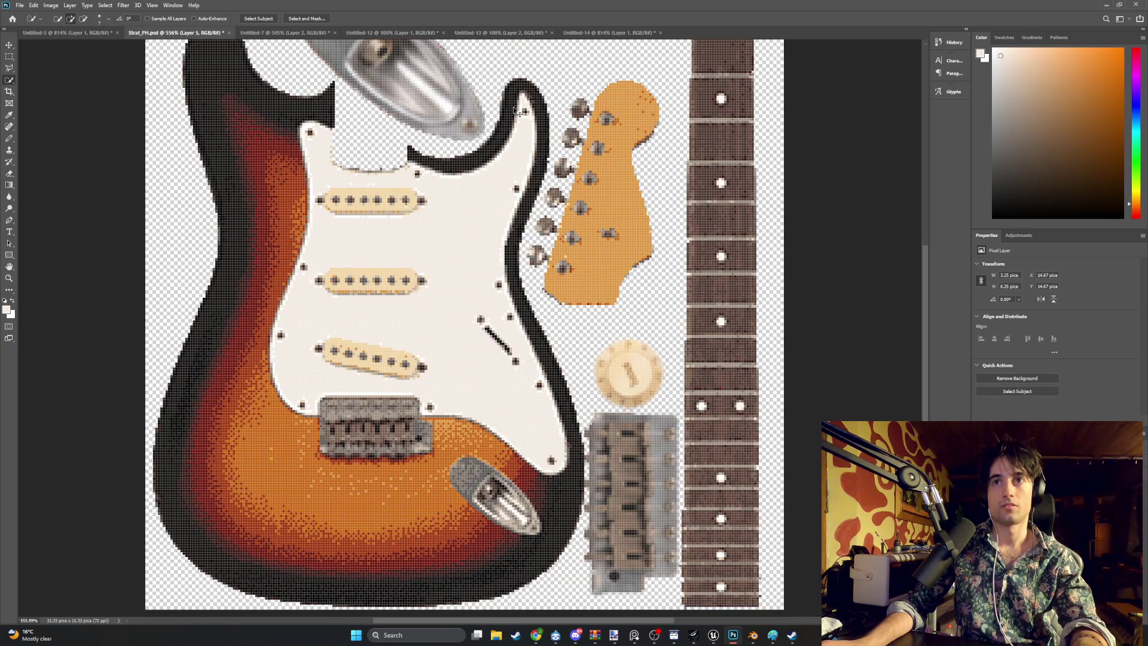
{"action": "left_click", "coordinate": [503, 33]}
{"action": "left_click", "coordinate": [586, 33]}
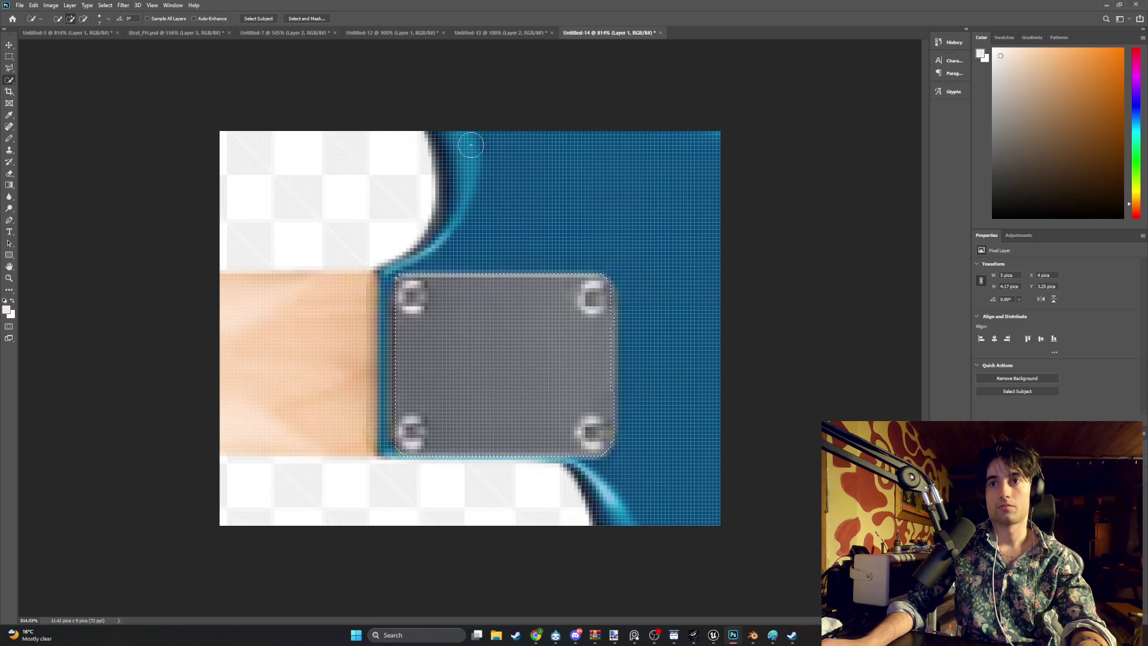
{"action": "left_click", "coordinate": [296, 32]}
{"action": "left_click", "coordinate": [359, 33]}
{"action": "left_click", "coordinate": [150, 32]}
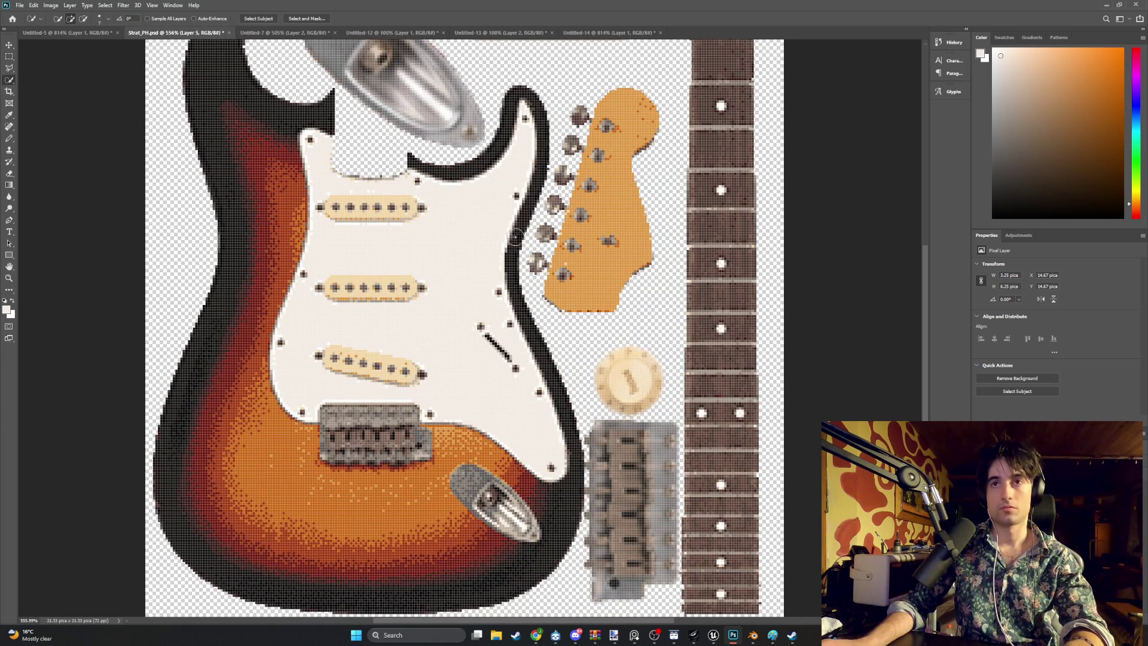
{"action": "key", "text": "ctrl+v"}
{"action": "scroll", "coordinate": [479, 270], "scroll_direction": "down", "scroll_amount": 1}
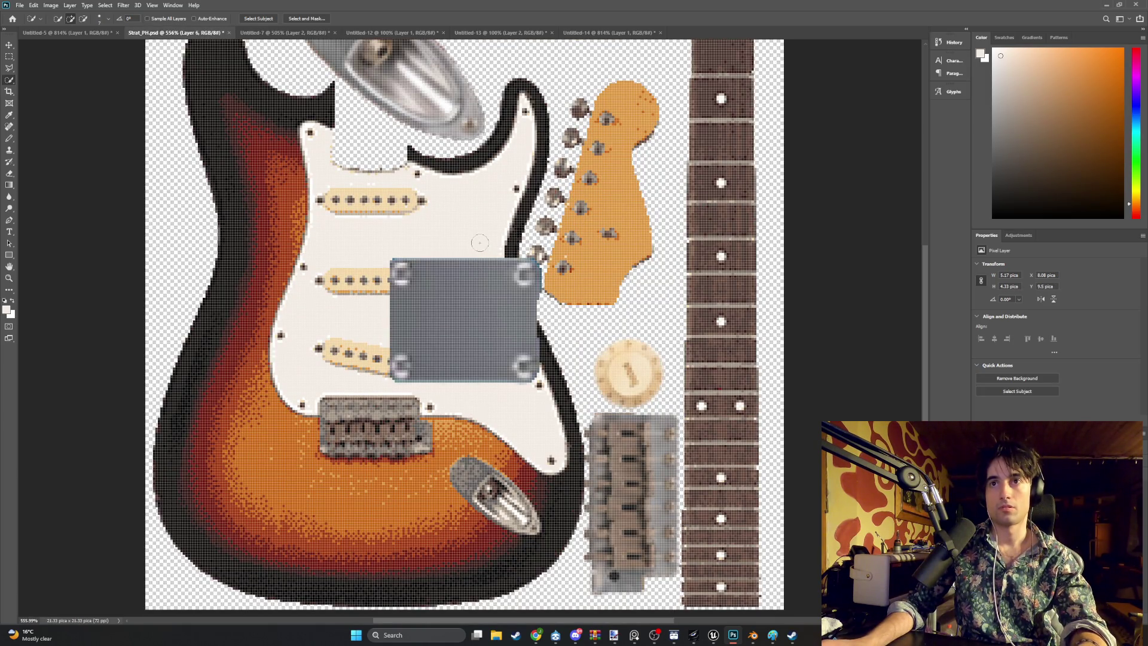
{"action": "key", "text": "ctrl+z"}
Step: Paste the neck plate into Strat_PH.psd as a new layer and move it onto the upper-left body
{"action": "left_click", "coordinate": [598, 32]}
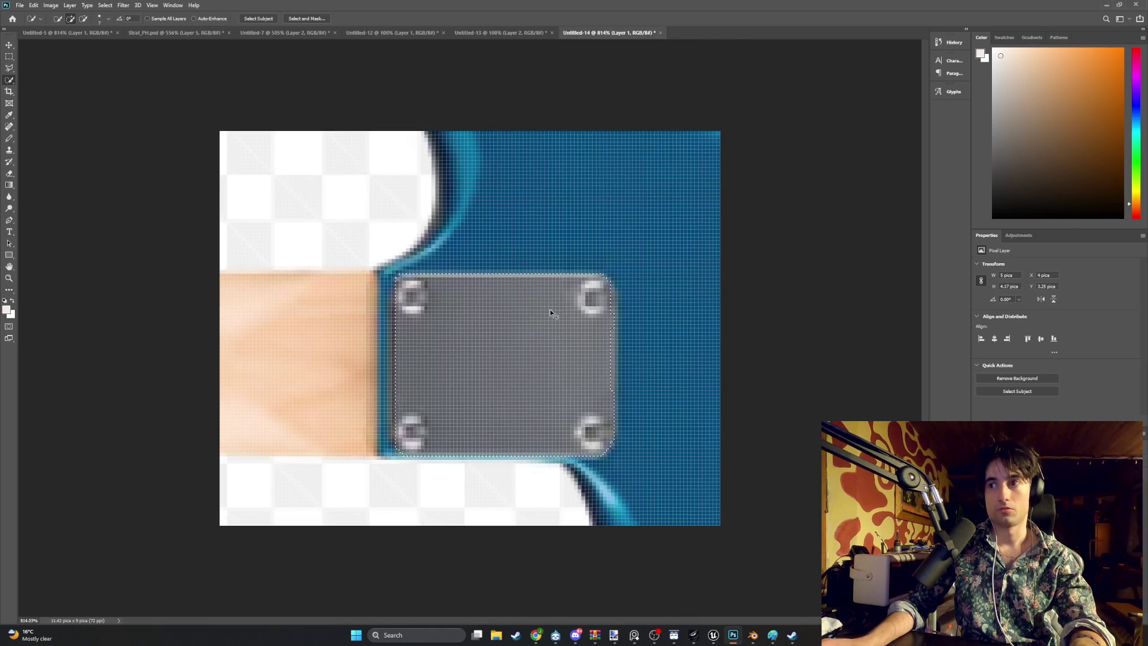
{"action": "left_click", "coordinate": [177, 33]}
{"action": "key", "text": "ctrl+v"}
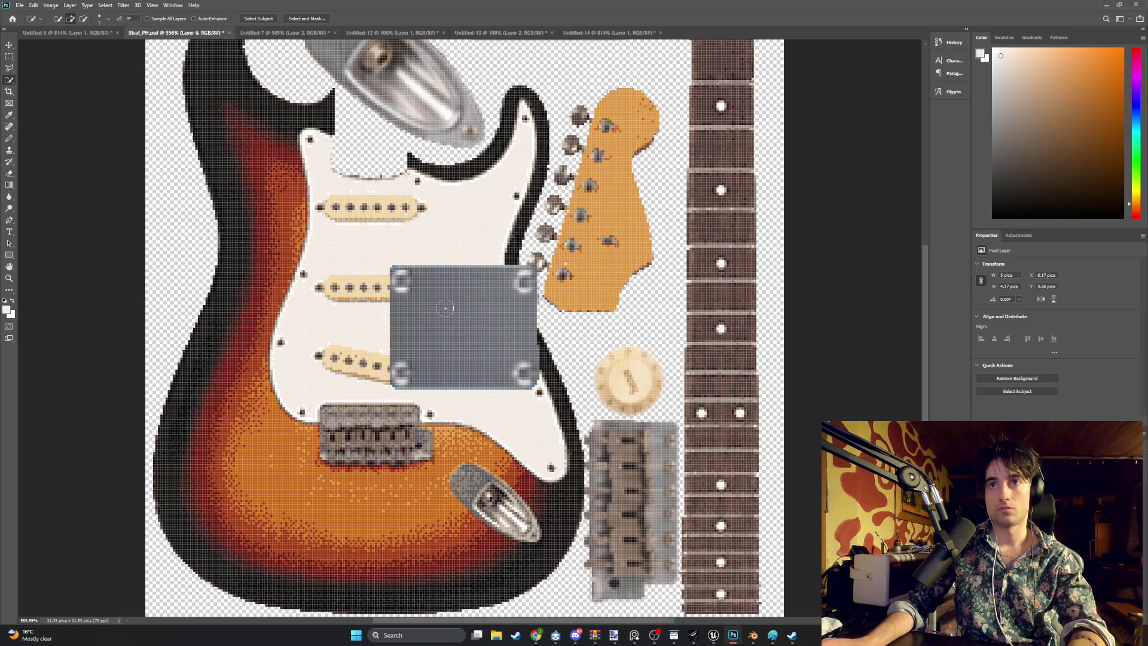
{"action": "scroll", "coordinate": [447, 306], "scroll_direction": "up", "scroll_amount": 5}
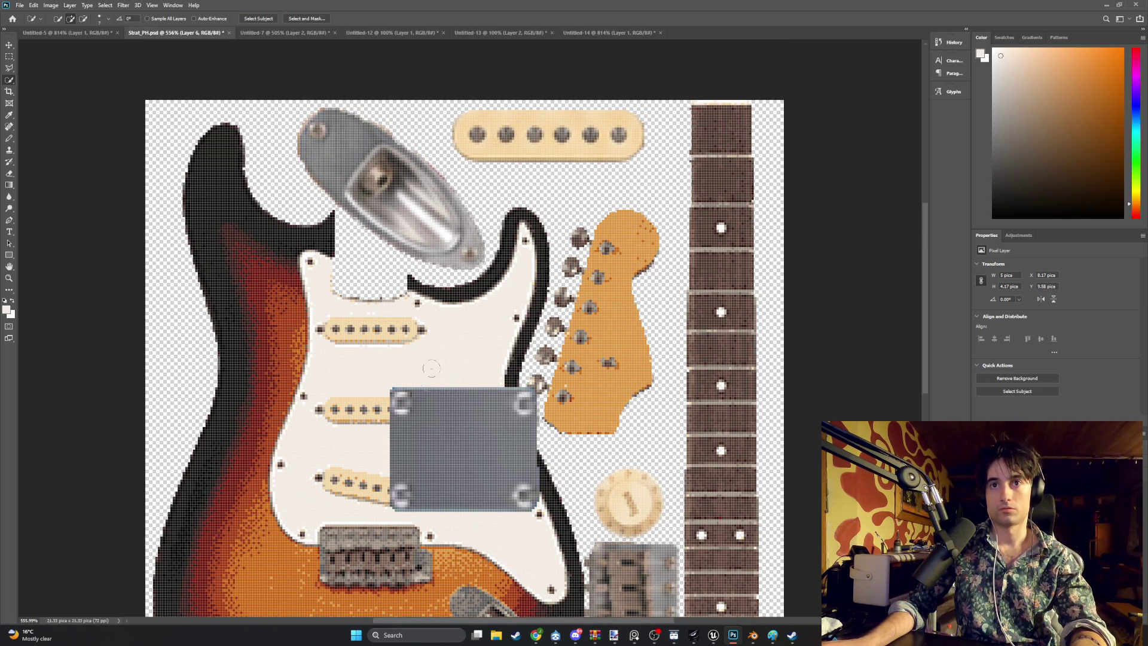
{"action": "key", "text": "g"}
{"action": "key", "text": "ctrl+t"}
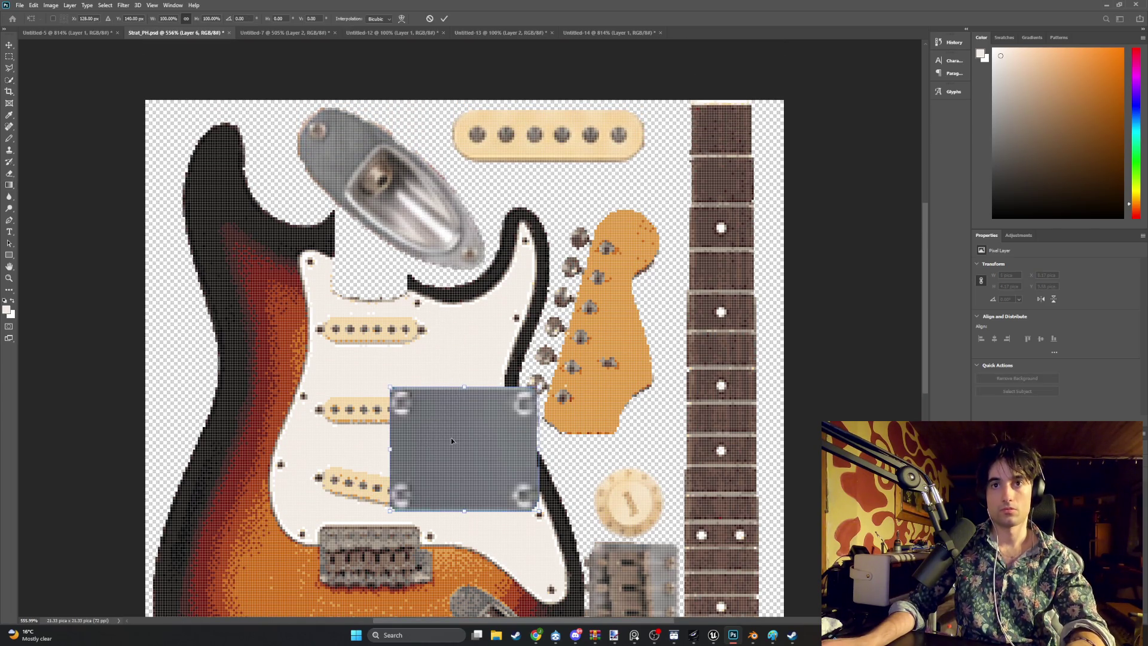
{"action": "mouse_move", "coordinate": [456, 436]}
{"action": "left_mouse_down"}
{"action": "mouse_move", "coordinate": [543, 206]}
{"action": "mouse_move", "coordinate": [317, 205]}
{"action": "mouse_move", "coordinate": [254, 220]}
{"action": "mouse_move", "coordinate": [480, 396]}
{"action": "mouse_move", "coordinate": [505, 398]}
{"action": "mouse_move", "coordinate": [353, 244]}
{"action": "mouse_move", "coordinate": [393, 315]}
{"action": "left_mouse_up"}
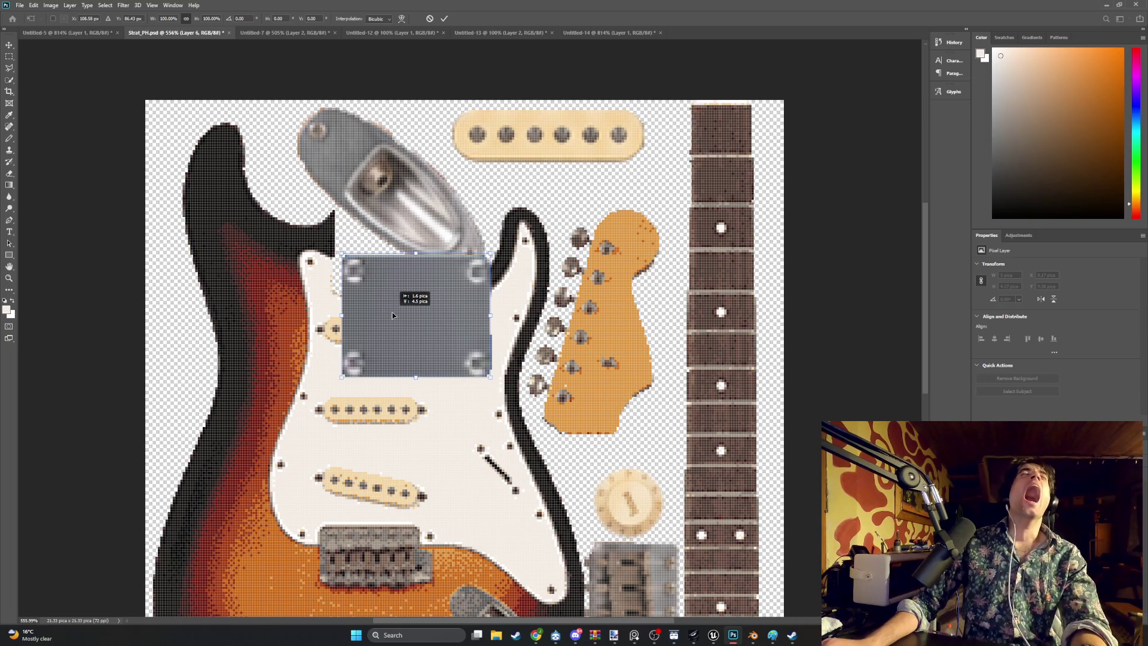
{"action": "left_click_drag", "start_coordinate": [393, 315], "coordinate": [393, 315]}
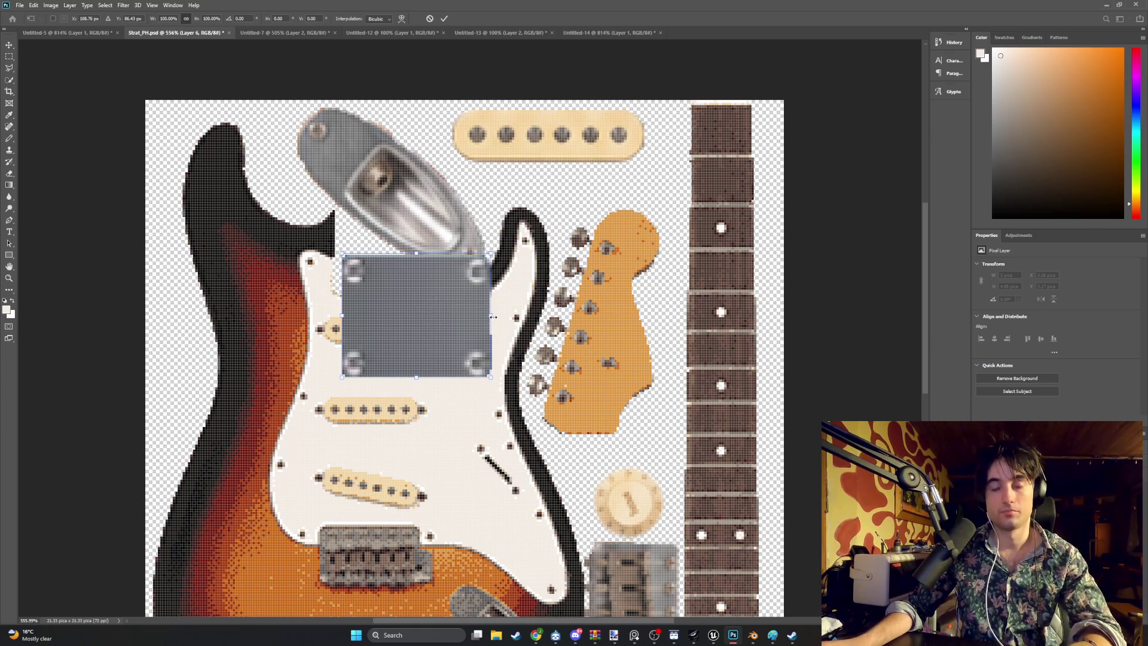
{"action": "mouse_move", "coordinate": [472, 318]}
{"action": "left_mouse_down"}
{"action": "mouse_move", "coordinate": [536, 283]}
{"action": "mouse_move", "coordinate": [595, 362]}
{"action": "mouse_move", "coordinate": [640, 394]}
{"action": "mouse_move", "coordinate": [524, 404]}
{"action": "mouse_move", "coordinate": [218, 375]}
{"action": "mouse_move", "coordinate": [339, 259]}
{"action": "mouse_move", "coordinate": [576, 202]}
{"action": "mouse_move", "coordinate": [534, 160]}
{"action": "mouse_move", "coordinate": [369, 188]}
{"action": "mouse_move", "coordinate": [590, 457]}
{"action": "mouse_move", "coordinate": [599, 418]}
{"action": "mouse_move", "coordinate": [385, 303]}
{"action": "left_mouse_up"}
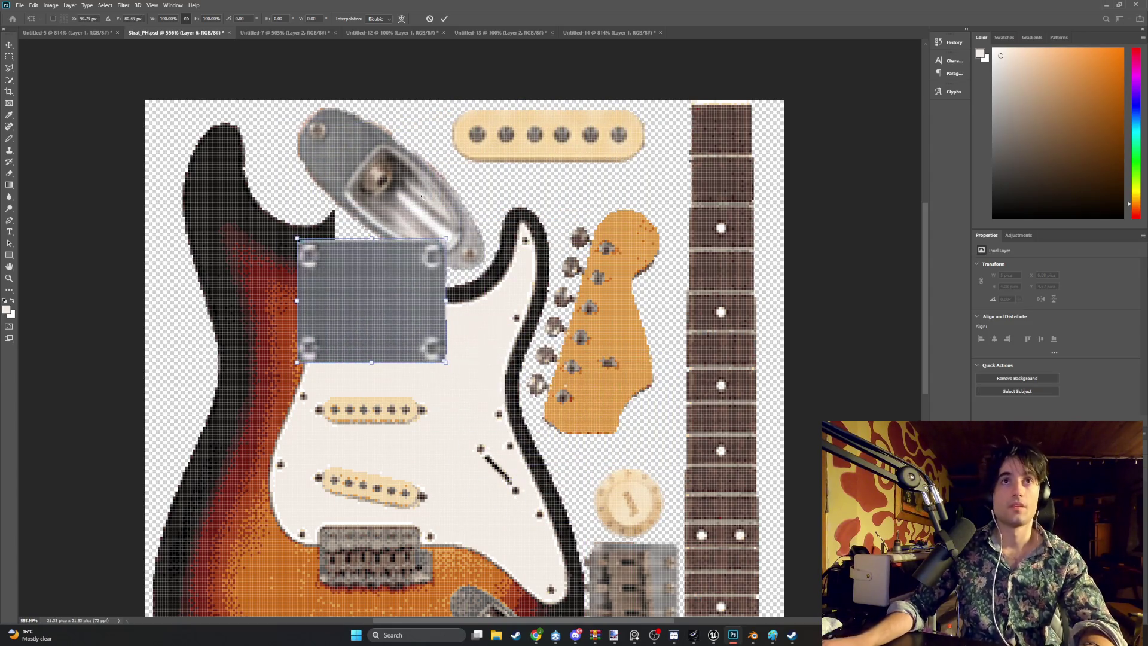
Step: Minimise Photoshop and Chrome to bring Blender back, orbiting around the back plate
{"action": "left_click", "coordinate": [1106, 4]}
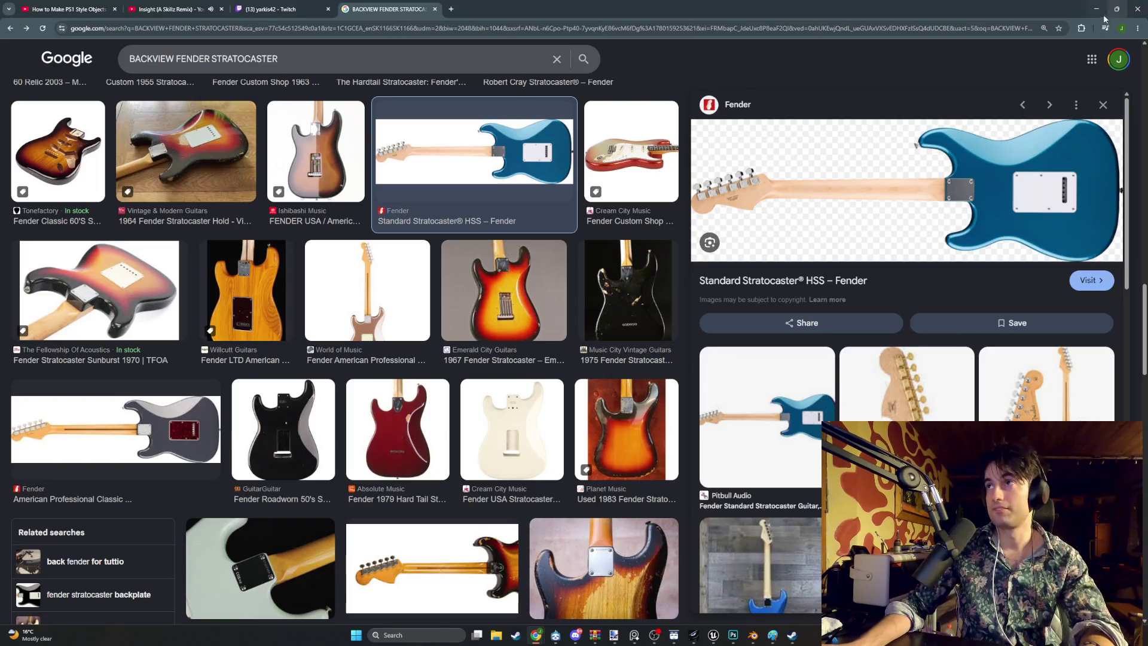
{"action": "left_click", "coordinate": [1092, 5]}
{"action": "mouse_move", "coordinate": [640, 325]}
{"action": "left_mouse_down"}
{"action": "mouse_move", "coordinate": [733, 281]}
{"action": "mouse_move", "coordinate": [691, 343]}
{"action": "left_mouse_up"}
{"action": "key", "text": "Tab"}
{"action": "mouse_move", "coordinate": [719, 300]}
{"action": "left_mouse_down"}
{"action": "mouse_move", "coordinate": [709, 293]}
{"action": "mouse_move", "coordinate": [1124, 283]}
{"action": "left_mouse_up"}
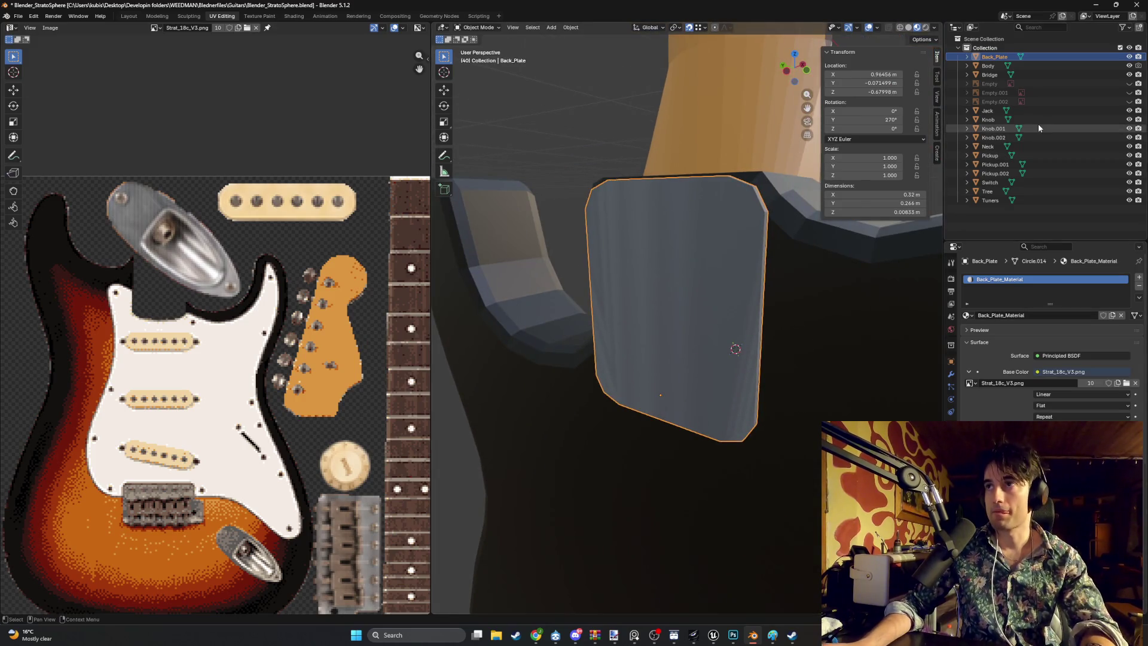
Step: Isolate Back_Plate, select its whole mesh, and unwrap it with Smart UV Project
{"action": "key", "text": "shift+h"}
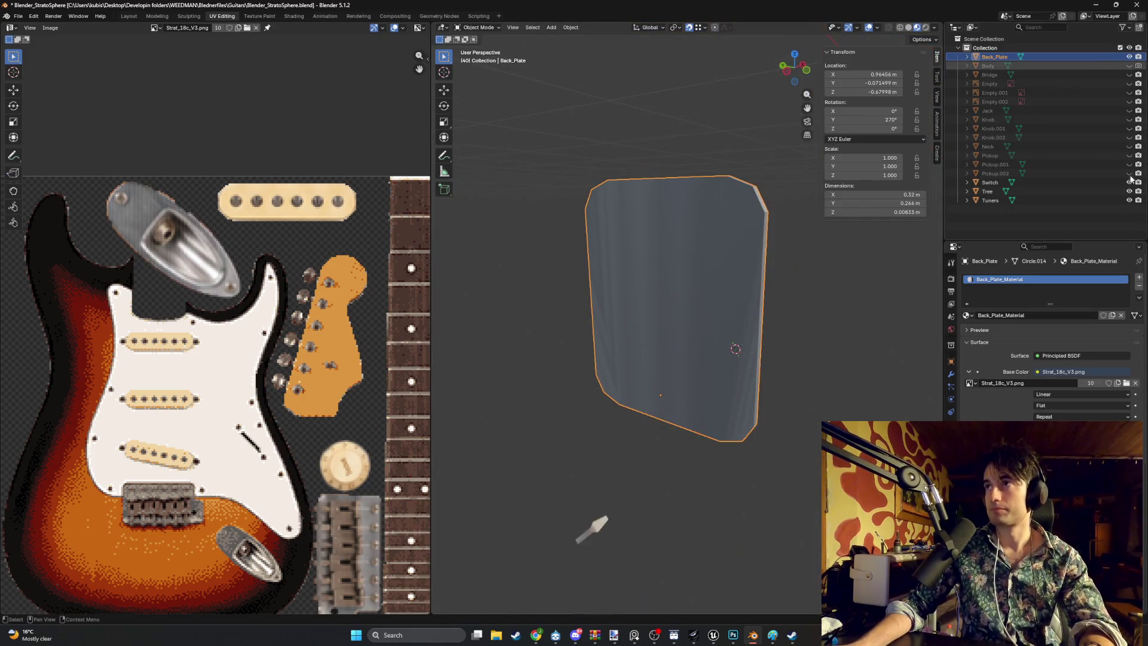
{"action": "mouse_move", "coordinate": [664, 351]}
{"action": "left_mouse_down"}
{"action": "mouse_move", "coordinate": [707, 349]}
{"action": "mouse_move", "coordinate": [644, 326]}
{"action": "mouse_move", "coordinate": [837, 290]}
{"action": "left_mouse_up"}
{"action": "key", "text": "Tab"}
{"action": "key", "text": "a"}
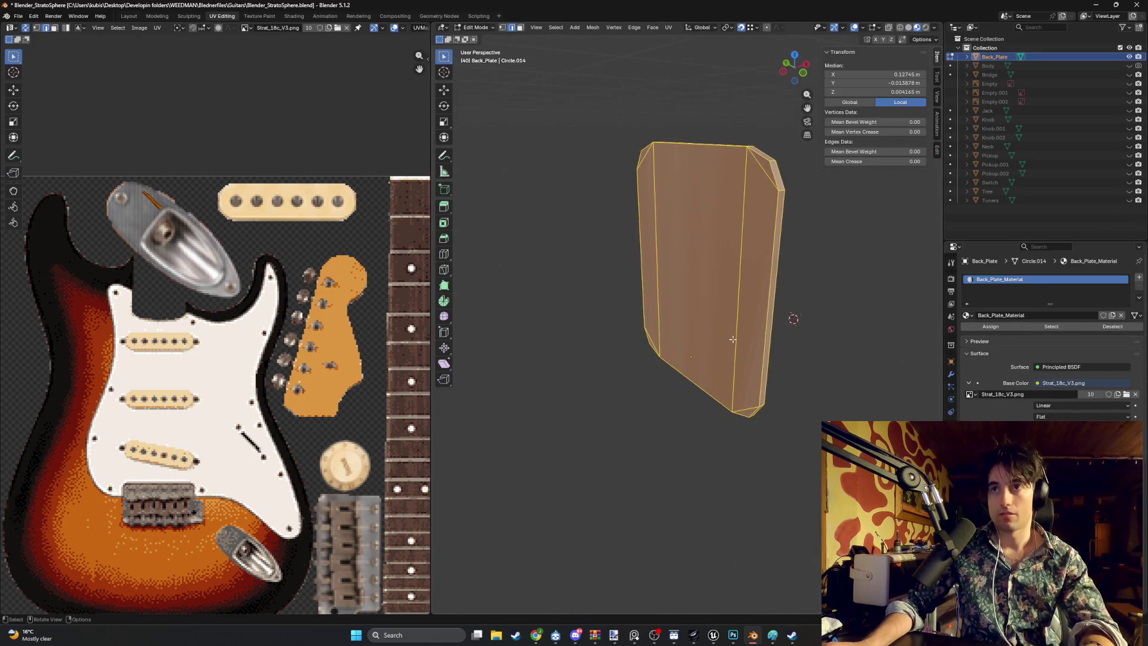
{"action": "key", "text": "u"}
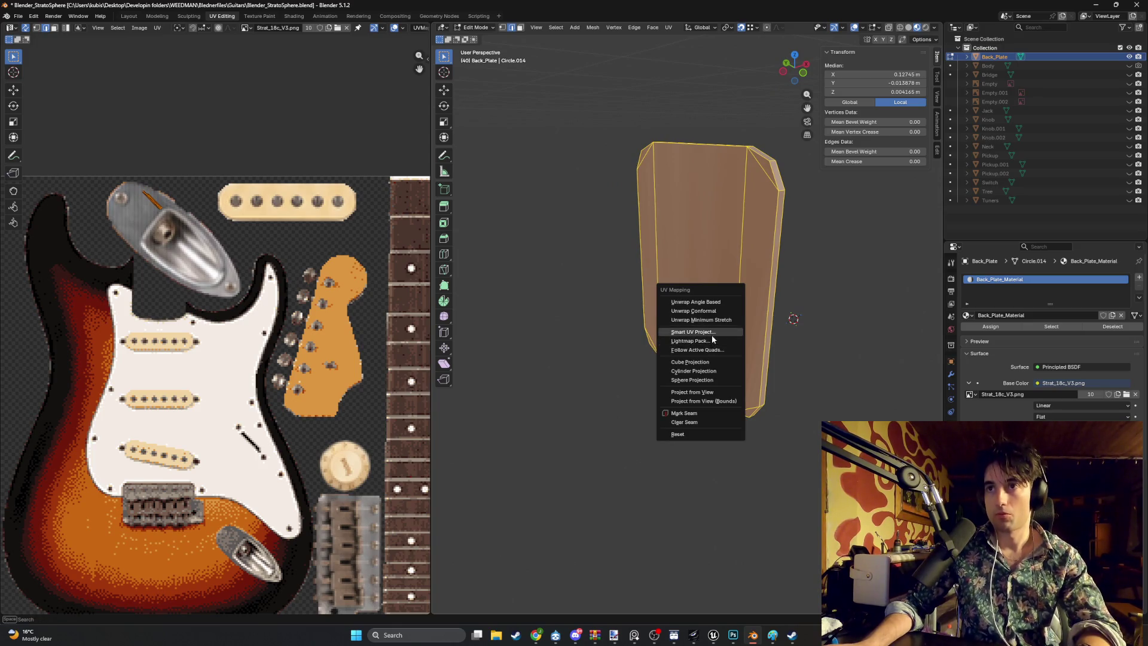
{"action": "left_click", "coordinate": [693, 331]}
{"action": "left_click", "coordinate": [707, 421]}
{"action": "scroll", "coordinate": [352, 284], "scroll_direction": "down", "scroll_amount": 5}
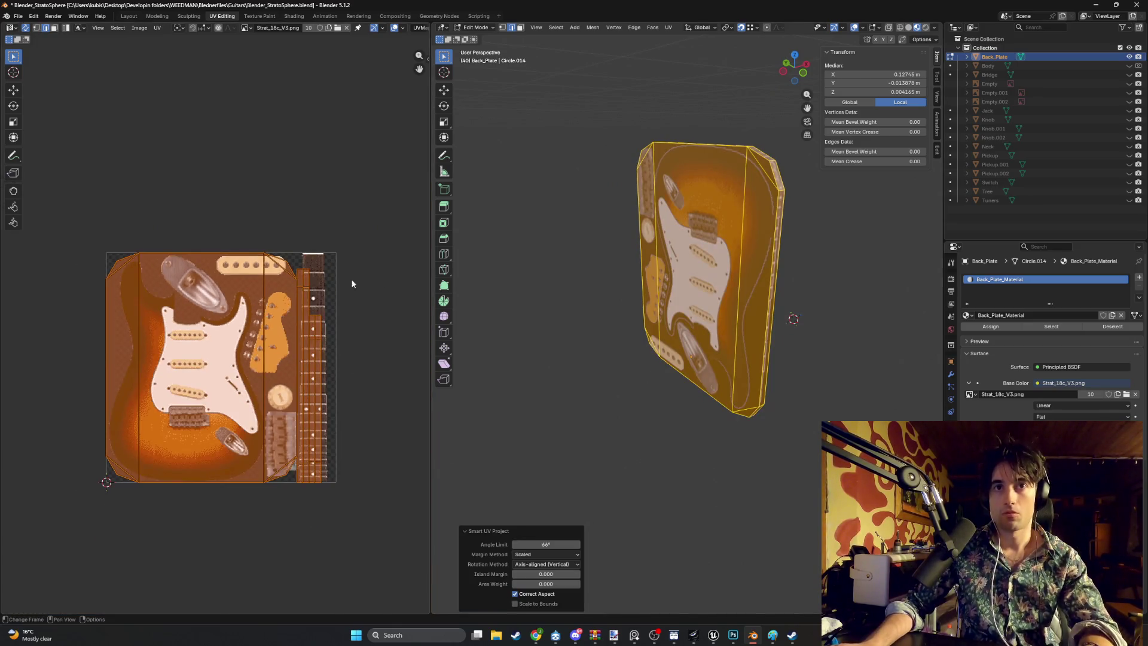
Step: Scale, move and rotate the UV island onto the texture's jack plate
{"action": "key", "text": "s"}
{"action": "left_click", "coordinate": [239, 383]}
{"action": "scroll", "coordinate": [233, 394], "scroll_direction": "up", "scroll_amount": 6}
{"action": "key", "text": "g"}
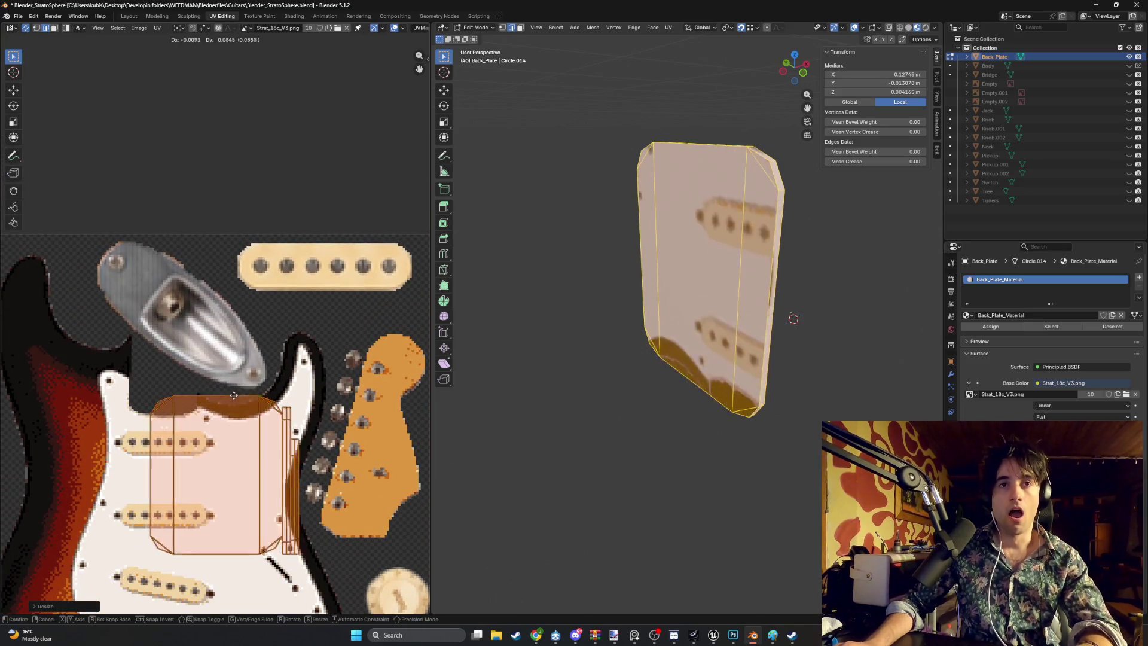
{"action": "key", "text": "s"}
{"action": "left_click", "coordinate": [233, 304]}
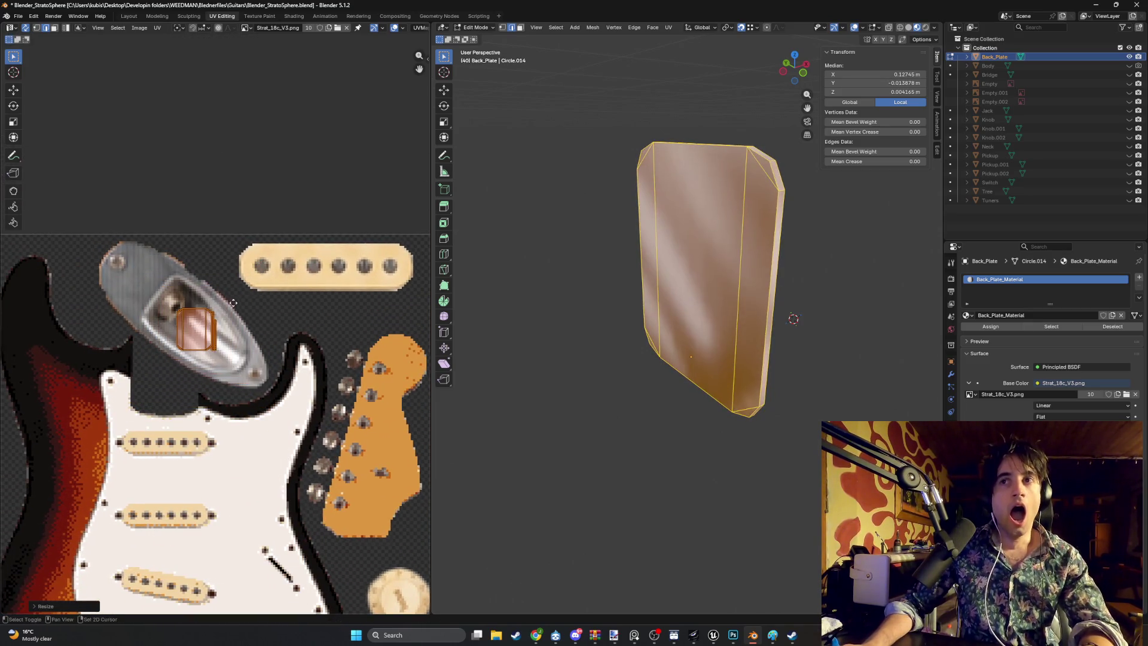
{"action": "scroll", "coordinate": [233, 303], "scroll_direction": "up", "scroll_amount": 1}
{"action": "key", "text": "r"}
{"action": "left_click", "coordinate": [254, 345]}
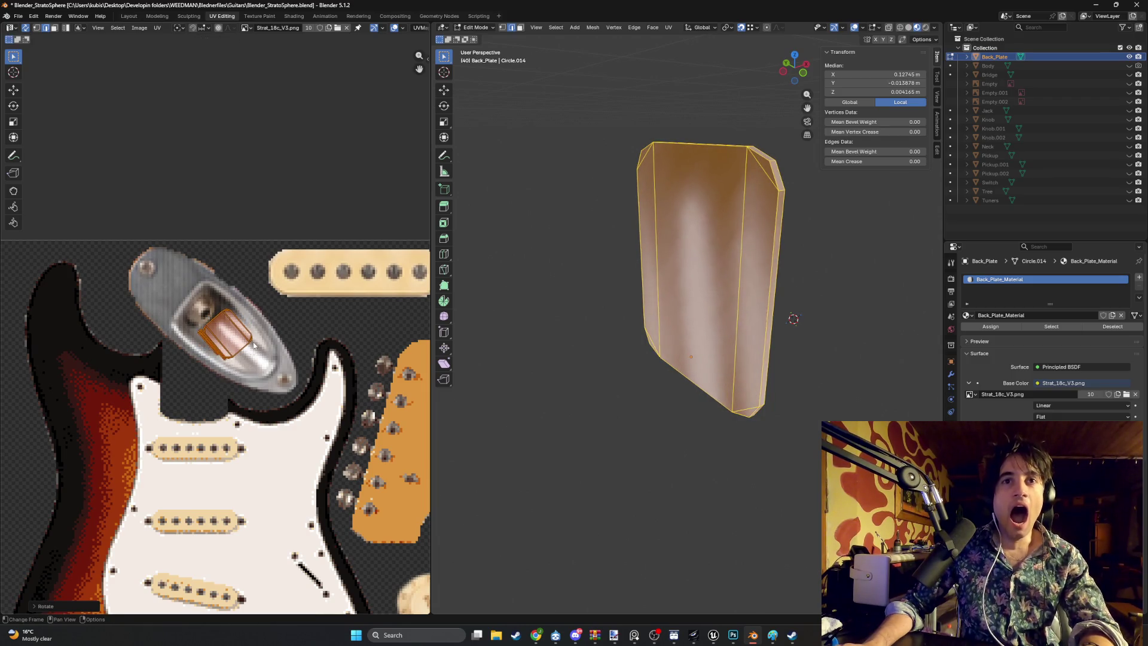
{"action": "scroll", "coordinate": [254, 345], "scroll_direction": "up", "scroll_amount": 2}
{"action": "key", "text": "s"}
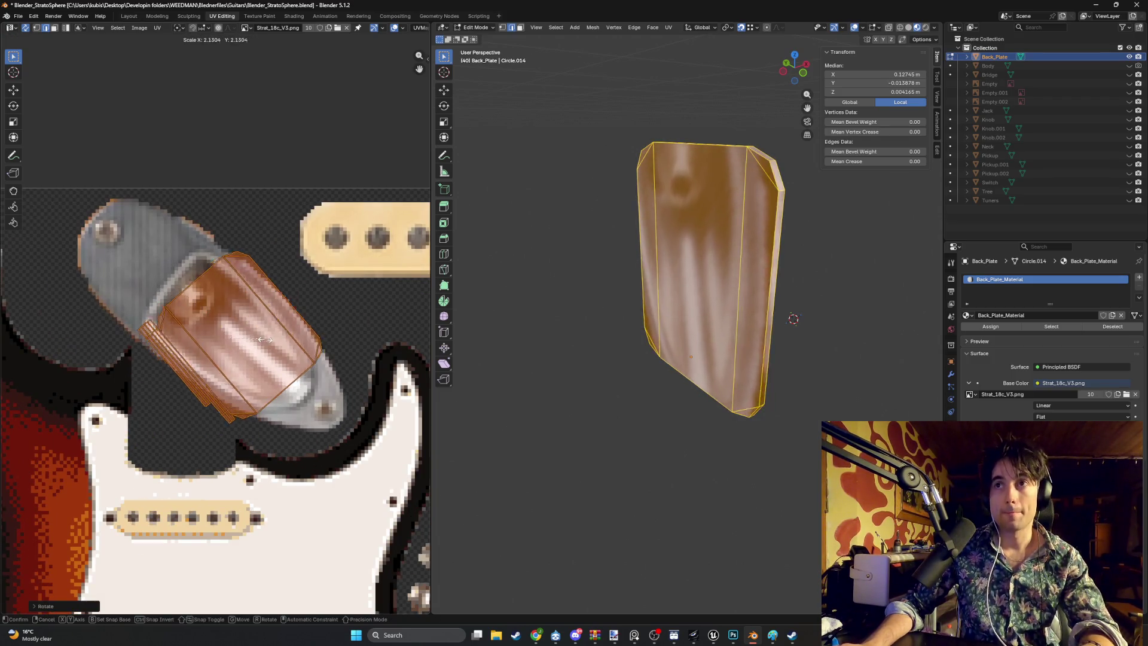
{"action": "key", "text": "Escape"}
Step: Enlarge the UV island and move it to the jack plate's upper end
{"action": "scroll", "coordinate": [254, 342], "scroll_direction": "up", "scroll_amount": 1}
{"action": "key", "text": "g"}
{"action": "left_click", "coordinate": [257, 347]}
{"action": "key", "text": "s"}
{"action": "left_click", "coordinate": [263, 346]}
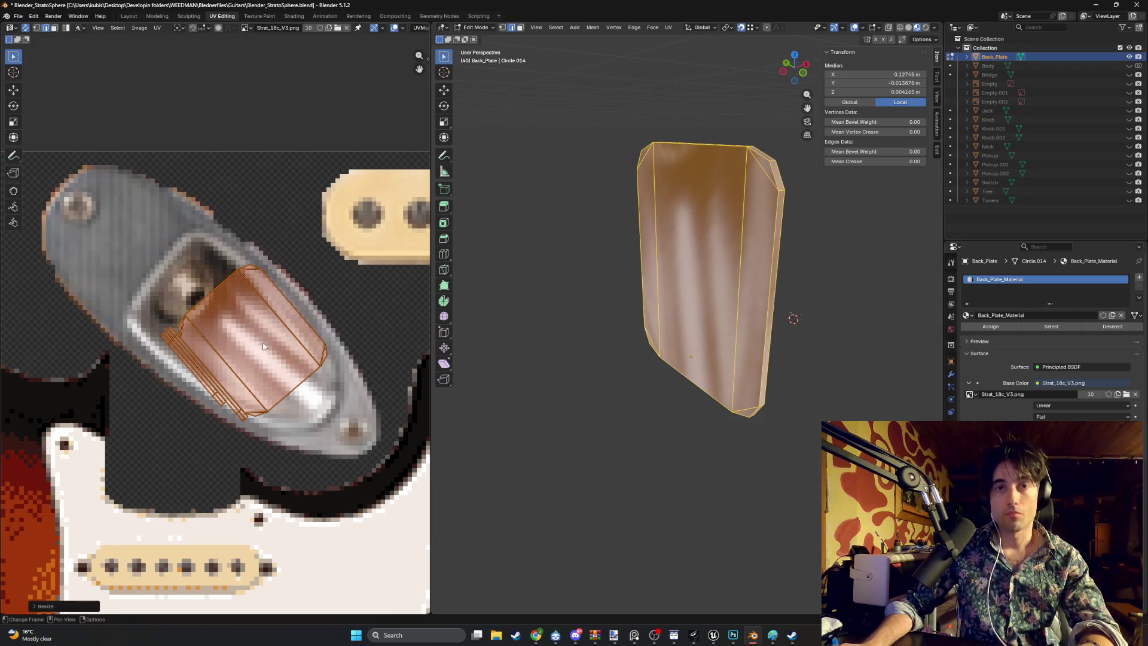
{"action": "key", "text": "g"}
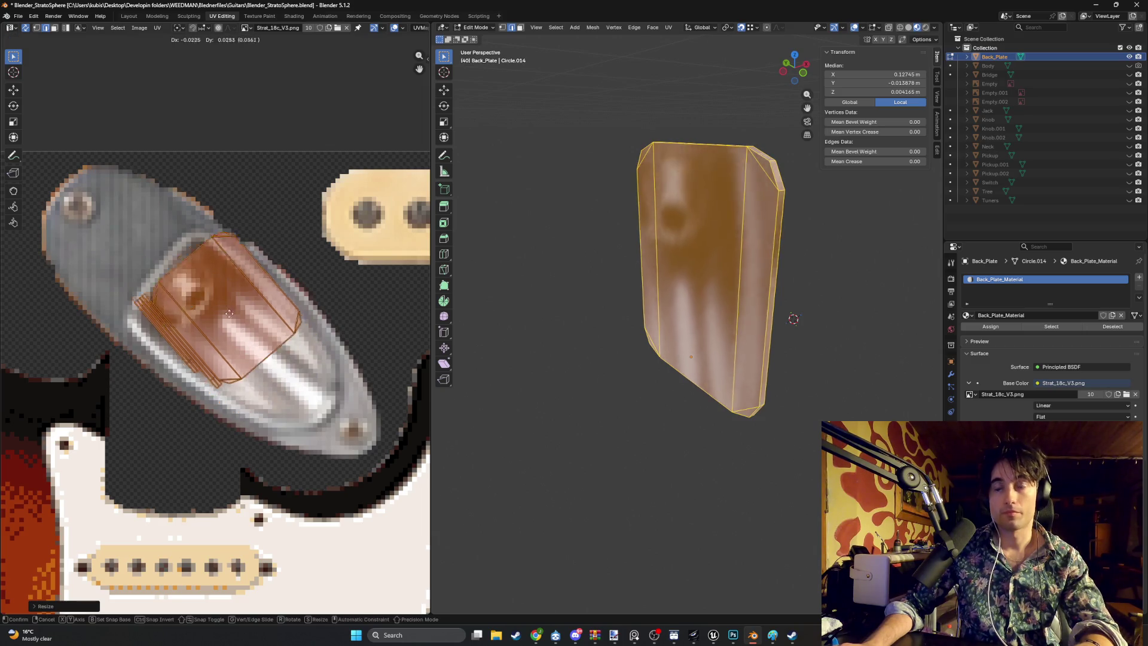
{"action": "left_click", "coordinate": [150, 256]}
{"action": "left_click_drag", "start_coordinate": [149, 256], "coordinate": [282, 348]}
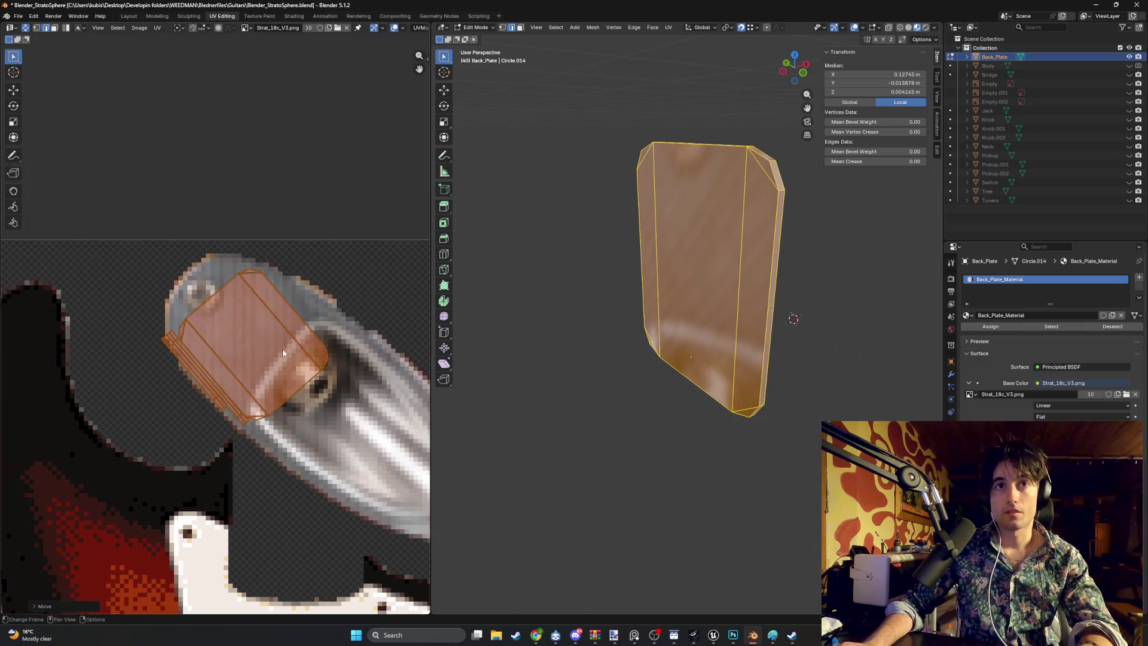
Step: Shrink, move and rotate the UV island onto the jack
{"action": "key", "text": "s"}
{"action": "left_click", "coordinate": [263, 345]}
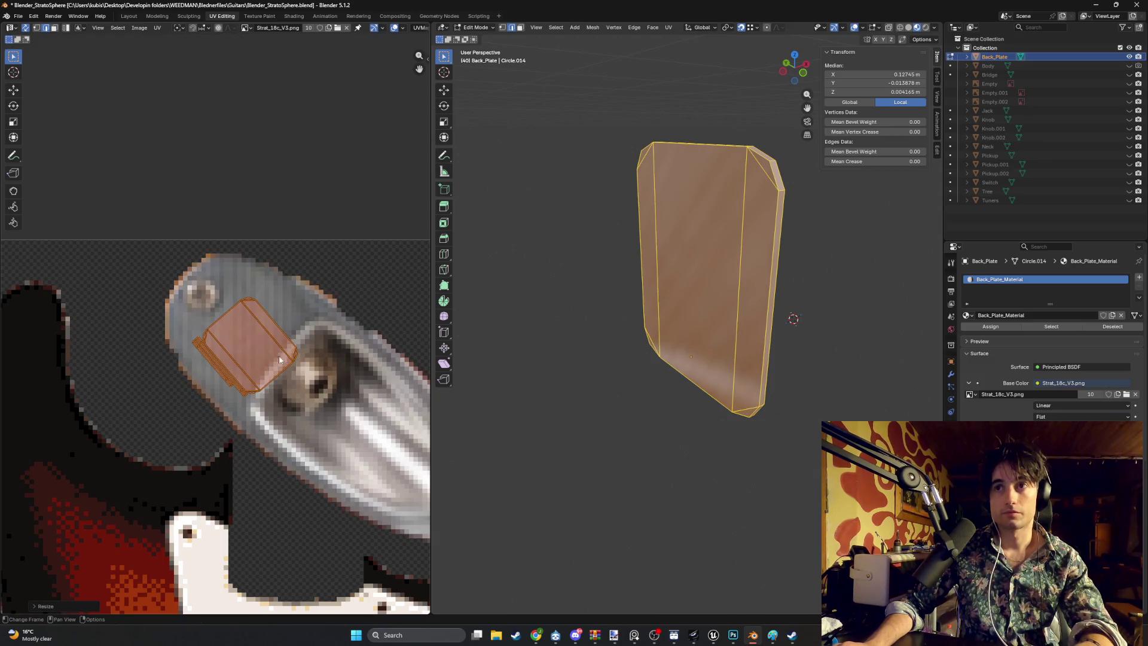
{"action": "key", "text": "g"}
{"action": "left_click", "coordinate": [306, 355]}
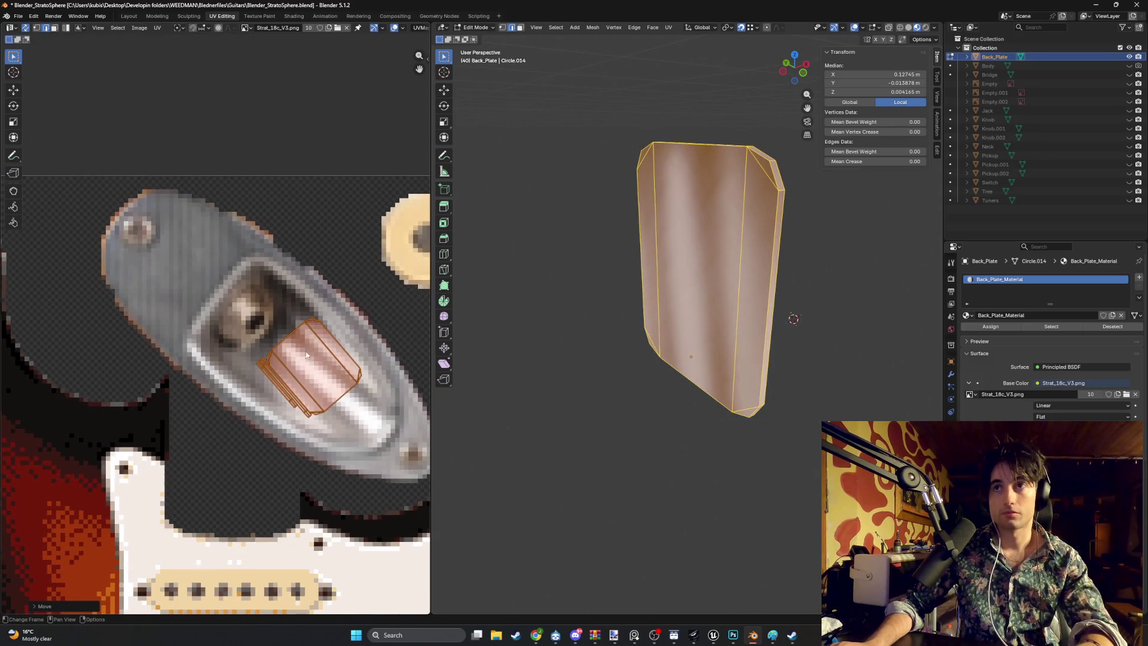
{"action": "key", "text": "s"}
{"action": "left_click", "coordinate": [333, 375]}
{"action": "key", "text": "r"}
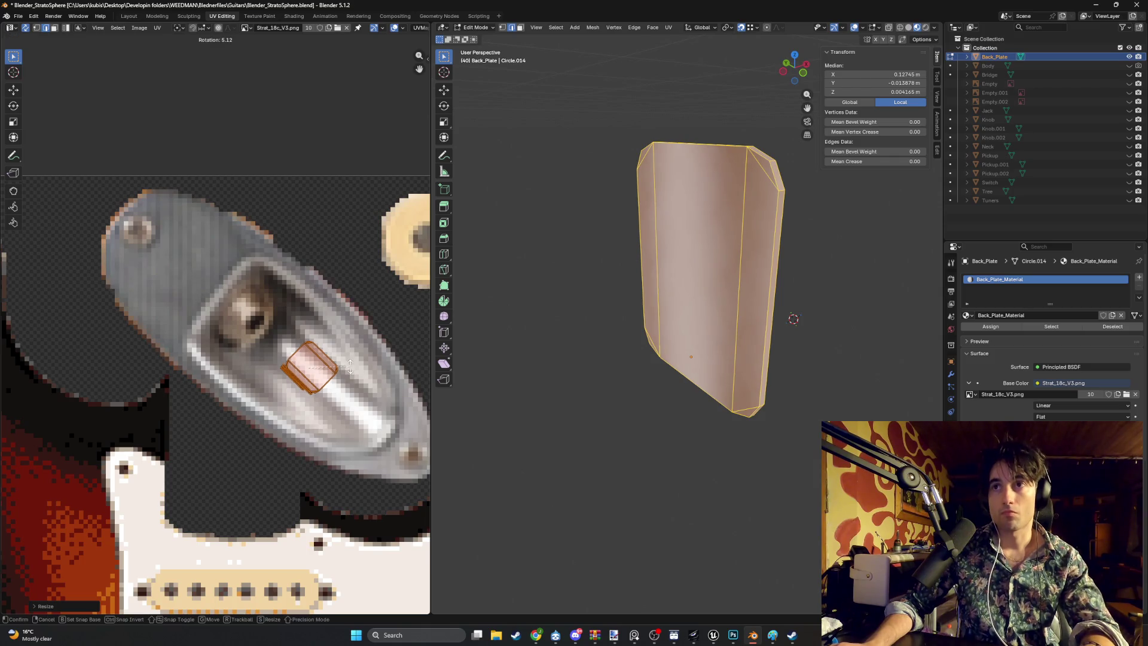
{"action": "left_click", "coordinate": [350, 366]}
{"action": "key", "text": "KP_Decimal"}
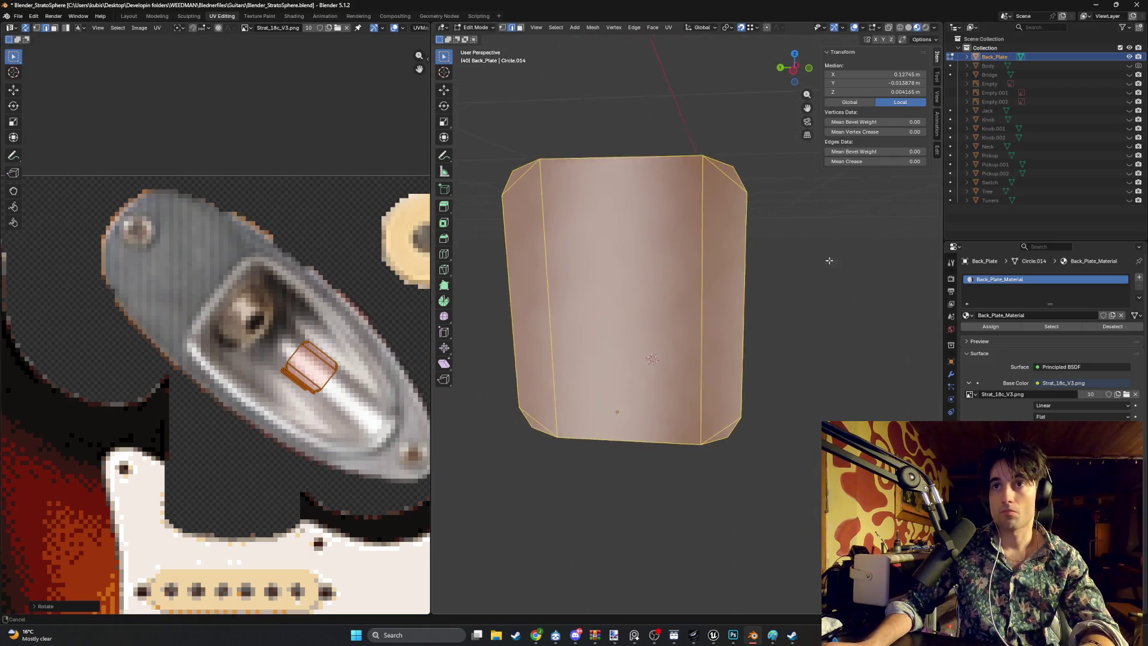
Step: Fine-tune the UV island's size, position and rotation on the jack
{"action": "key", "text": "s"}
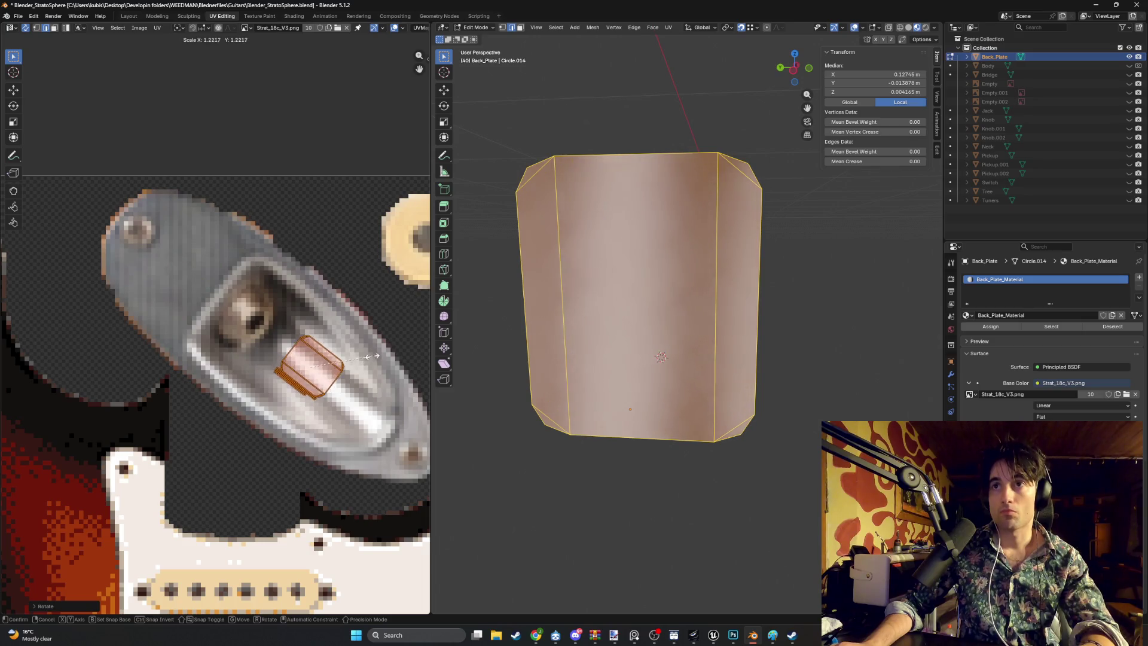
{"action": "left_click", "coordinate": [382, 343]}
{"action": "key", "text": "g"}
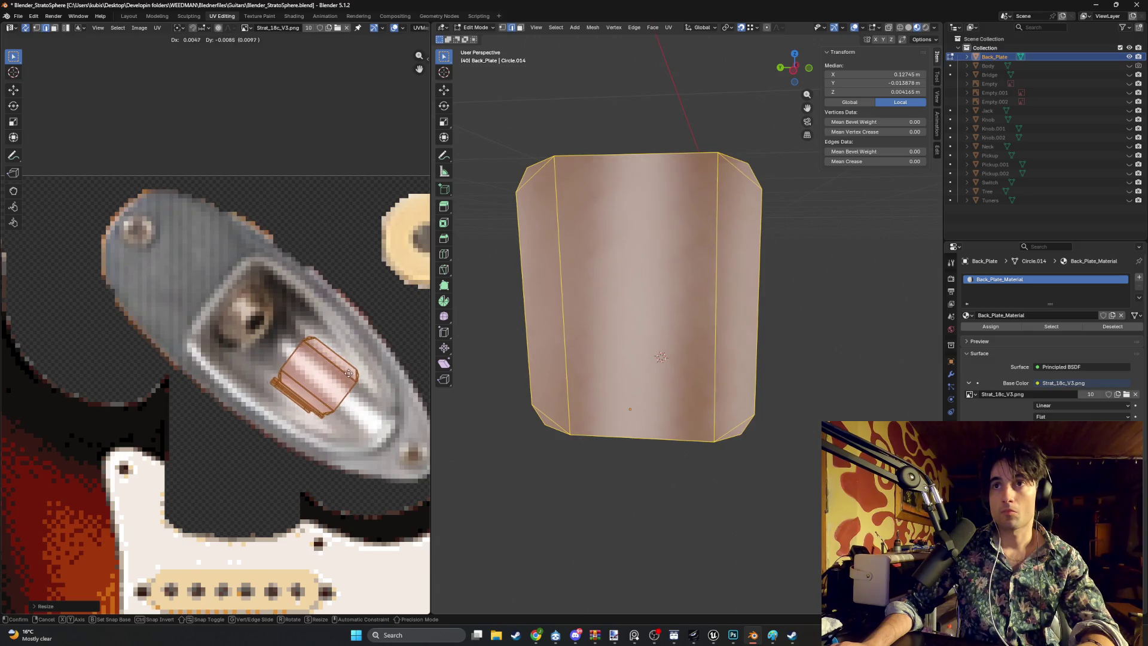
{"action": "left_click", "coordinate": [351, 375]}
{"action": "key", "text": "r"}
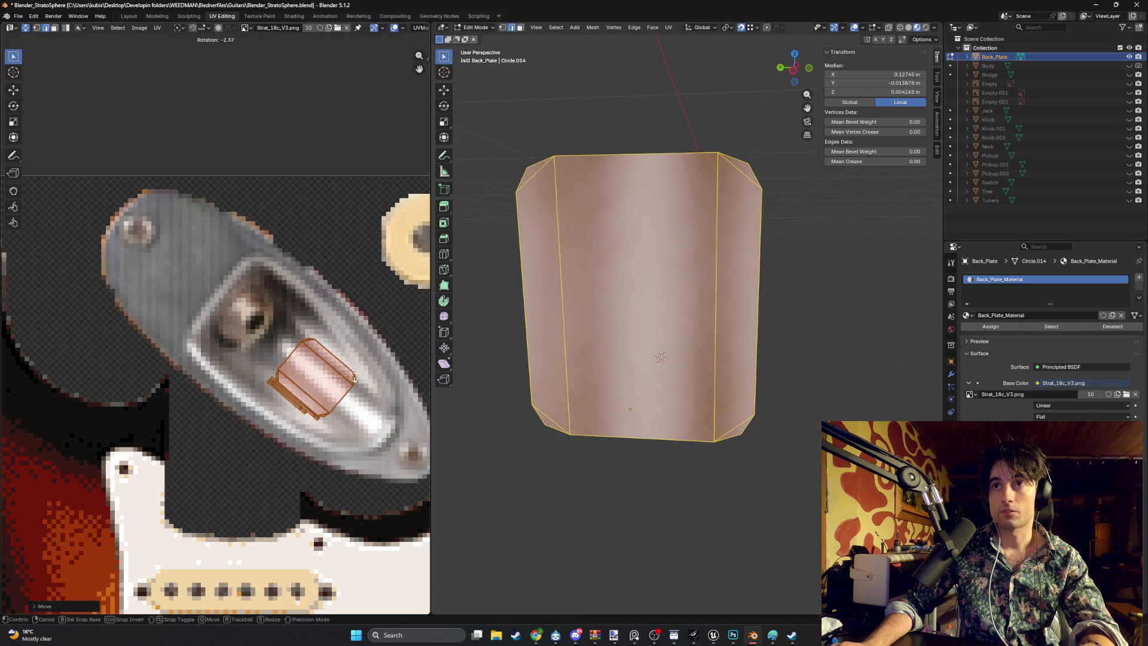
{"action": "left_click", "coordinate": [355, 375]}
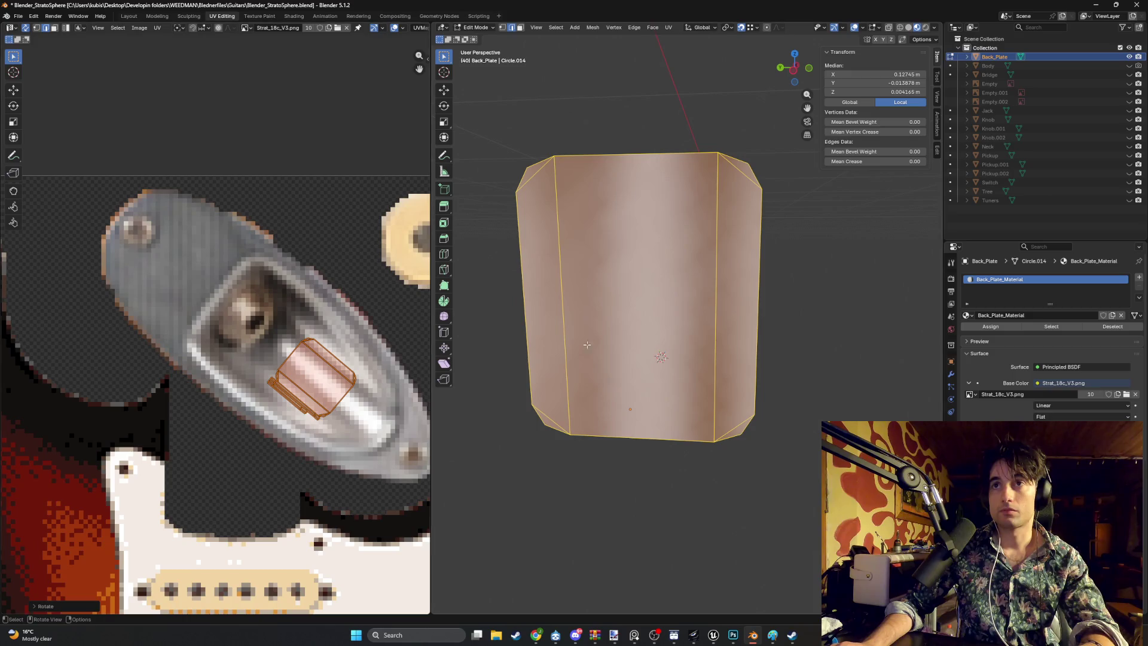
Step: Check the textured plate, then shrink the island onto the plain grey metal area
{"action": "key", "text": "Tab"}
{"action": "scroll", "coordinate": [796, 314], "scroll_direction": "down", "scroll_amount": 3}
{"action": "scroll", "coordinate": [529, 344], "scroll_direction": "up", "scroll_amount": 1}
{"action": "key", "text": "Tab"}
{"action": "key", "text": "s"}
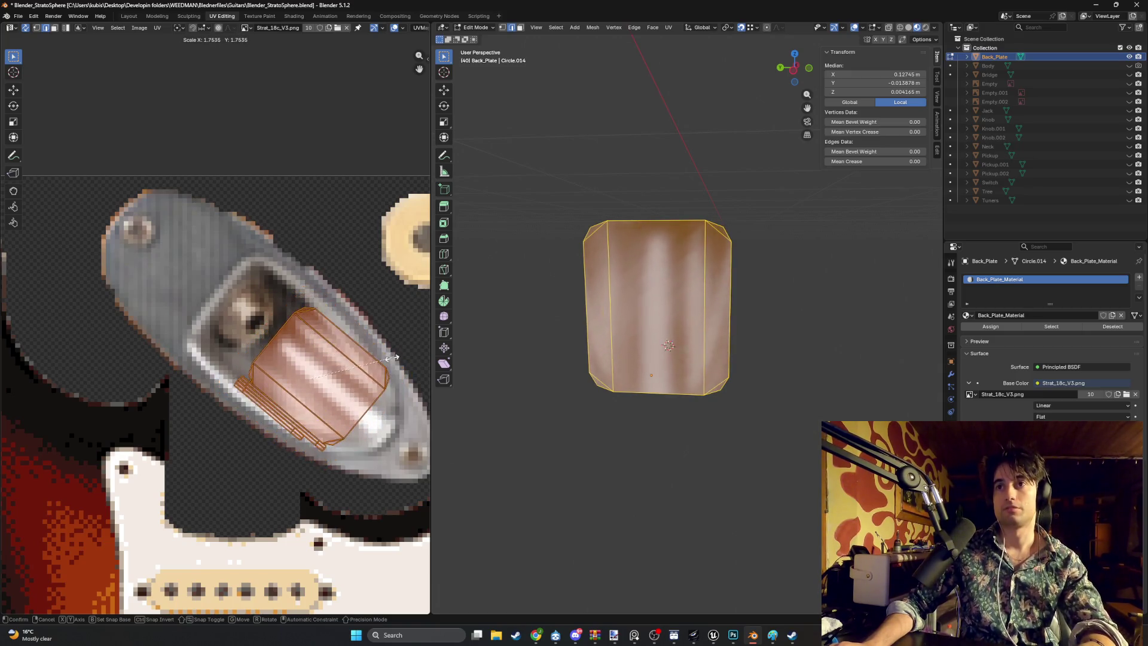
{"action": "left_click", "coordinate": [378, 369]}
{"action": "key", "text": "g"}
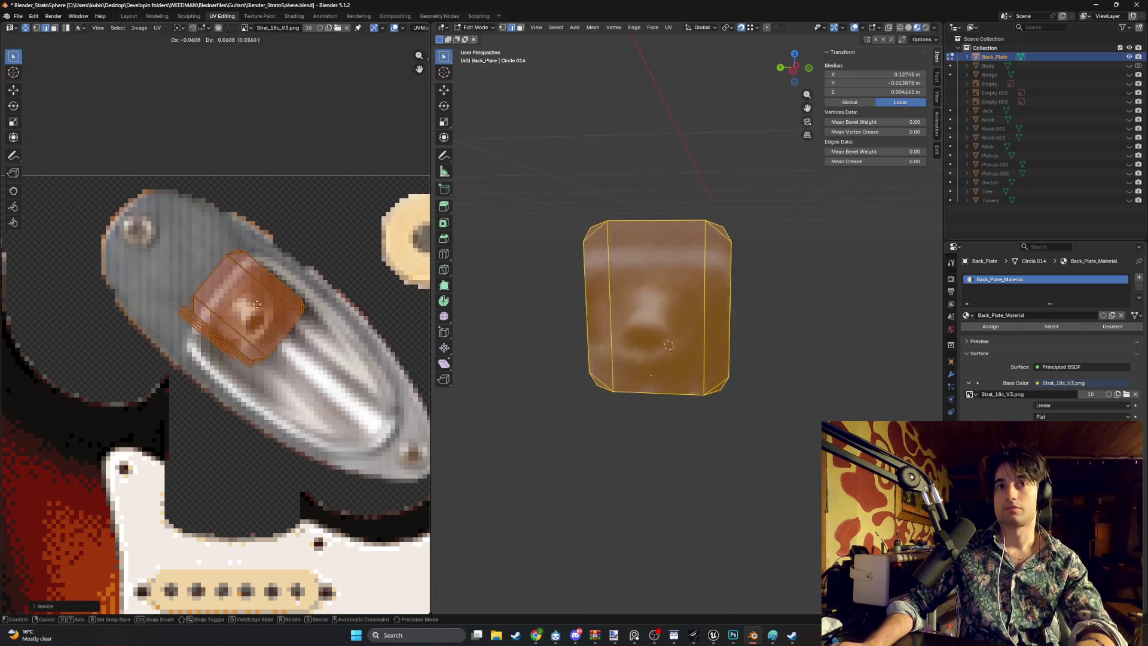
{"action": "left_click", "coordinate": [203, 268]}
{"action": "key", "text": "ctrl+z"}
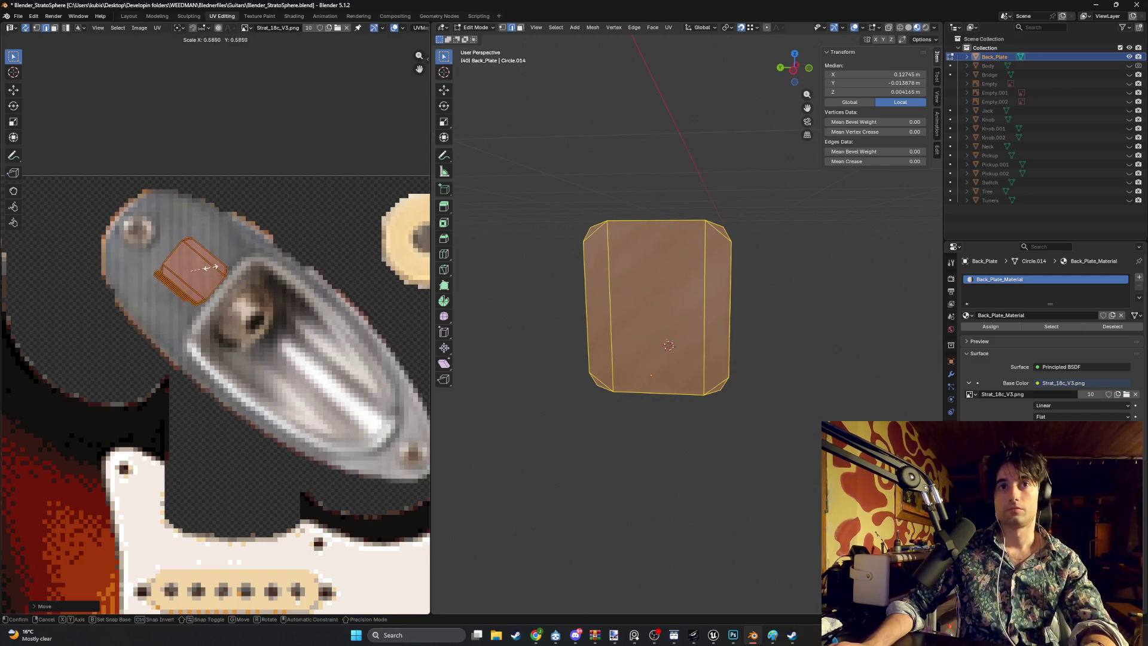
{"action": "left_click", "coordinate": [556, 260]}
{"action": "mouse_move", "coordinate": [701, 296]}
{"action": "left_mouse_down"}
{"action": "mouse_move", "coordinate": [745, 281]}
{"action": "mouse_move", "coordinate": [699, 278]}
{"action": "left_mouse_up"}
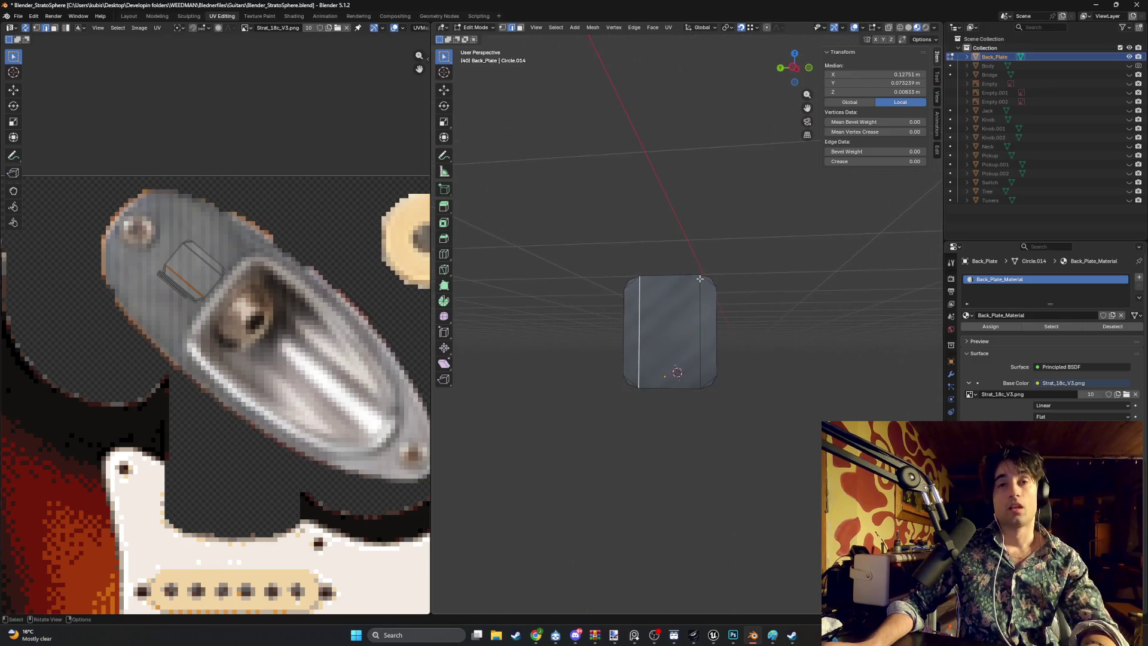
Step: Orbit to view the back plate edge-on and switch the viewport to Solid shading
{"action": "scroll", "coordinate": [324, 313], "scroll_direction": "down", "scroll_amount": 9}
{"action": "scroll", "coordinate": [328, 310], "scroll_direction": "up", "scroll_amount": 3}
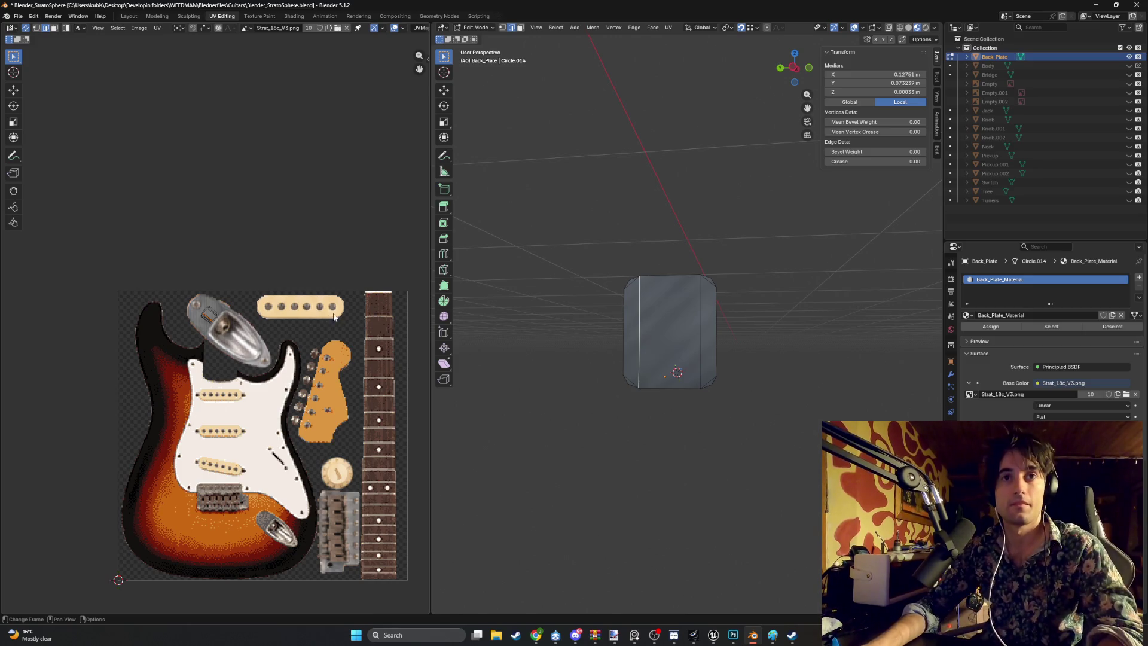
{"action": "scroll", "coordinate": [333, 317], "scroll_direction": "up", "scroll_amount": 3}
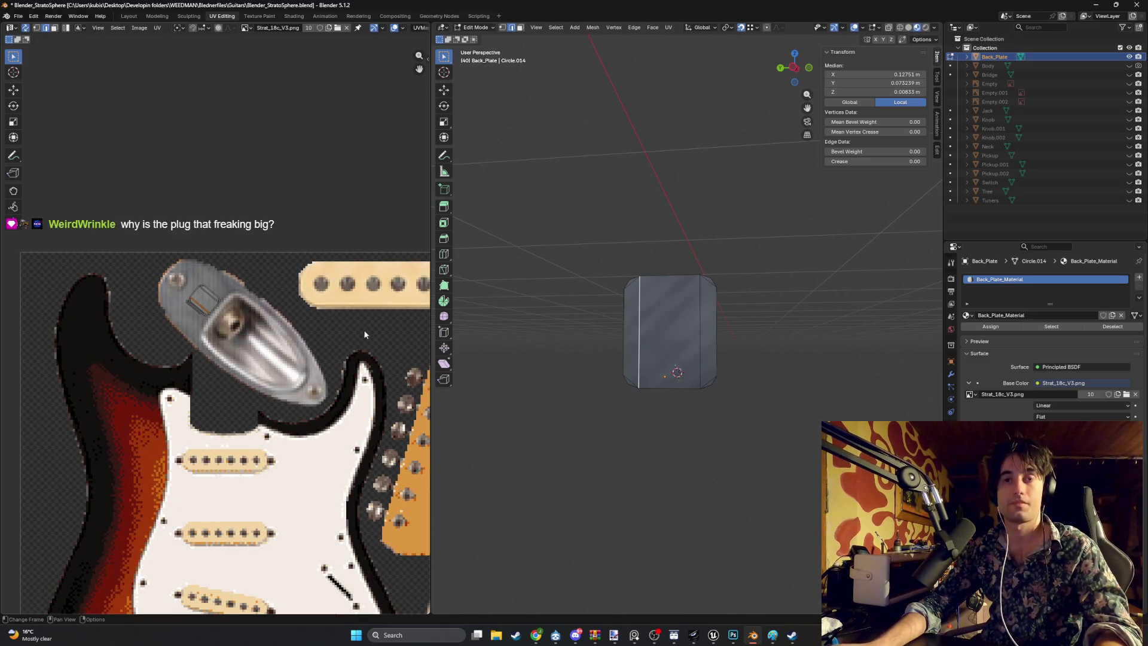
{"action": "left_click_drag", "start_coordinate": [363, 329], "coordinate": [287, 318]}
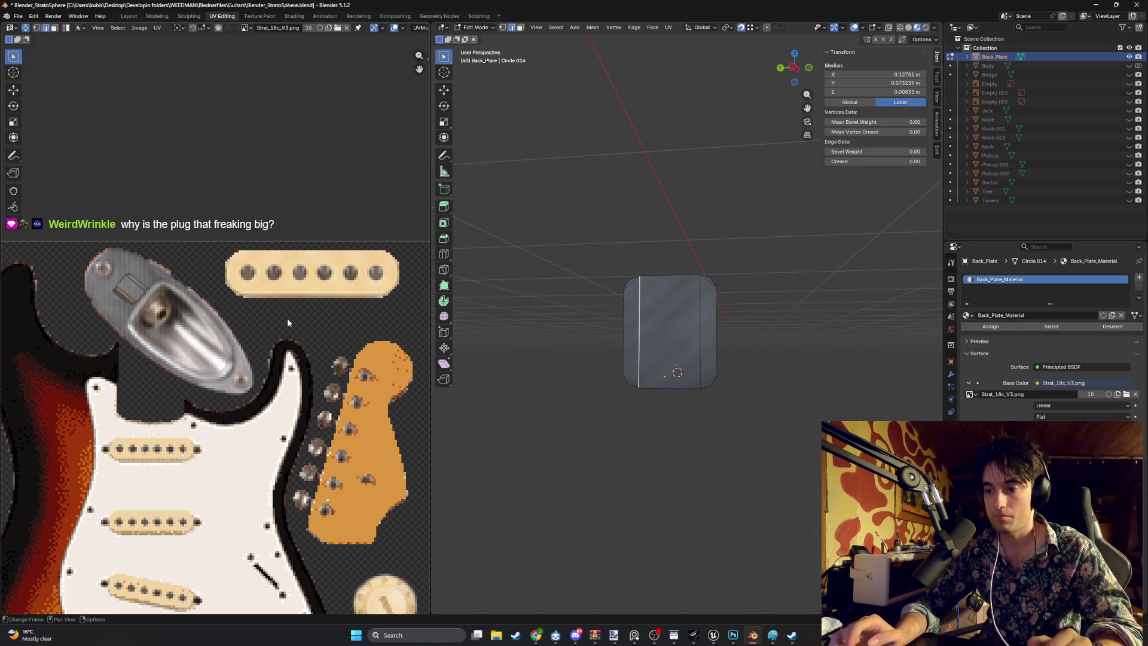
{"action": "scroll", "coordinate": [207, 339], "scroll_direction": "up", "scroll_amount": 3}
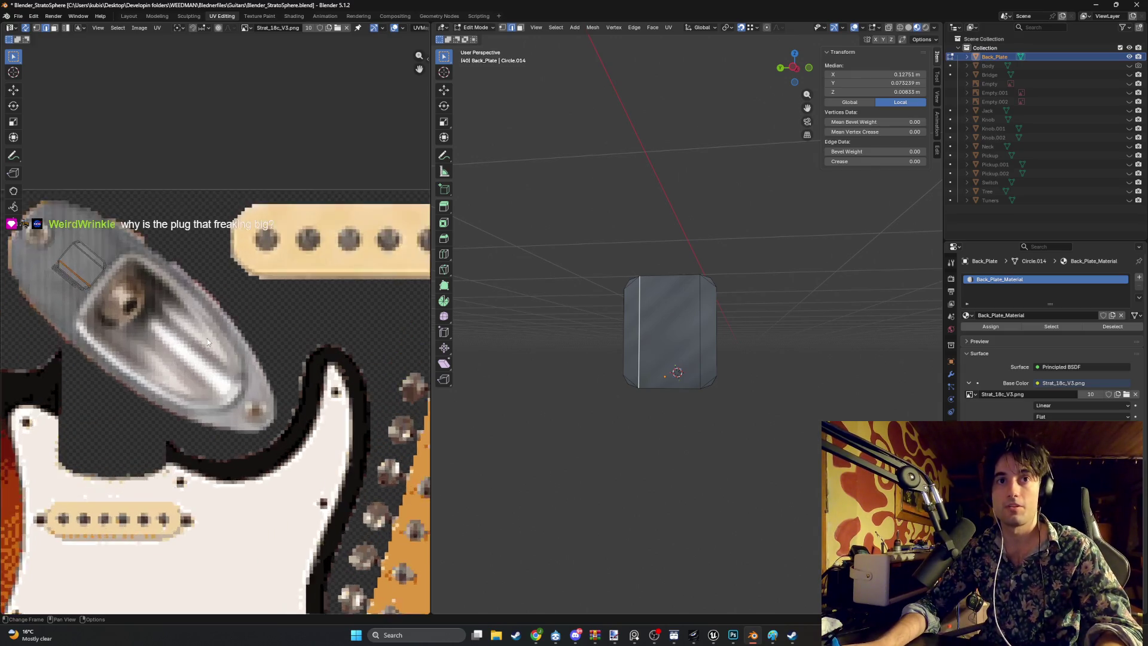
{"action": "left_click_drag", "start_coordinate": [197, 361], "coordinate": [184, 362]}
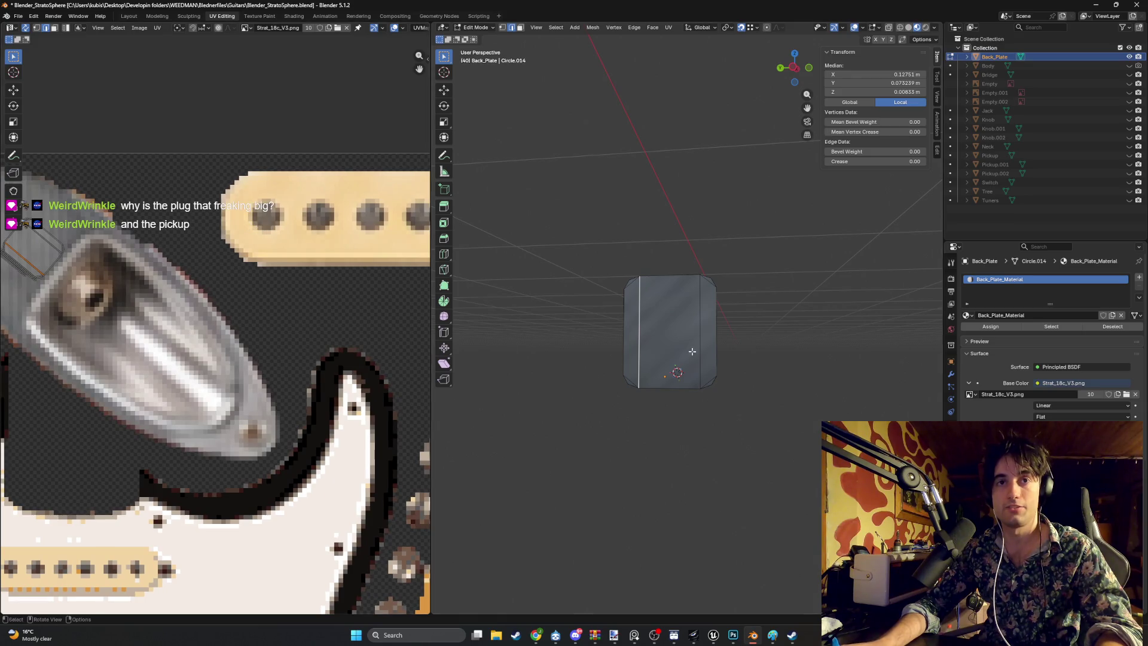
{"action": "mouse_move", "coordinate": [686, 387]}
{"action": "left_mouse_down"}
{"action": "mouse_move", "coordinate": [633, 397]}
{"action": "mouse_move", "coordinate": [680, 389]}
{"action": "left_mouse_up"}
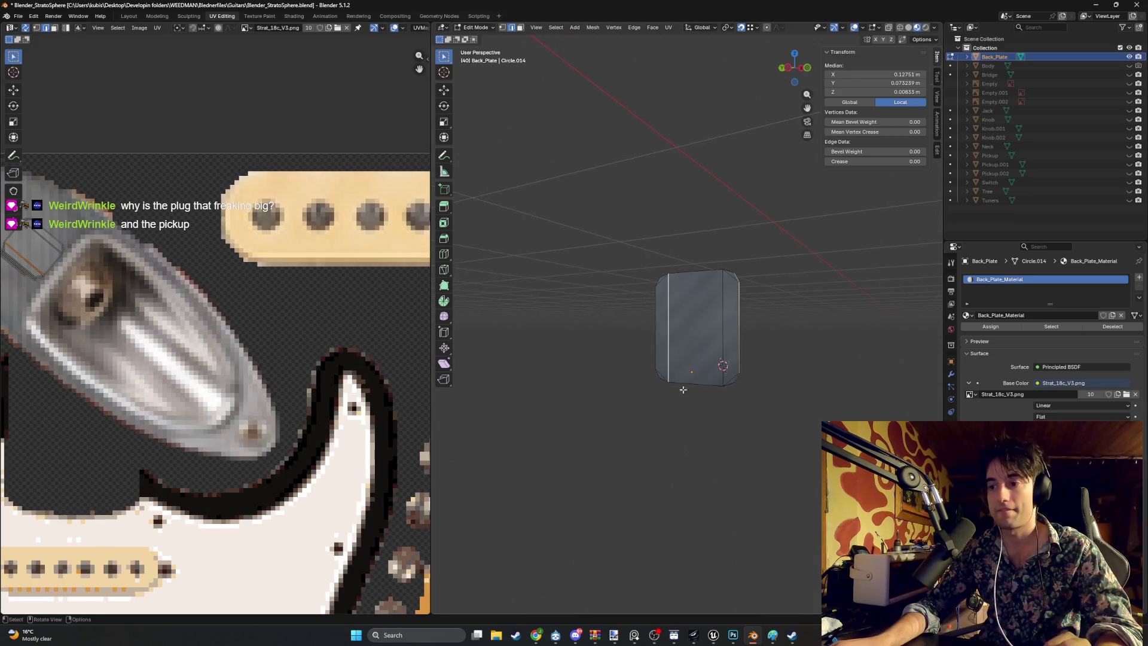
{"action": "scroll", "coordinate": [693, 374], "scroll_direction": "down", "scroll_amount": 3}
{"action": "mouse_move", "coordinate": [634, 313]}
{"action": "left_mouse_down"}
{"action": "mouse_move", "coordinate": [551, 325]}
{"action": "mouse_move", "coordinate": [679, 325]}
{"action": "mouse_move", "coordinate": [674, 352]}
{"action": "mouse_move", "coordinate": [752, 345]}
{"action": "left_mouse_up"}
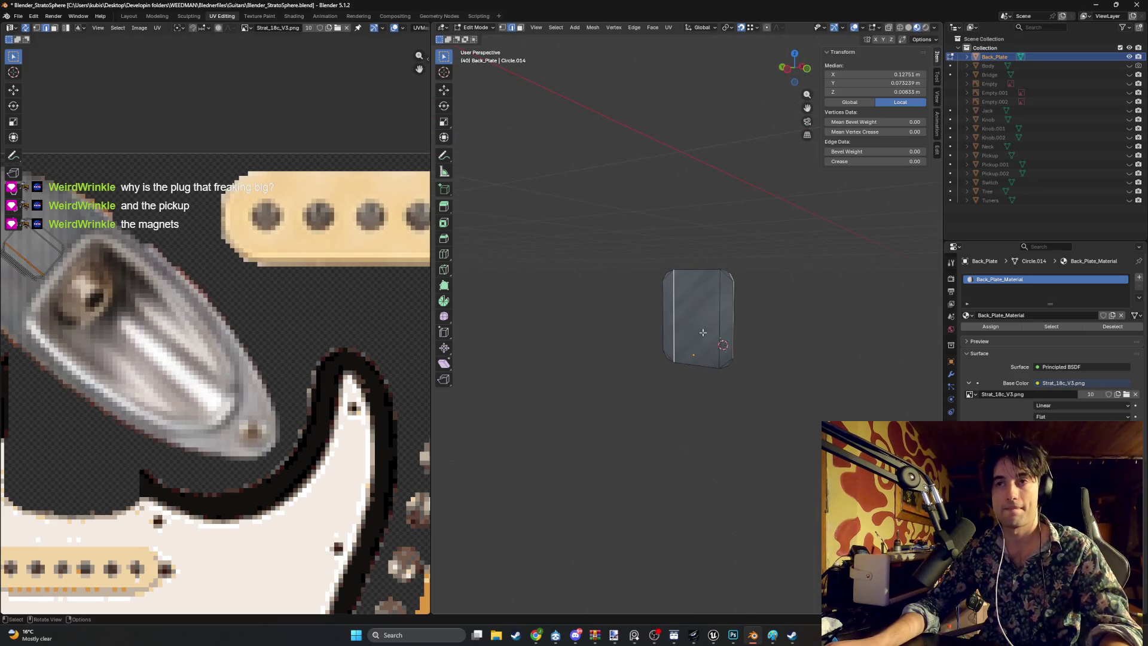
{"action": "key", "text": "z"}
{"action": "left_click", "coordinate": [771, 332]}
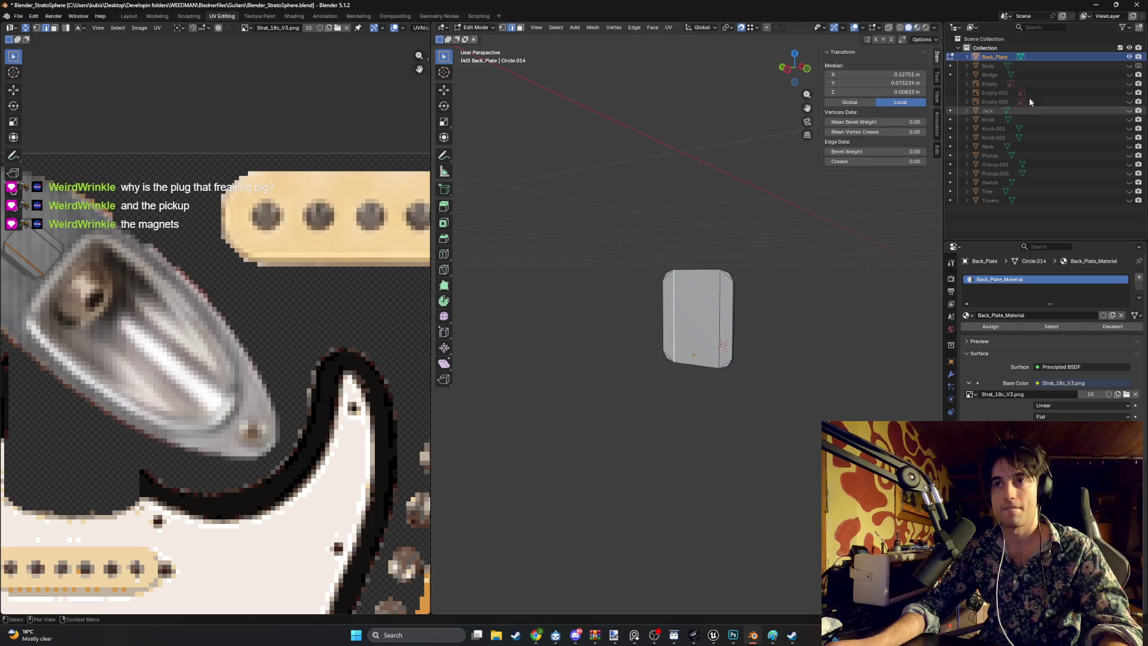
Step: Show the guitar parts, hide the reference empties, and switch to Material Preview
{"action": "left_click_drag", "start_coordinate": [1129, 65], "coordinate": [1129, 200]}
{"action": "left_click_drag", "start_coordinate": [1129, 83], "coordinate": [1129, 111]}
{"action": "mouse_move", "coordinate": [646, 269]}
{"action": "left_mouse_down"}
{"action": "mouse_move", "coordinate": [613, 257]}
{"action": "mouse_move", "coordinate": [633, 269]}
{"action": "left_mouse_up"}
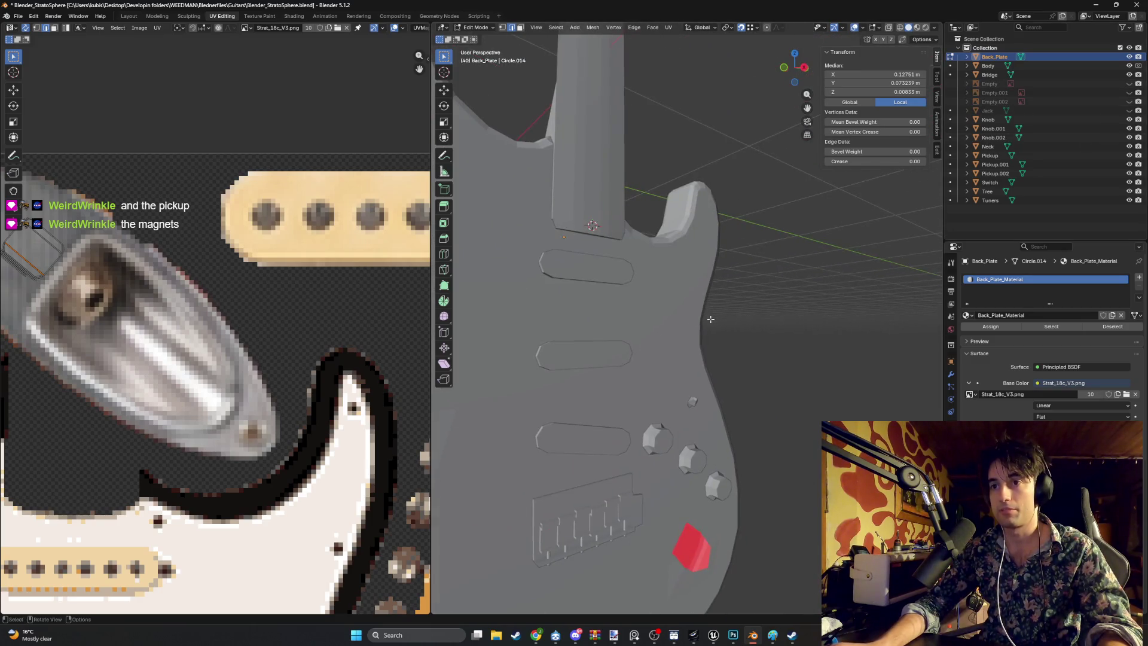
{"action": "key", "text": "z"}
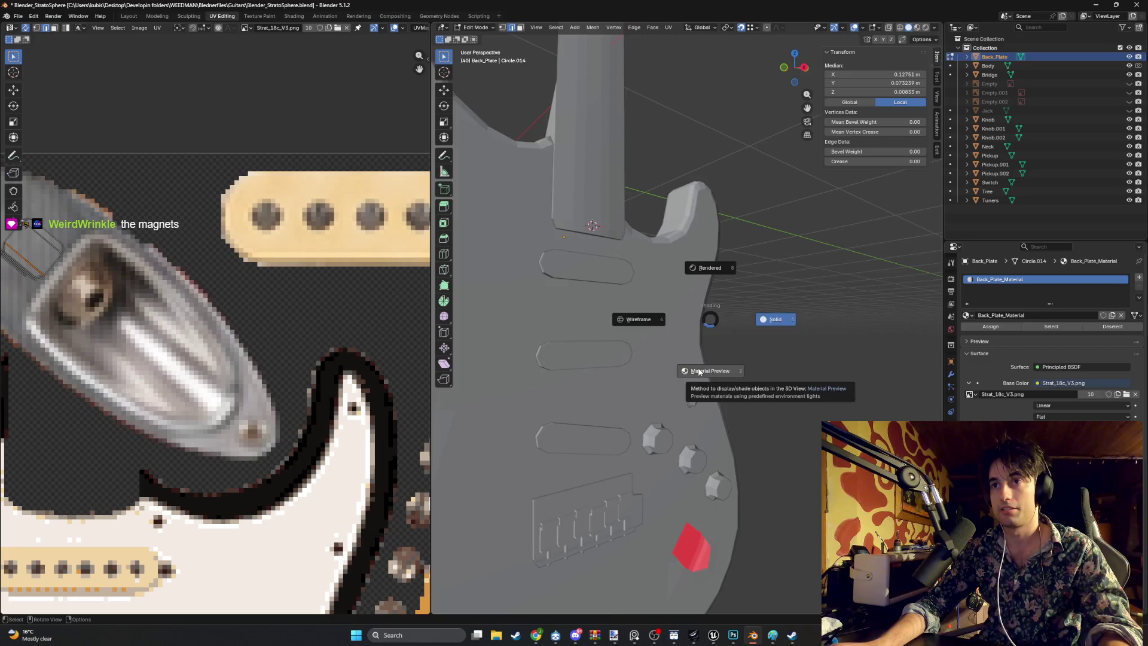
{"action": "left_click", "coordinate": [699, 371]}
{"action": "scroll", "coordinate": [698, 372], "scroll_direction": "up", "scroll_amount": 3}
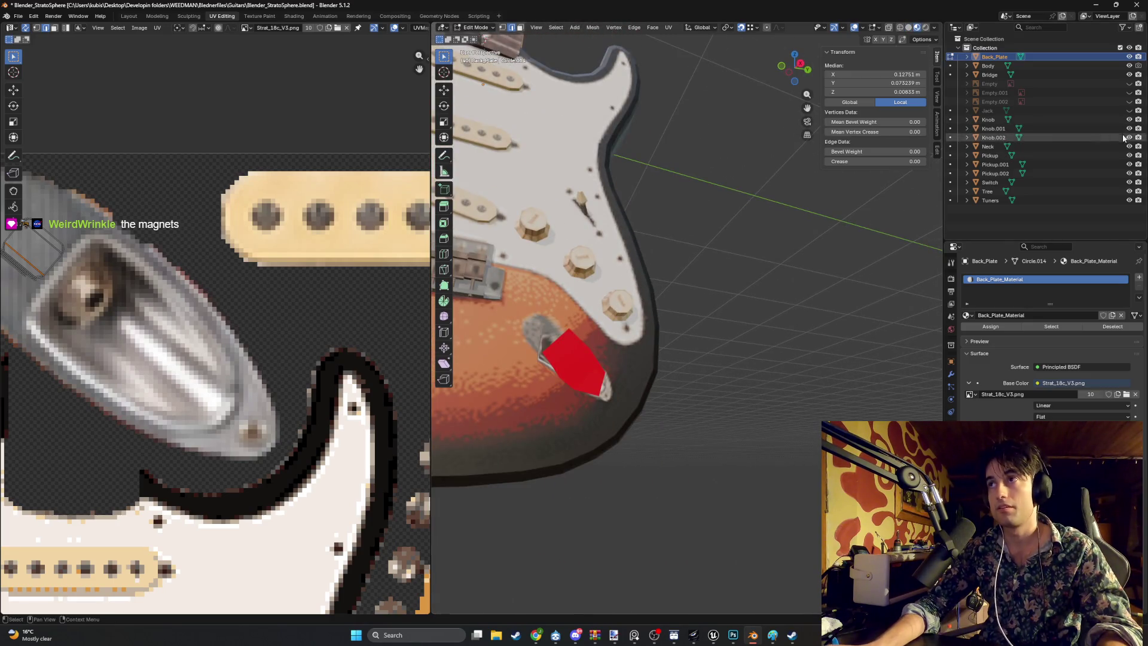
{"action": "left_click", "coordinate": [1129, 110]}
Step: Frame the whole texture atlas in the UV editor and switch over to Photoshop
{"action": "mouse_move", "coordinate": [701, 349]}
{"action": "left_mouse_down"}
{"action": "mouse_move", "coordinate": [797, 423]}
{"action": "mouse_move", "coordinate": [750, 425]}
{"action": "mouse_move", "coordinate": [768, 438]}
{"action": "left_mouse_up"}
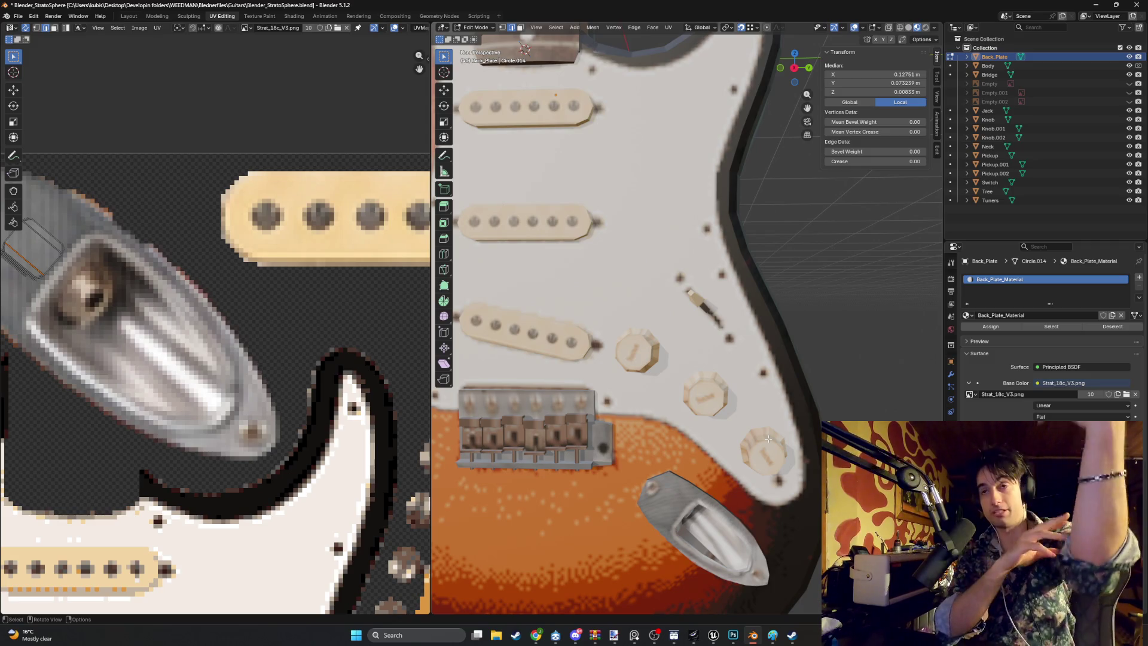
{"action": "scroll", "coordinate": [384, 235], "scroll_direction": "down", "scroll_amount": 2}
{"action": "mouse_move", "coordinate": [390, 328]}
{"action": "left_mouse_down"}
{"action": "mouse_move", "coordinate": [326, 395]}
{"action": "mouse_move", "coordinate": [374, 338]}
{"action": "left_mouse_up"}
{"action": "scroll", "coordinate": [336, 381], "scroll_direction": "down", "scroll_amount": 1}
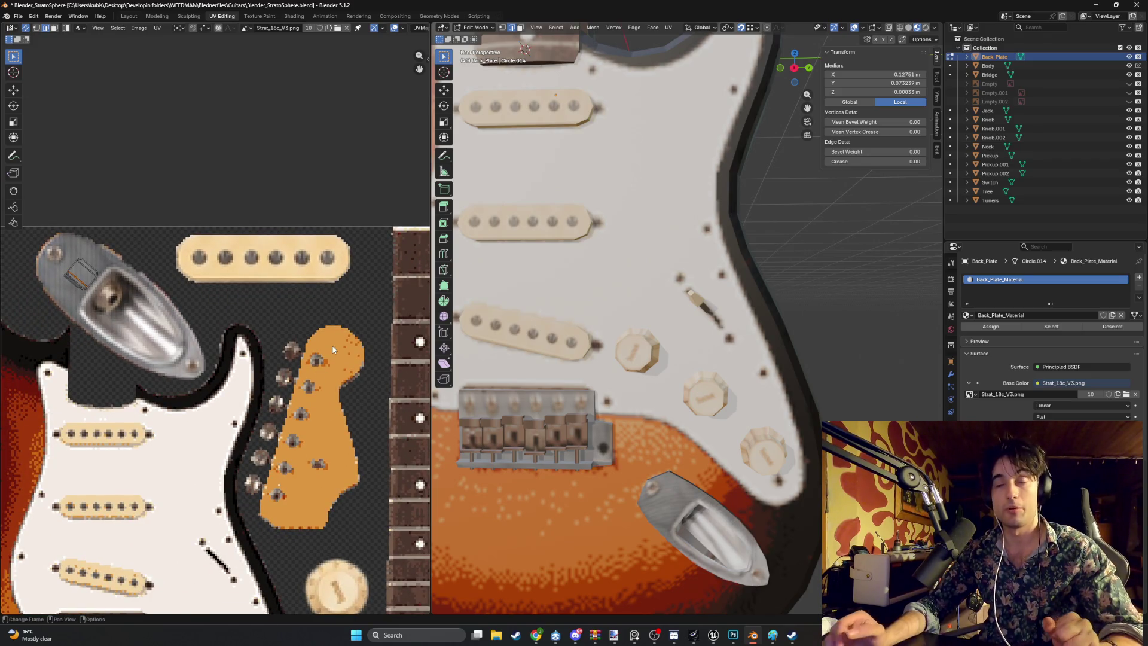
{"action": "scroll", "coordinate": [333, 359], "scroll_direction": "down", "scroll_amount": 2}
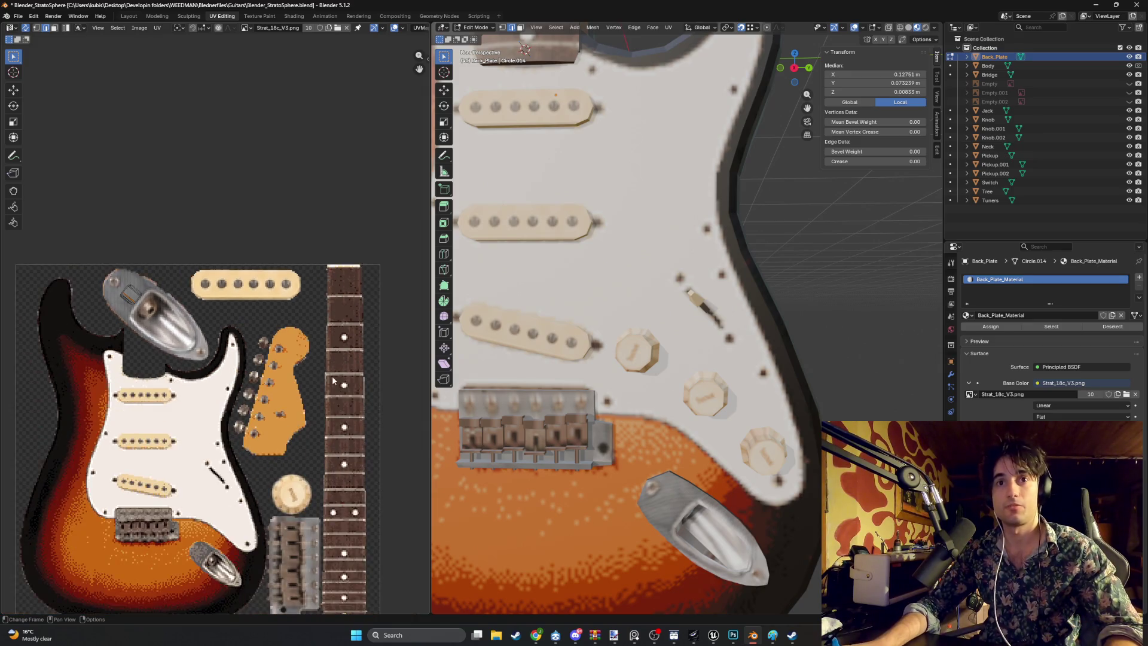
{"action": "scroll", "coordinate": [600, 239], "scroll_direction": "down", "scroll_amount": 1}
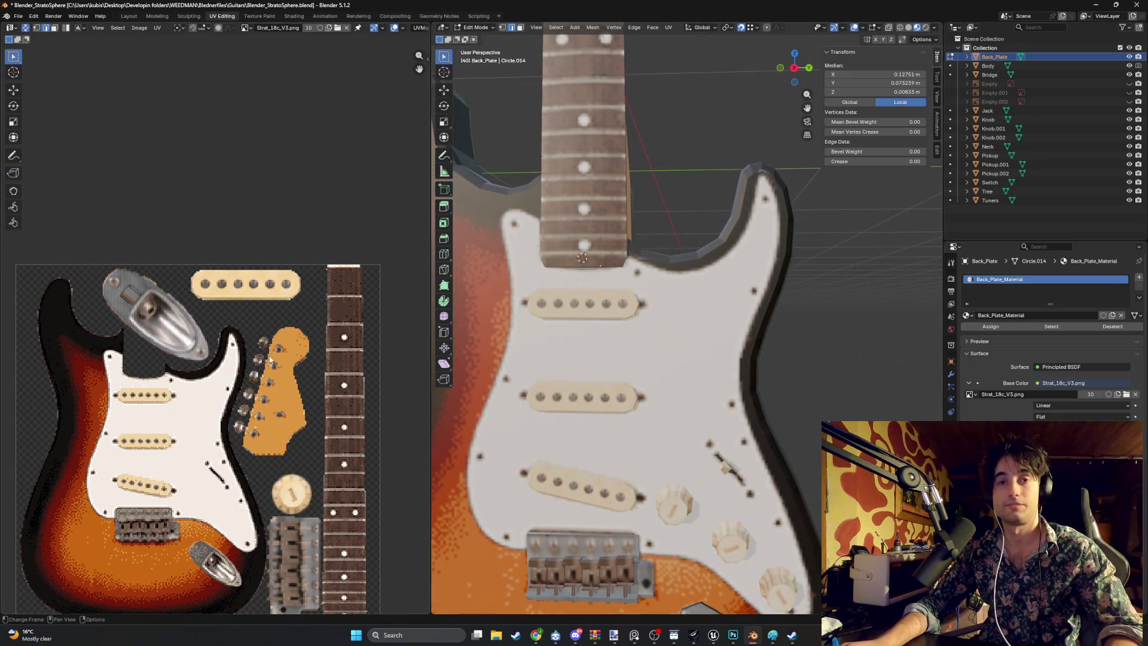
{"action": "left_click_drag", "start_coordinate": [270, 359], "coordinate": [333, 378]}
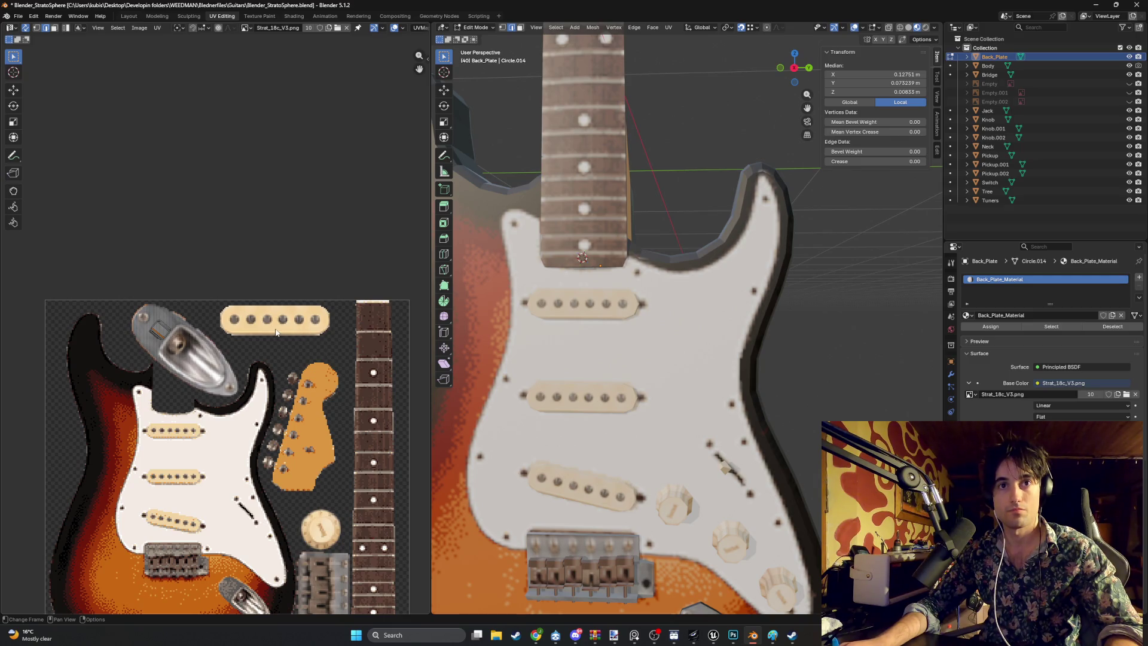
{"action": "left_click_drag", "start_coordinate": [273, 374], "coordinate": [320, 286]}
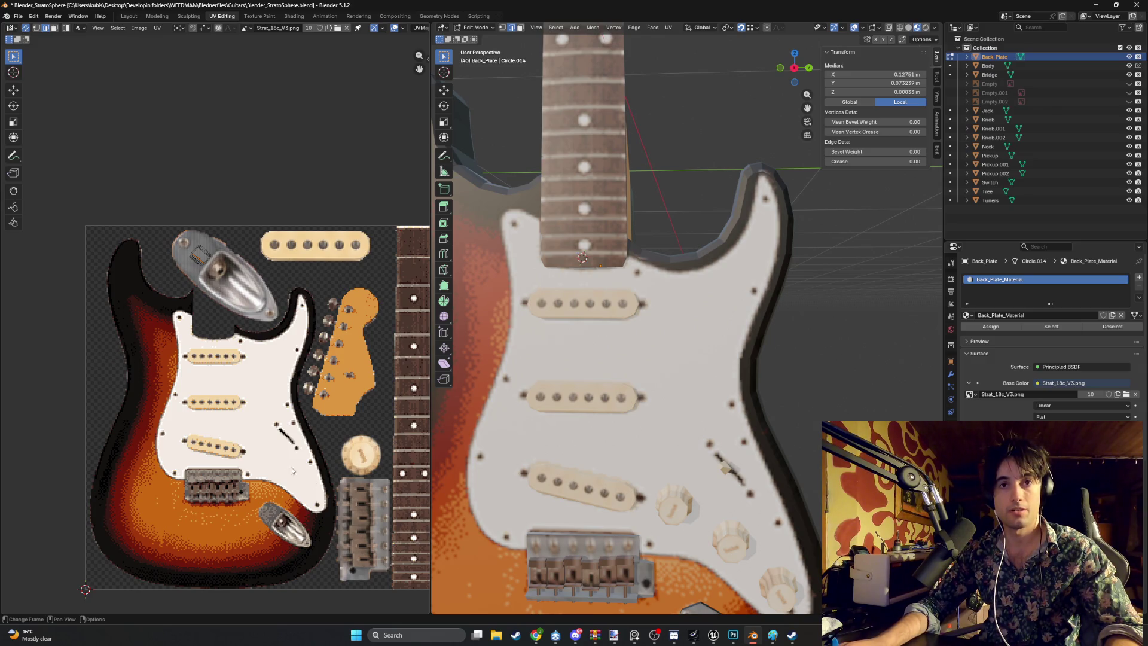
{"action": "left_click", "coordinate": [733, 639]}
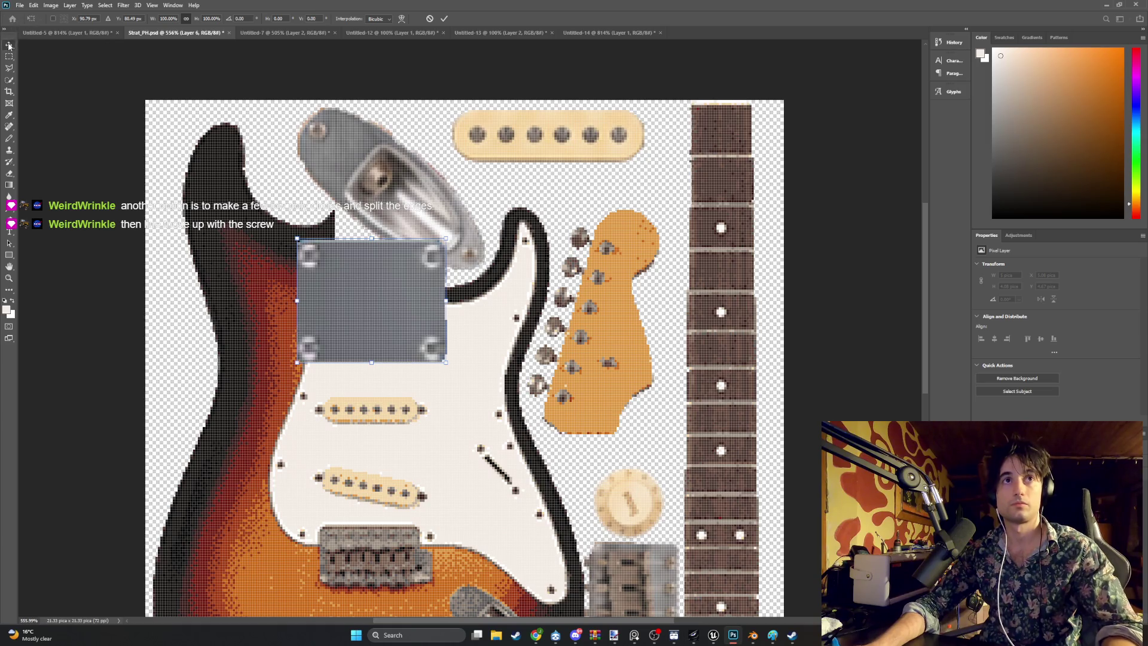
Step: Commit the neck plate, then rotate, move and scale the top pickup to about 79%
{"action": "key", "text": "Return"}
{"action": "mouse_move", "coordinate": [530, 143]}
{"action": "left_mouse_down"}
{"action": "mouse_move", "coordinate": [445, 138]}
{"action": "mouse_move", "coordinate": [140, 331]}
{"action": "mouse_move", "coordinate": [155, 329]}
{"action": "left_mouse_up"}
{"action": "key", "text": "r"}
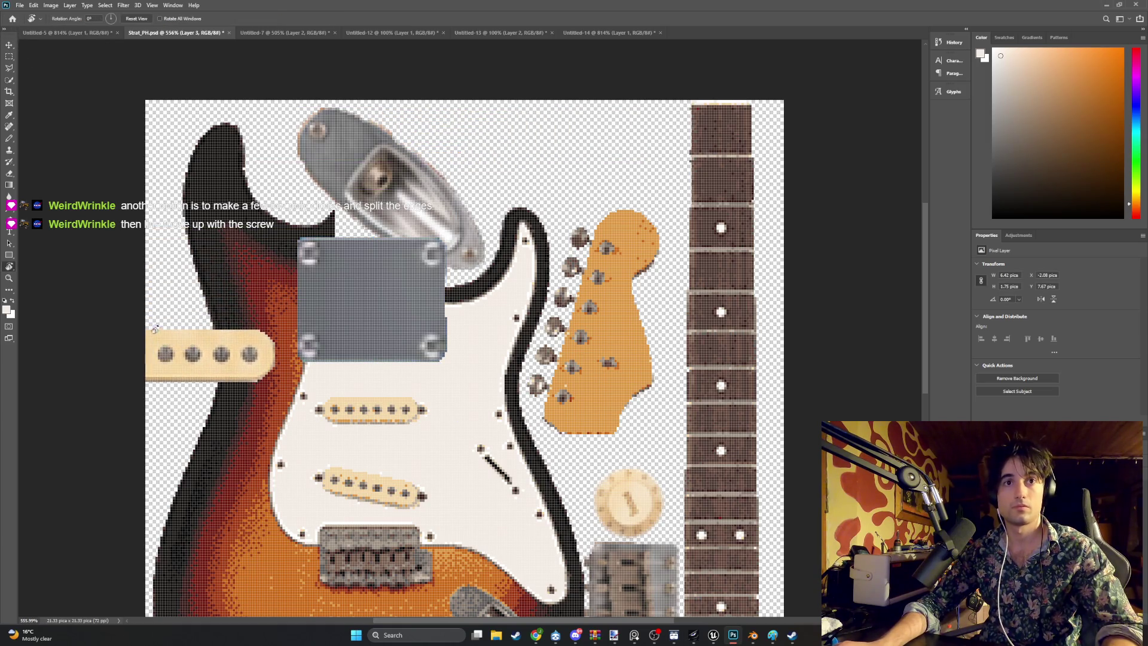
{"action": "key", "text": "ctrl+r"}
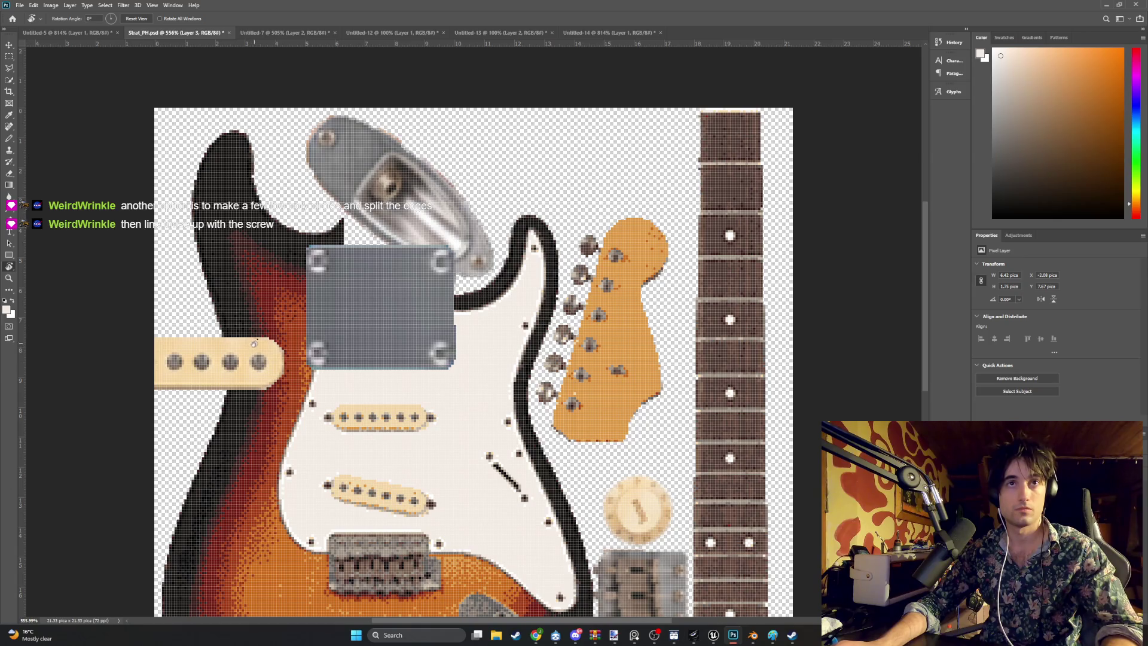
{"action": "key", "text": "ctrl+t"}
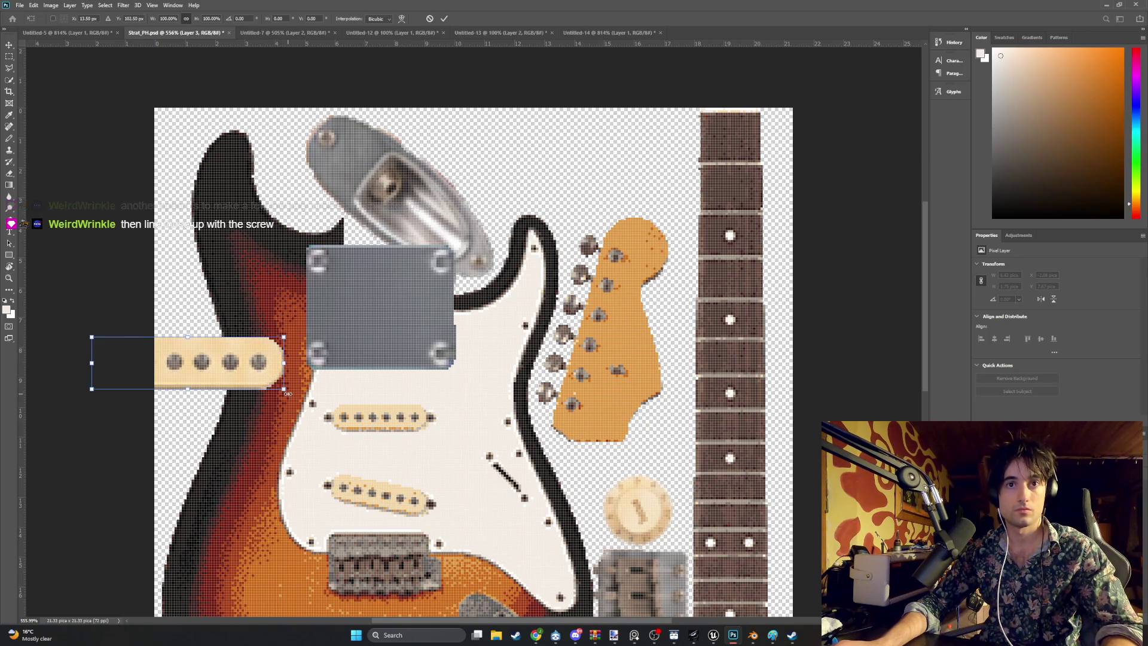
{"action": "left_click_drag", "start_coordinate": [290, 393], "coordinate": [214, 274]}
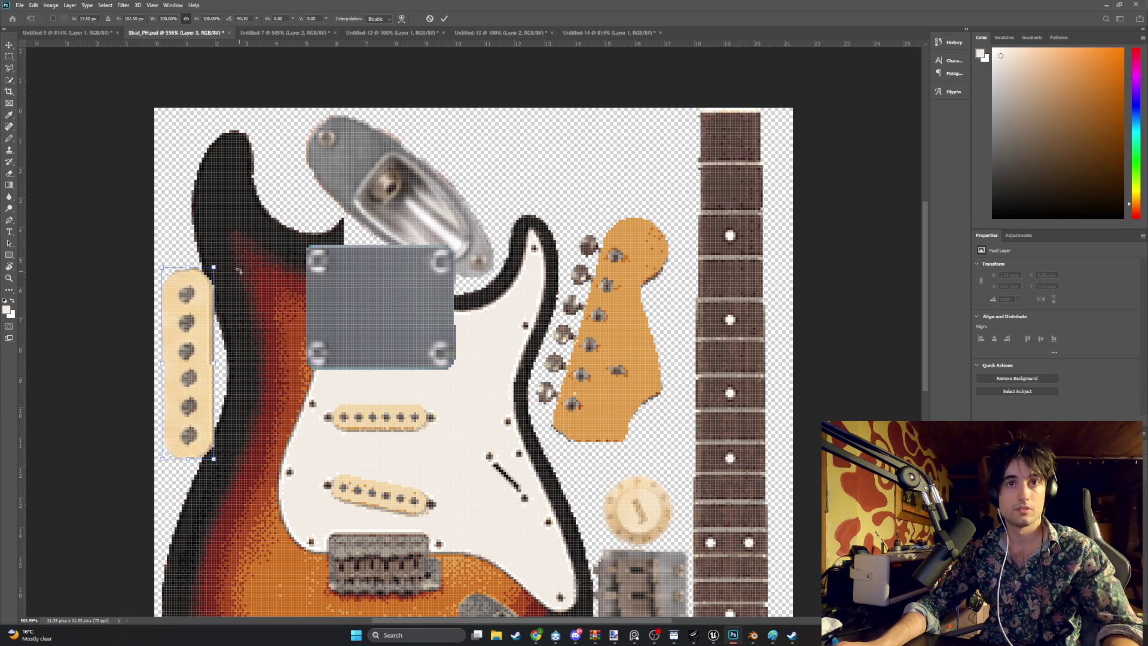
{"action": "key", "text": "ctrl+z"}
{"action": "mouse_move", "coordinate": [199, 374]}
{"action": "left_mouse_down"}
{"action": "mouse_move", "coordinate": [514, 363]}
{"action": "mouse_move", "coordinate": [628, 468]}
{"action": "mouse_move", "coordinate": [709, 469]}
{"action": "mouse_move", "coordinate": [650, 457]}
{"action": "mouse_move", "coordinate": [644, 483]}
{"action": "mouse_move", "coordinate": [508, 160]}
{"action": "mouse_move", "coordinate": [579, 170]}
{"action": "left_mouse_up"}
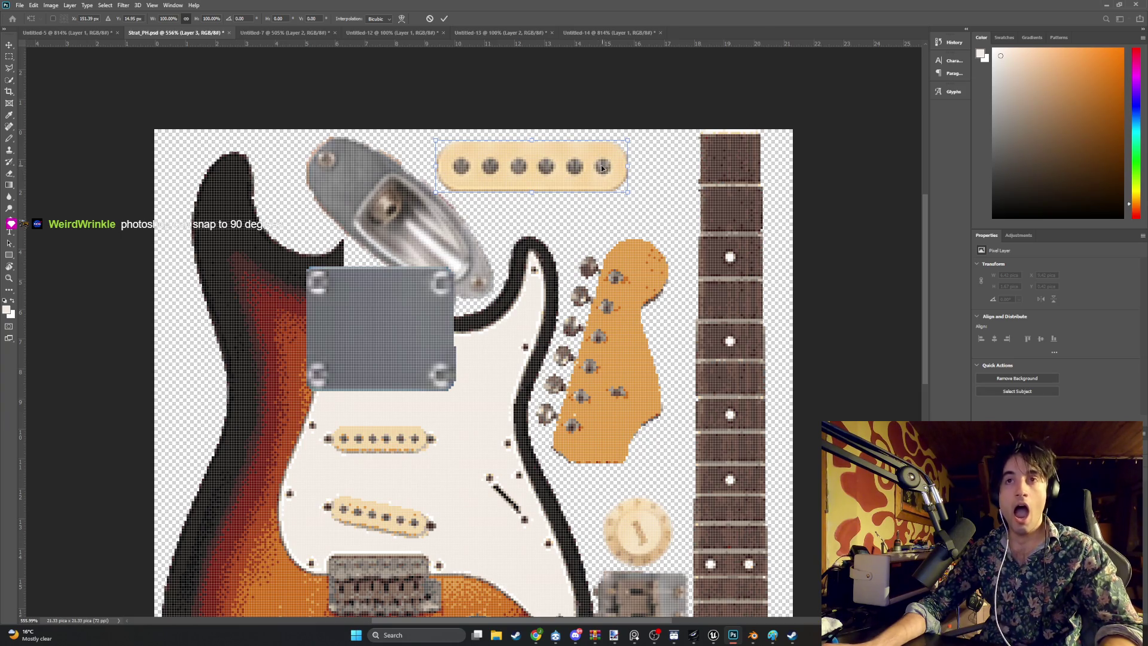
{"action": "mouse_move", "coordinate": [629, 194]}
{"action": "left_mouse_down"}
{"action": "mouse_move", "coordinate": [571, 175]}
{"action": "mouse_move", "coordinate": [604, 186]}
{"action": "left_mouse_up"}
{"action": "left_click_drag", "start_coordinate": [540, 168], "coordinate": [521, 157]}
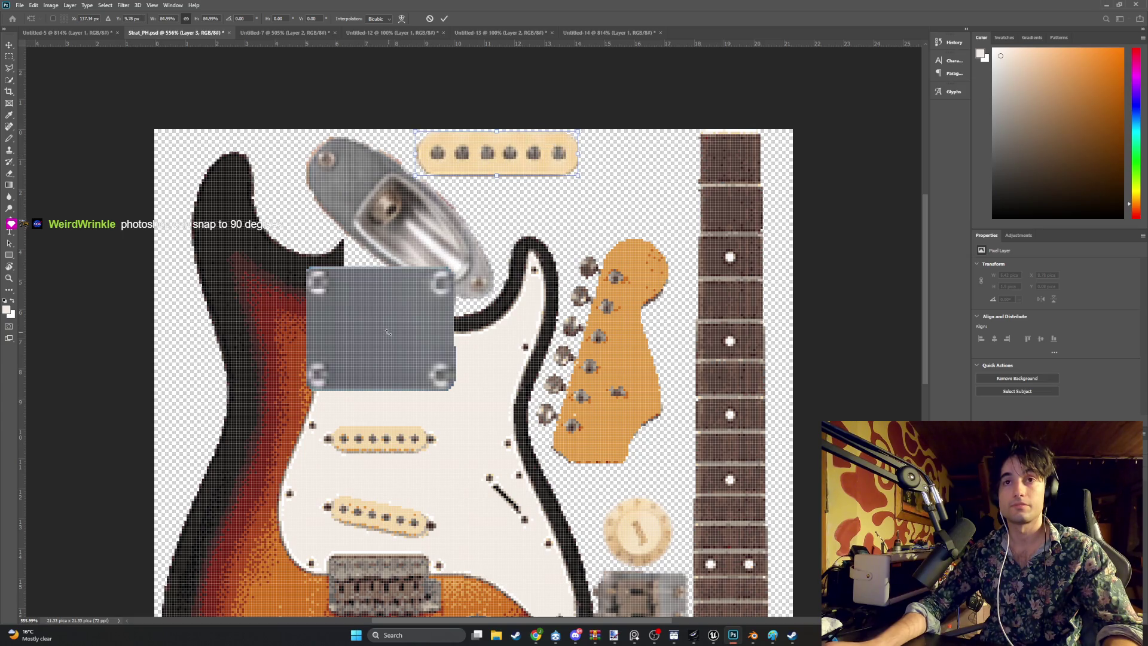
Step: Undo the pickup edits back to its original position and straighten the canvas view
{"action": "key", "text": "Return"}
{"action": "key", "text": "ctrl+z"}
{"action": "key", "text": "r"}
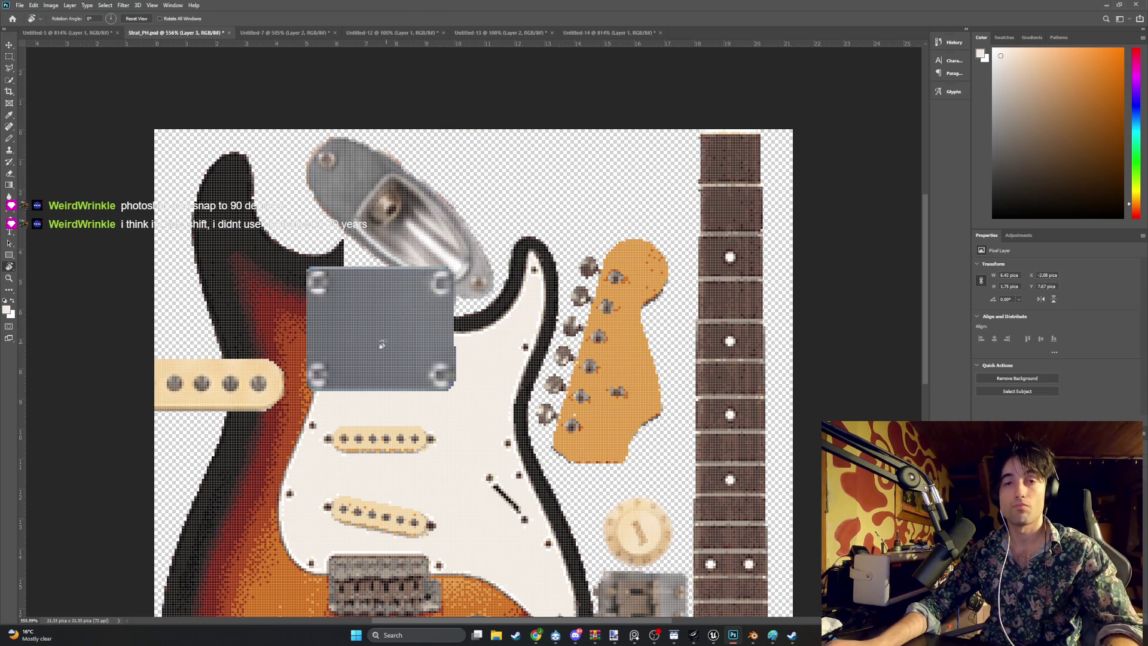
{"action": "left_click_drag", "start_coordinate": [381, 345], "coordinate": [406, 311]}
{"action": "key", "text": "ctrl+z"}
{"action": "key", "text": "ctrl+z"}
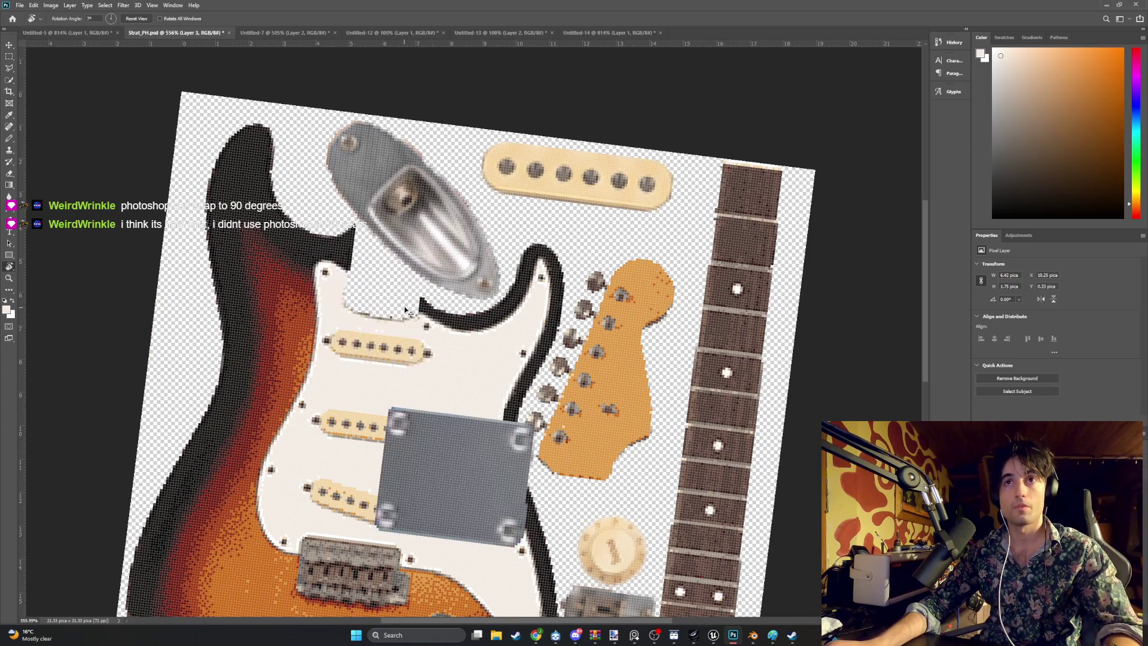
{"action": "scroll", "coordinate": [518, 254], "scroll_direction": "down", "scroll_amount": 5}
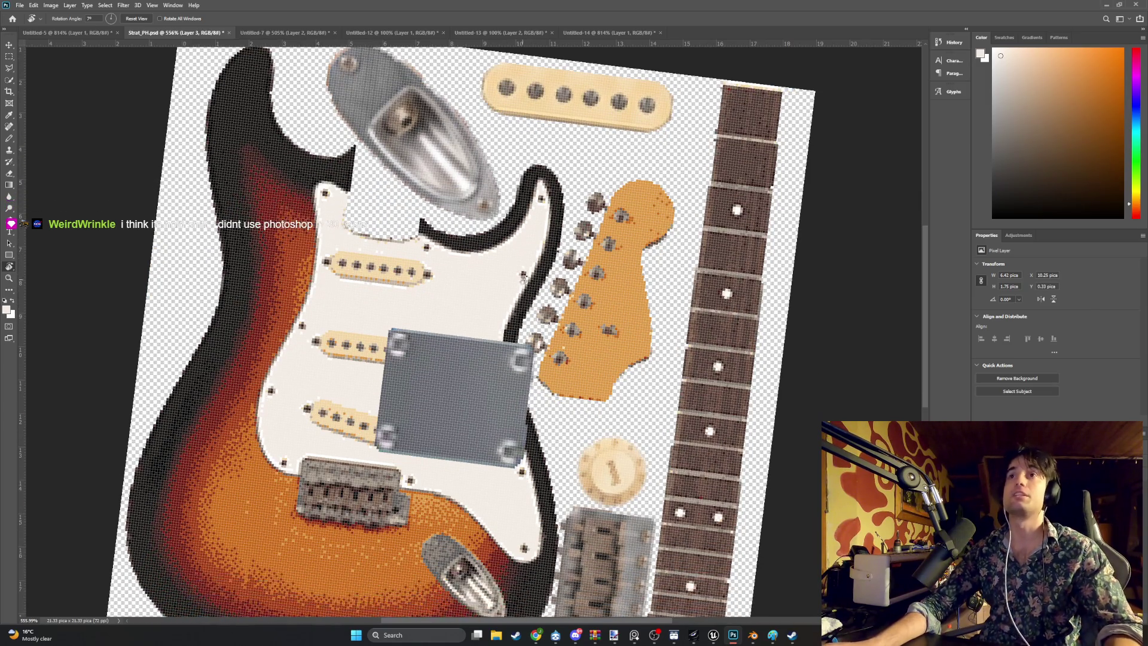
{"action": "scroll", "coordinate": [488, 211], "scroll_direction": "up", "scroll_amount": 1}
{"action": "key", "text": "e"}
{"action": "key", "text": "Escape"}
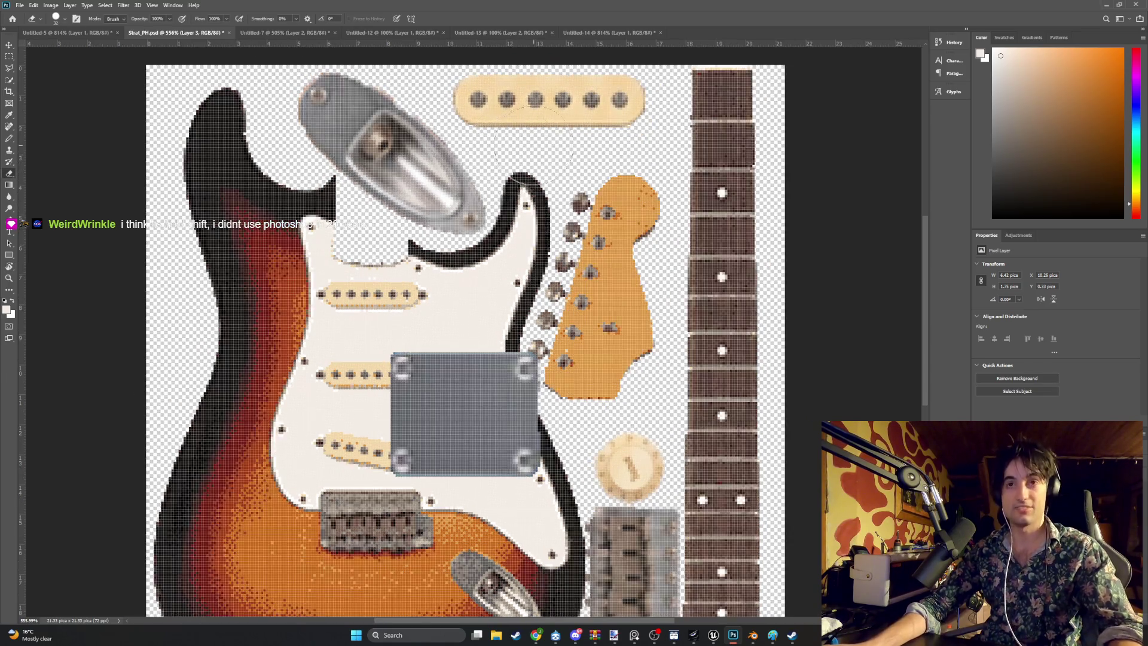
Step: Undo the eraser stroke and move the neck plate up onto the pickguard
{"action": "left_click", "coordinate": [461, 135]}
{"action": "key", "text": "ctrl+z"}
{"action": "left_click", "coordinate": [9, 45]}
{"action": "mouse_move", "coordinate": [440, 437]}
{"action": "left_mouse_down"}
{"action": "mouse_move", "coordinate": [470, 251]}
{"action": "mouse_move", "coordinate": [335, 269]}
{"action": "mouse_move", "coordinate": [577, 178]}
{"action": "left_mouse_up"}
{"action": "key", "text": "s"}
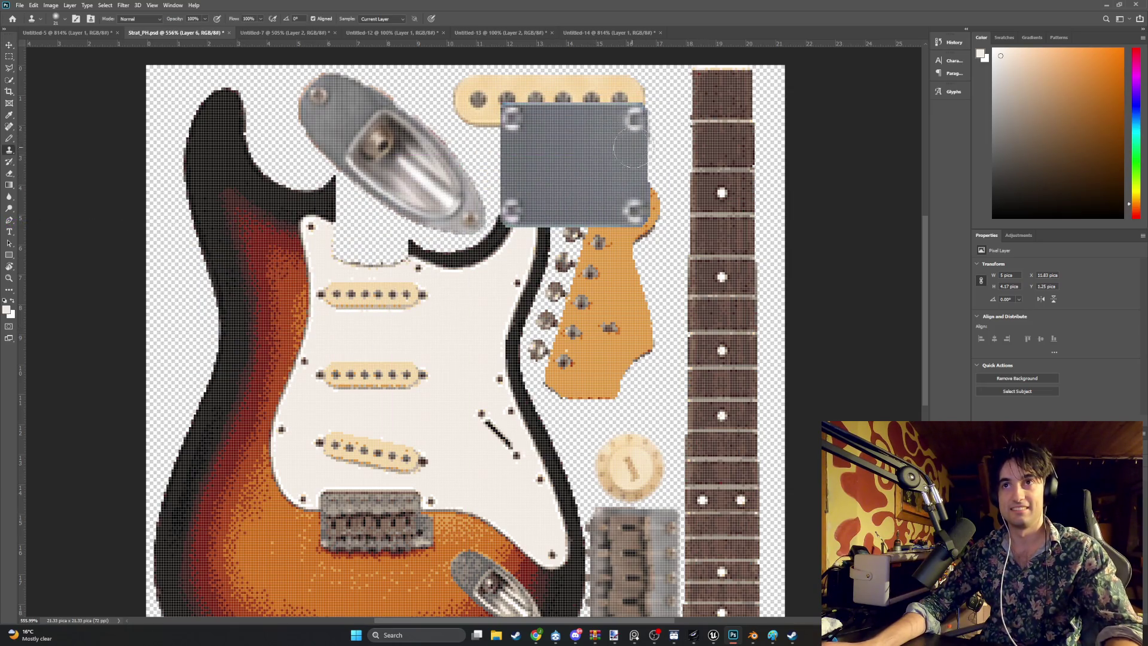
{"action": "left_click", "coordinate": [10, 46]}
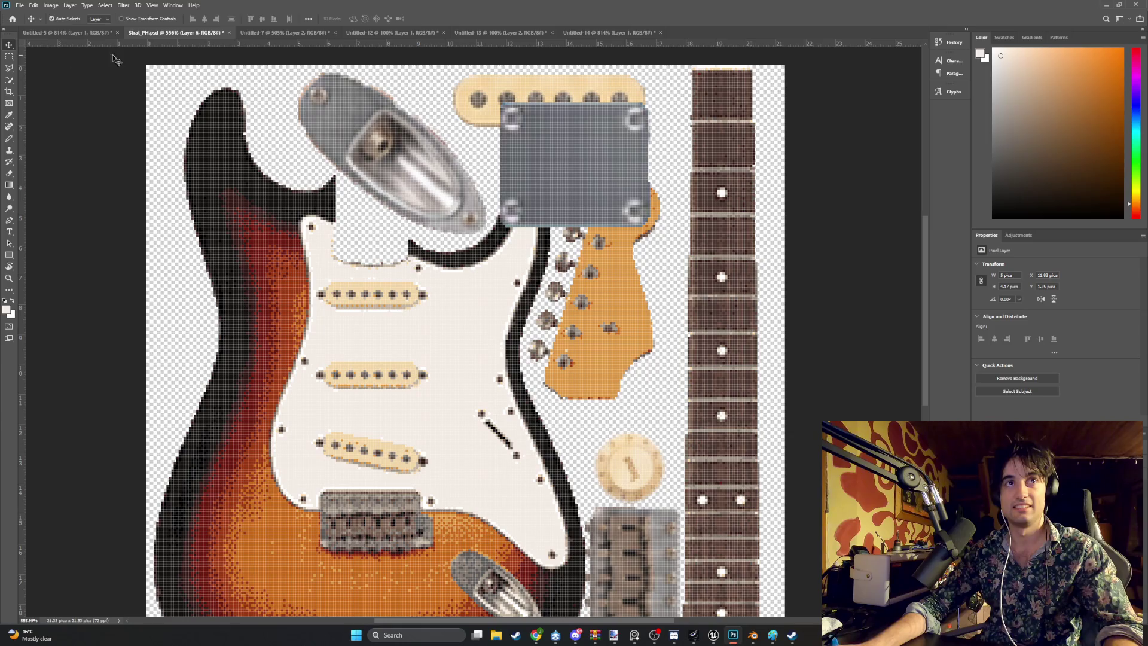
{"action": "key", "text": "XF86AudioMute"}
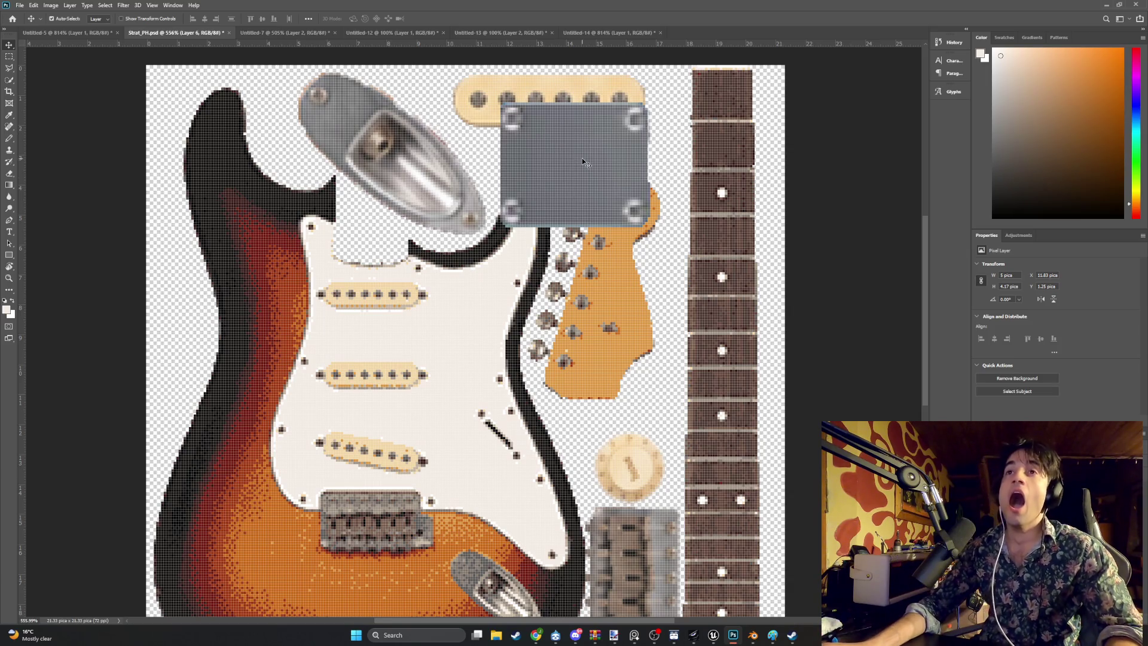
Step: Scale the neck plate to about 54%, shift it up and right, and minimise Photoshop
{"action": "key", "text": "ctrl+t"}
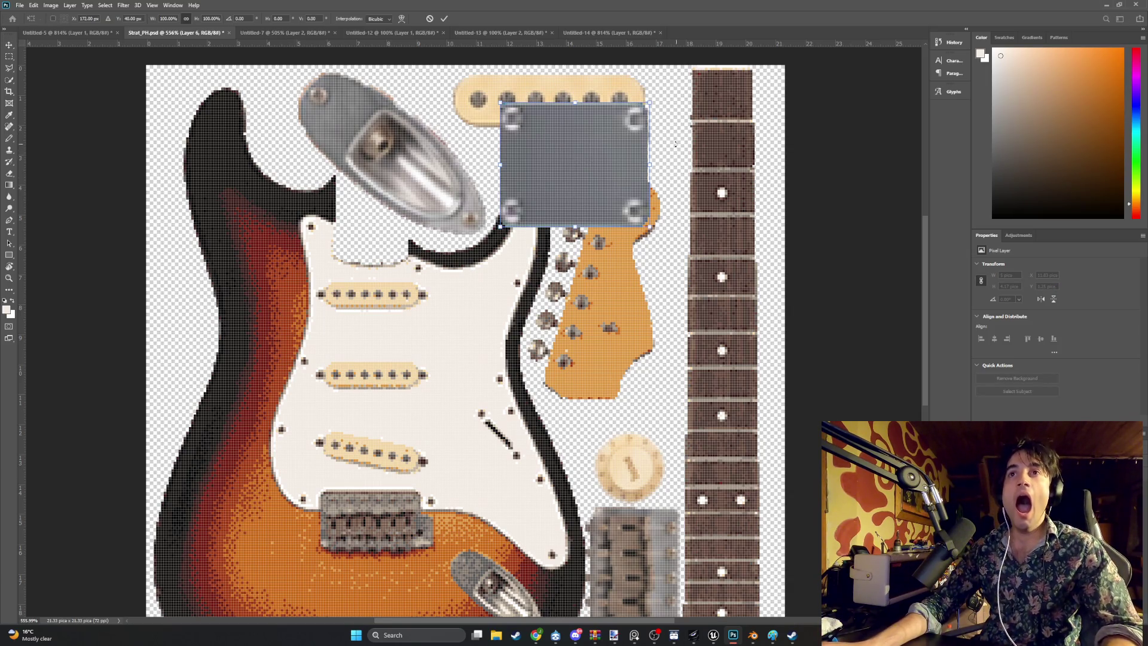
{"action": "left_click_drag", "start_coordinate": [651, 102], "coordinate": [582, 159]}
{"action": "mouse_move", "coordinate": [535, 190]}
{"action": "left_mouse_down"}
{"action": "mouse_move", "coordinate": [562, 147]}
{"action": "mouse_move", "coordinate": [580, 384]}
{"action": "mouse_move", "coordinate": [493, 295]}
{"action": "left_mouse_up"}
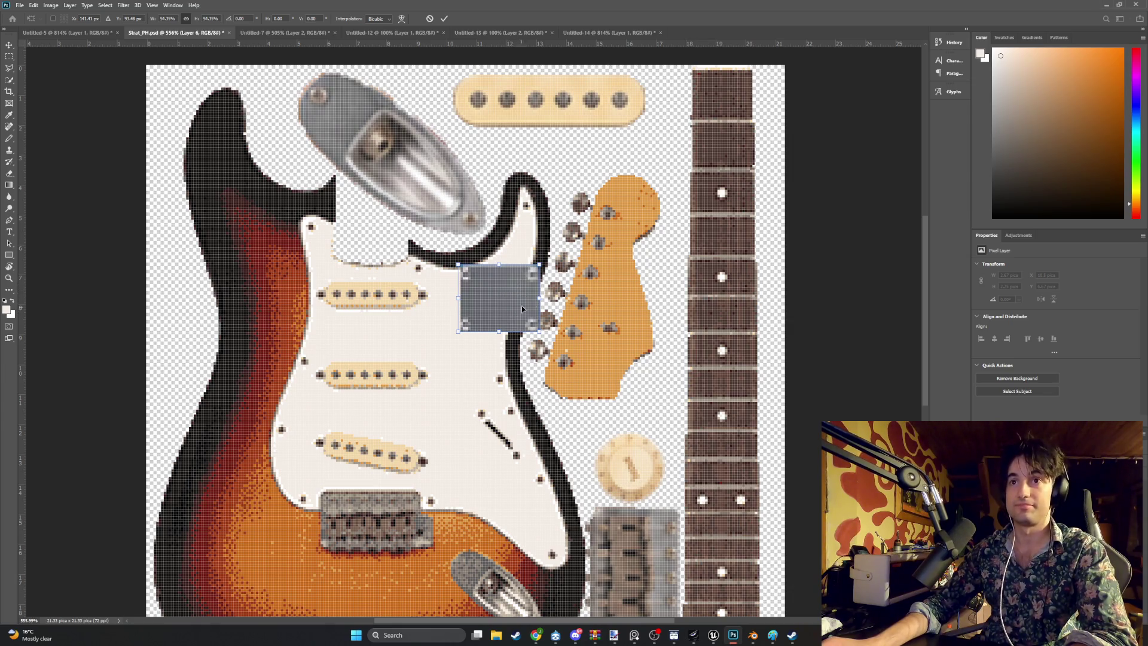
{"action": "left_click", "coordinate": [1103, 3]}
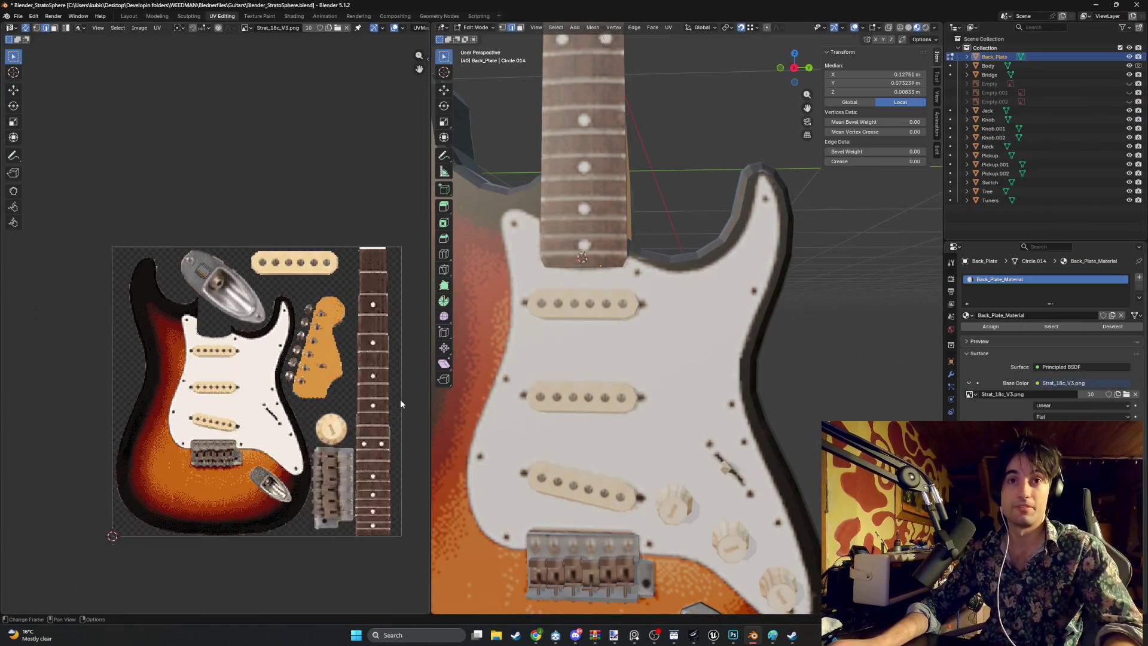
Step: Orbit to the guitar's rear and zoom in on the blank grey Back_Plate
{"action": "scroll", "coordinate": [382, 407], "scroll_direction": "right", "scroll_amount": 5}
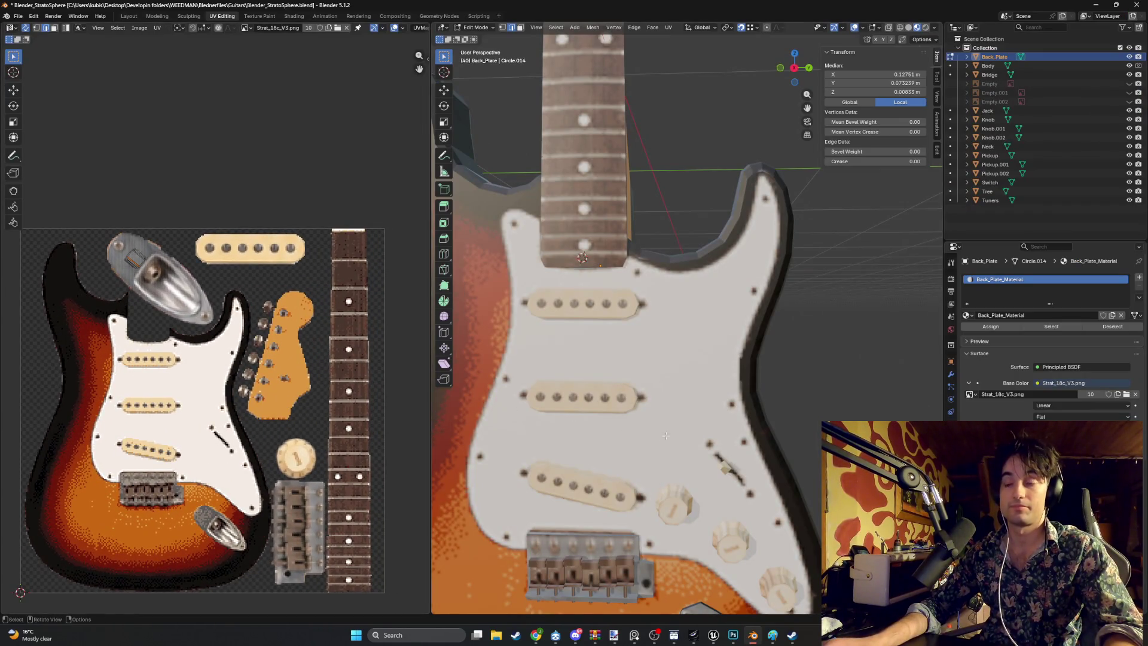
{"action": "scroll", "coordinate": [665, 435], "scroll_direction": "down", "scroll_amount": 3}
{"action": "mouse_move", "coordinate": [666, 431]}
{"action": "left_mouse_down"}
{"action": "mouse_move", "coordinate": [687, 329]}
{"action": "mouse_move", "coordinate": [601, 321]}
{"action": "mouse_move", "coordinate": [619, 358]}
{"action": "left_mouse_up"}
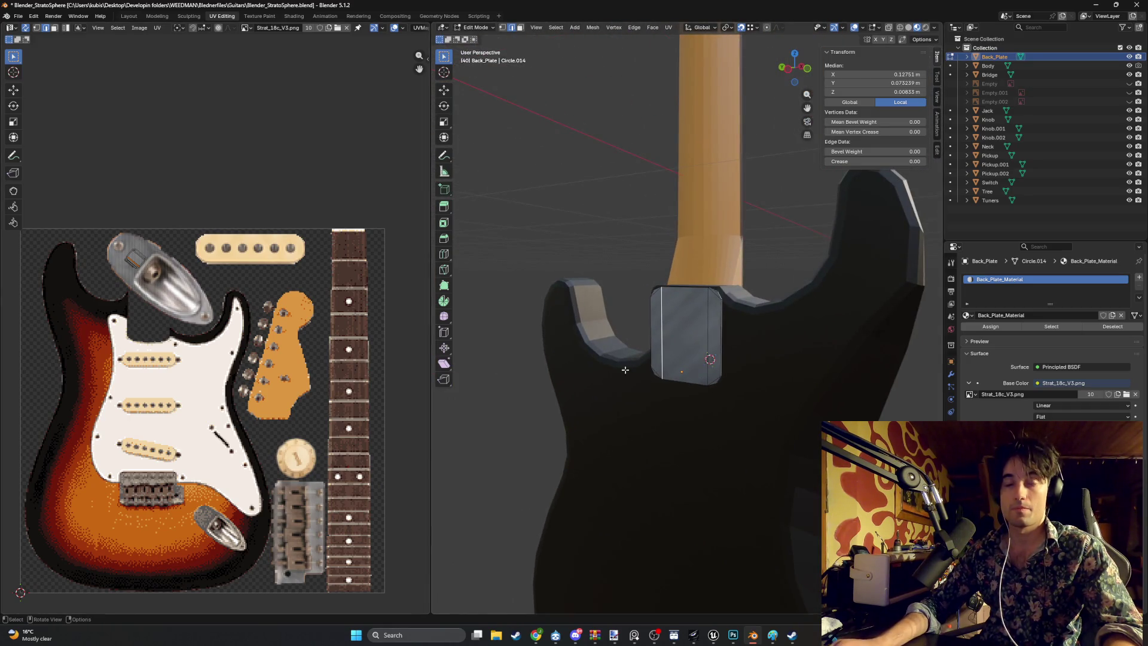
{"action": "scroll", "coordinate": [216, 315], "scroll_direction": "up", "scroll_amount": 5}
{"action": "scroll", "coordinate": [216, 316], "scroll_direction": "down", "scroll_amount": 3}
{"action": "scroll", "coordinate": [269, 323], "scroll_direction": "up", "scroll_amount": 1}
{"action": "scroll", "coordinate": [472, 331], "scroll_direction": "up", "scroll_amount": 3}
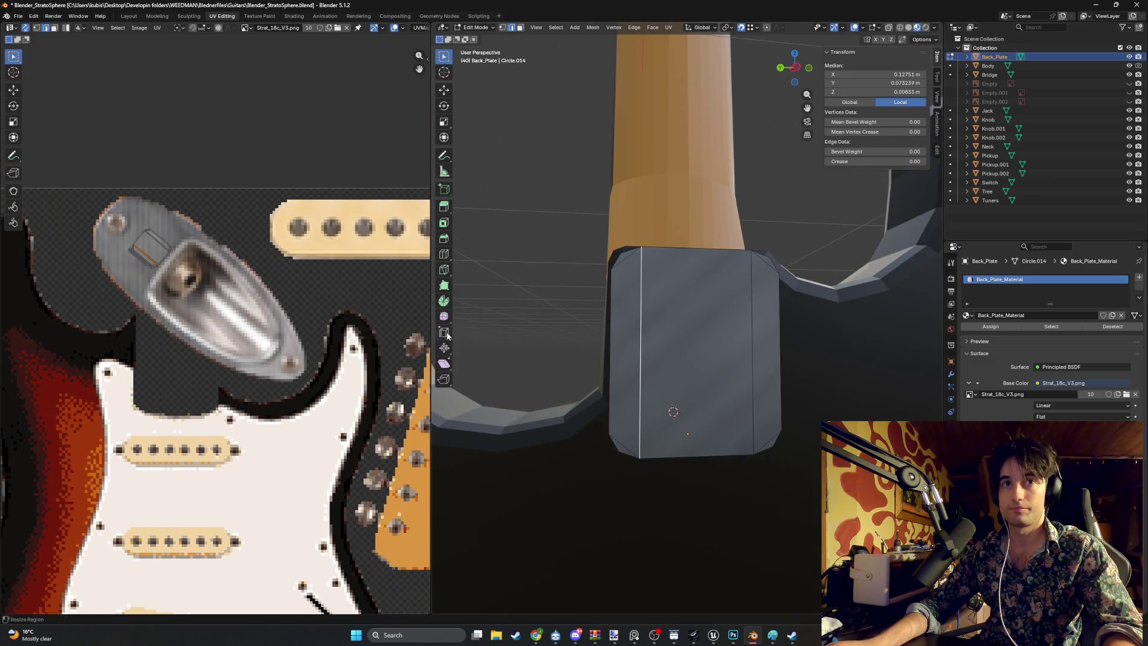
Step: Orbit back out, return to the Photoshop atlas and commit the grey plate's placement
{"action": "mouse_move", "coordinate": [508, 323]}
{"action": "left_mouse_down"}
{"action": "mouse_move", "coordinate": [538, 349]}
{"action": "mouse_move", "coordinate": [587, 356]}
{"action": "left_mouse_up"}
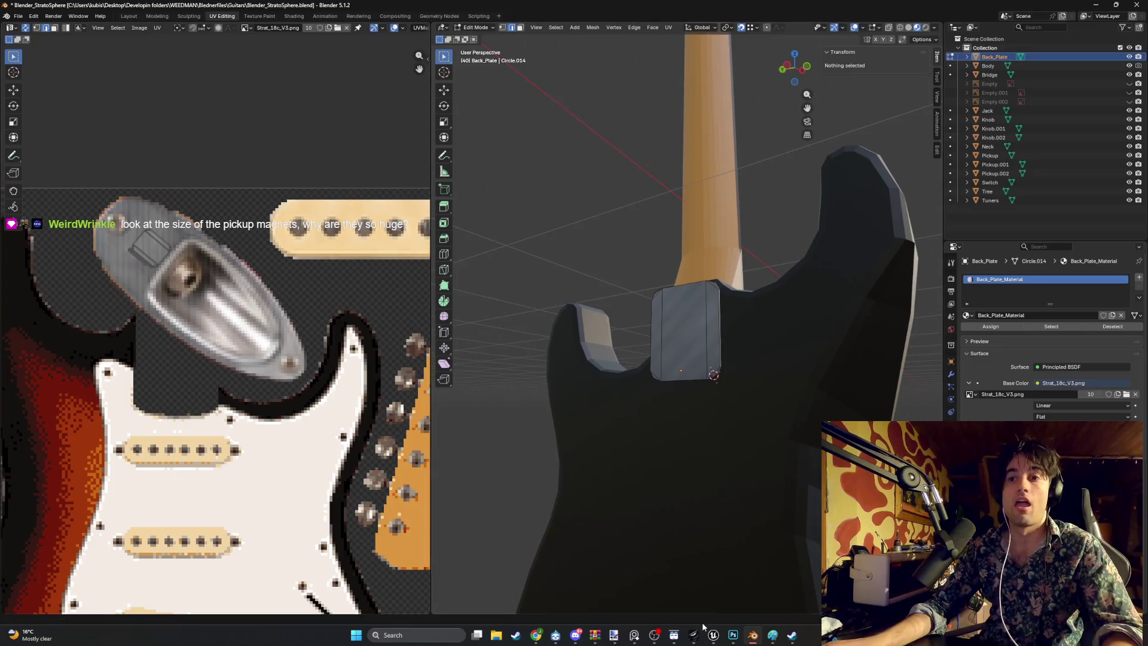
{"action": "left_click", "coordinate": [733, 635]}
{"action": "key", "text": "Return"}
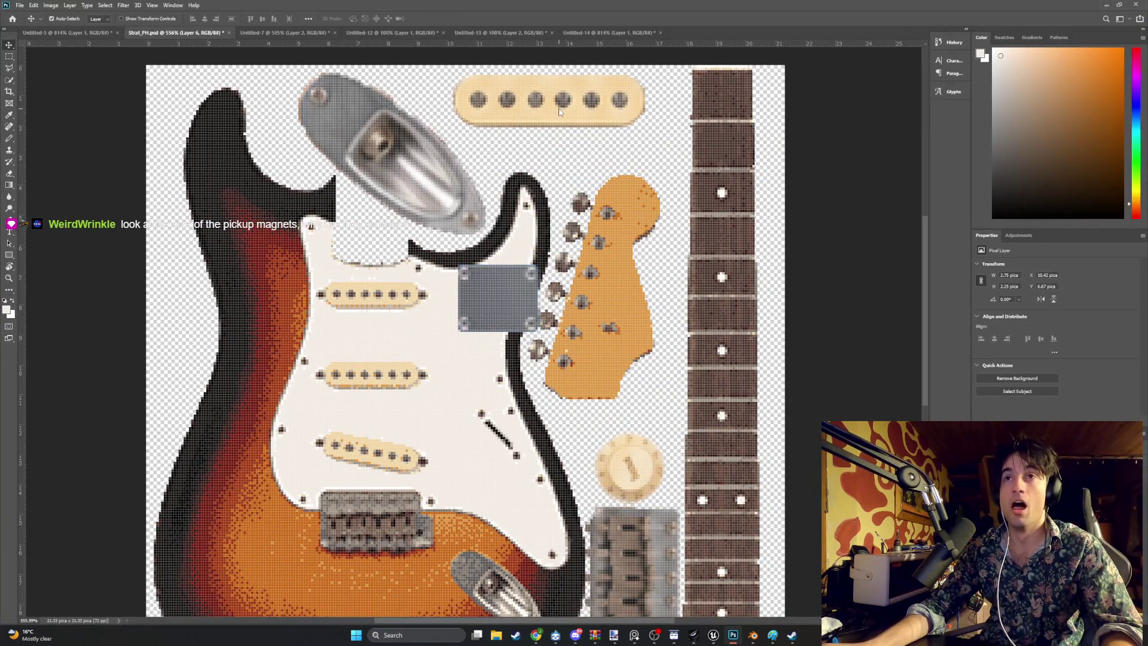
Step: Hide the panels, then scale the top pickup down slightly and move it up-left
{"action": "key", "text": "Tab"}
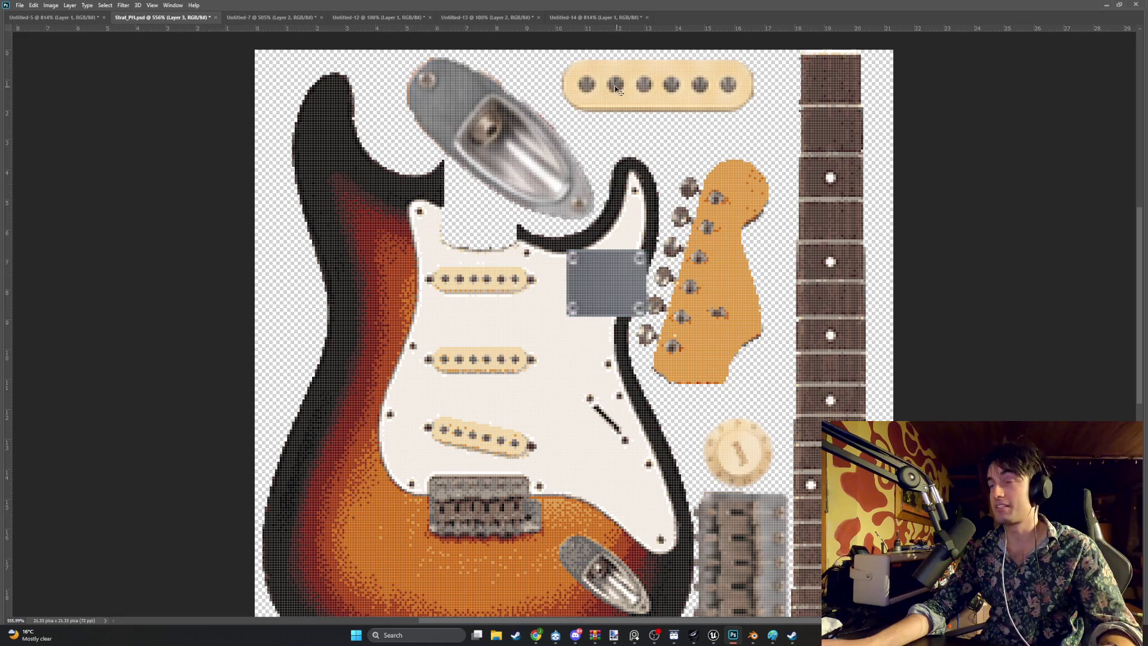
{"action": "mouse_move", "coordinate": [645, 105]}
{"action": "left_mouse_down"}
{"action": "mouse_move", "coordinate": [616, 108]}
{"action": "mouse_move", "coordinate": [630, 114]}
{"action": "left_mouse_up"}
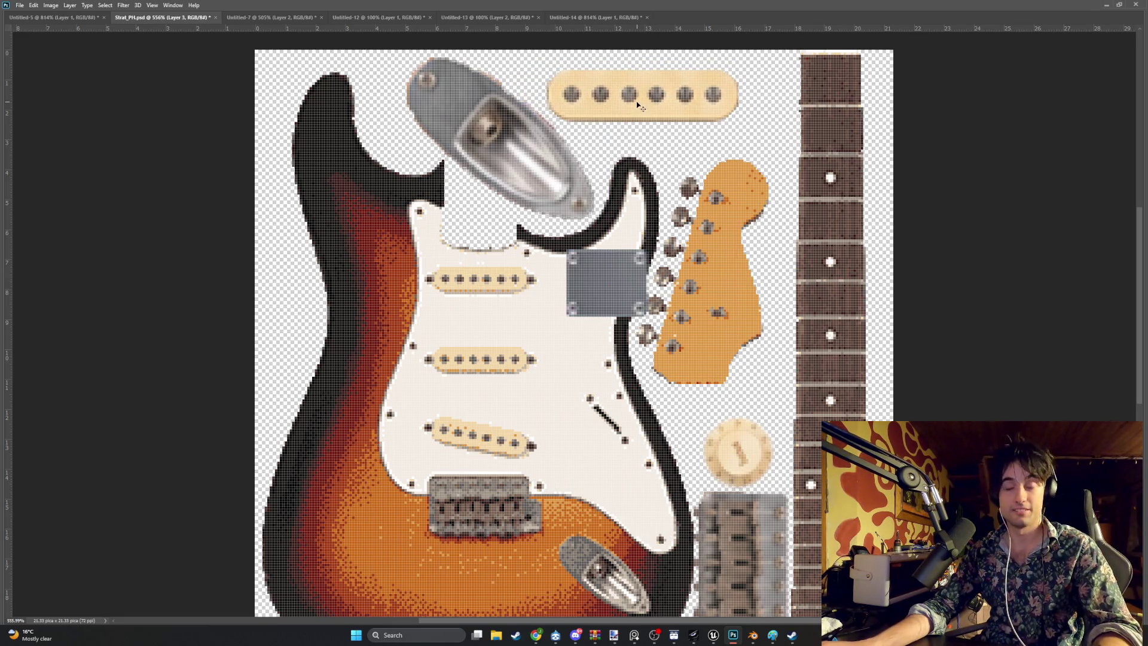
{"action": "left_click", "coordinate": [707, 103]}
{"action": "left_click_drag", "start_coordinate": [740, 67], "coordinate": [710, 77]}
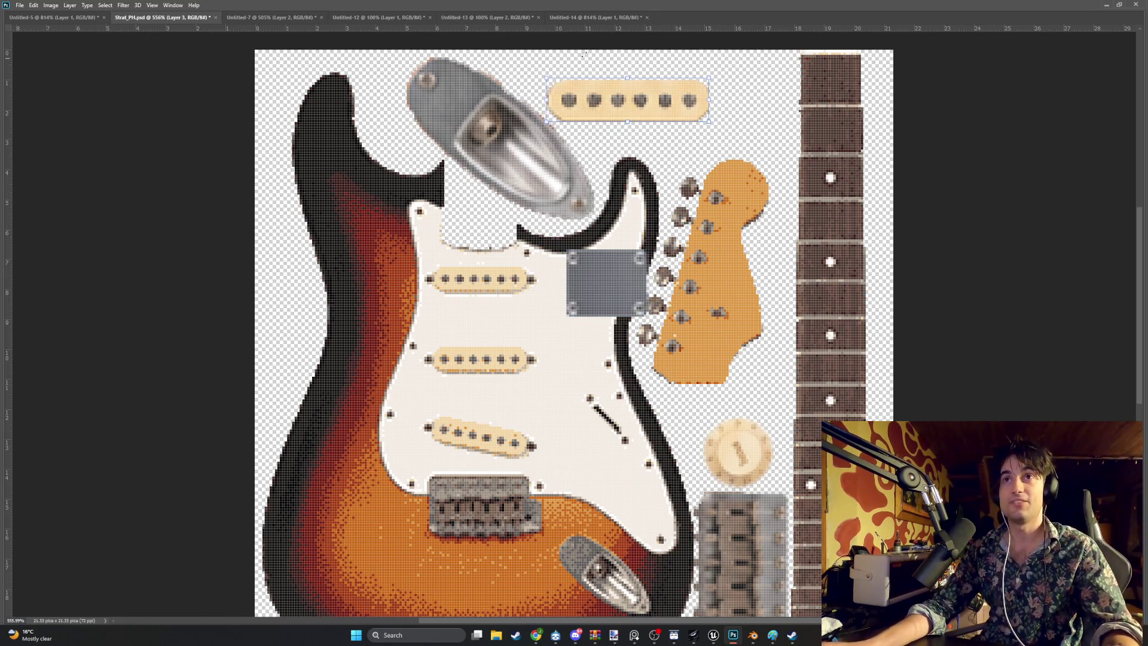
{"action": "scroll", "coordinate": [1128, 206], "scroll_direction": "down", "scroll_amount": 1}
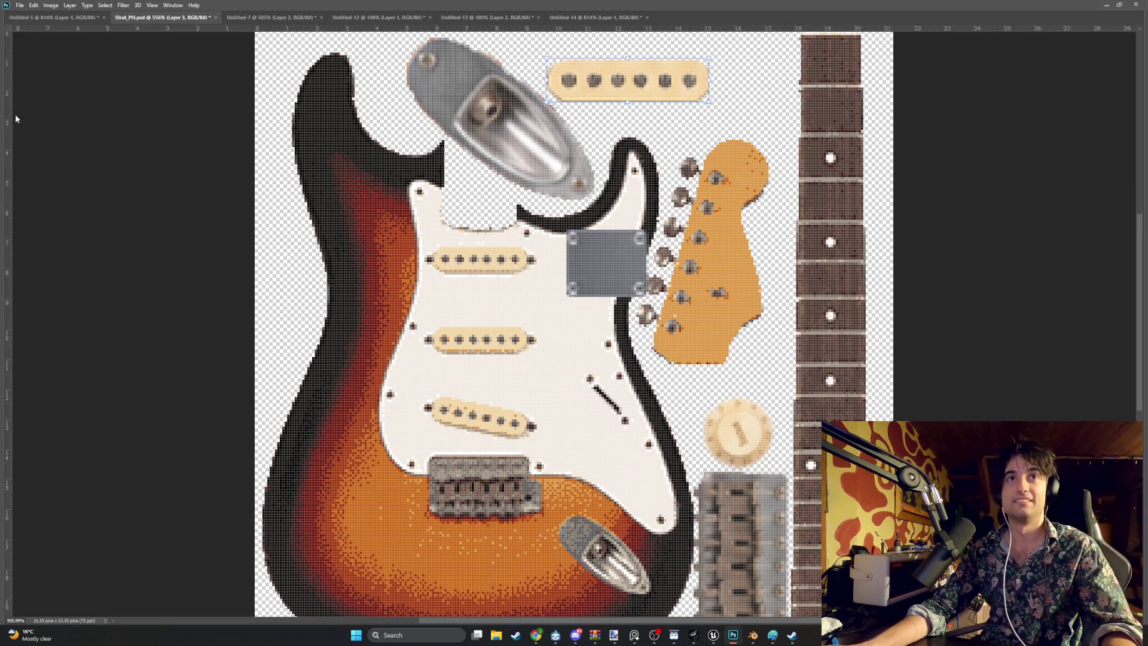
{"action": "mouse_move", "coordinate": [654, 93]}
{"action": "left_mouse_down"}
{"action": "mouse_move", "coordinate": [624, 81]}
{"action": "mouse_move", "coordinate": [688, 83]}
{"action": "mouse_move", "coordinate": [620, 68]}
{"action": "left_mouse_up"}
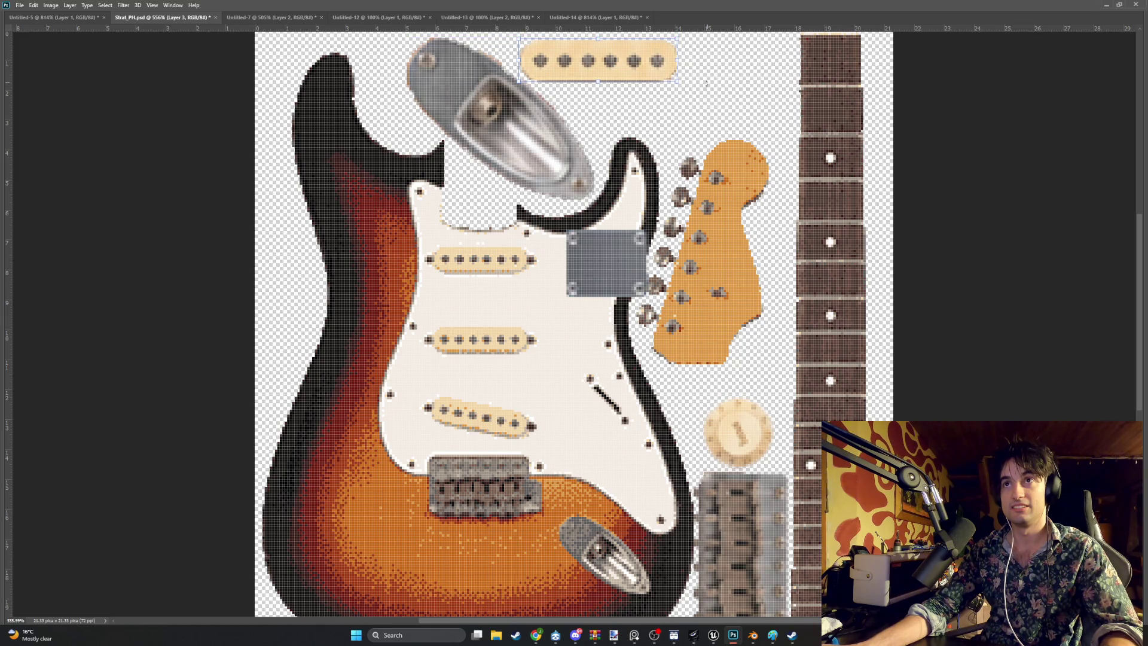
{"action": "key", "text": "Return"}
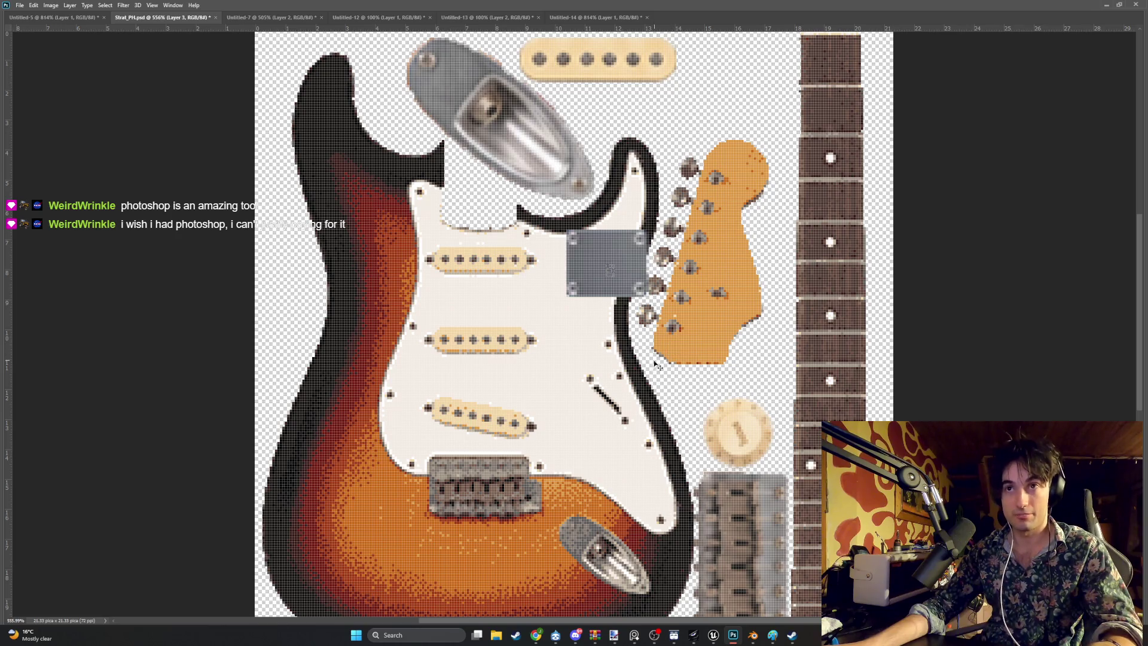
{"action": "mouse_move", "coordinate": [677, 635]}
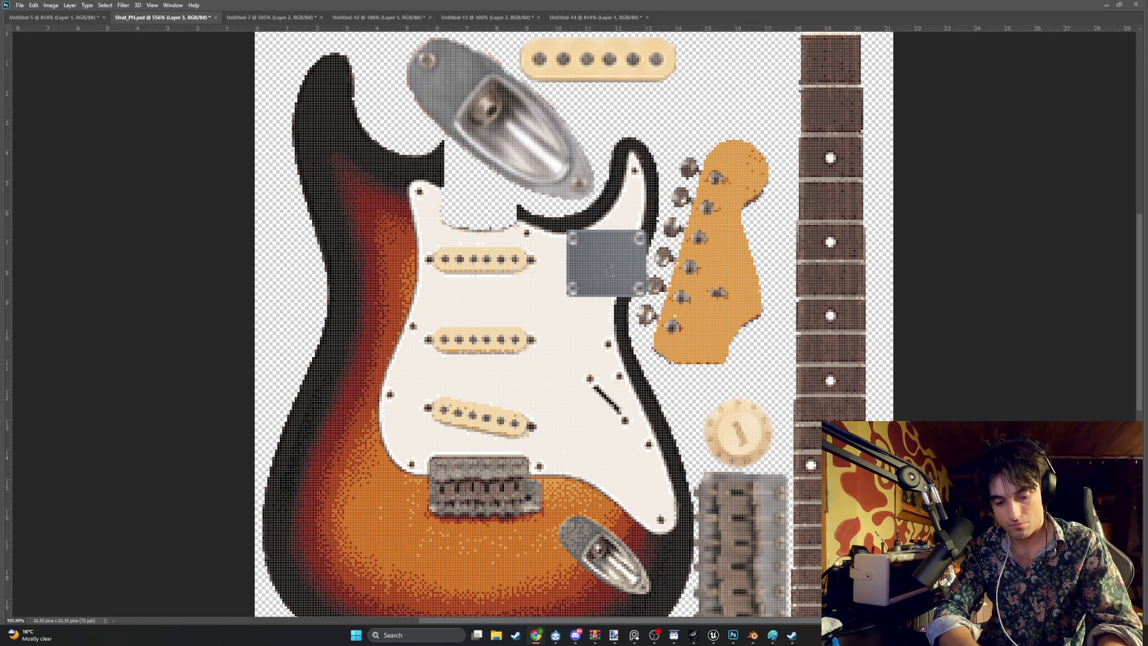
{"action": "key", "text": "super+shift+s"}
{"action": "key", "text": "Escape"}
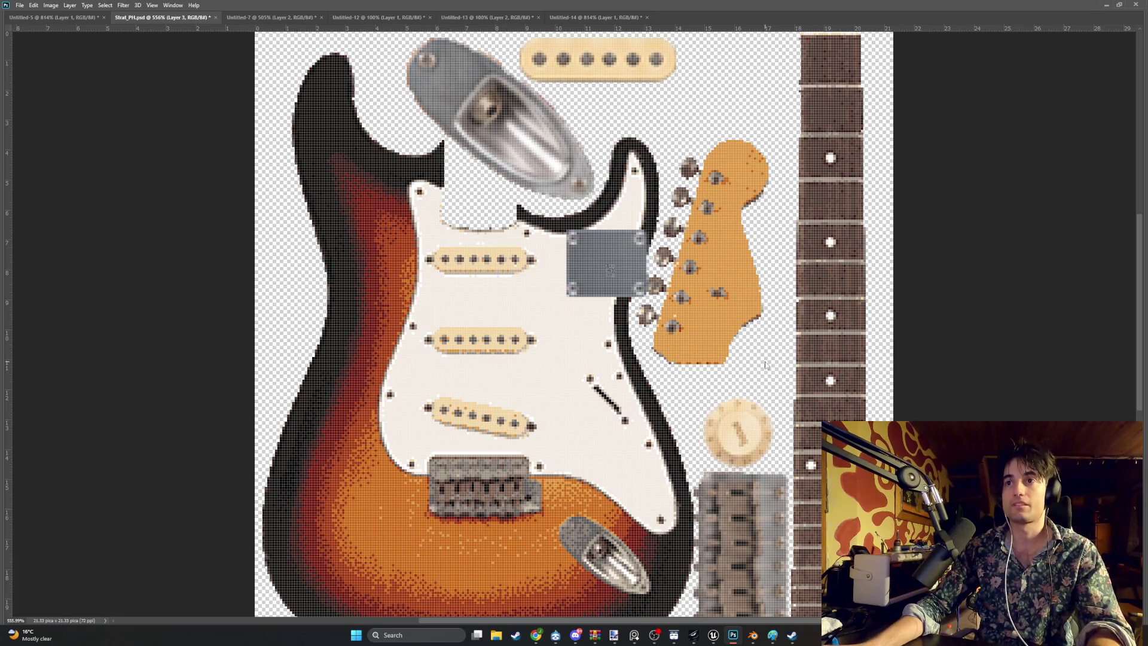
{"action": "key", "text": "Tab"}
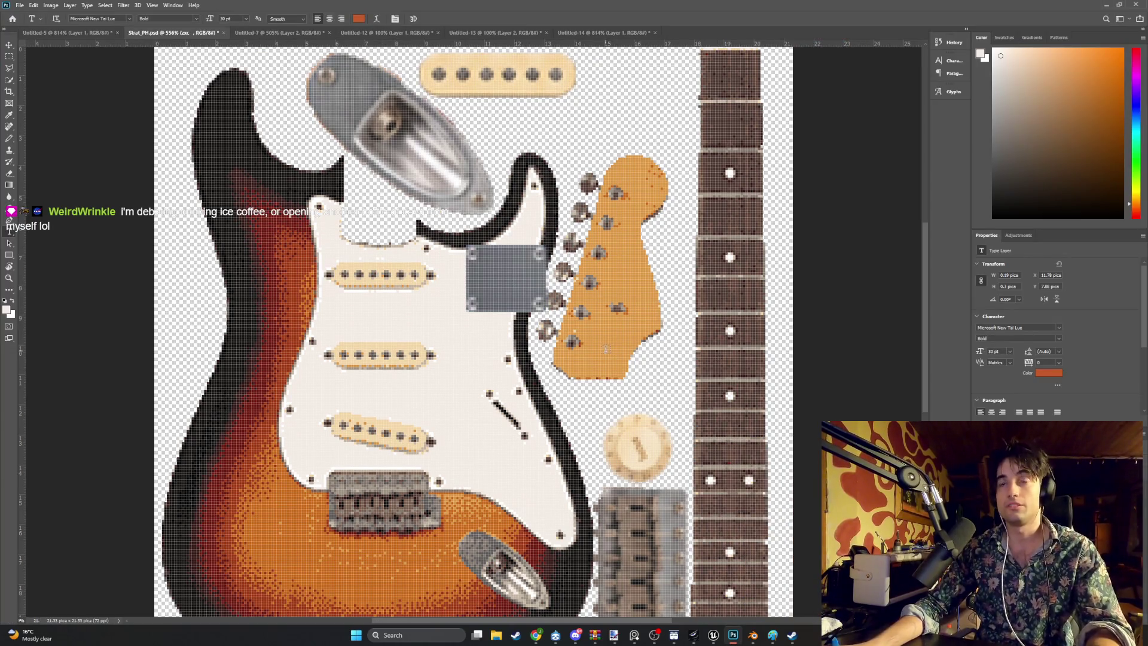
Step: Move the grey neck plate layer up-right toward the headstock
{"action": "left_click", "coordinate": [9, 45]}
{"action": "left_click_drag", "start_coordinate": [486, 276], "coordinate": [609, 105]}
{"action": "key", "text": "ctrl+r"}
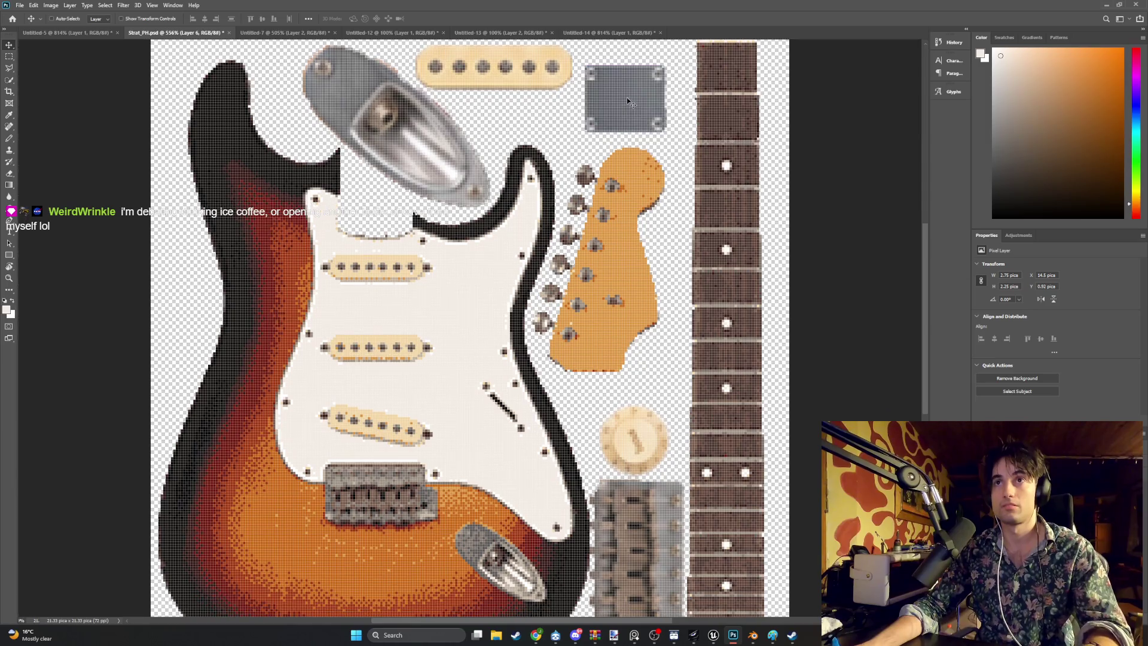
{"action": "key", "text": "ctrl+r"}
Step: Enlarge and slightly rotate the neck plate, then delete it from the atlas
{"action": "key", "text": "ctrl+t"}
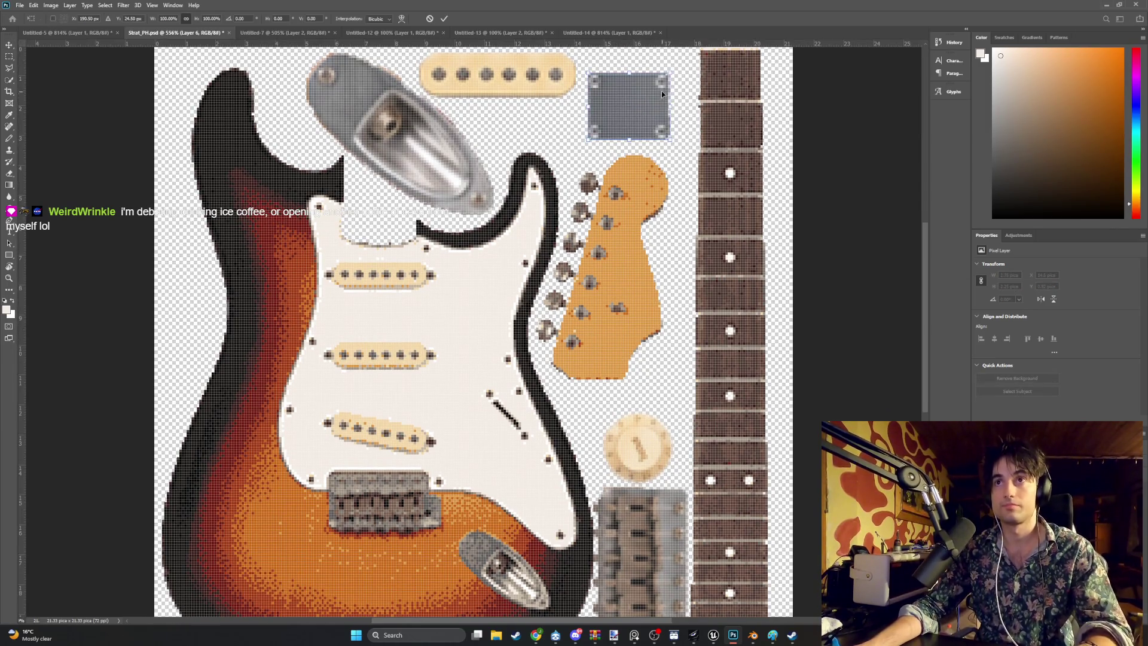
{"action": "mouse_move", "coordinate": [669, 71]}
{"action": "left_mouse_down"}
{"action": "mouse_move", "coordinate": [705, 45]}
{"action": "mouse_move", "coordinate": [656, 96]}
{"action": "left_mouse_up"}
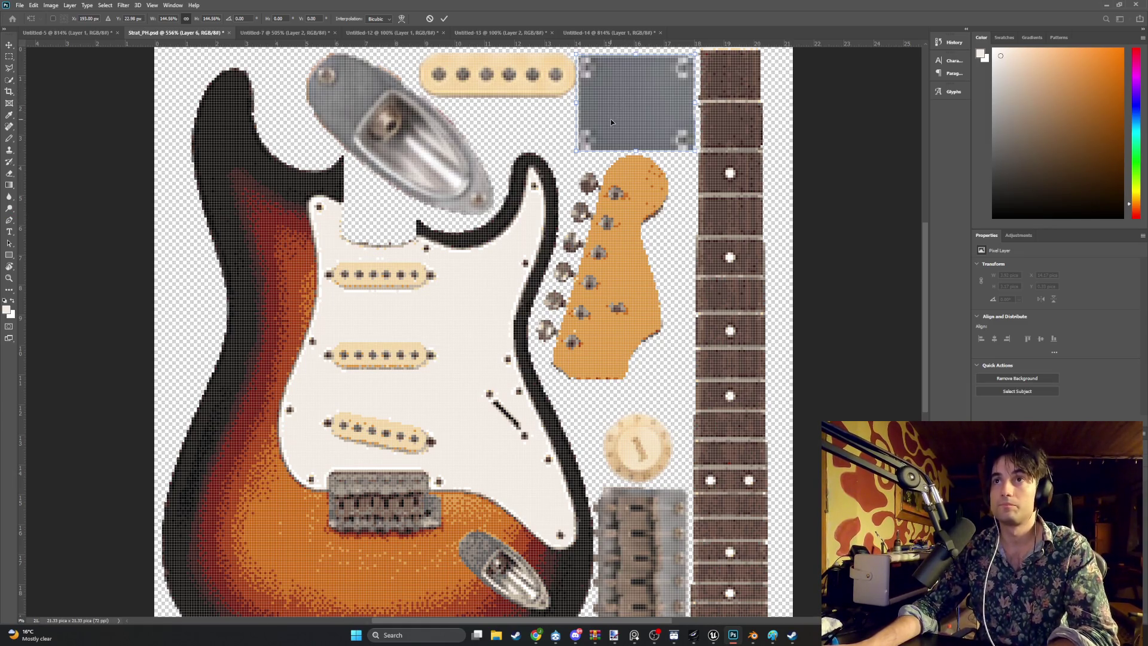
{"action": "left_click_drag", "start_coordinate": [547, 106], "coordinate": [531, 120]}
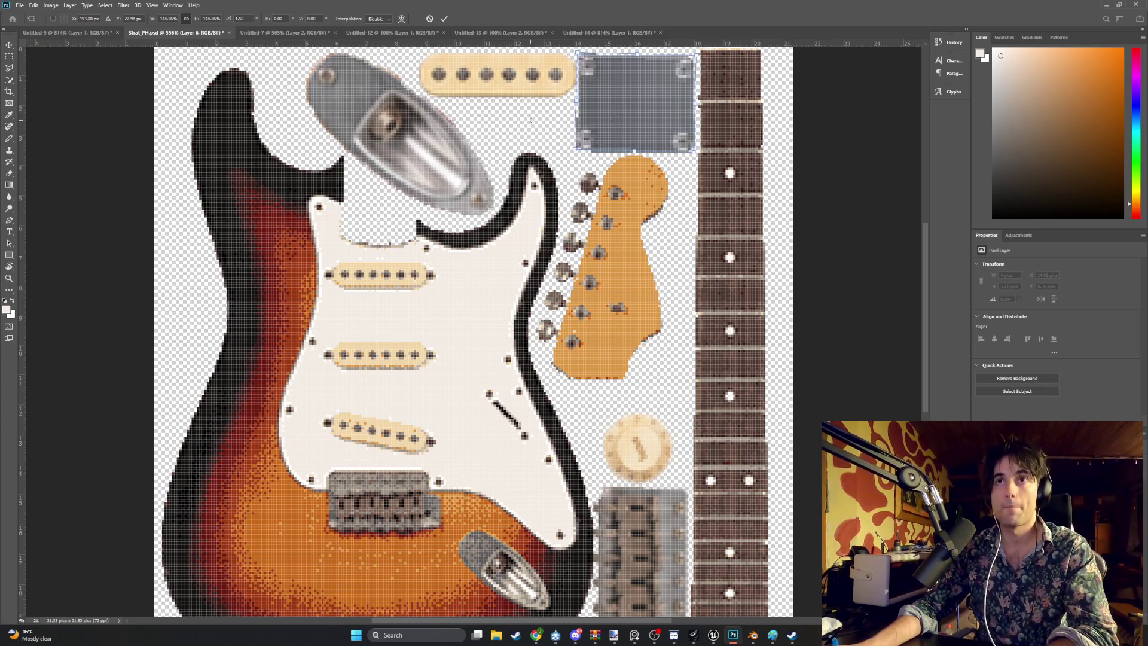
{"action": "key", "text": "Escape"}
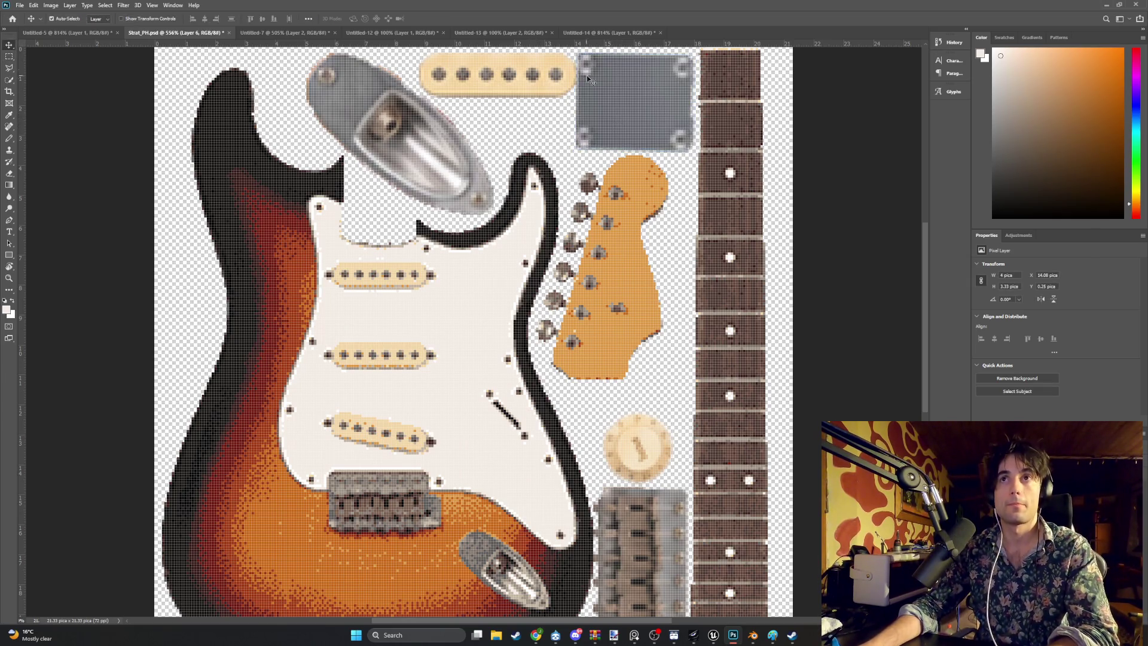
{"action": "key", "text": "Delete"}
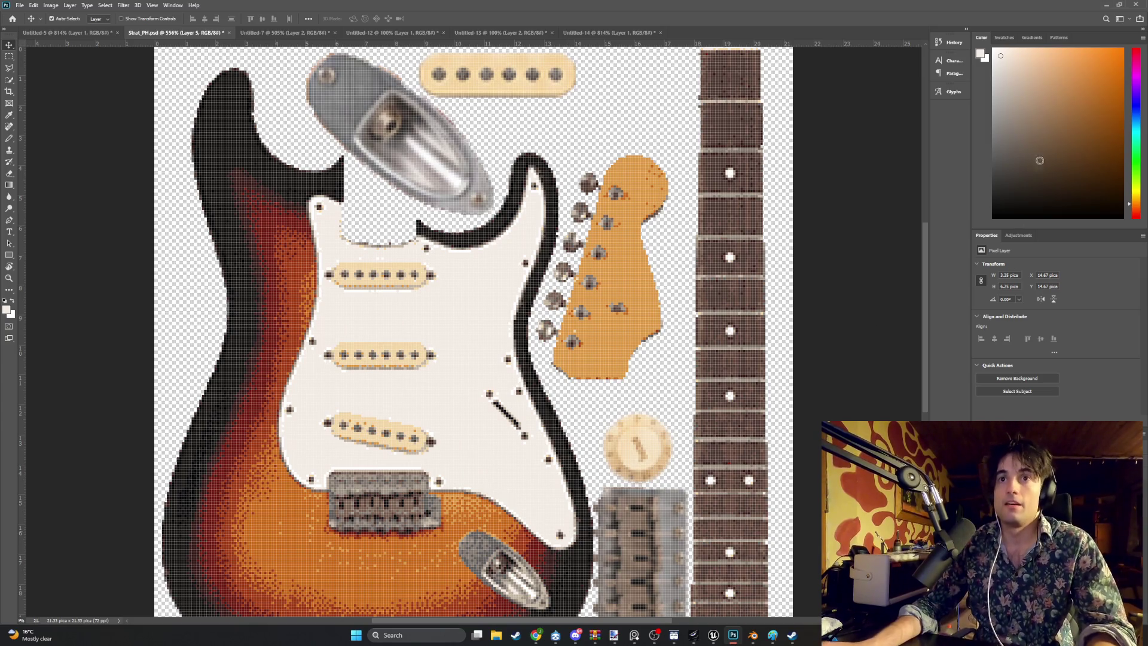
Step: In Blender, orbit and pan around the plain grey Back_Plate from behind and below
{"action": "left_click", "coordinate": [1106, 5]}
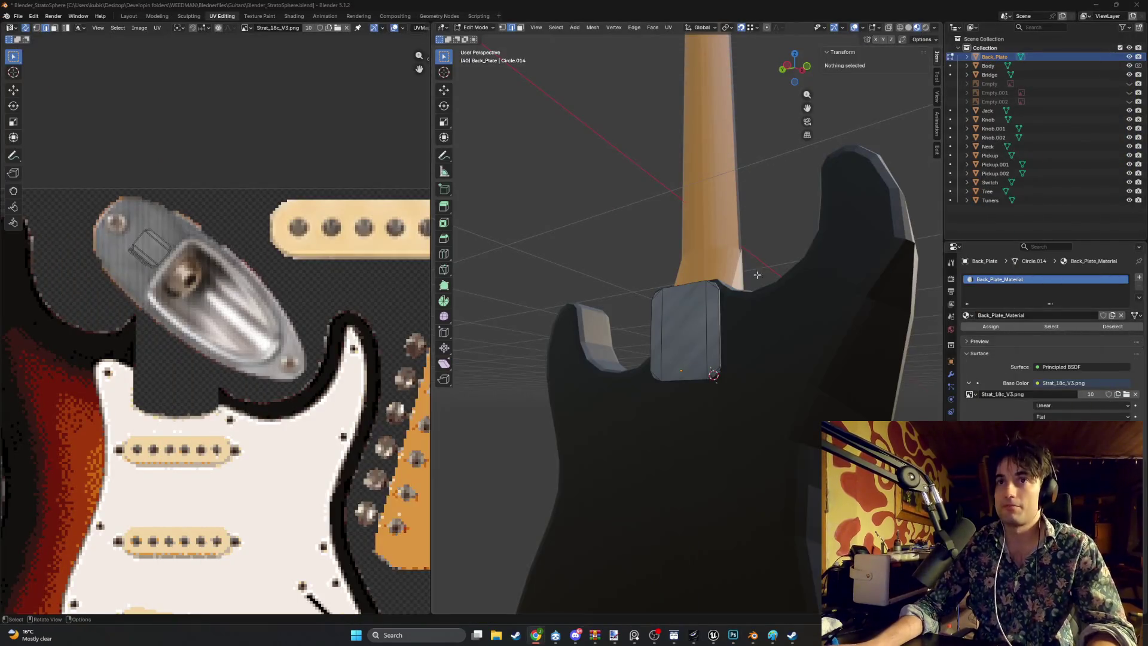
{"action": "scroll", "coordinate": [689, 374], "scroll_direction": "up", "scroll_amount": 5}
{"action": "mouse_move", "coordinate": [689, 373]}
{"action": "left_mouse_down"}
{"action": "mouse_move", "coordinate": [635, 200]}
{"action": "mouse_move", "coordinate": [702, 315]}
{"action": "mouse_move", "coordinate": [676, 245]}
{"action": "mouse_move", "coordinate": [730, 239]}
{"action": "mouse_move", "coordinate": [665, 287]}
{"action": "mouse_move", "coordinate": [688, 299]}
{"action": "left_mouse_up"}
{"action": "scroll", "coordinate": [353, 410], "scroll_direction": "down", "scroll_amount": 2}
{"action": "scroll", "coordinate": [352, 410], "scroll_direction": "down", "scroll_amount": 1}
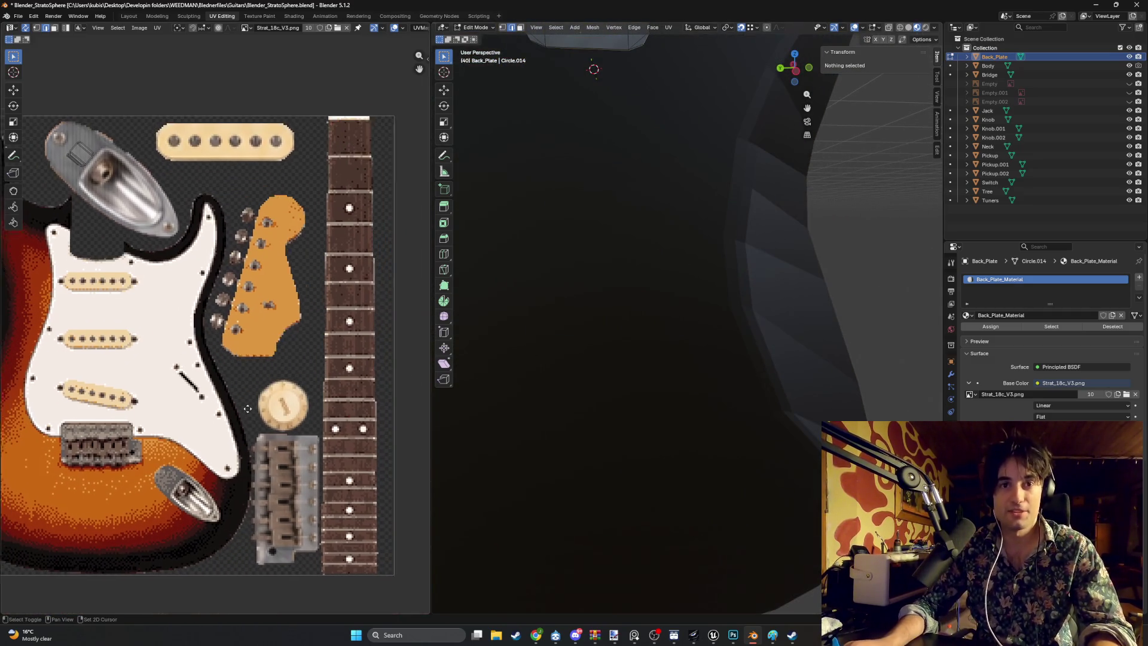
{"action": "scroll", "coordinate": [311, 370], "scroll_direction": "up", "scroll_amount": 1}
{"action": "mouse_move", "coordinate": [625, 350]}
{"action": "left_mouse_down"}
{"action": "mouse_move", "coordinate": [746, 415]}
{"action": "mouse_move", "coordinate": [679, 328]}
{"action": "mouse_move", "coordinate": [738, 225]}
{"action": "left_mouse_up"}
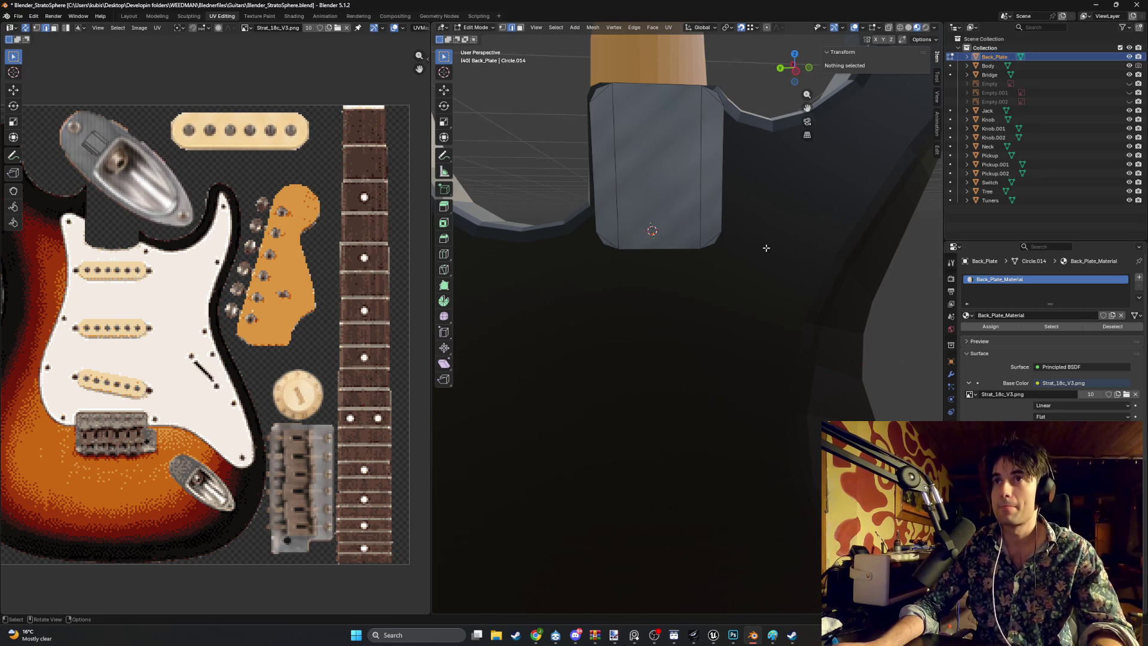
{"action": "left_click_drag", "start_coordinate": [766, 248], "coordinate": [728, 238]}
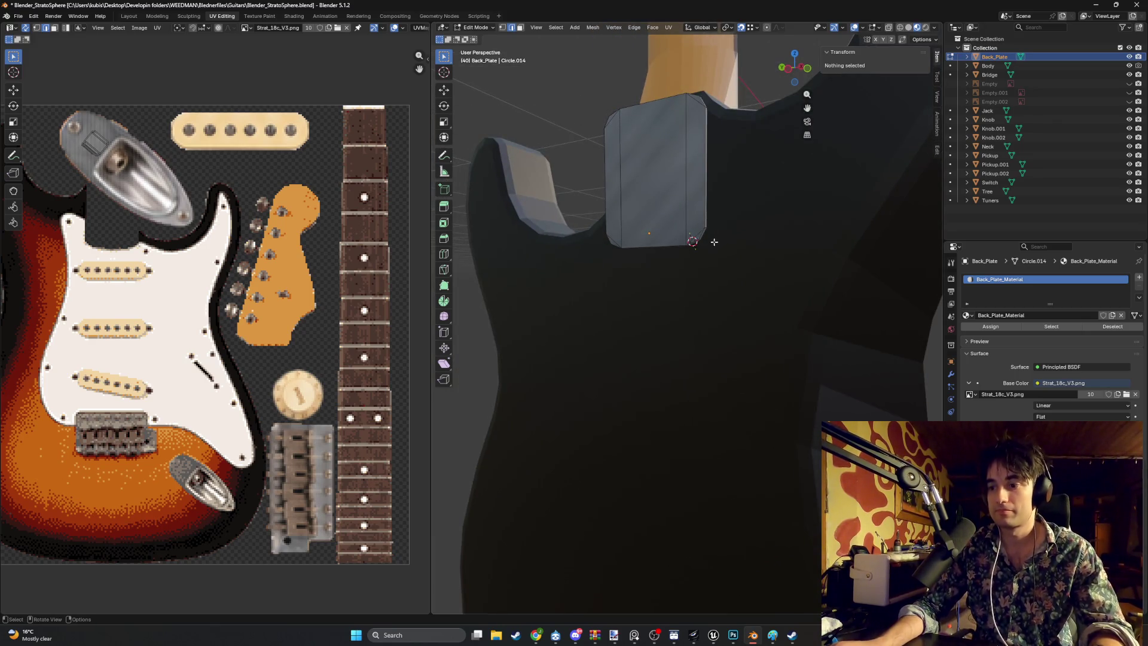
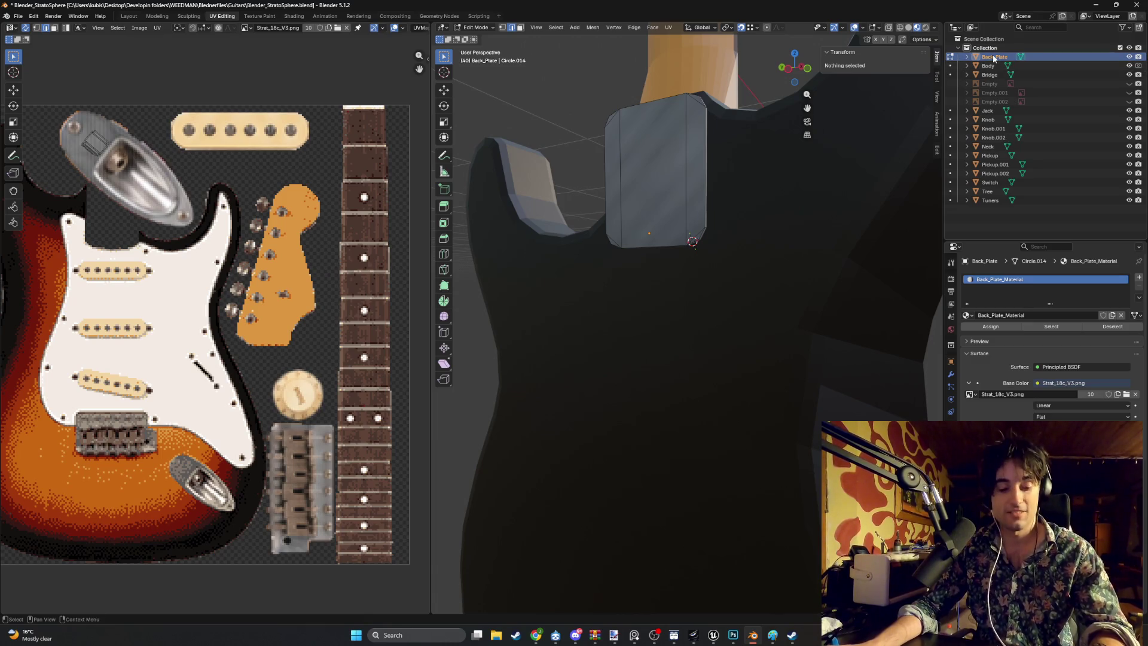
Step: In Object Mode, duplicate Back_Plate and move the copy straight down on the guitar body
{"action": "key", "text": "Tab"}
{"action": "key", "text": "shift+d"}
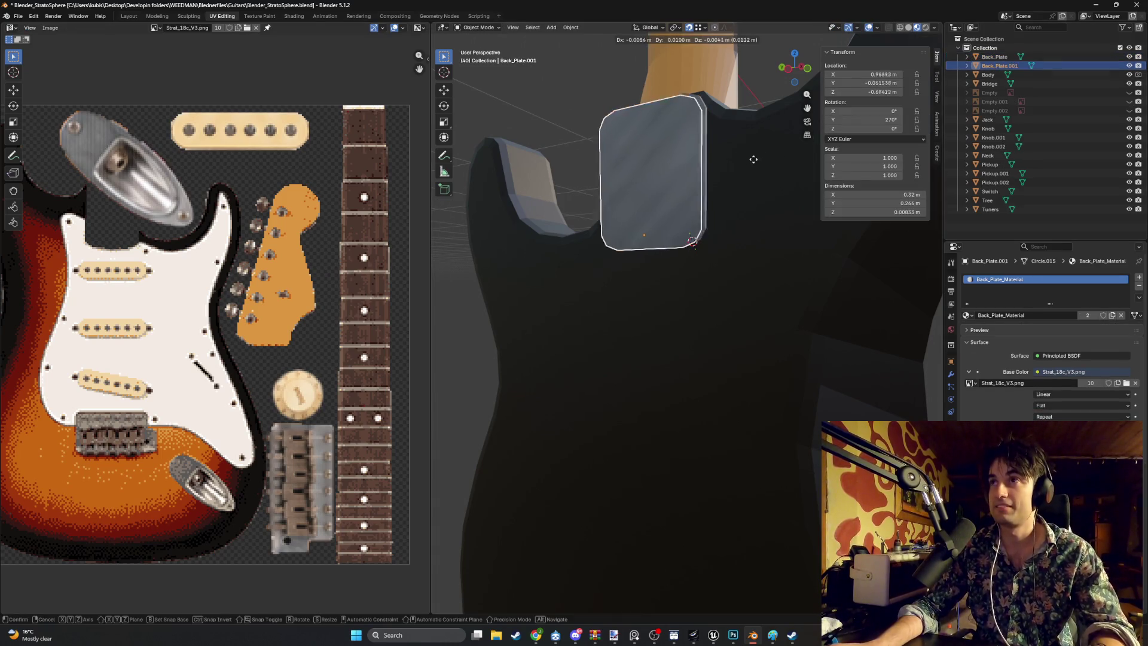
{"action": "key", "text": "z"}
{"action": "left_click", "coordinate": [736, 411]}
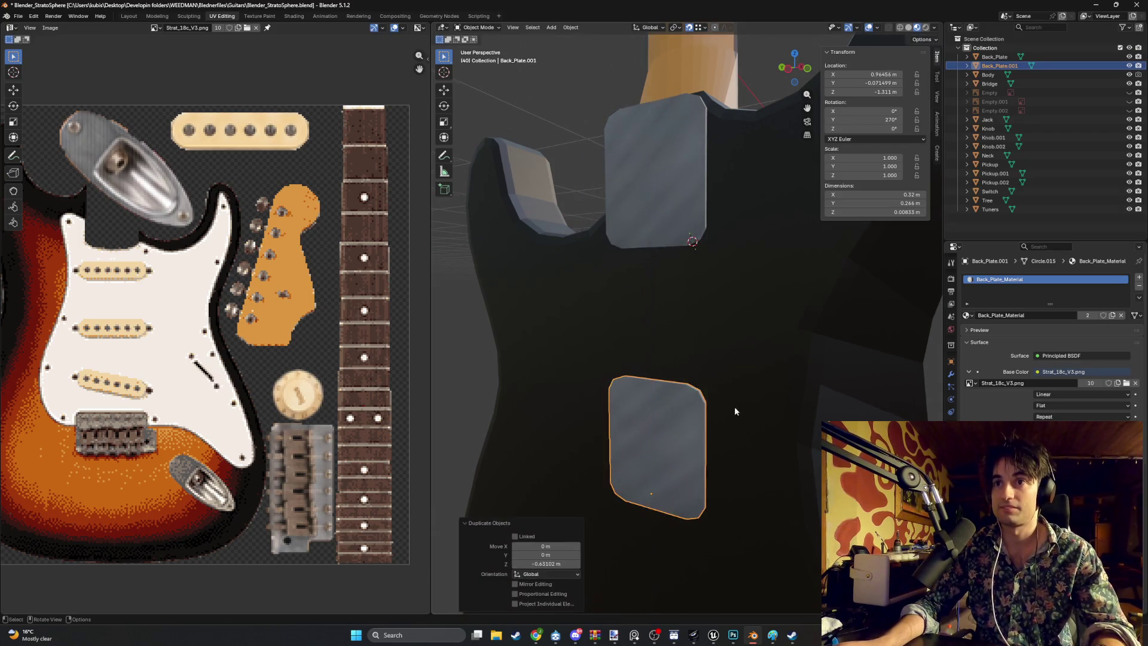
{"action": "scroll", "coordinate": [735, 411], "scroll_direction": "up", "scroll_amount": 3}
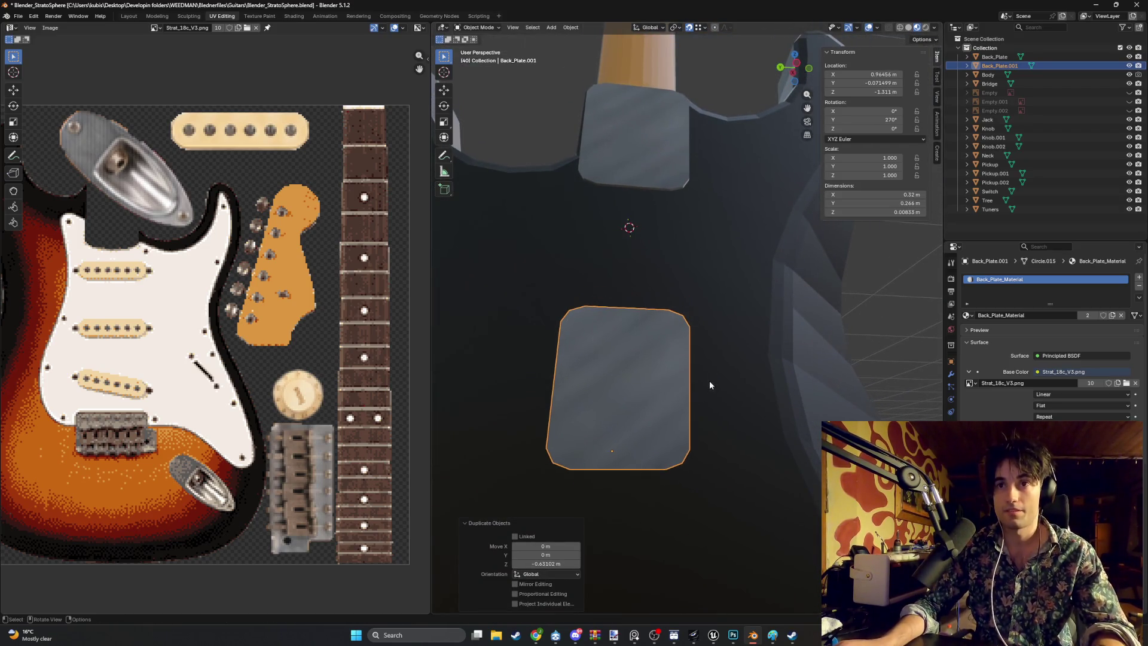
Step: Try enlarging the copy in side view, then undo to keep it at scale 1
{"action": "key", "text": "ctrl+KP_3"}
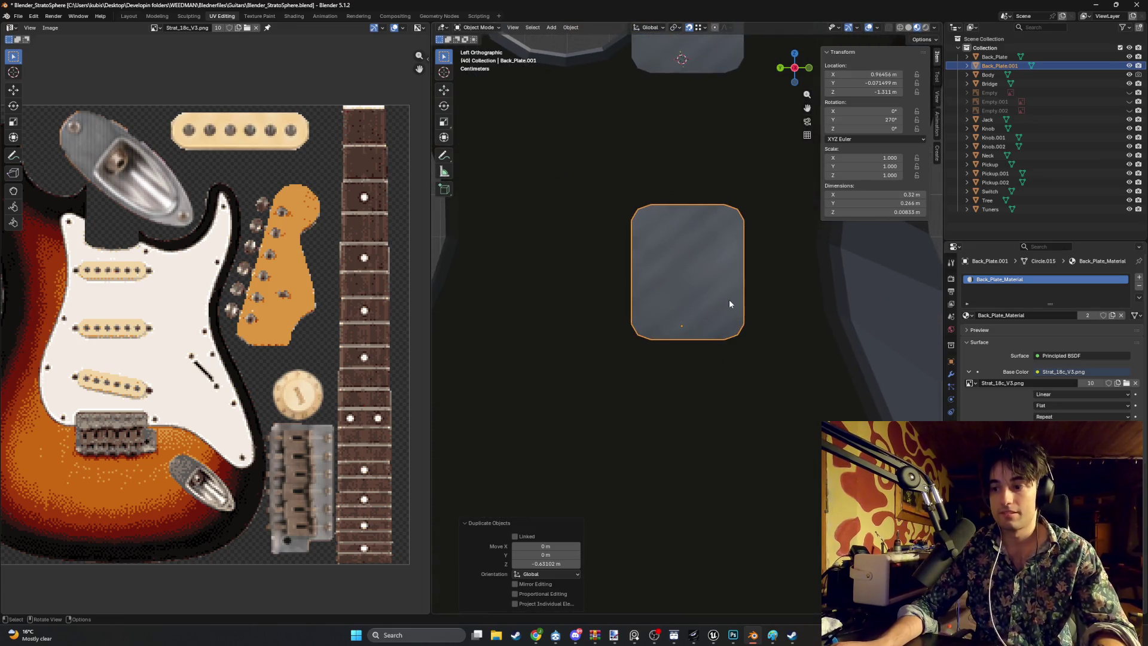
{"action": "key", "text": "s"}
{"action": "left_click", "coordinate": [767, 281]}
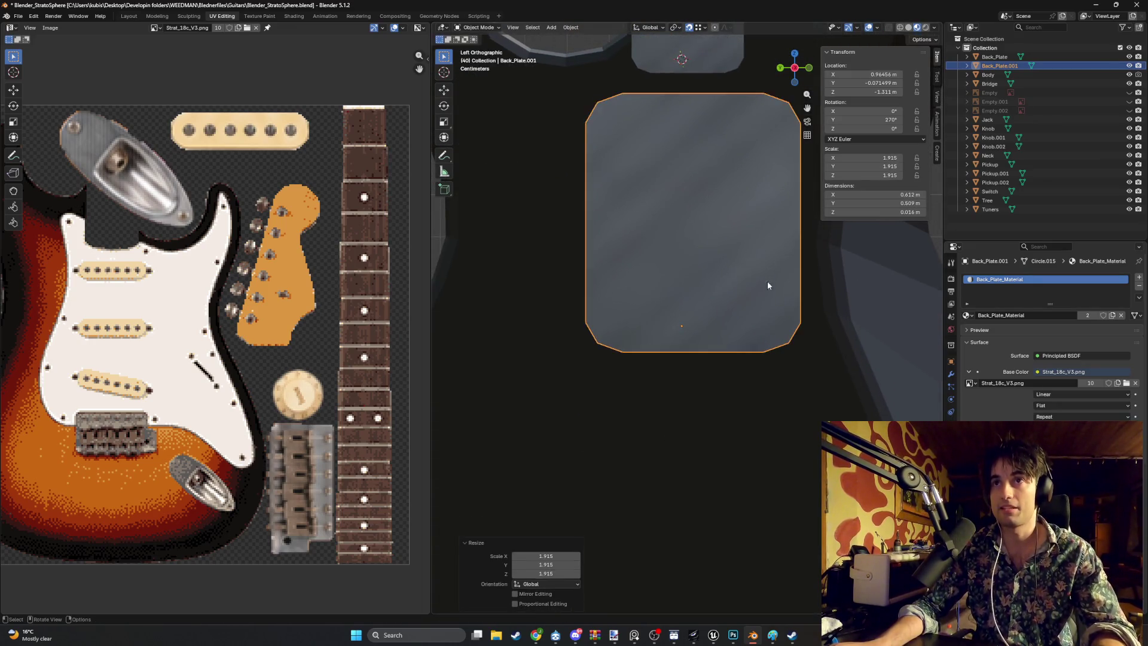
{"action": "mouse_move", "coordinate": [708, 296]}
{"action": "left_mouse_down"}
{"action": "mouse_move", "coordinate": [683, 296]}
{"action": "mouse_move", "coordinate": [739, 285]}
{"action": "left_mouse_up"}
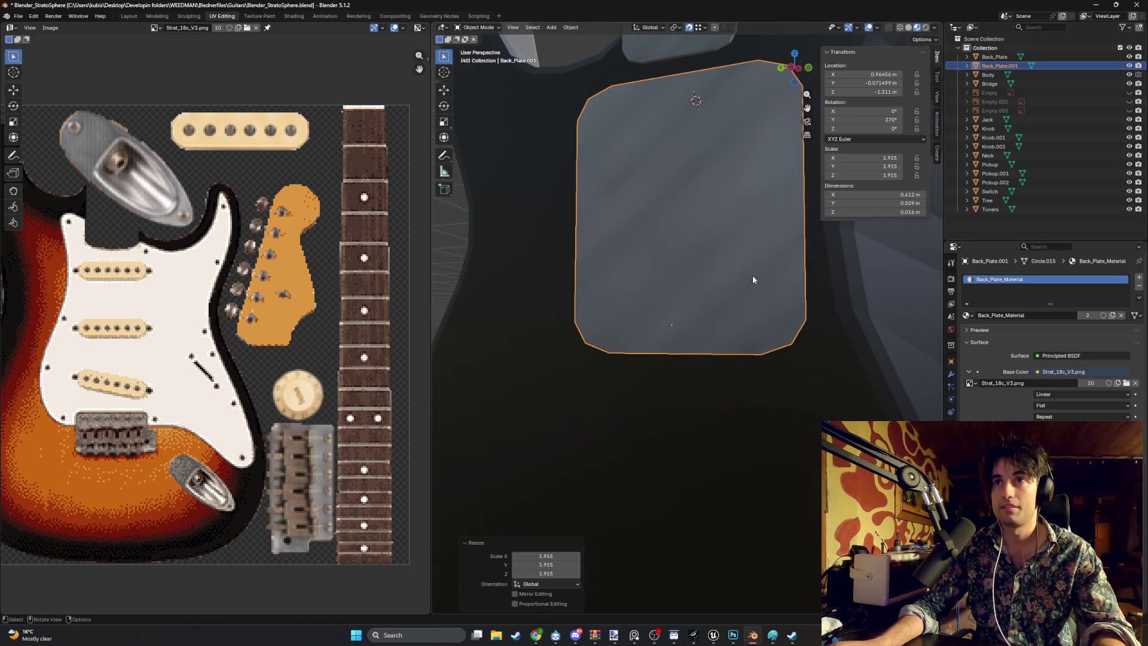
{"action": "key", "text": "ctrl+z"}
{"action": "right_click", "coordinate": [701, 287]}
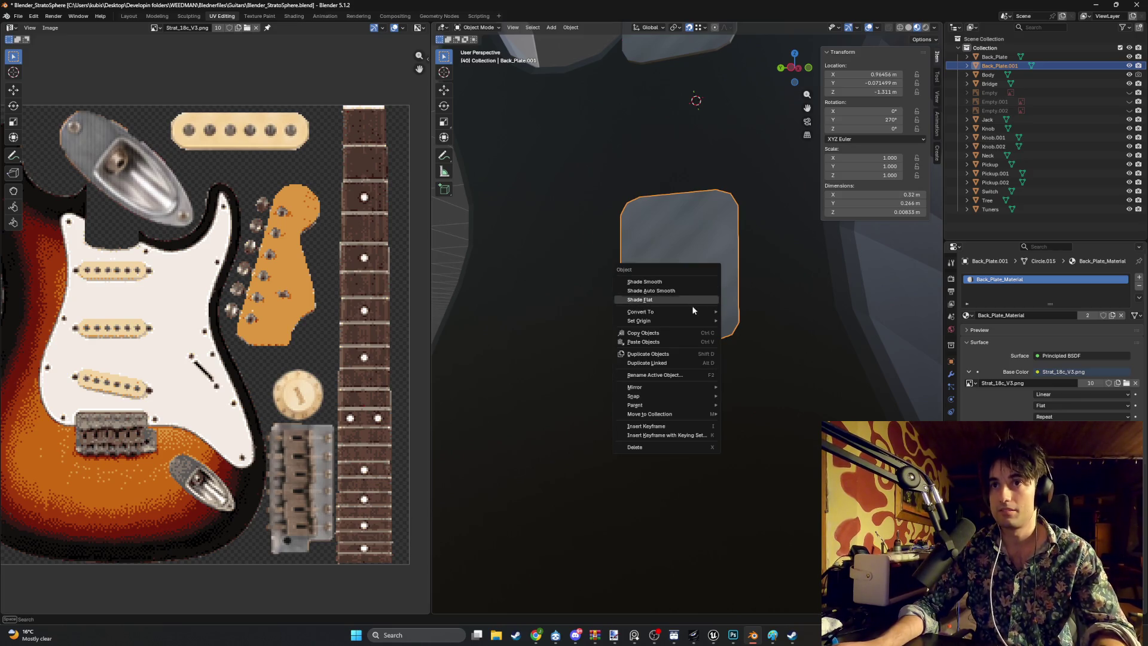
Step: Set the copy's origin to its geometry and stretch it along Z and Y to 0.59 × 0.415 m
{"action": "mouse_move", "coordinate": [693, 318]}
{"action": "left_click", "coordinate": [786, 329]}
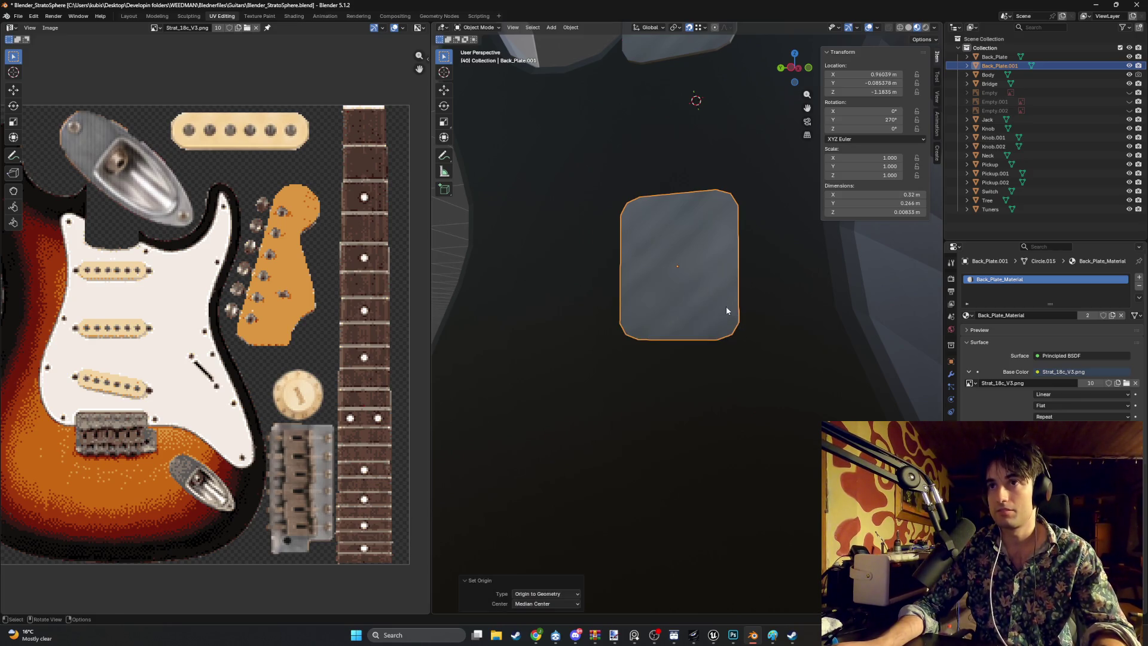
{"action": "scroll", "coordinate": [741, 317], "scroll_direction": "up", "scroll_amount": 2}
{"action": "key", "text": "s"}
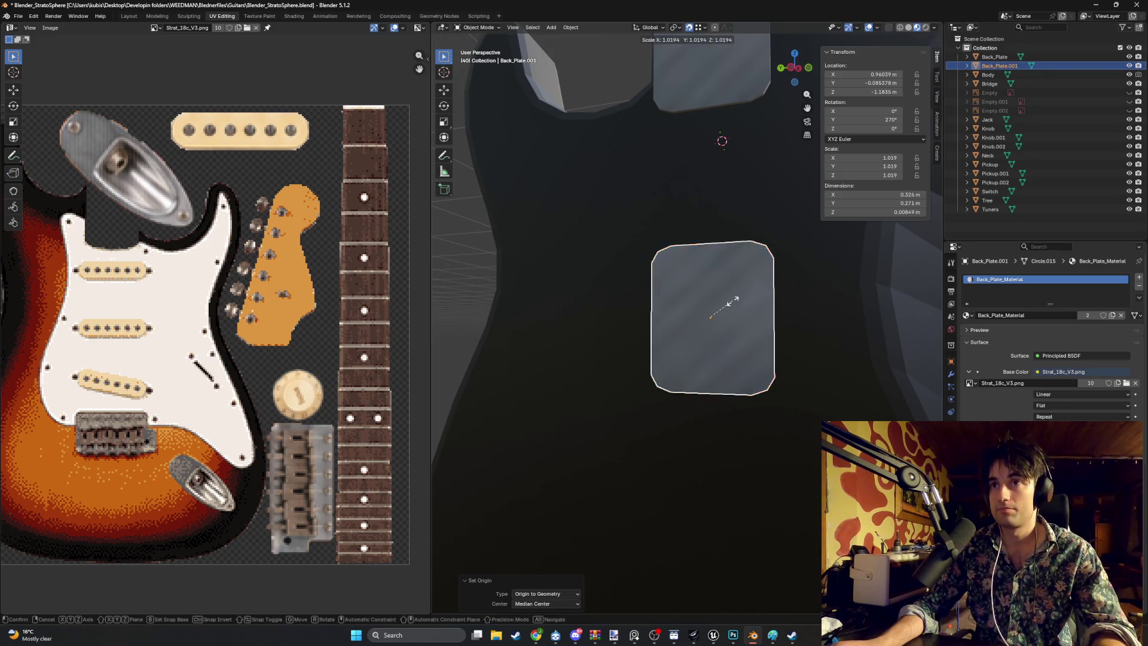
{"action": "key", "text": "z"}
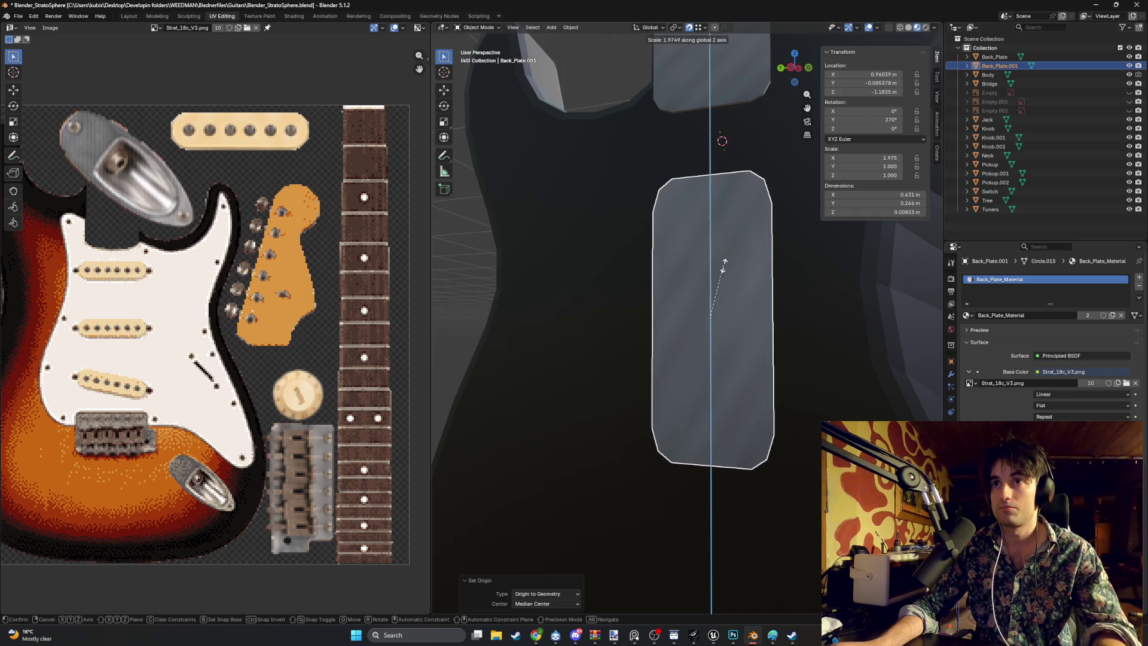
{"action": "key", "text": "Escape"}
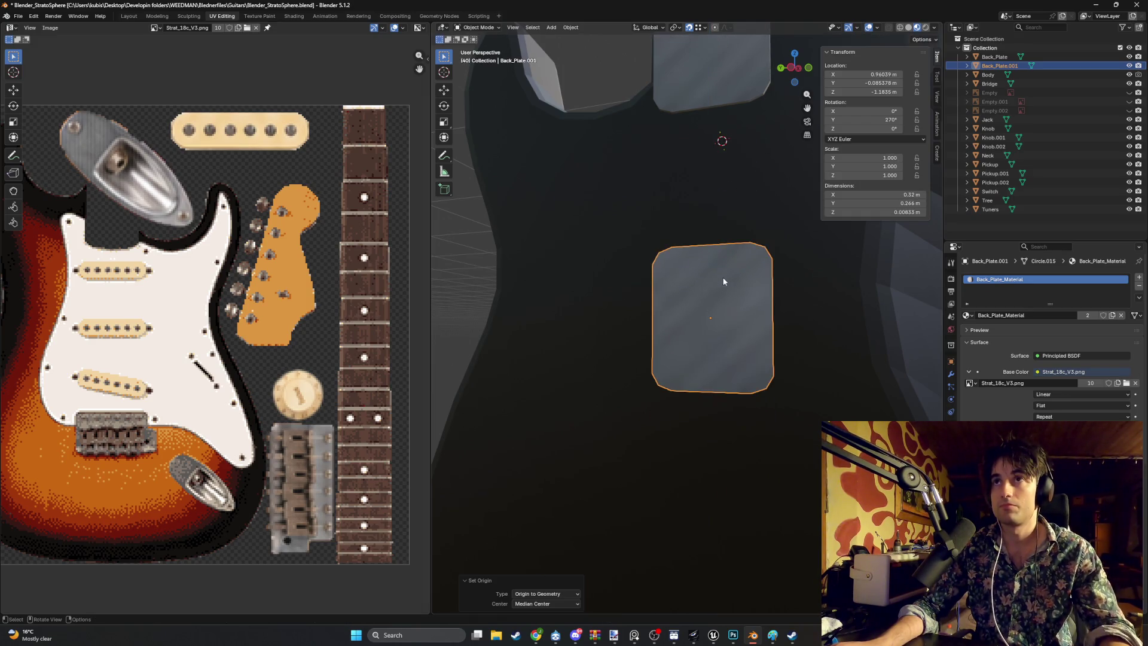
{"action": "key", "text": "z"}
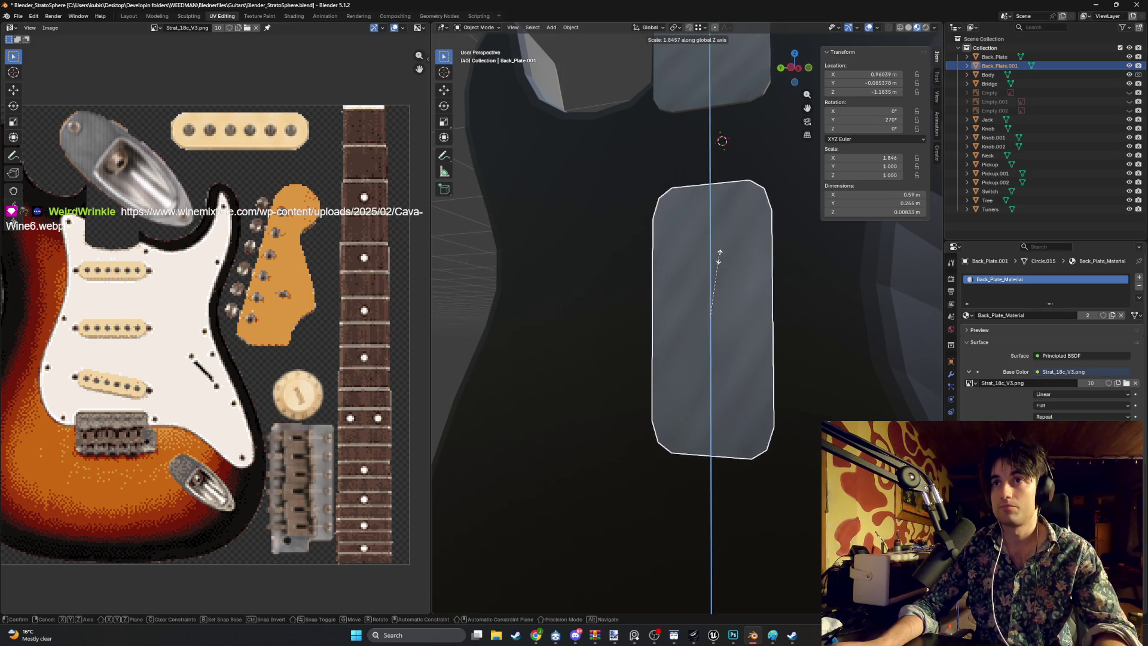
{"action": "left_click", "coordinate": [725, 260]}
{"action": "key", "text": "s"}
{"action": "key", "text": "y"}
{"action": "left_click", "coordinate": [770, 274]}
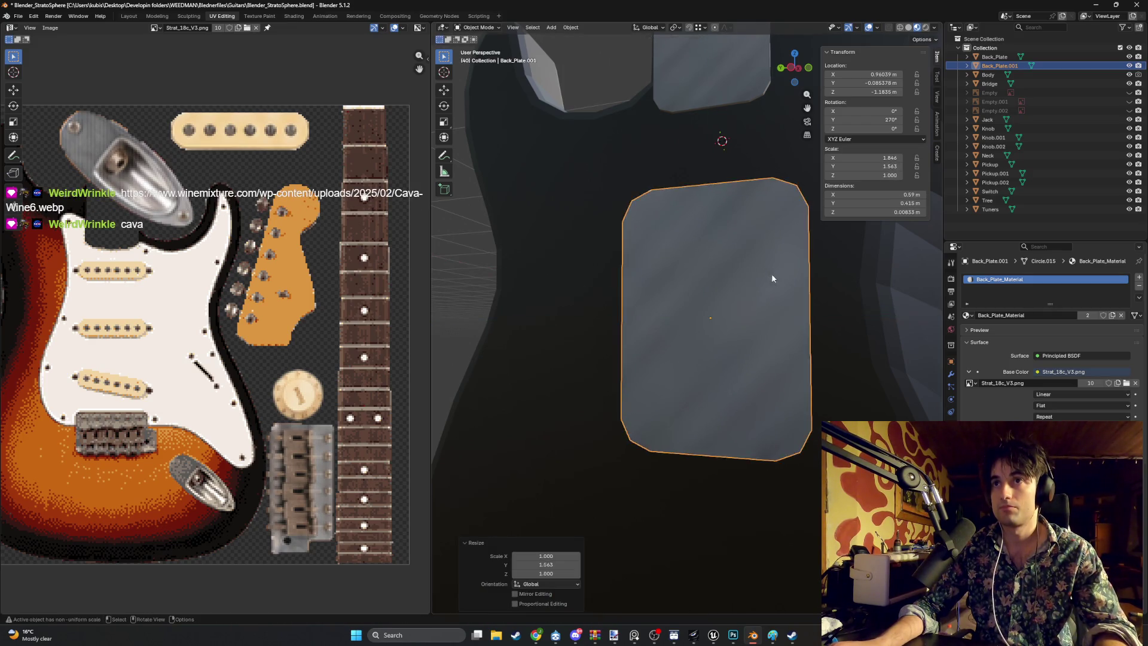
Step: Lower the plate along Z to −1.4165 m in side view
{"action": "scroll", "coordinate": [758, 309], "scroll_direction": "down", "scroll_amount": 3}
{"action": "key", "text": "ctrl+KP_3"}
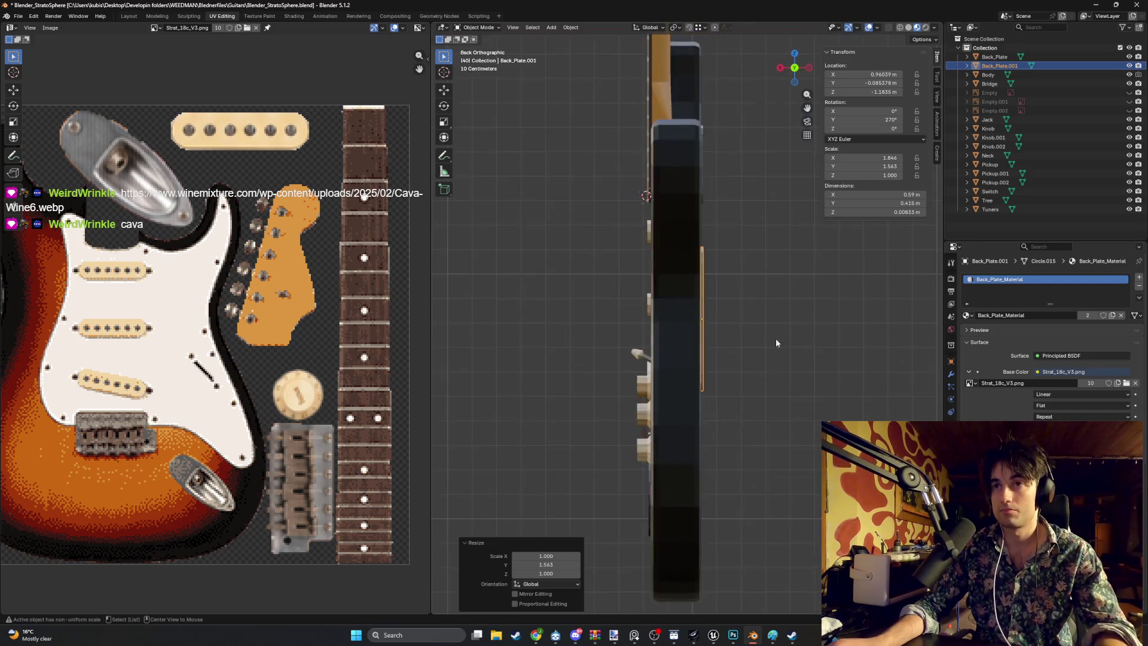
{"action": "key", "text": "g"}
{"action": "key", "text": "z"}
{"action": "left_click", "coordinate": [718, 354]}
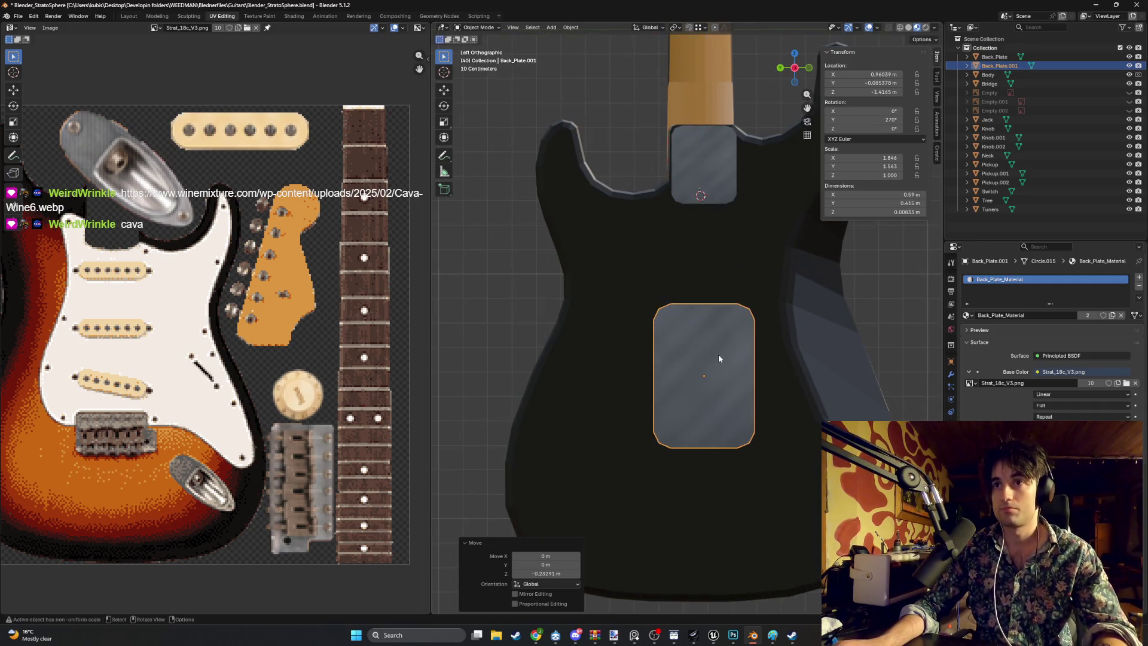
Step: Show the reference image Empty.002 and switch the viewport to wireframe
{"action": "left_click", "coordinate": [1129, 112]}
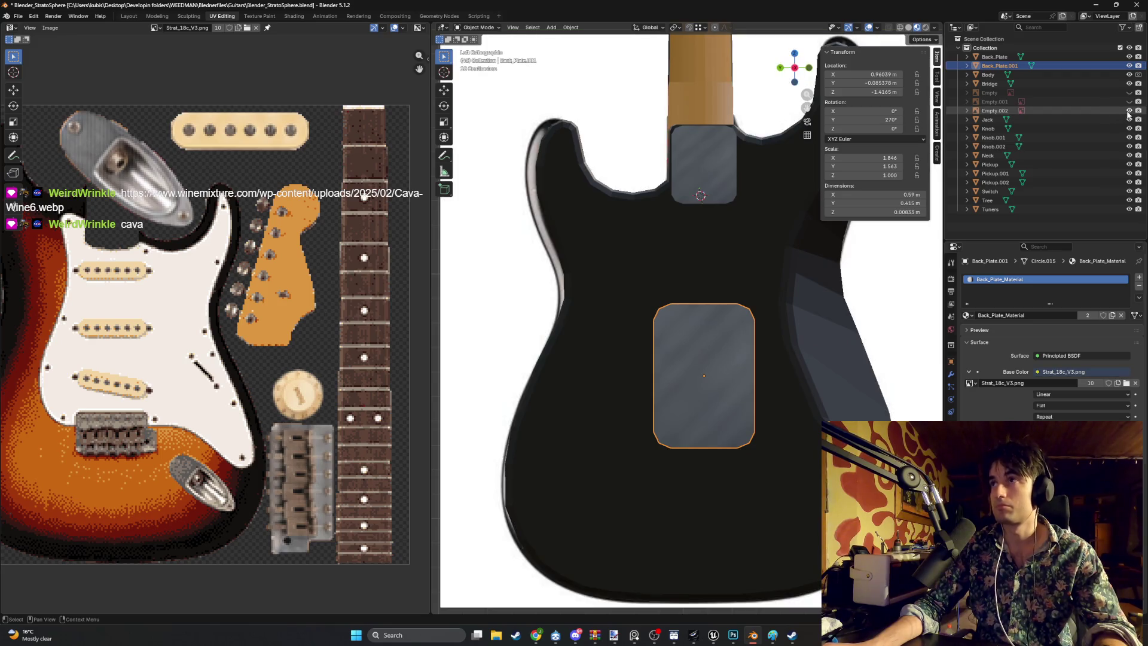
{"action": "key", "text": "z"}
{"action": "left_click", "coordinate": [801, 300]}
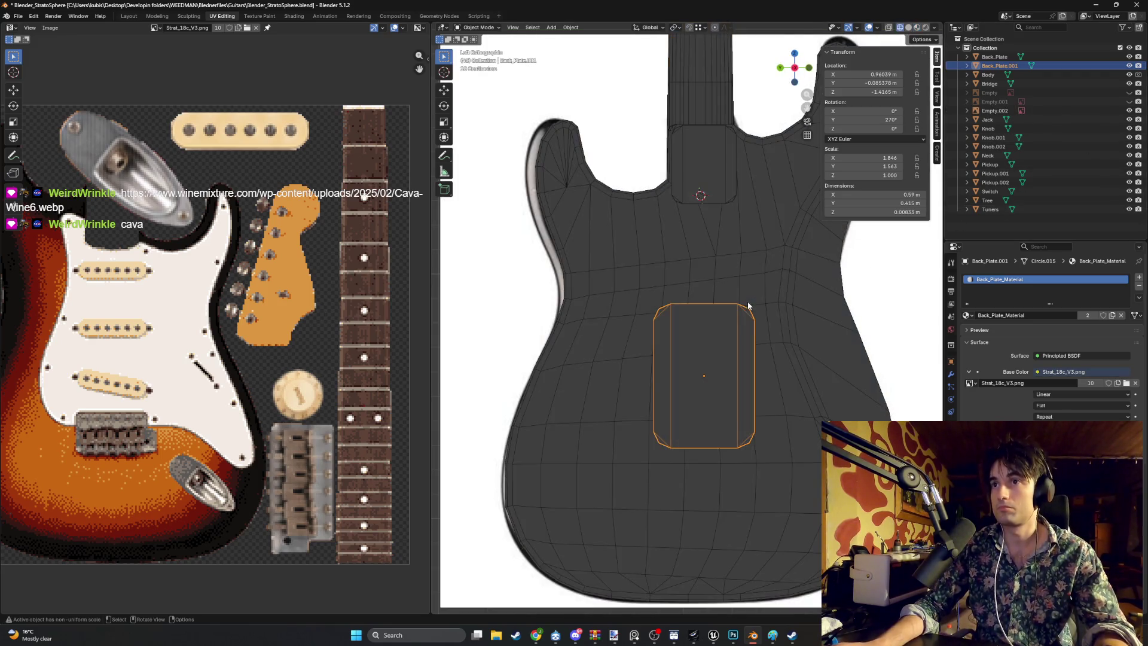
{"action": "left_click", "coordinate": [877, 28]}
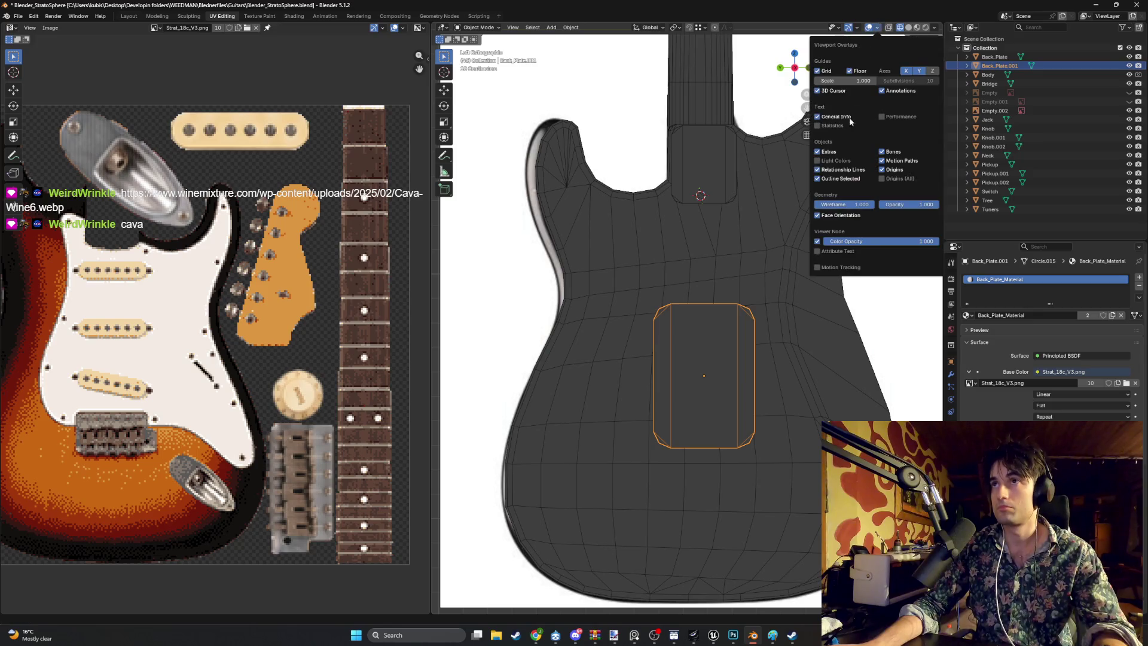
Step: Cycle the viewport shading from solid to rendered and enter Edit Mode on the plate
{"action": "key", "text": "z"}
{"action": "left_click", "coordinate": [880, 326]}
{"action": "key", "text": "shift+z"}
{"action": "key", "text": "z"}
{"action": "left_click", "coordinate": [823, 271]}
{"action": "key", "text": "Tab"}
{"action": "left_click_drag", "start_coordinate": [803, 310], "coordinate": [723, 274]}
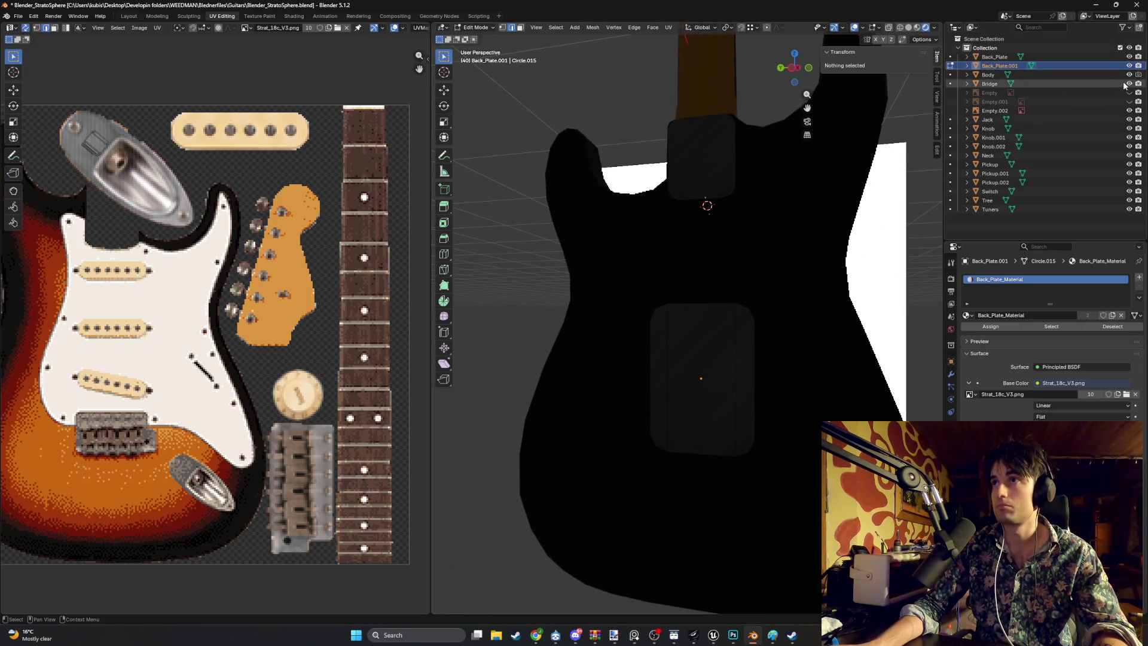
Step: Hide the guitar Body and check the plate against the reference from side views
{"action": "left_click", "coordinate": [1129, 75]}
{"action": "key", "text": "ctrl+KP_3"}
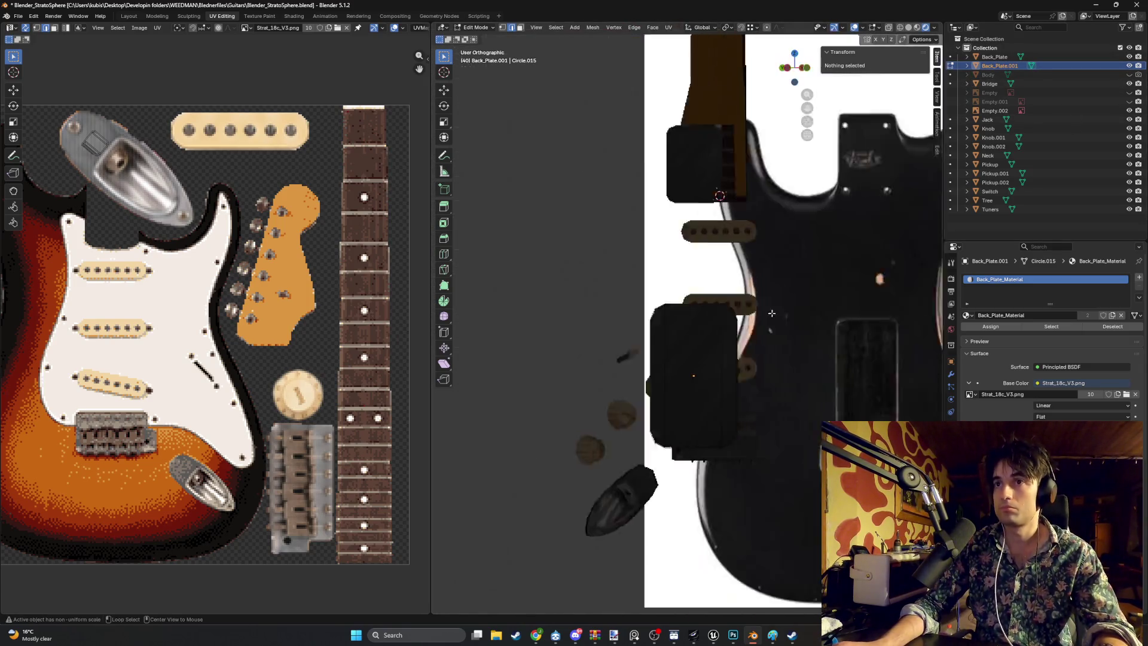
{"action": "scroll", "coordinate": [765, 339], "scroll_direction": "down", "scroll_amount": 2}
{"action": "scroll", "coordinate": [766, 339], "scroll_direction": "up", "scroll_amount": 2}
{"action": "mouse_move", "coordinate": [766, 339]}
{"action": "left_mouse_down"}
{"action": "mouse_move", "coordinate": [777, 273]}
{"action": "mouse_move", "coordinate": [780, 289]}
{"action": "left_mouse_up"}
{"action": "key", "text": "KP_3"}
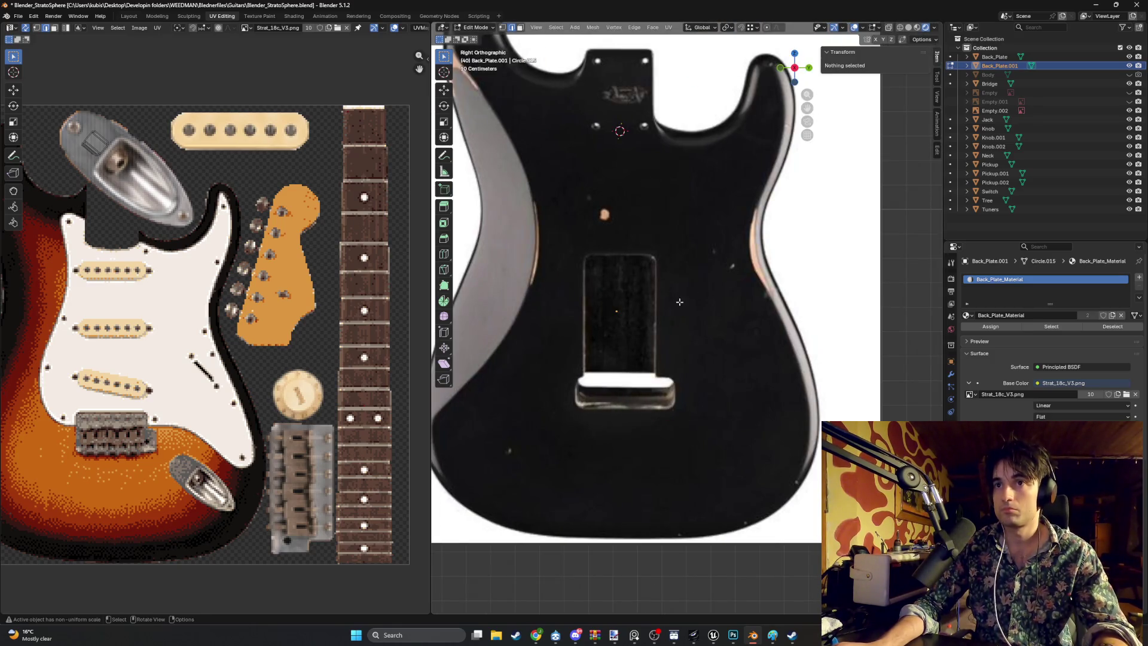
{"action": "mouse_move", "coordinate": [678, 300]}
{"action": "left_mouse_down"}
{"action": "mouse_move", "coordinate": [796, 313]}
{"action": "mouse_move", "coordinate": [705, 281]}
{"action": "mouse_move", "coordinate": [625, 279]}
{"action": "mouse_move", "coordinate": [747, 300]}
{"action": "mouse_move", "coordinate": [716, 303]}
{"action": "mouse_move", "coordinate": [705, 289]}
{"action": "mouse_move", "coordinate": [644, 296]}
{"action": "mouse_move", "coordinate": [715, 286]}
{"action": "left_mouse_up"}
{"action": "scroll", "coordinate": [784, 273], "scroll_direction": "down", "scroll_amount": 3}
Step: Back in Object Mode, move the plate along Z and Y over the reference cavity
{"action": "key", "text": "Tab"}
{"action": "key", "text": "ctrl+KP_3"}
{"action": "key", "text": "g"}
{"action": "key", "text": "z"}
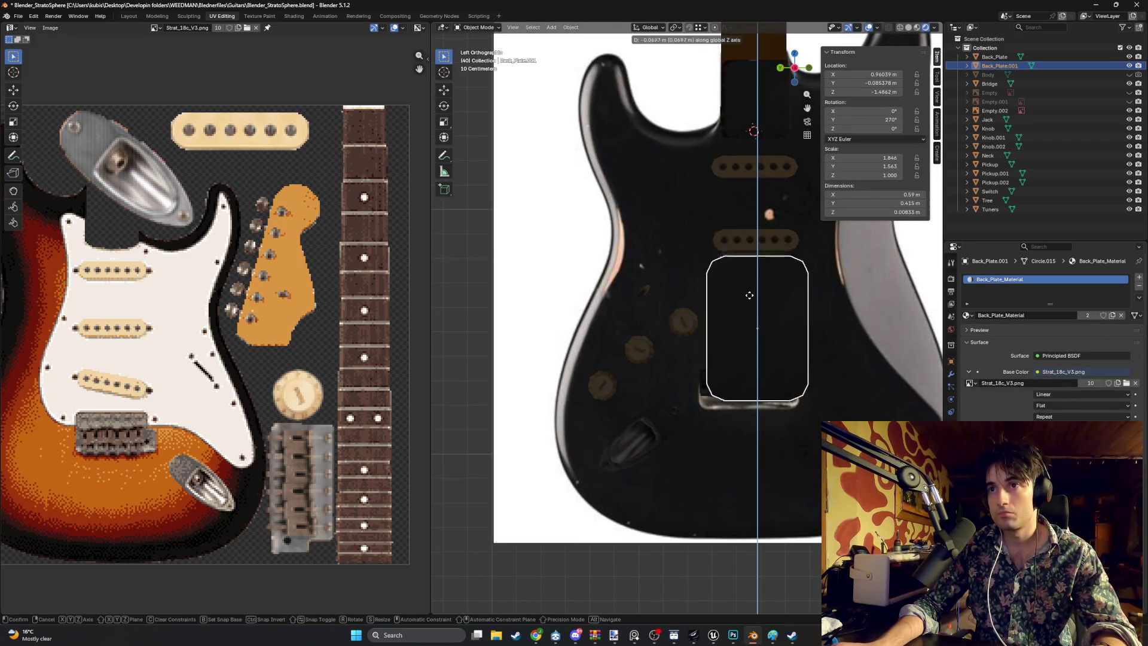
{"action": "left_click", "coordinate": [767, 309]}
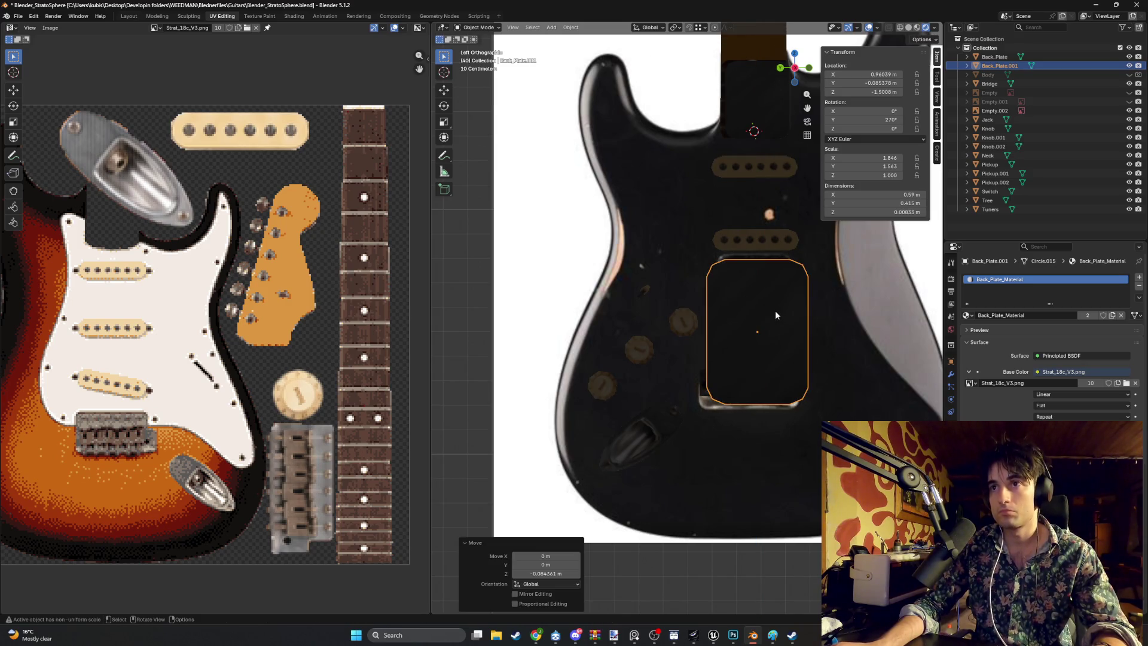
{"action": "key", "text": "g"}
{"action": "key", "text": "y"}
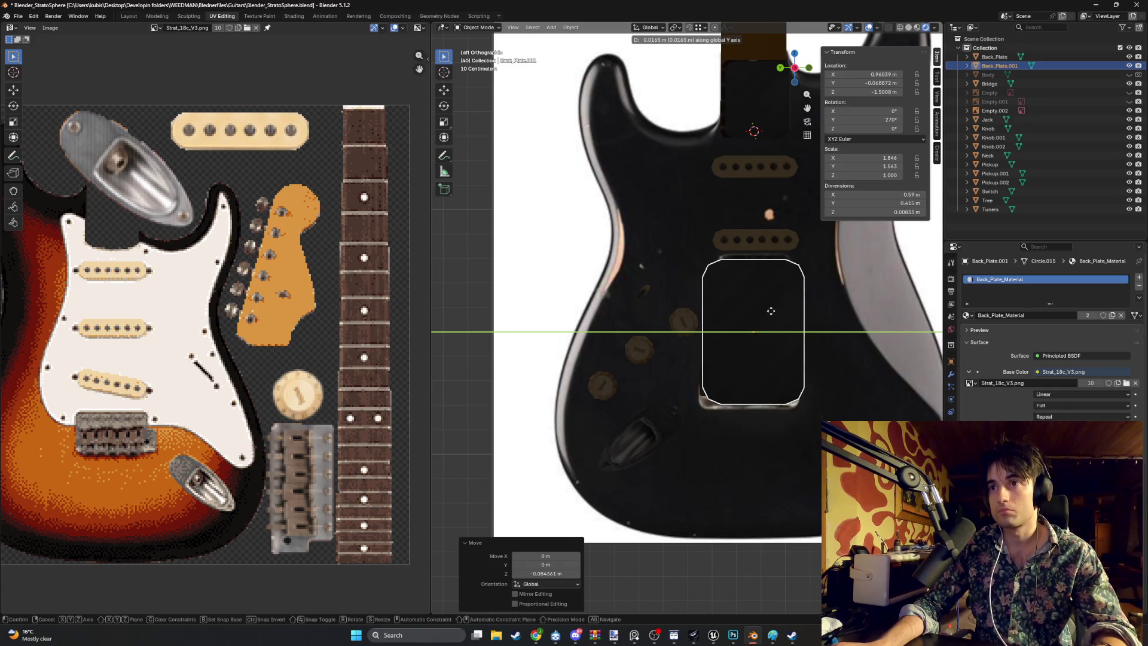
{"action": "left_click", "coordinate": [772, 311]}
{"action": "mouse_move", "coordinate": [814, 292]}
{"action": "left_mouse_down"}
{"action": "mouse_move", "coordinate": [920, 314]}
{"action": "mouse_move", "coordinate": [702, 314]}
{"action": "mouse_move", "coordinate": [798, 305]}
{"action": "mouse_move", "coordinate": [723, 315]}
{"action": "left_mouse_up"}
{"action": "scroll", "coordinate": [768, 307], "scroll_direction": "down", "scroll_amount": 8}
Step: Scale the plate up by 1.053 and show the guitar Body again
{"action": "key", "text": "s"}
{"action": "left_click", "coordinate": [804, 307]}
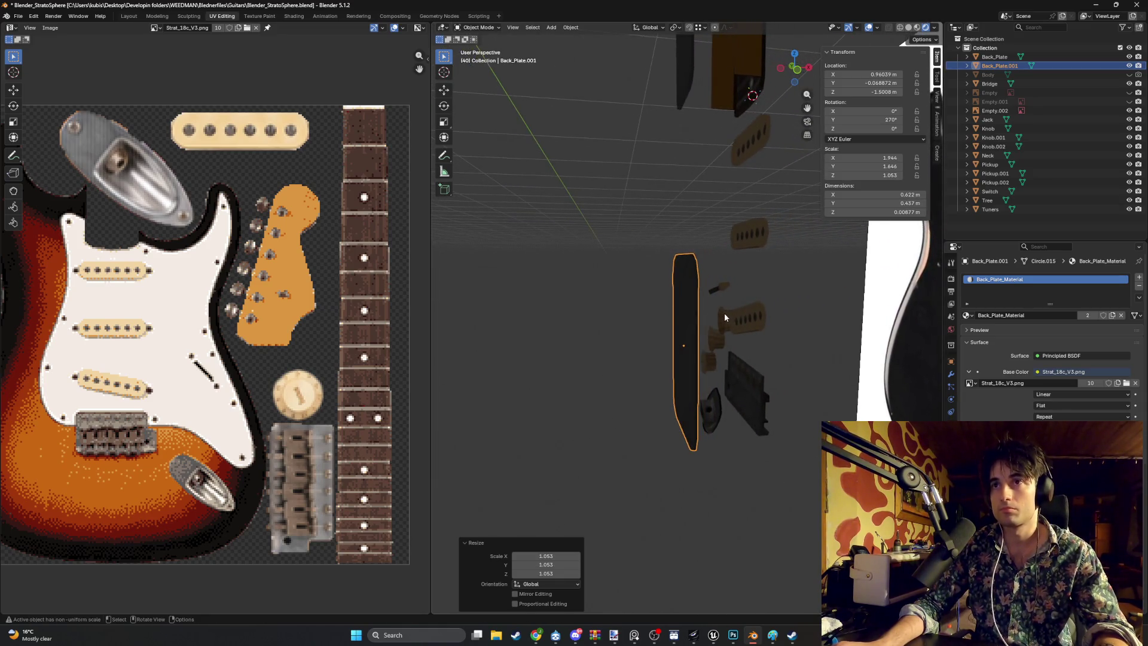
{"action": "left_click", "coordinate": [908, 28]}
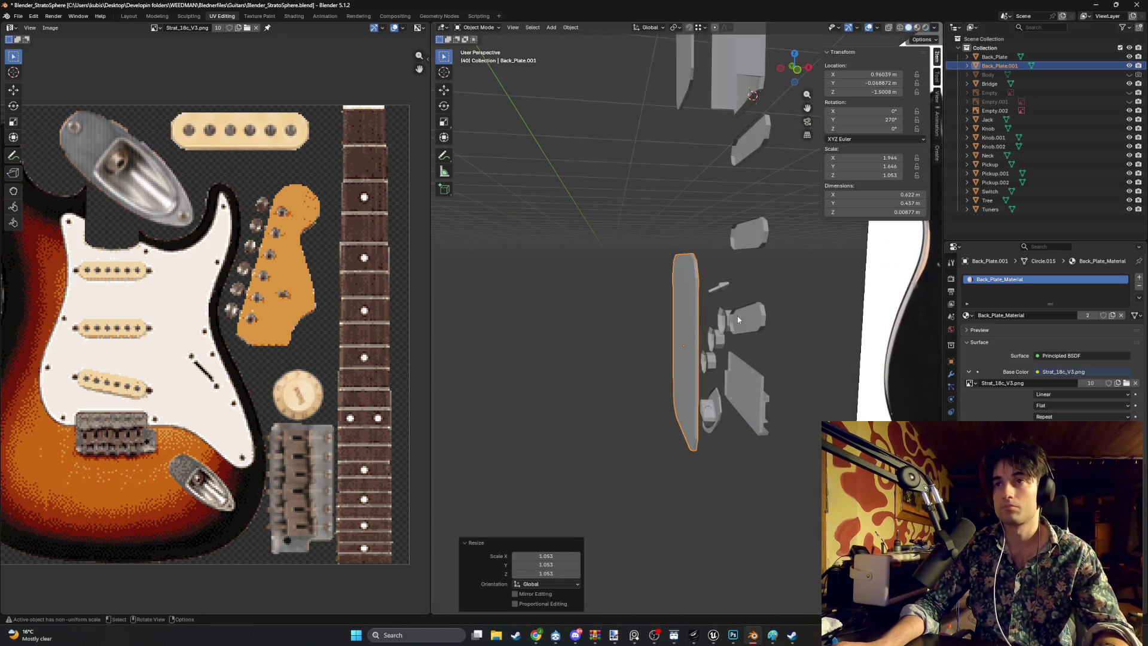
{"action": "left_click", "coordinate": [1129, 75]}
{"action": "mouse_move", "coordinate": [747, 266]}
{"action": "left_mouse_down"}
{"action": "mouse_move", "coordinate": [702, 282]}
{"action": "mouse_move", "coordinate": [732, 290]}
{"action": "mouse_move", "coordinate": [751, 314]}
{"action": "mouse_move", "coordinate": [741, 311]}
{"action": "left_mouse_up"}
Step: Enter Edit Mode on the plate and switch shading from material preview to wireframe
{"action": "key", "text": "Tab"}
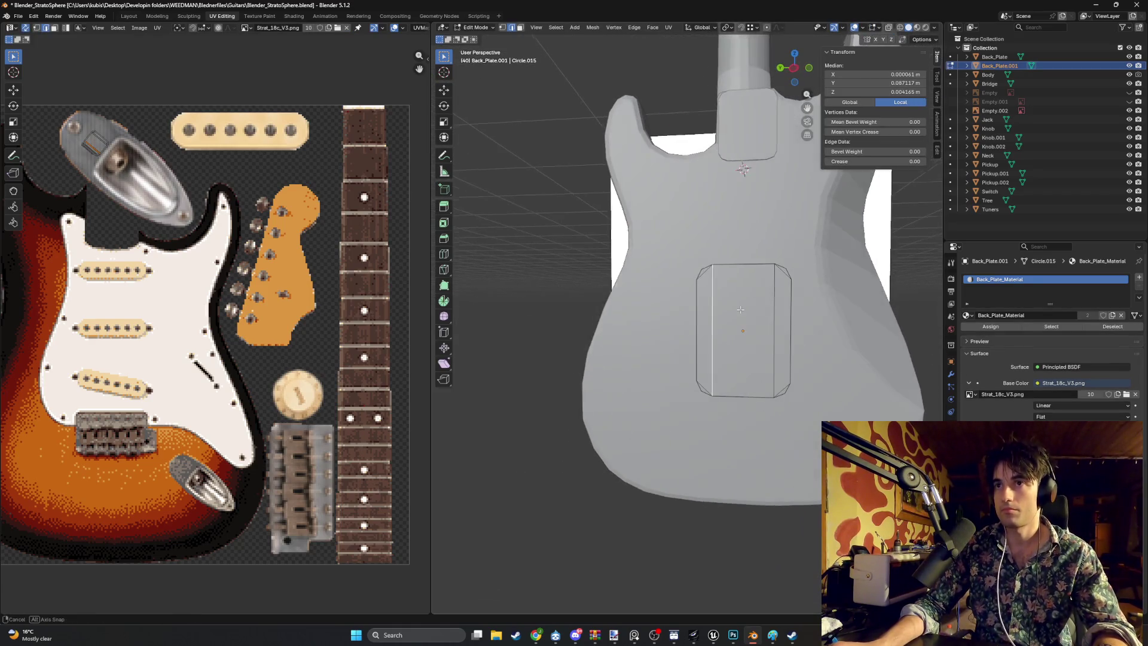
{"action": "key", "text": "z"}
{"action": "left_click", "coordinate": [735, 359]}
{"action": "left_click_drag", "start_coordinate": [735, 359], "coordinate": [724, 322]}
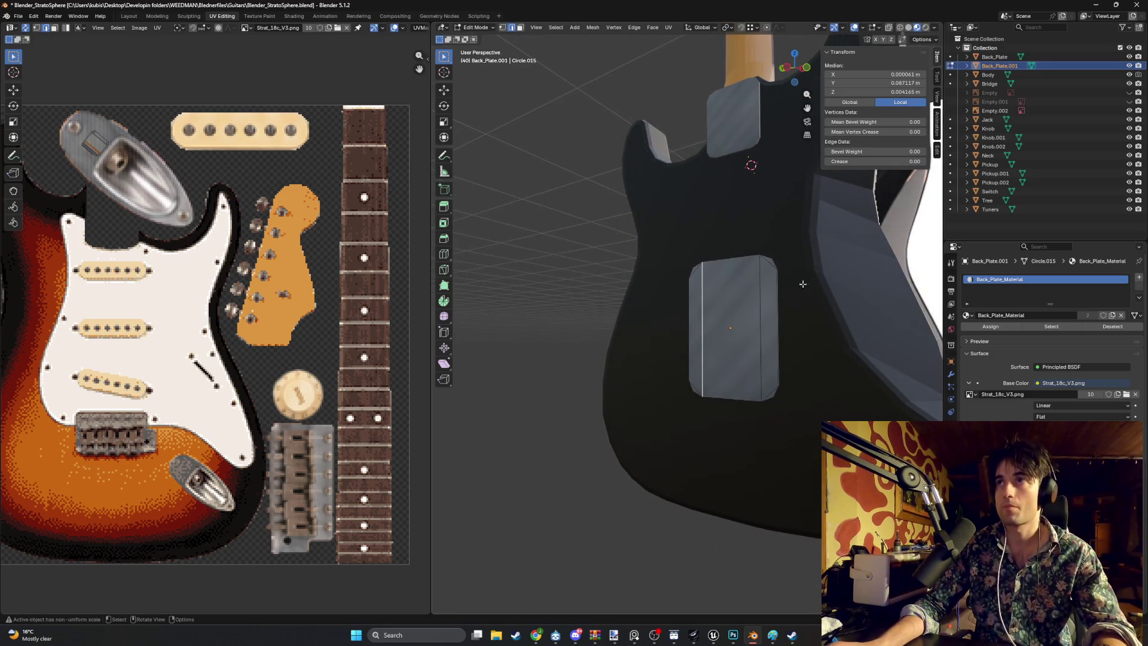
{"action": "left_click_drag", "start_coordinate": [792, 361], "coordinate": [731, 367]}
{"action": "key", "text": "z"}
{"action": "left_click", "coordinate": [664, 374]}
Step: Hide the Body again and box-select all of the plate's faces
{"action": "mouse_move", "coordinate": [800, 419]}
{"action": "left_mouse_down"}
{"action": "mouse_move", "coordinate": [669, 268]}
{"action": "mouse_move", "coordinate": [679, 233]}
{"action": "mouse_move", "coordinate": [827, 414]}
{"action": "mouse_move", "coordinate": [772, 257]}
{"action": "left_mouse_up"}
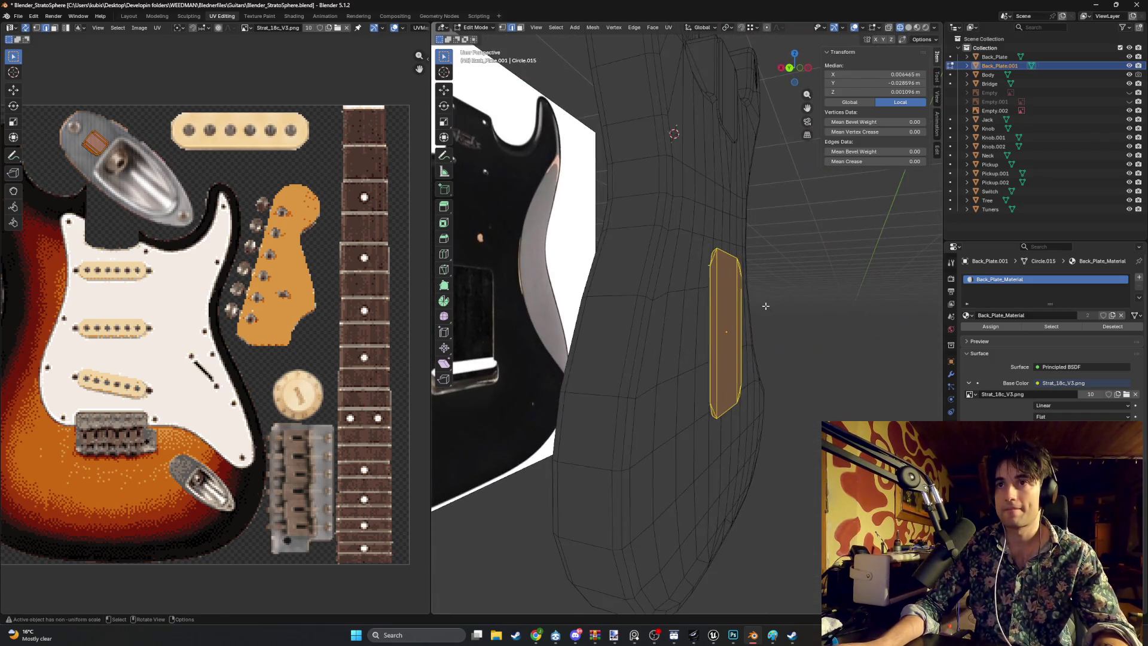
{"action": "left_click", "coordinate": [1129, 74]}
{"action": "left_click_drag", "start_coordinate": [742, 335], "coordinate": [749, 402]}
{"action": "mouse_move", "coordinate": [747, 446]}
{"action": "left_mouse_down"}
{"action": "mouse_move", "coordinate": [704, 338]}
{"action": "mouse_move", "coordinate": [675, 312]}
{"action": "left_mouse_up"}
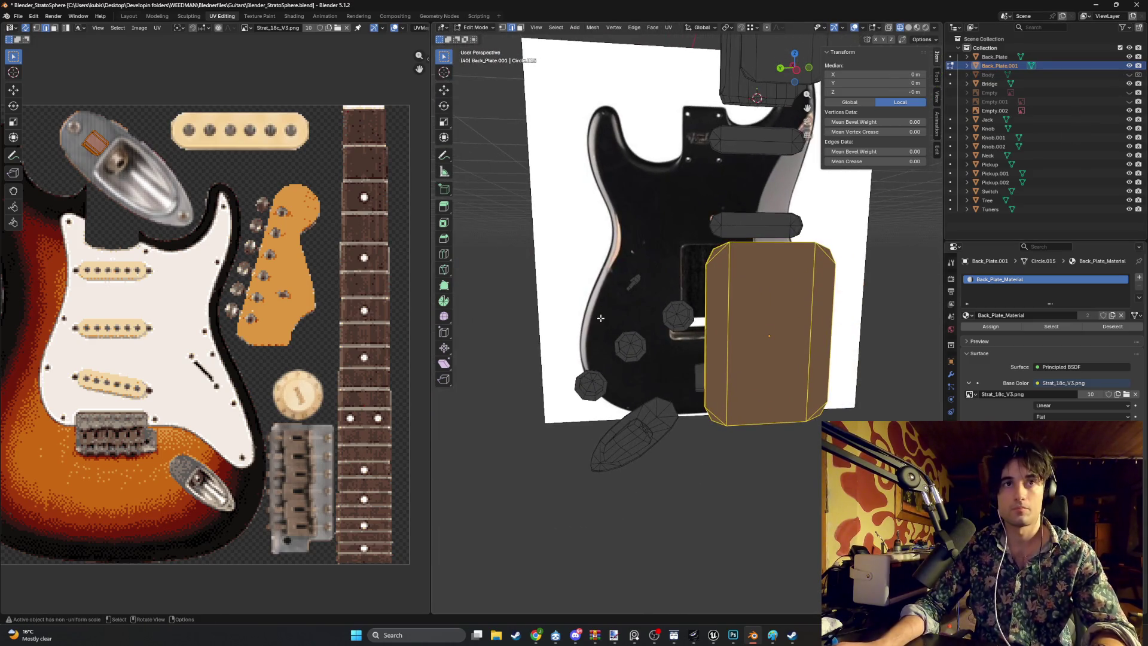
{"action": "left_click_drag", "start_coordinate": [595, 314], "coordinate": [520, 324]}
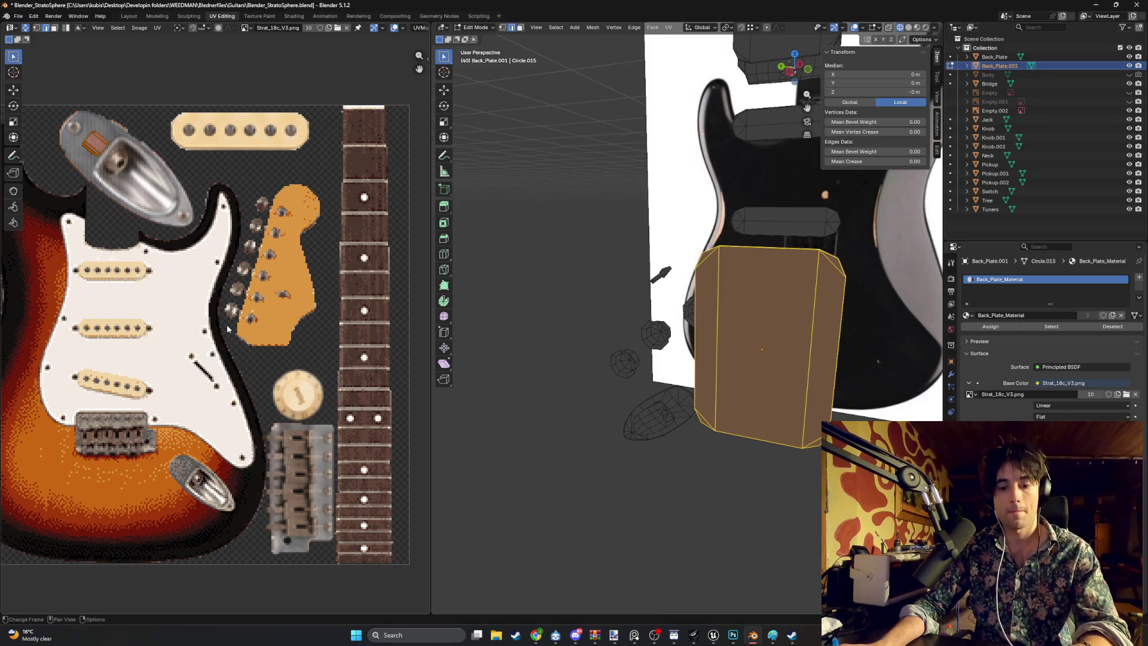
Step: Unwrap the back plate with Smart UV Project and scale its UV islands down
{"action": "key", "text": "u"}
{"action": "left_click", "coordinate": [320, 360]}
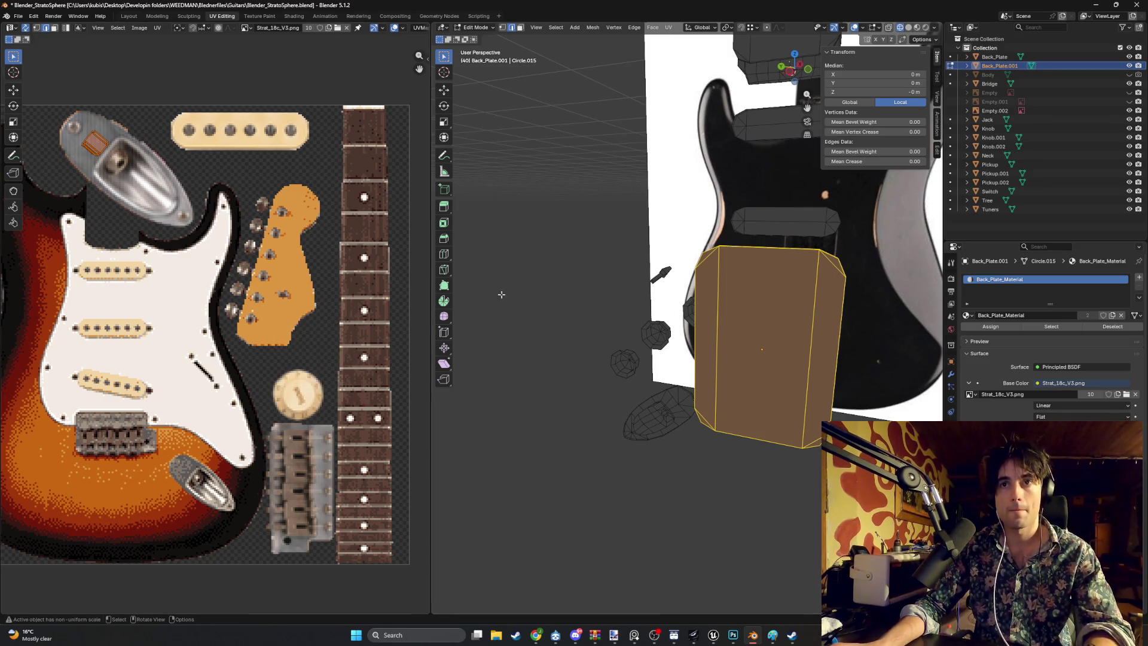
{"action": "key", "text": "u"}
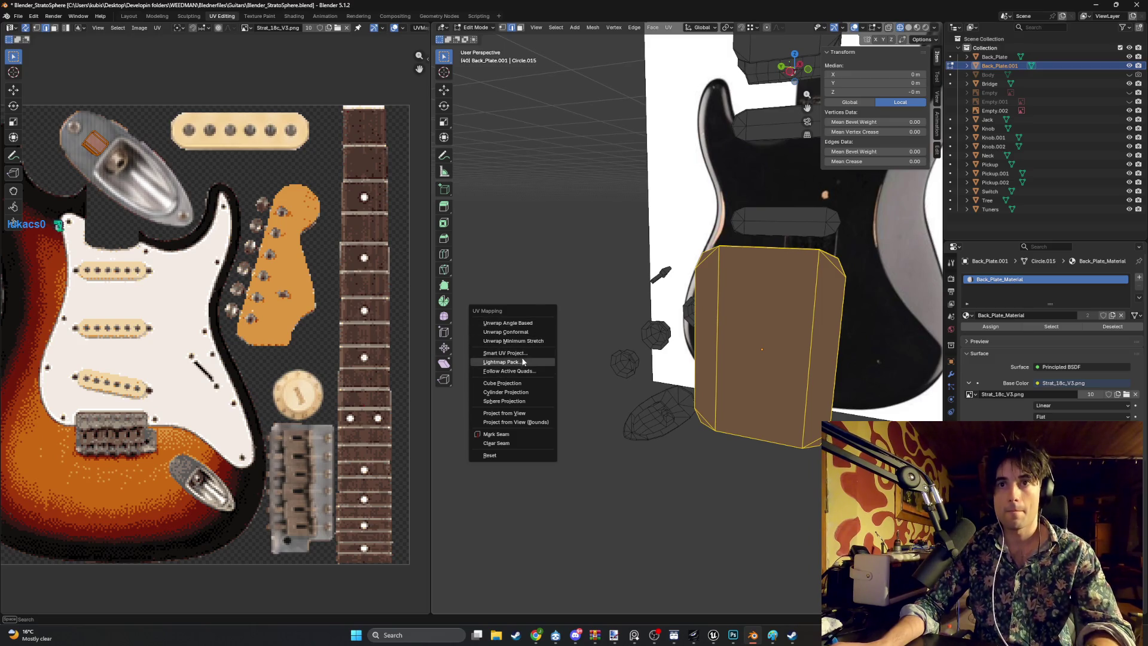
{"action": "left_click", "coordinate": [521, 354]}
{"action": "left_click", "coordinate": [501, 441]}
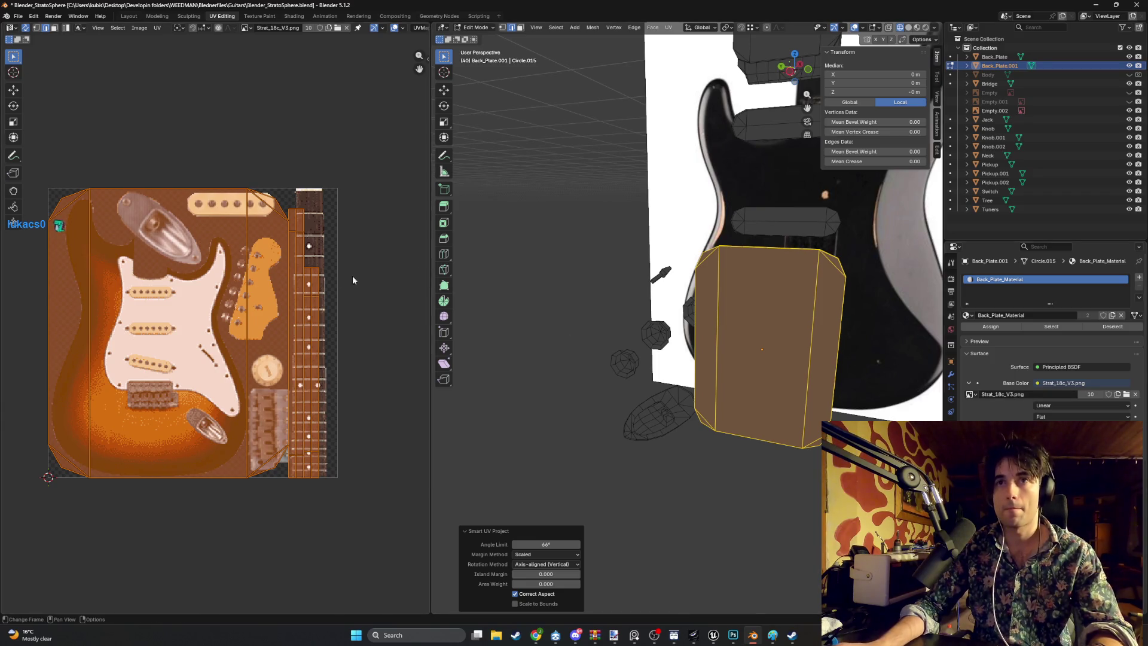
{"action": "key", "text": "s"}
{"action": "key", "text": "Return"}
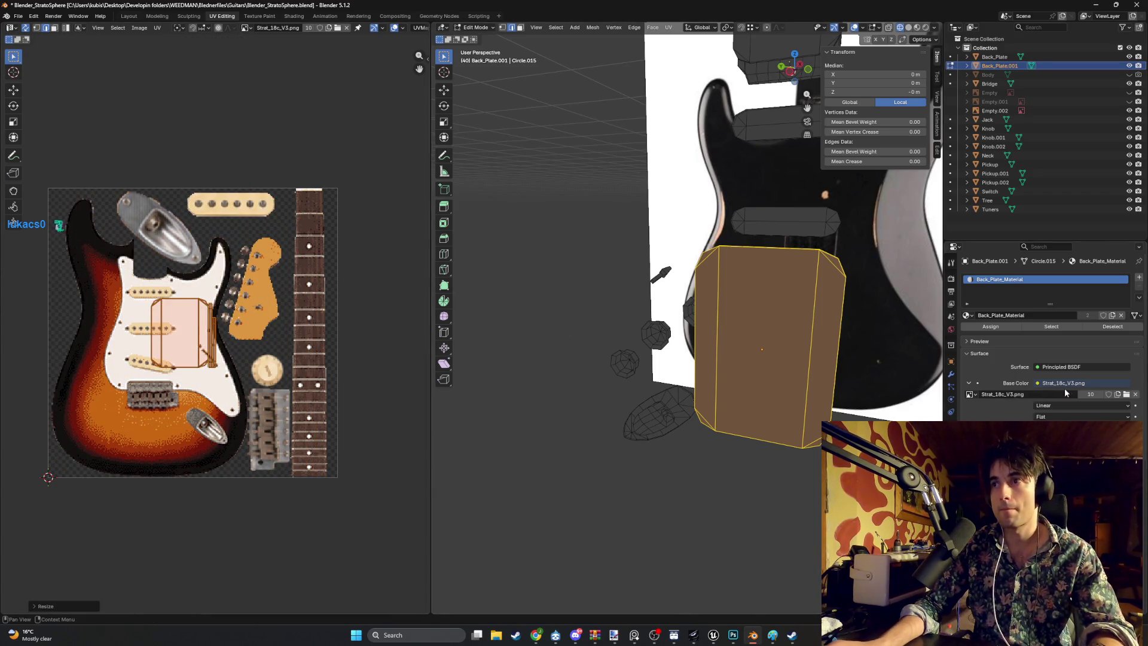
Step: Show the texture on the models and shrink the UV island to a small patch
{"action": "left_click_drag", "start_coordinate": [818, 353], "coordinate": [777, 297]}
{"action": "key", "text": "z"}
{"action": "left_click", "coordinate": [679, 346]}
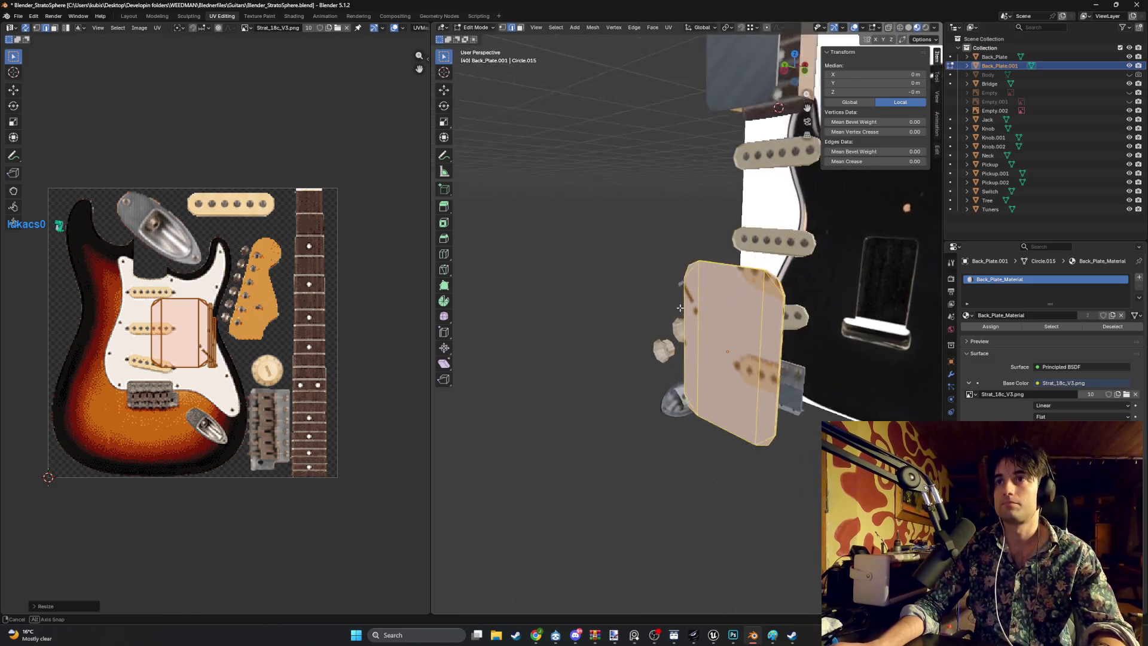
{"action": "left_click_drag", "start_coordinate": [708, 296], "coordinate": [534, 319]}
{"action": "key", "text": "s"}
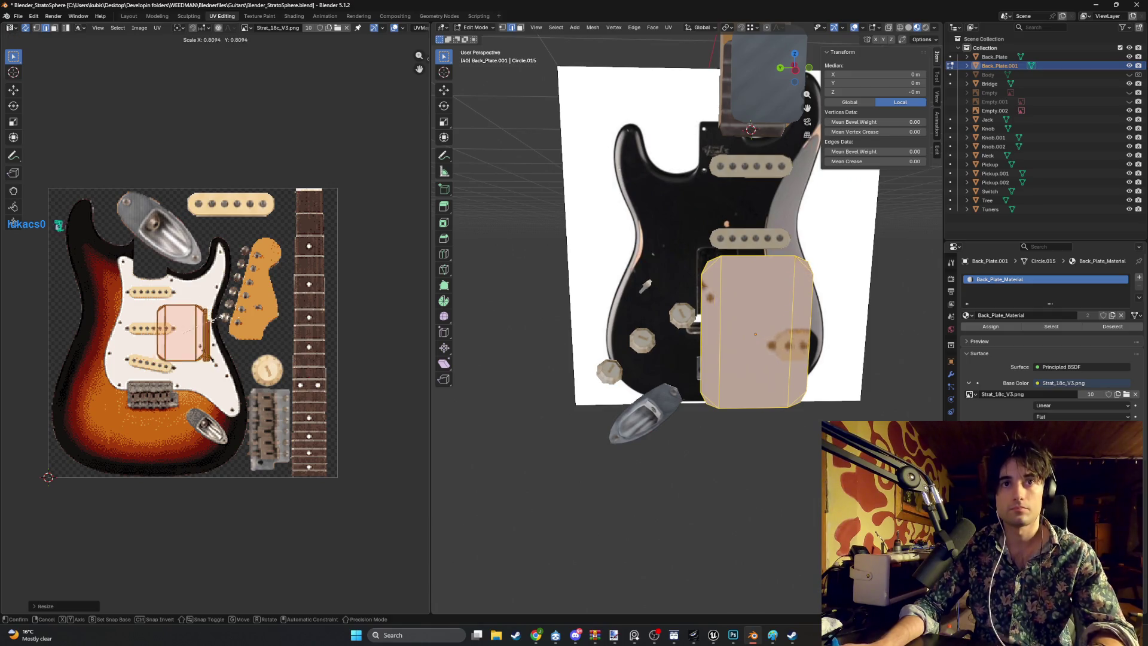
{"action": "left_click", "coordinate": [174, 344]}
{"action": "key", "text": "s"}
{"action": "left_click", "coordinate": [197, 341]}
Step: Move the UV island onto a plain cream area of the pickguard texture
{"action": "key", "text": "g"}
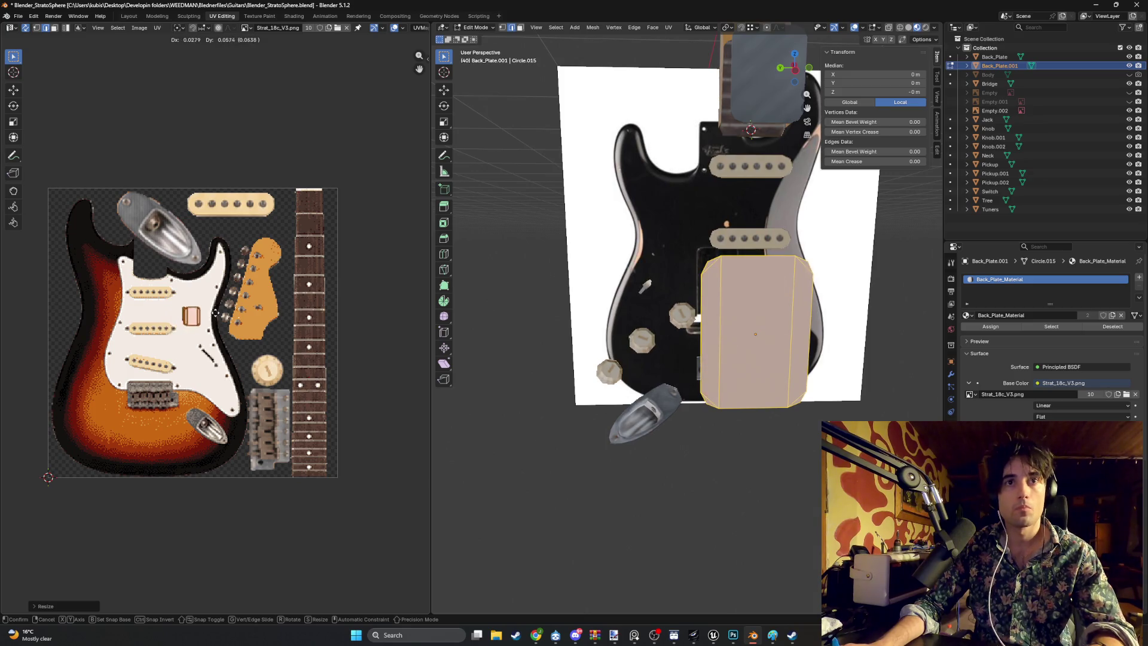
{"action": "left_click", "coordinate": [217, 312]}
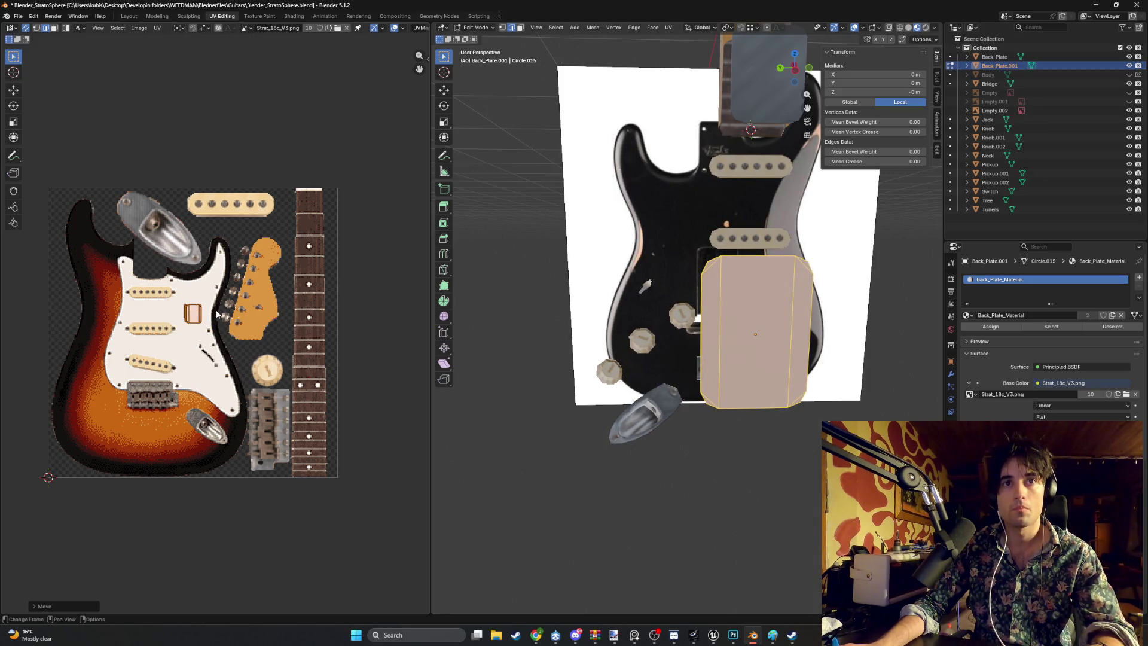
{"action": "key", "text": "KP_6"}
{"action": "key", "text": "KP_6"}
{"action": "key", "text": "KP_6"}
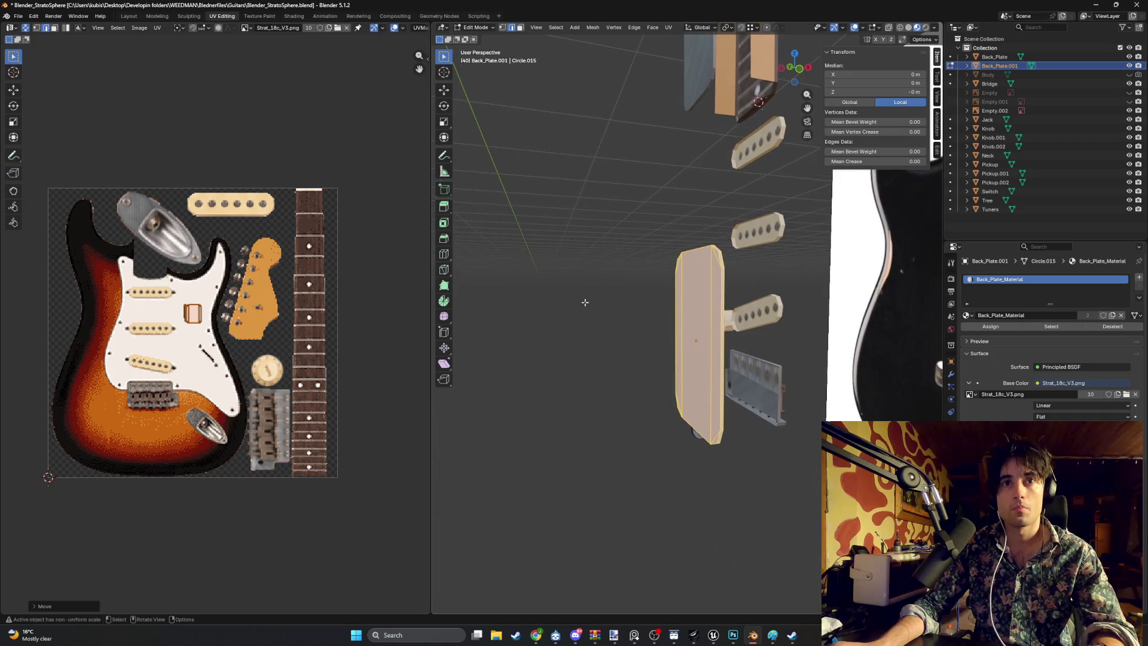
{"action": "key", "text": "KP_6"}
{"action": "key", "text": "KP_6"}
{"action": "key", "text": "KP_6"}
{"action": "left_click", "coordinate": [754, 358]}
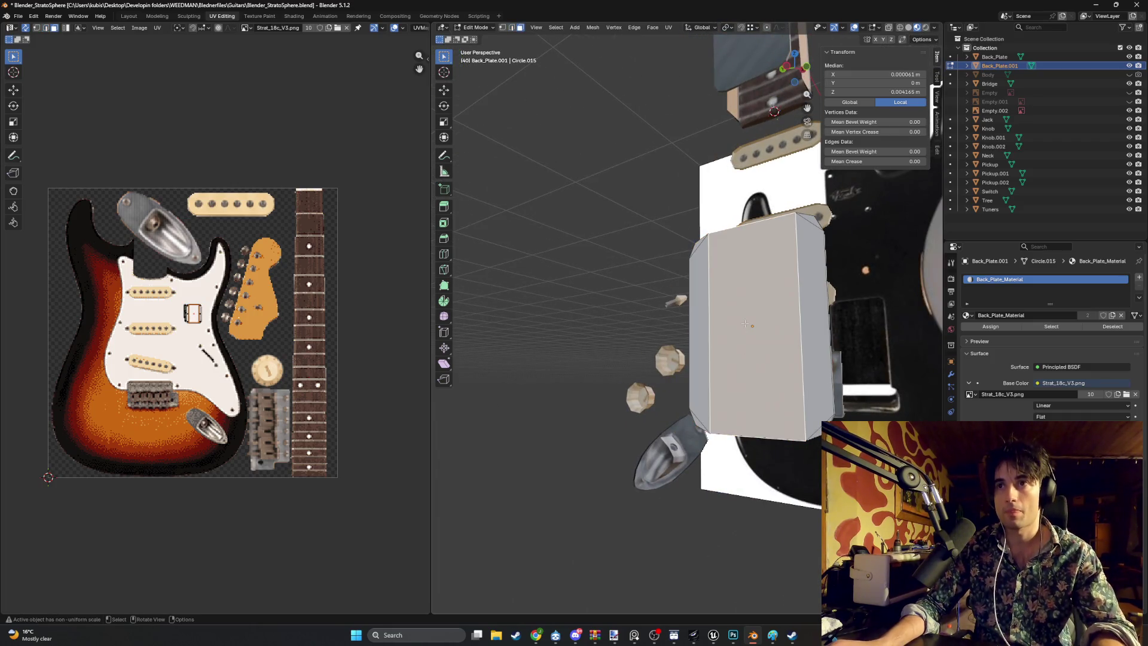
Step: Select the plate's inner edge loop and shift it along Z and Y
{"action": "key", "text": "2"}
{"action": "left_click", "coordinate": [723, 245], "text": "alt"}
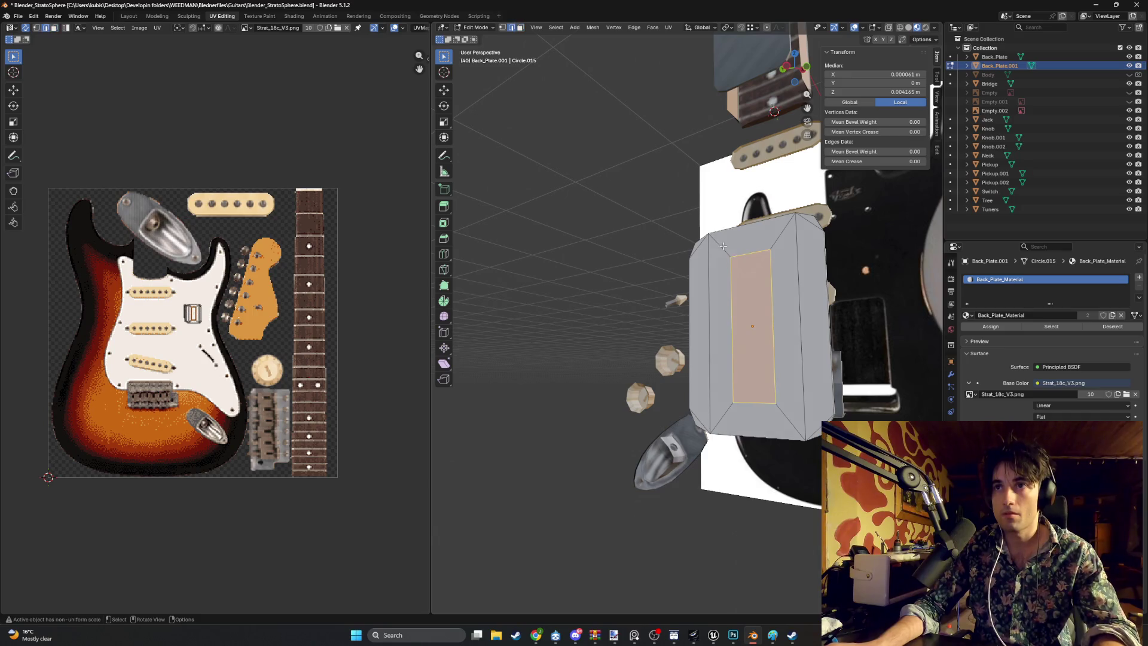
{"action": "key", "text": "g"}
{"action": "key", "text": "z"}
{"action": "left_click", "coordinate": [752, 397]}
{"action": "key", "text": "g"}
{"action": "left_click", "coordinate": [777, 395]}
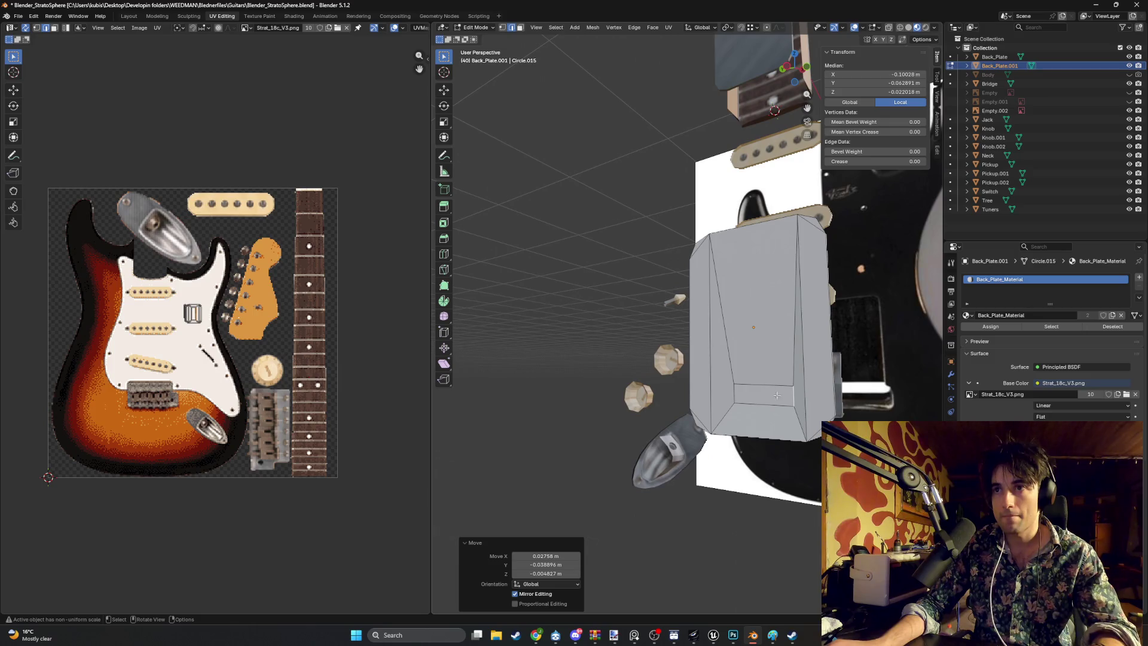
{"action": "key", "text": "ctrl+z"}
{"action": "key", "text": "g"}
{"action": "key", "text": "y"}
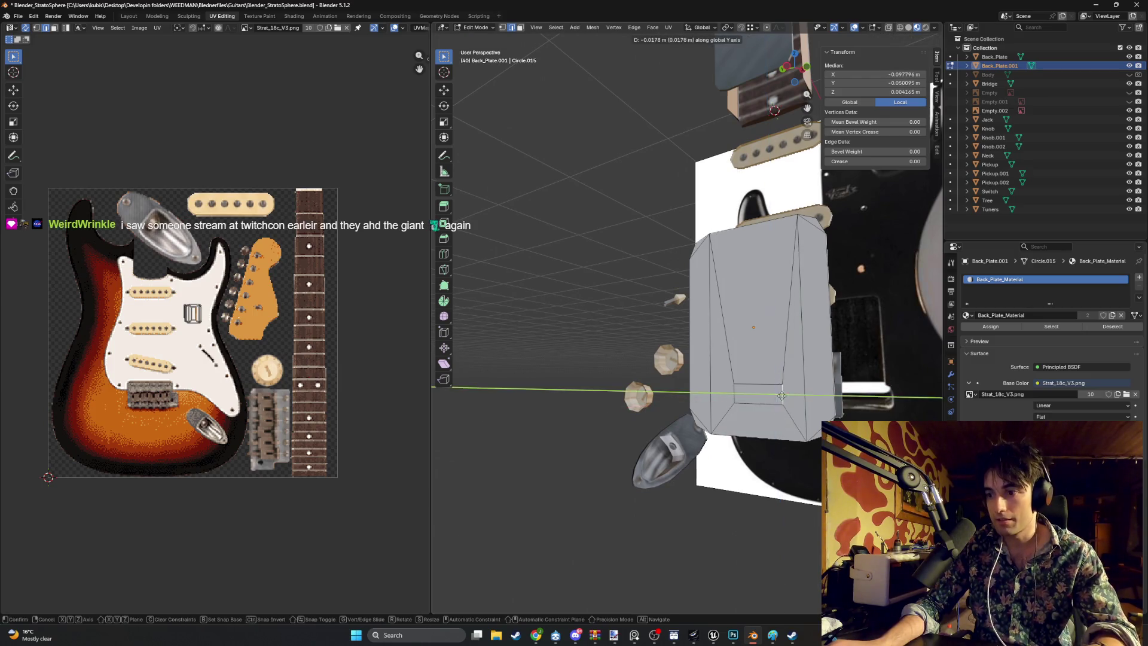
{"action": "left_click", "coordinate": [791, 395]}
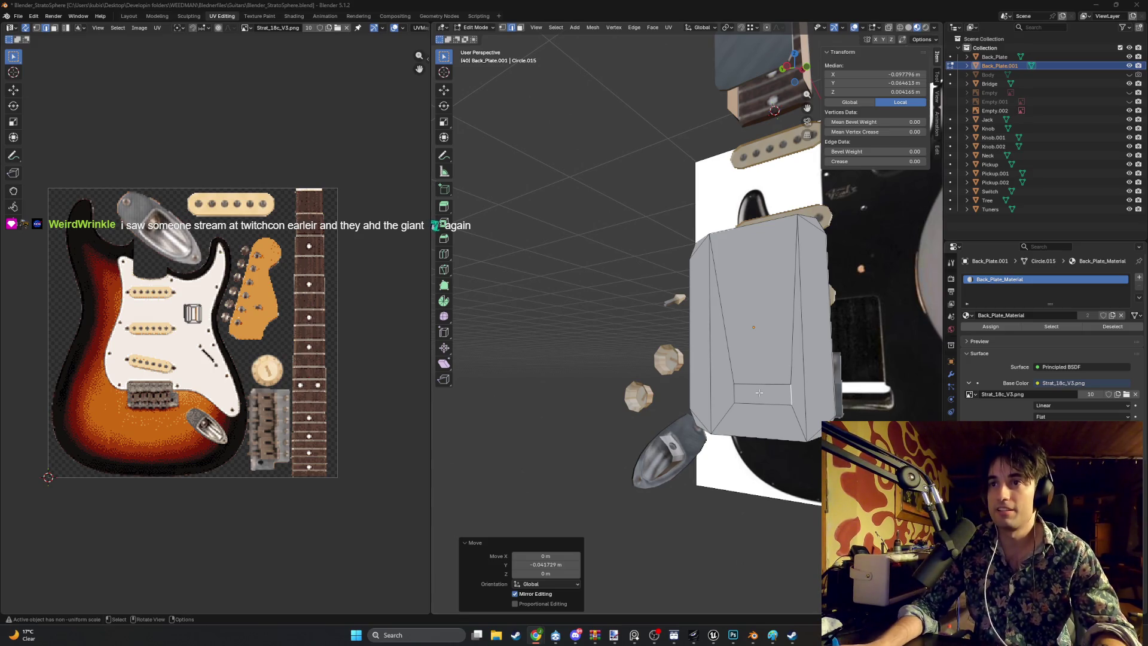
Step: In side orthographic view, slide the loop along Y and Z into a narrow strip near the bottom
{"action": "key", "text": "ctrl+KP_3"}
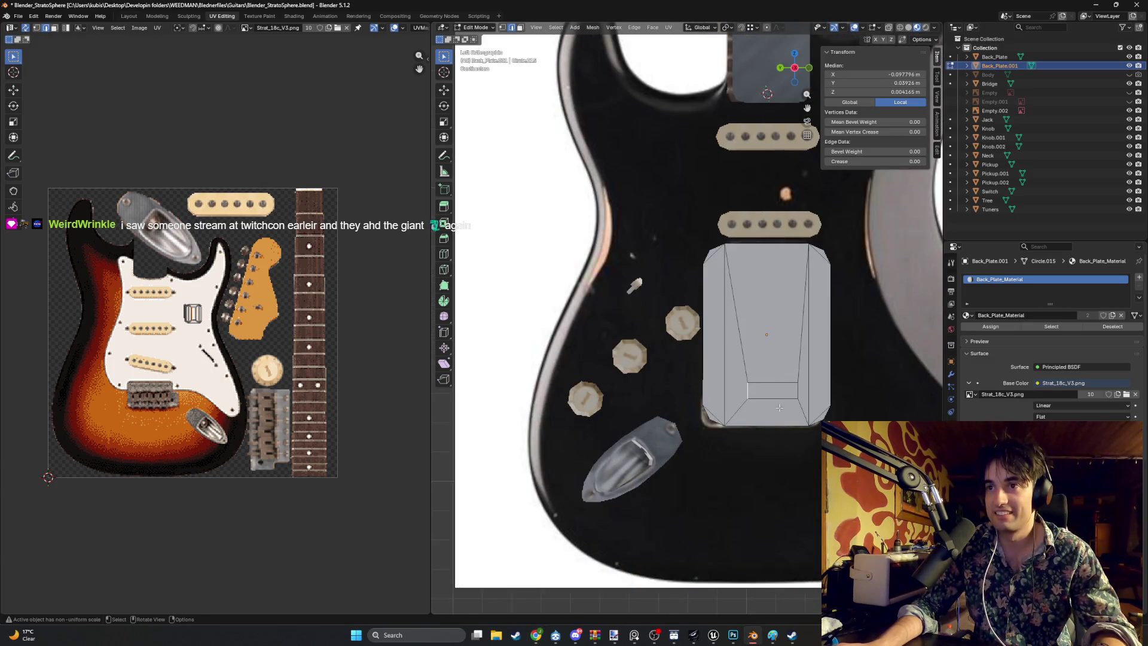
{"action": "key", "text": "g"}
{"action": "key", "text": "y"}
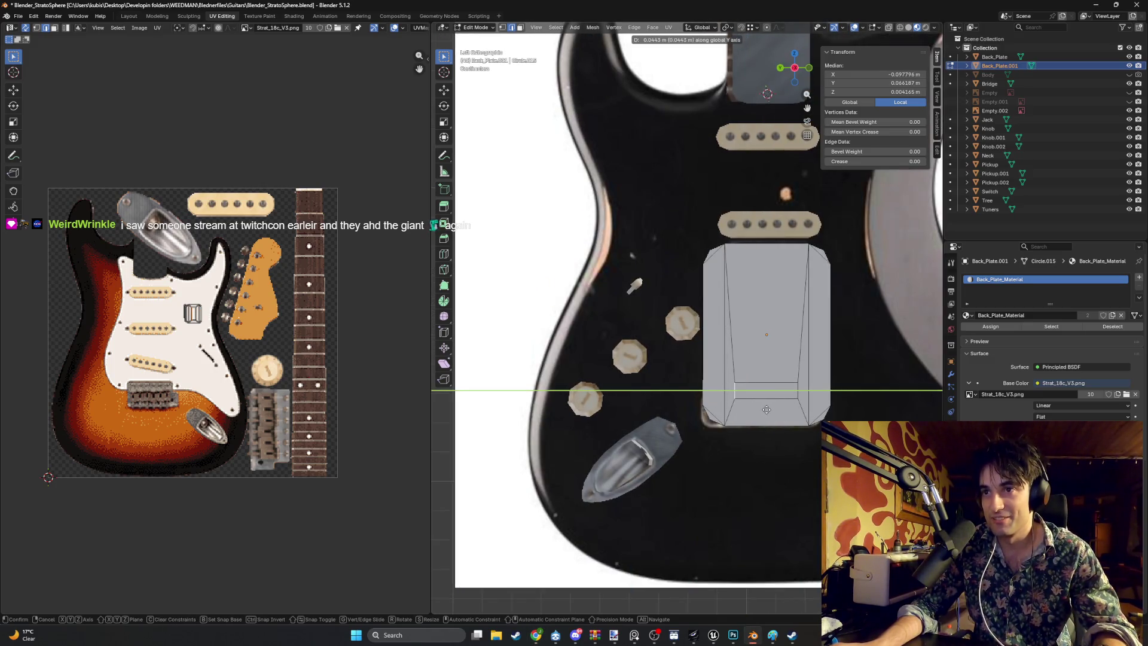
{"action": "left_click", "coordinate": [766, 410]}
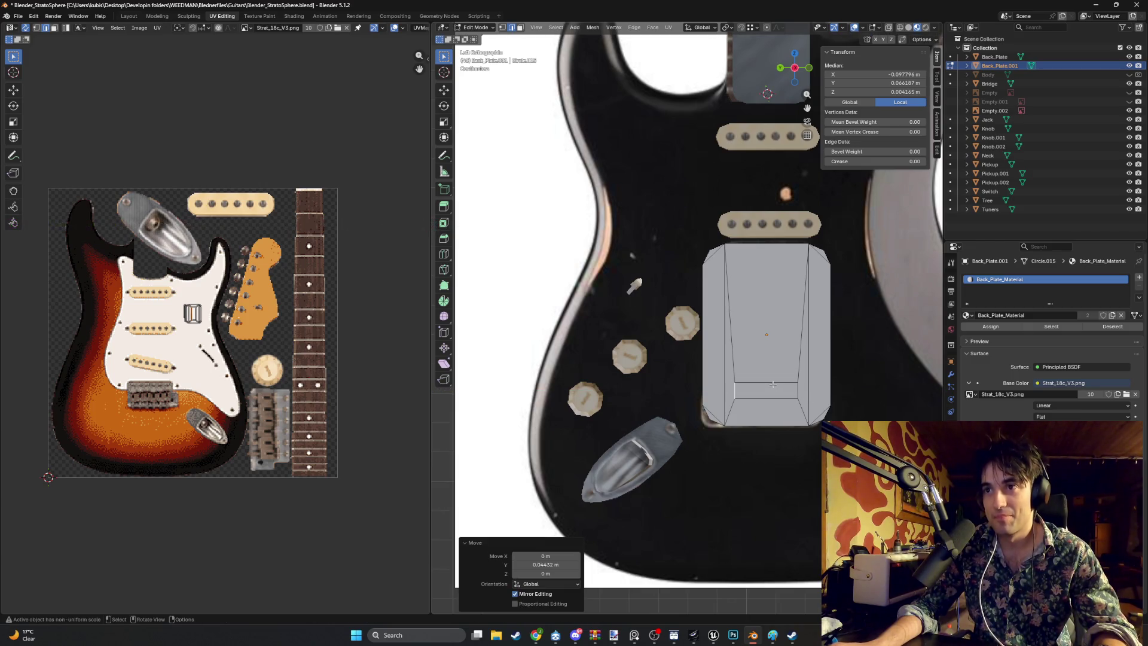
{"action": "key", "text": "g"}
{"action": "key", "text": "z"}
{"action": "left_click", "coordinate": [774, 392]}
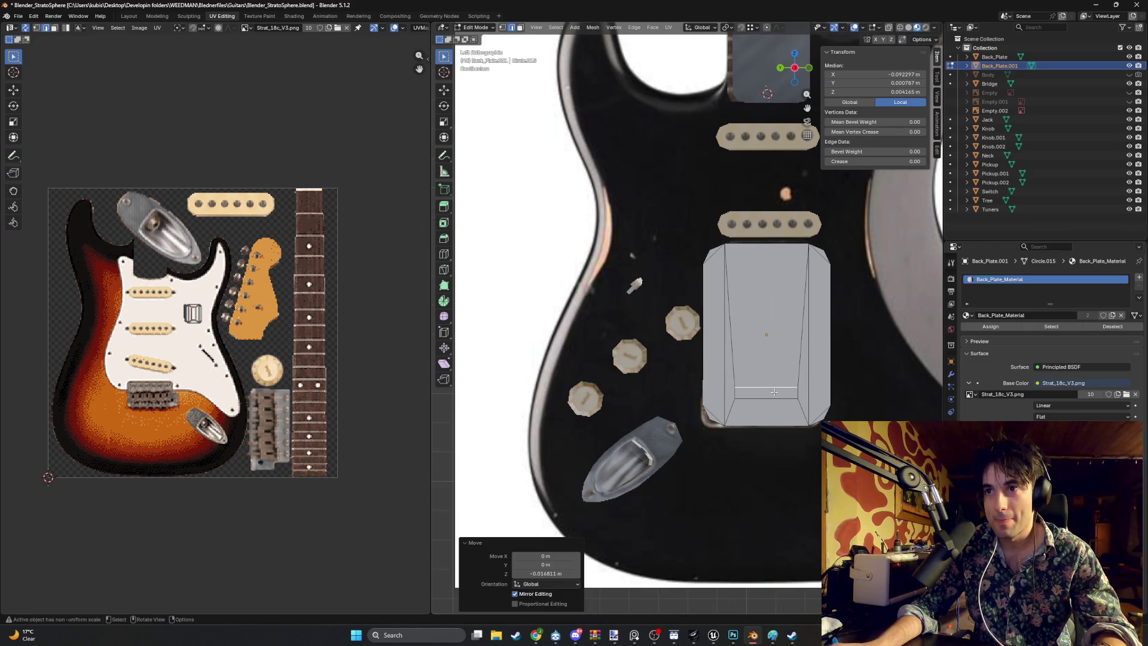
{"action": "key", "text": "g"}
{"action": "key", "text": "y"}
{"action": "left_click", "coordinate": [807, 396]}
{"action": "key", "text": "g"}
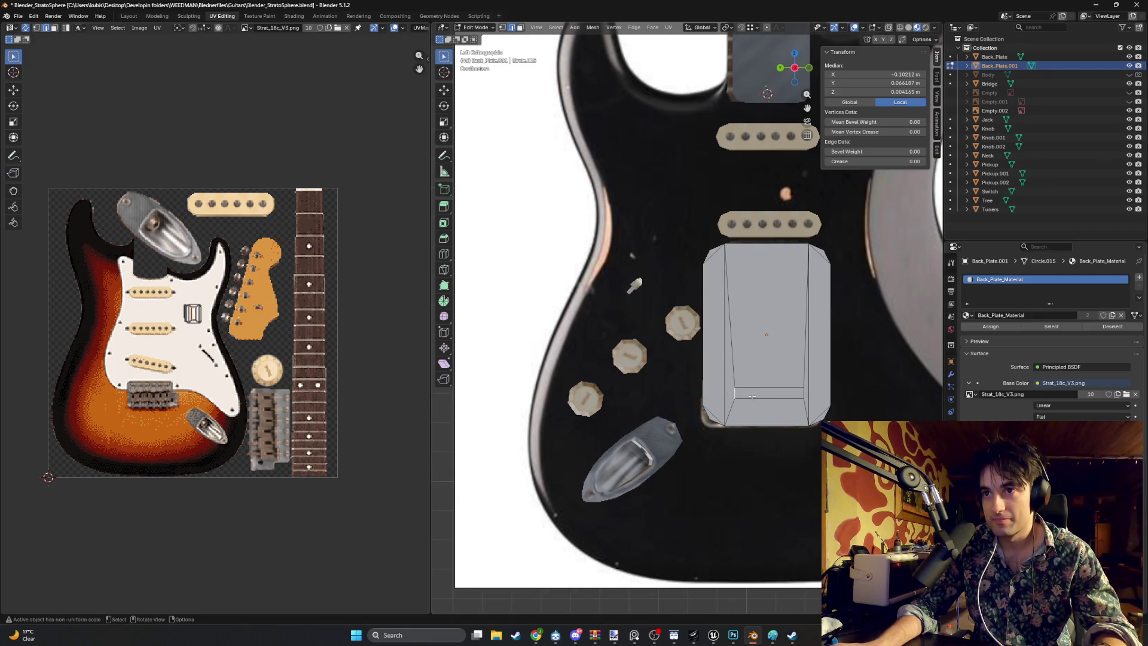
{"action": "key", "text": "y"}
{"action": "left_click", "coordinate": [745, 397]}
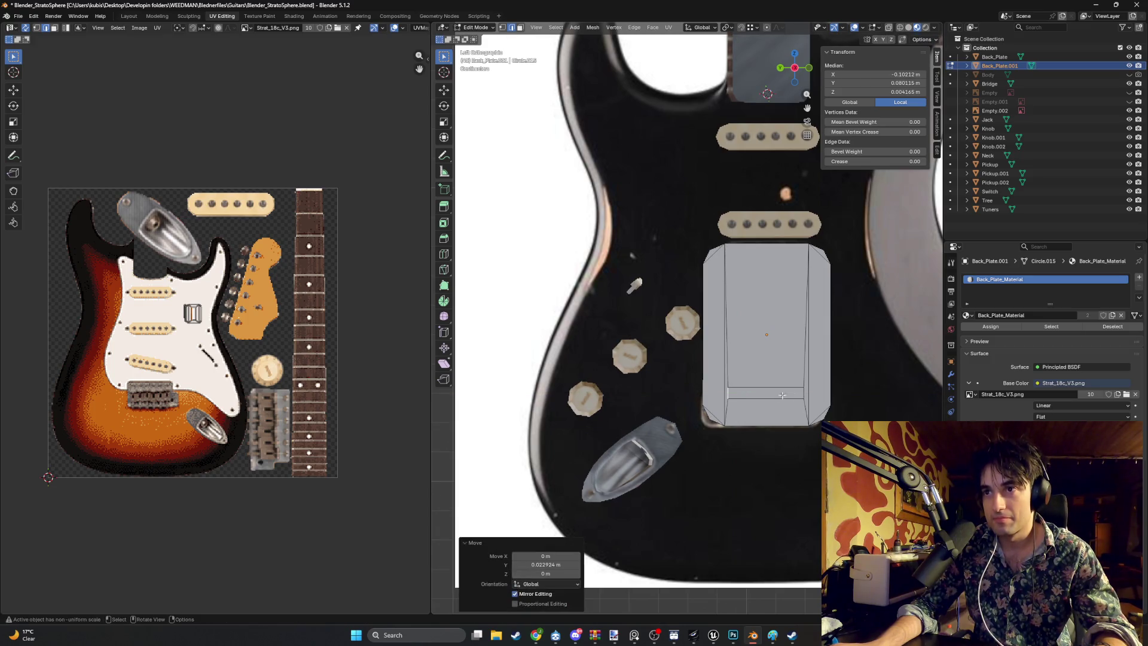
{"action": "left_click_drag", "start_coordinate": [788, 396], "coordinate": [749, 446]}
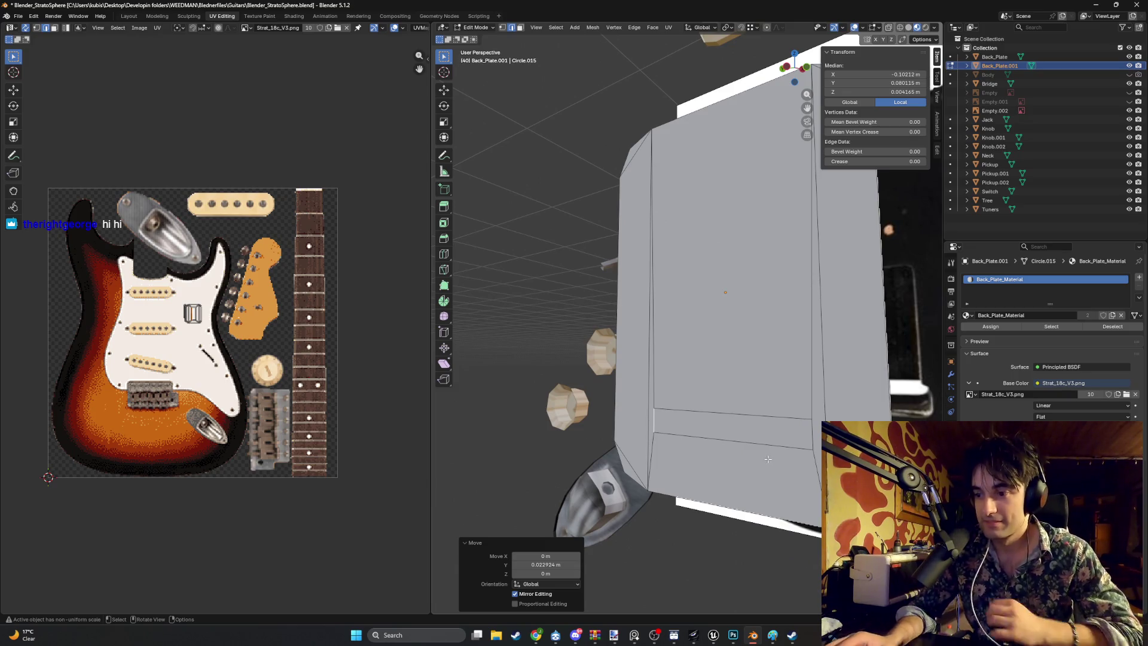
{"action": "mouse_move", "coordinate": [768, 458]}
{"action": "left_mouse_down"}
{"action": "mouse_move", "coordinate": [706, 440]}
{"action": "mouse_move", "coordinate": [663, 442]}
{"action": "mouse_move", "coordinate": [718, 439]}
{"action": "mouse_move", "coordinate": [713, 418]}
{"action": "mouse_move", "coordinate": [678, 390]}
{"action": "mouse_move", "coordinate": [694, 387]}
{"action": "left_mouse_up"}
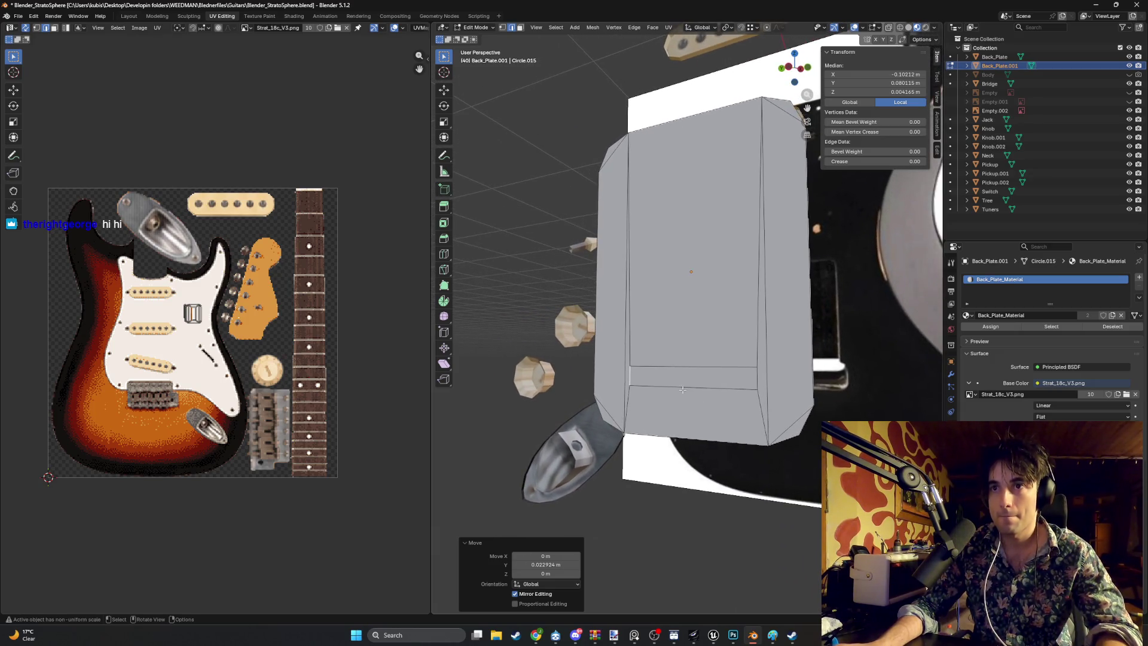
Step: Unwrap the bottom strip face so it shows black, and unhide the guitar Body
{"action": "key", "text": "3"}
{"action": "left_click", "coordinate": [706, 384]}
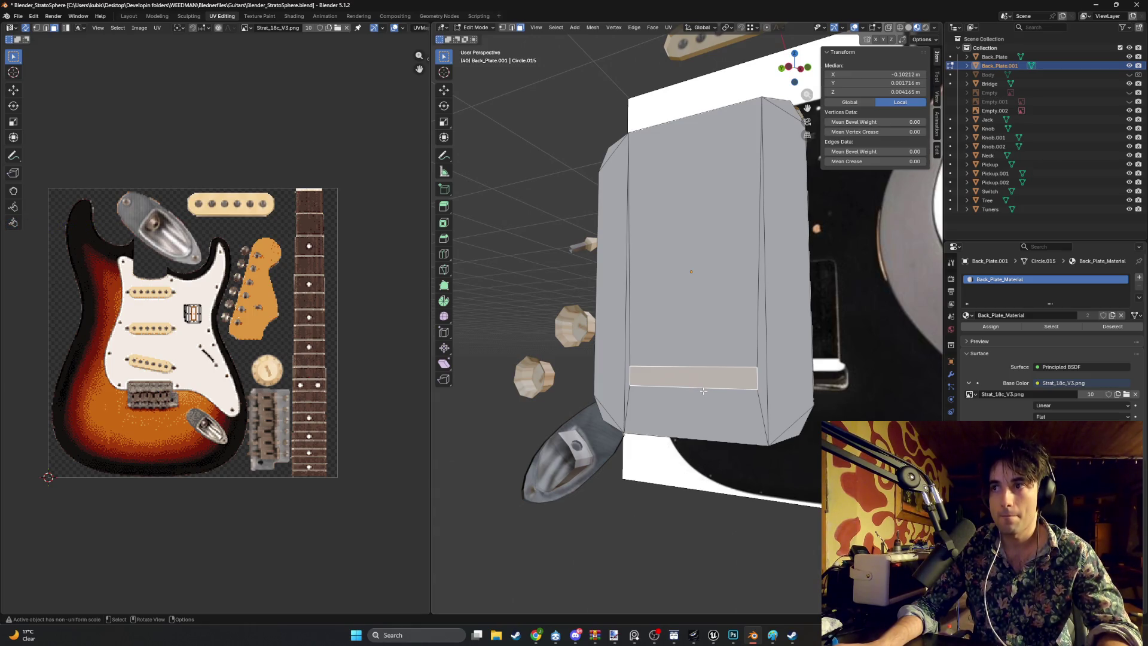
{"action": "key", "text": "u"}
{"action": "left_click", "coordinate": [691, 398]}
{"action": "left_click_drag", "start_coordinate": [692, 398], "coordinate": [718, 389]}
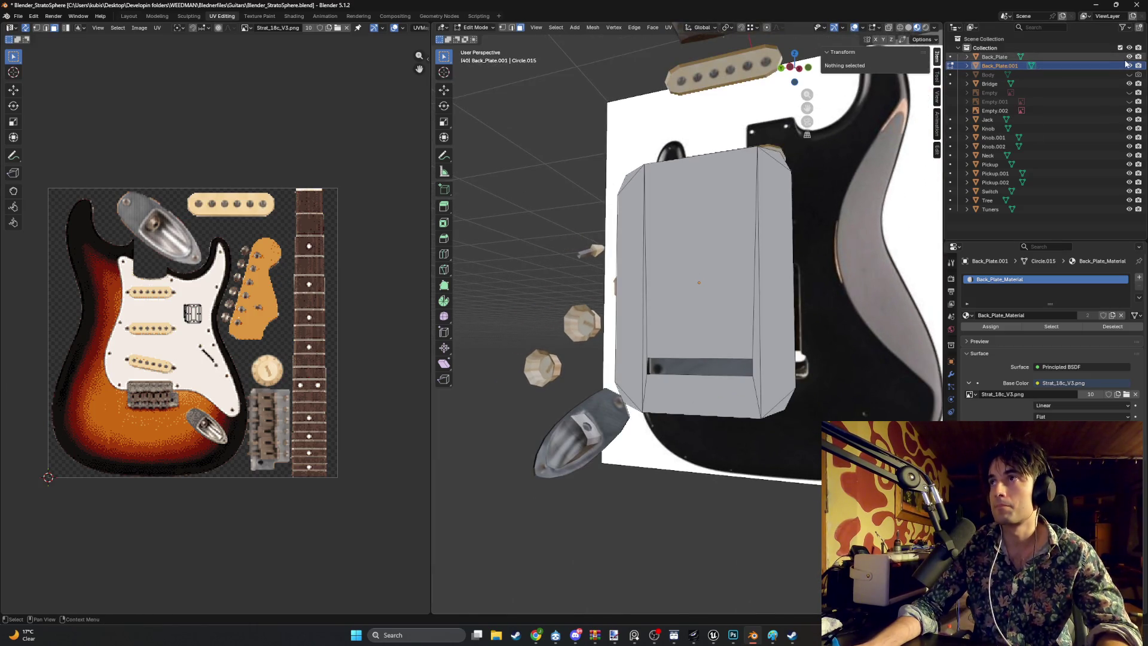
{"action": "left_click", "coordinate": [1129, 75]}
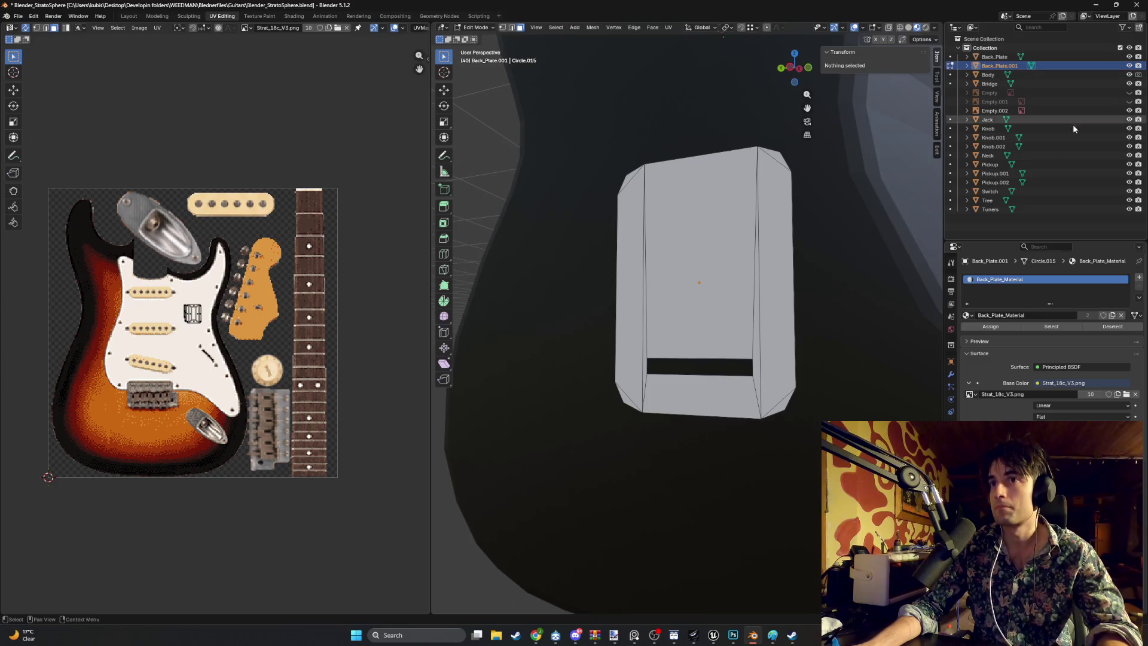
Step: Orbit and zoom around the back plate and guitar horn to inspect the result
{"action": "mouse_move", "coordinate": [900, 274]}
{"action": "left_mouse_down"}
{"action": "mouse_move", "coordinate": [713, 293]}
{"action": "mouse_move", "coordinate": [671, 405]}
{"action": "mouse_move", "coordinate": [730, 443]}
{"action": "mouse_move", "coordinate": [662, 401]}
{"action": "left_mouse_up"}
{"action": "left_click", "coordinate": [984, 229]}
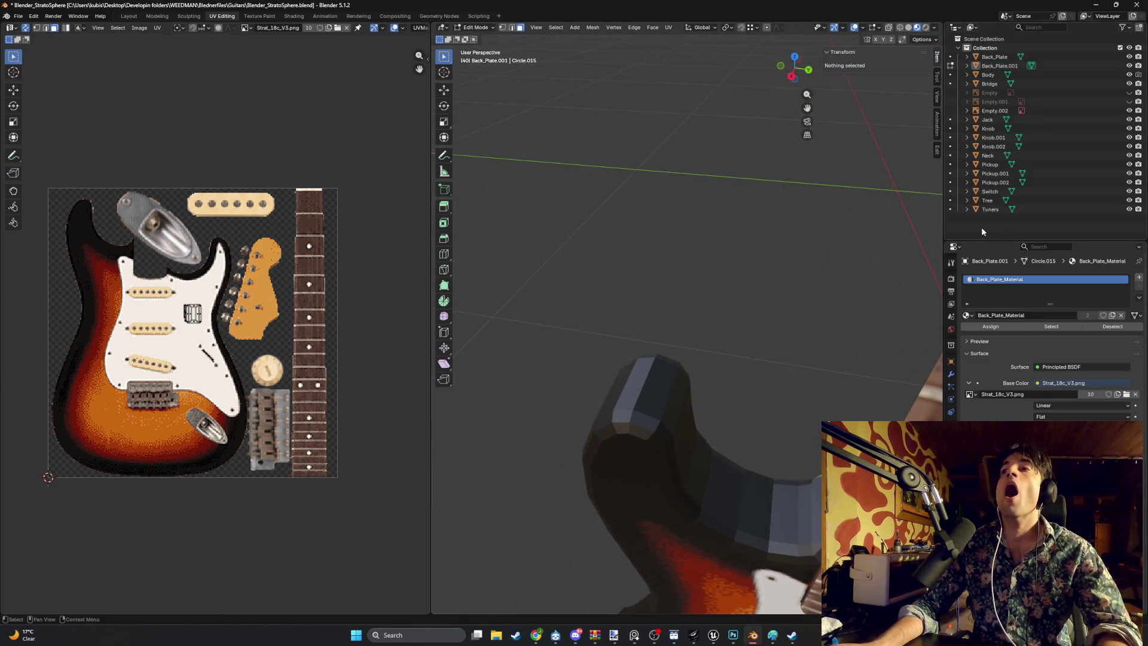
{"action": "right_click", "coordinate": [982, 227]}
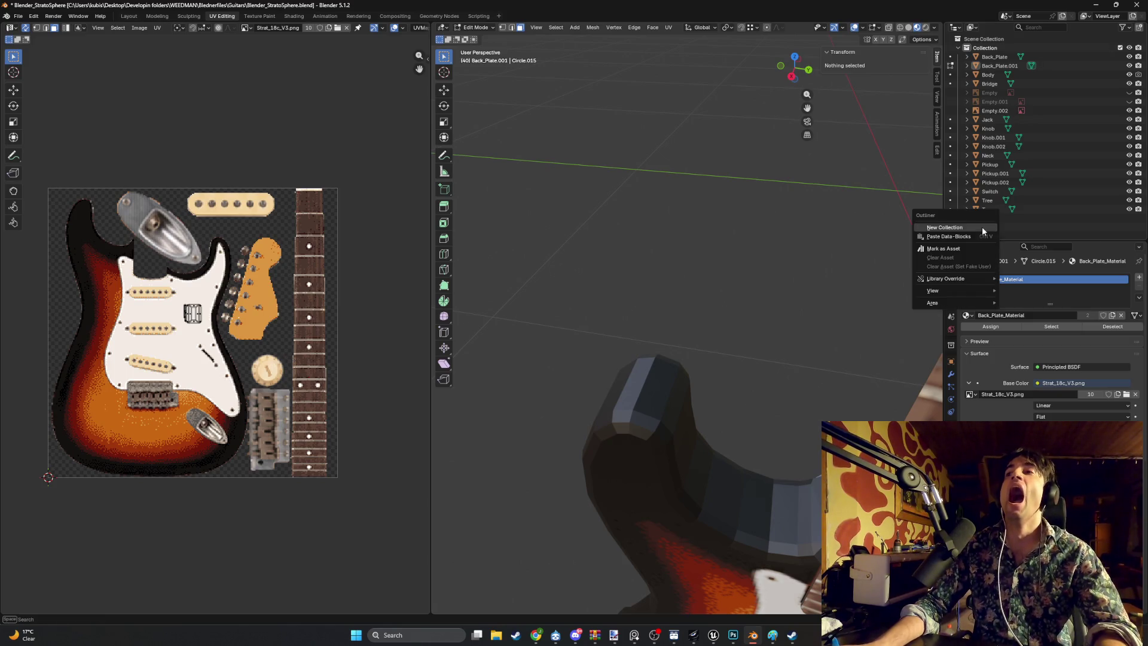
{"action": "mouse_move", "coordinate": [871, 200]}
{"action": "left_mouse_down"}
{"action": "mouse_move", "coordinate": [801, 279]}
{"action": "mouse_move", "coordinate": [725, 423]}
{"action": "mouse_move", "coordinate": [708, 376]}
{"action": "left_mouse_up"}
{"action": "scroll", "coordinate": [800, 278], "scroll_direction": "down", "scroll_amount": 5}
{"action": "scroll", "coordinate": [742, 391], "scroll_direction": "up", "scroll_amount": 5}
{"action": "scroll", "coordinate": [725, 423], "scroll_direction": "up", "scroll_amount": 2}
{"action": "scroll", "coordinate": [730, 378], "scroll_direction": "down", "scroll_amount": 3}
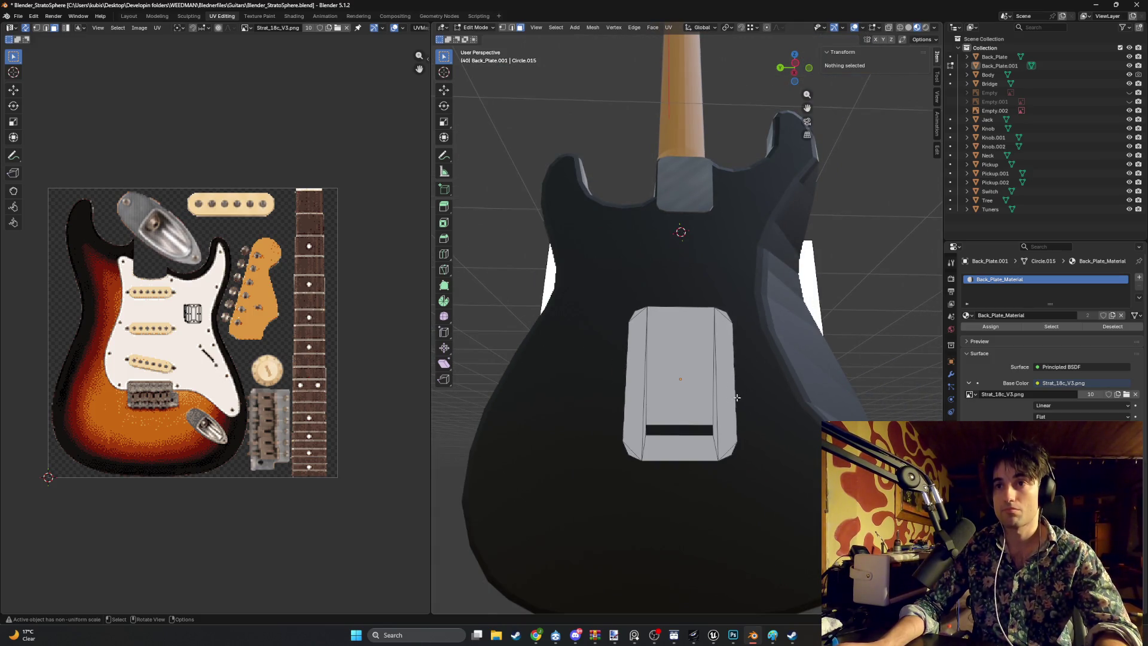
{"action": "mouse_move", "coordinate": [731, 399]}
{"action": "left_mouse_down"}
{"action": "mouse_move", "coordinate": [714, 401]}
{"action": "mouse_move", "coordinate": [747, 400]}
{"action": "mouse_move", "coordinate": [724, 395]}
{"action": "mouse_move", "coordinate": [741, 358]}
{"action": "mouse_move", "coordinate": [719, 237]}
{"action": "mouse_move", "coordinate": [632, 382]}
{"action": "mouse_move", "coordinate": [718, 359]}
{"action": "left_mouse_up"}
{"action": "scroll", "coordinate": [725, 357], "scroll_direction": "down", "scroll_amount": 2}
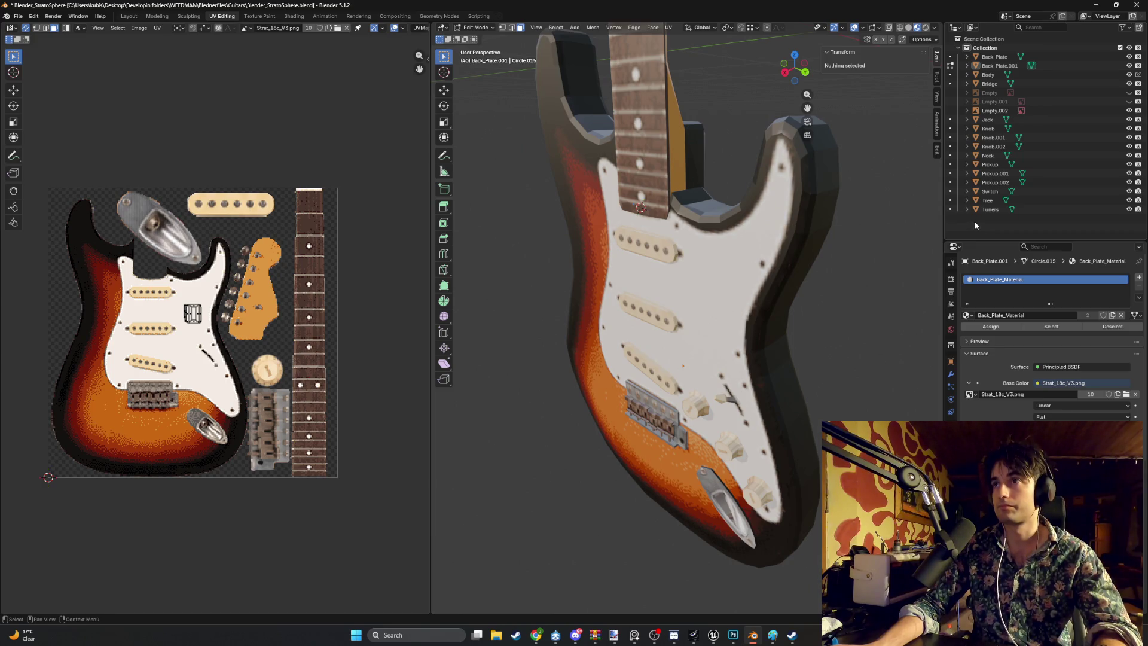
Step: Rename Back_Plate.001 to Back_Cover and return to Object Mode
{"action": "double_click", "coordinate": [1000, 66]}
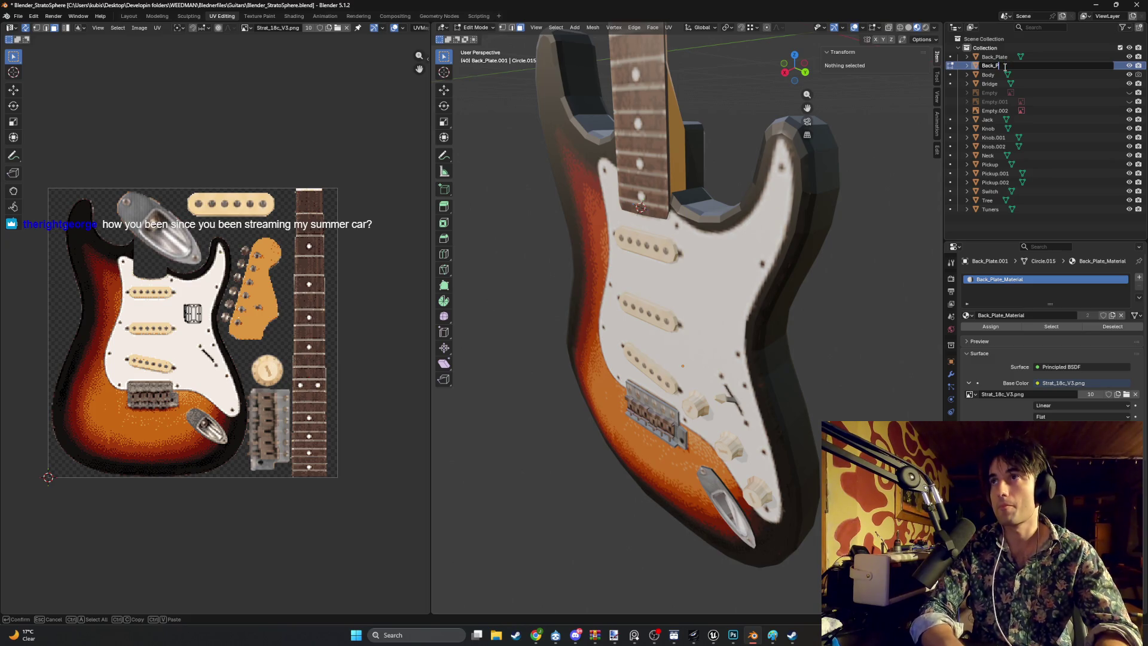
{"action": "type", "text": "Cover"}
{"action": "key", "text": "Return"}
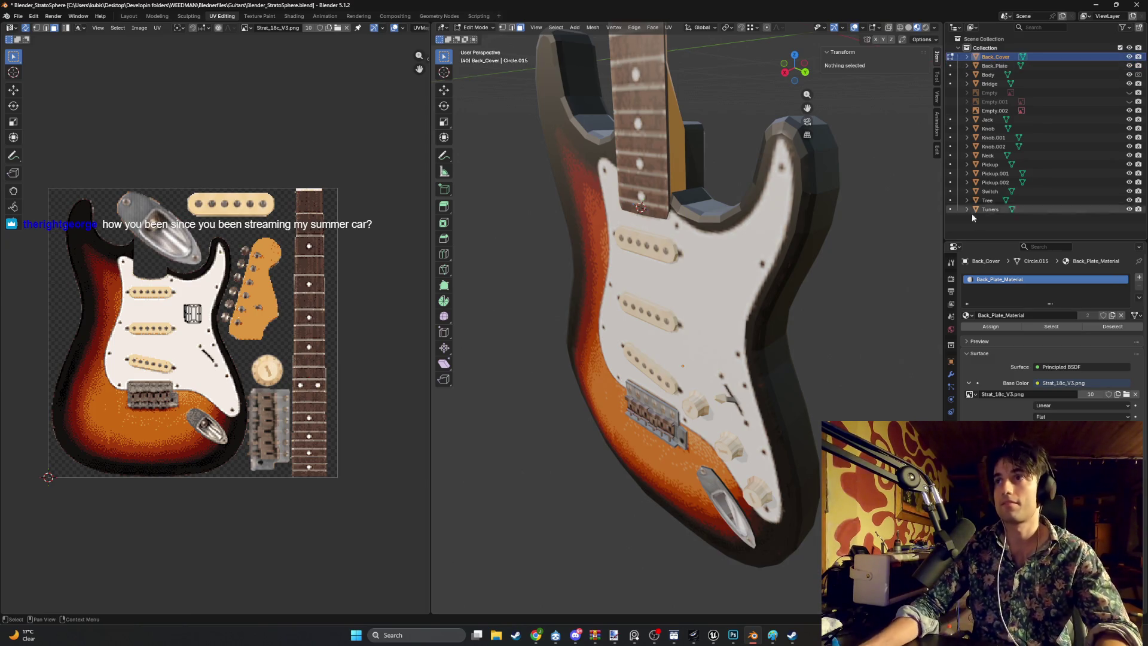
{"action": "key", "text": "Tab"}
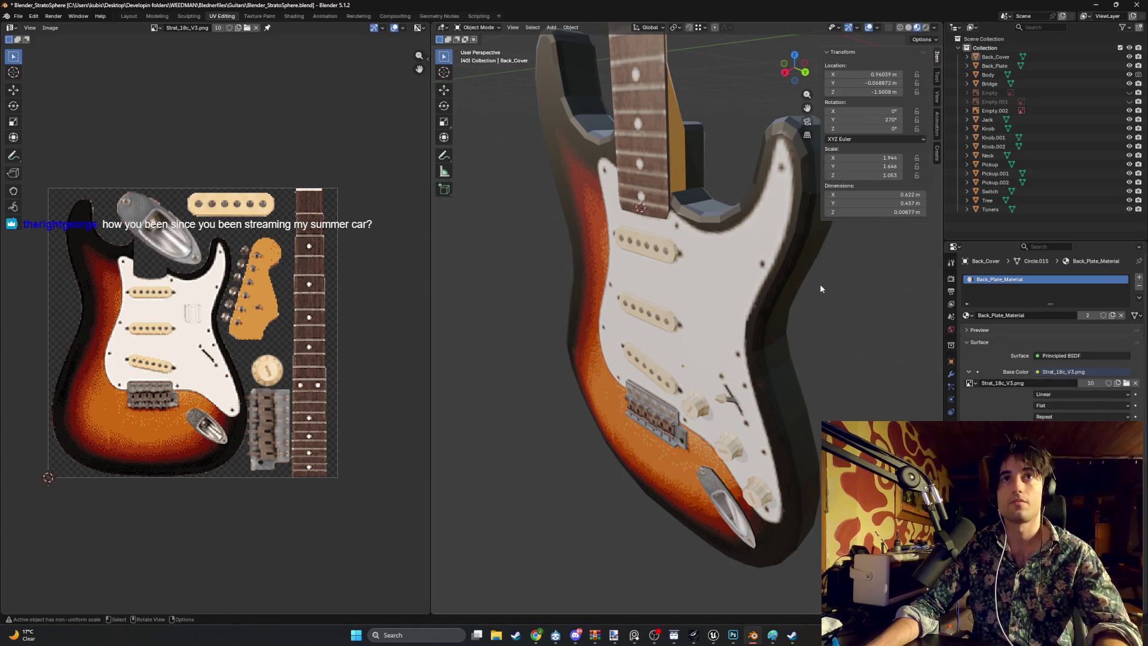
Step: Add a Circle mesh below the guitar, lower its vertices from 12 to 8, and enter Edit Mode
{"action": "key", "text": "shift+a"}
{"action": "mouse_move", "coordinate": [824, 299]}
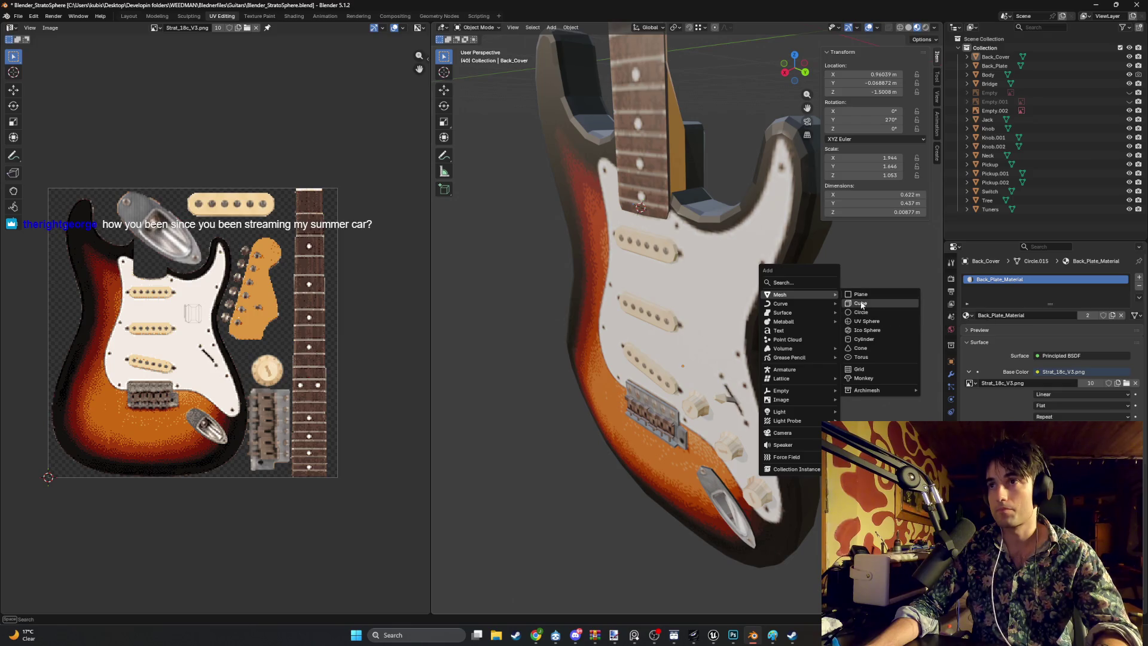
{"action": "left_click", "coordinate": [860, 312]}
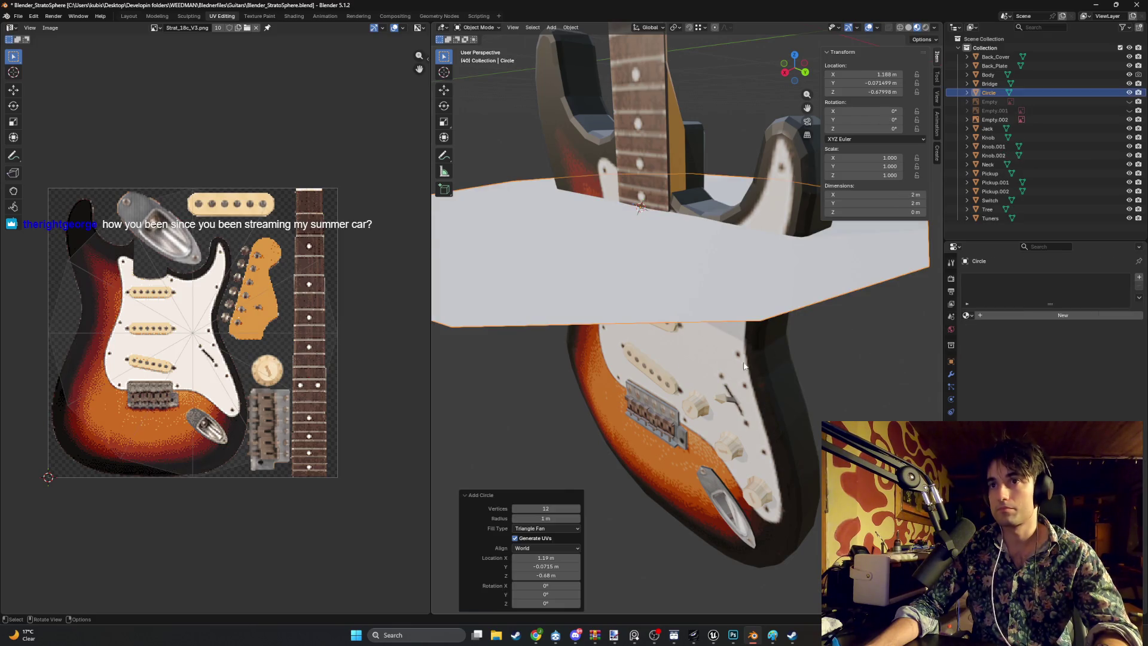
{"action": "left_click", "coordinate": [554, 509]}
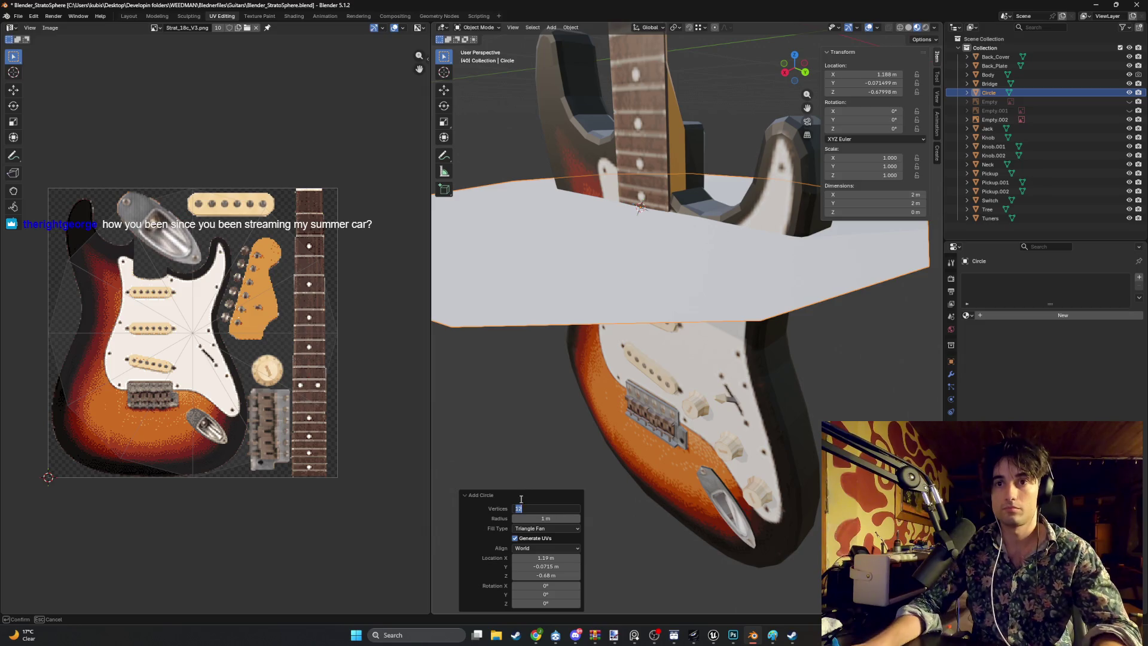
{"action": "key", "text": "Return"}
{"action": "mouse_move", "coordinate": [508, 500]}
{"action": "left_mouse_down"}
{"action": "mouse_move", "coordinate": [569, 382]}
{"action": "mouse_move", "coordinate": [666, 357]}
{"action": "left_mouse_up"}
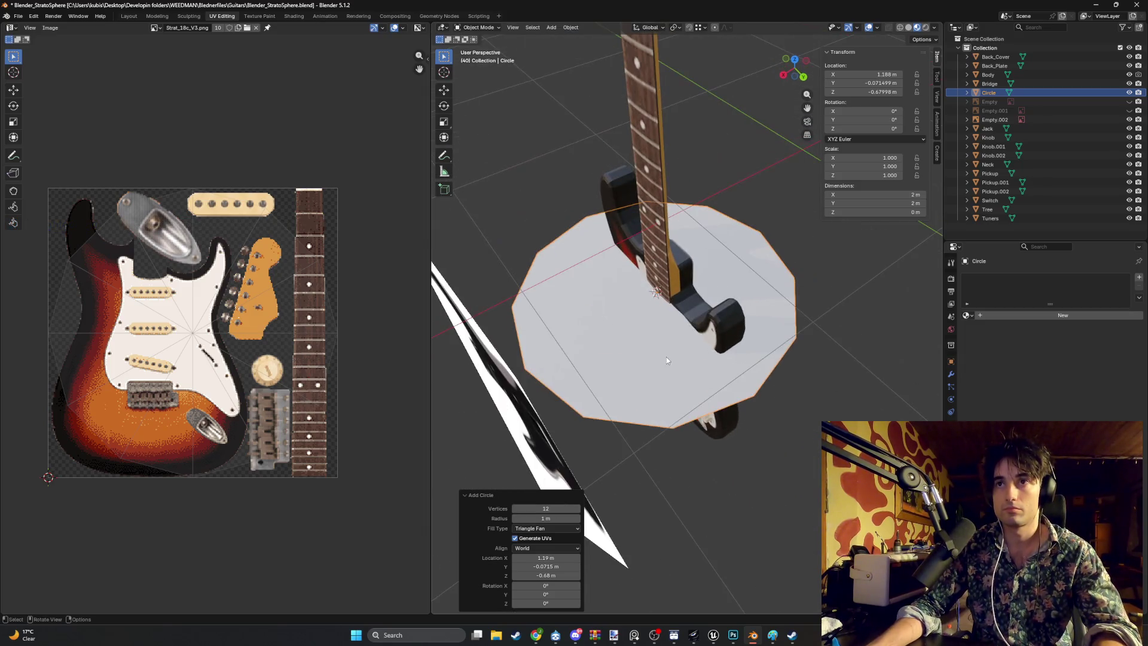
{"action": "left_click", "coordinate": [515, 509]}
{"action": "left_click", "coordinate": [514, 509]}
{"action": "left_click", "coordinate": [514, 509]}
{"action": "left_click", "coordinate": [515, 509]}
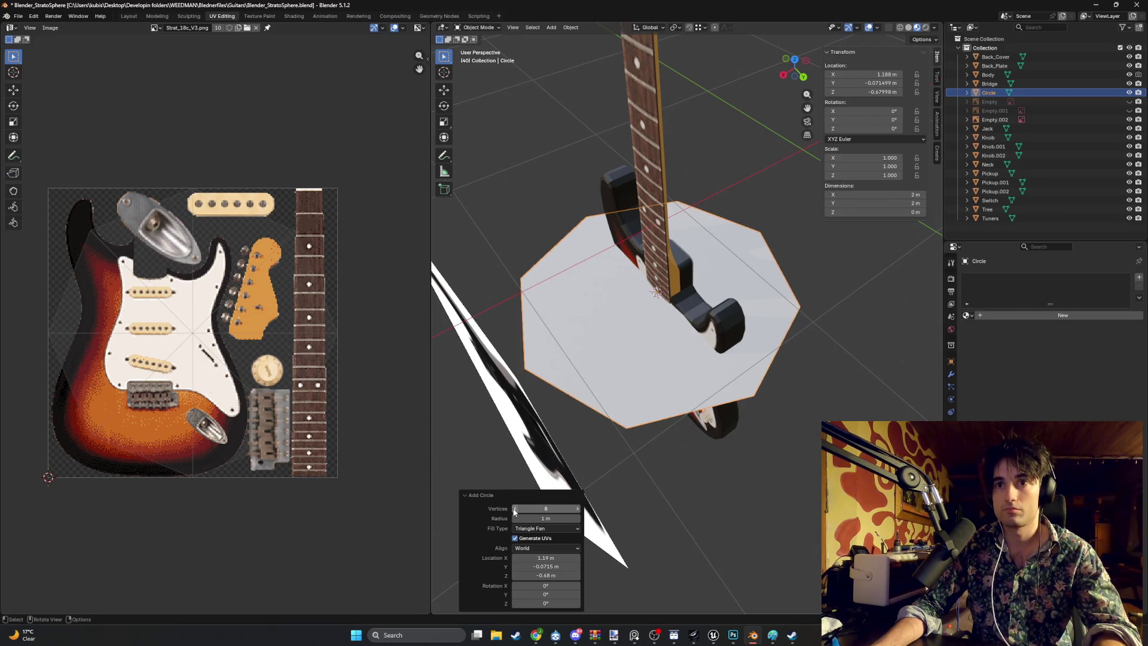
{"action": "left_click_drag", "start_coordinate": [586, 392], "coordinate": [611, 370]}
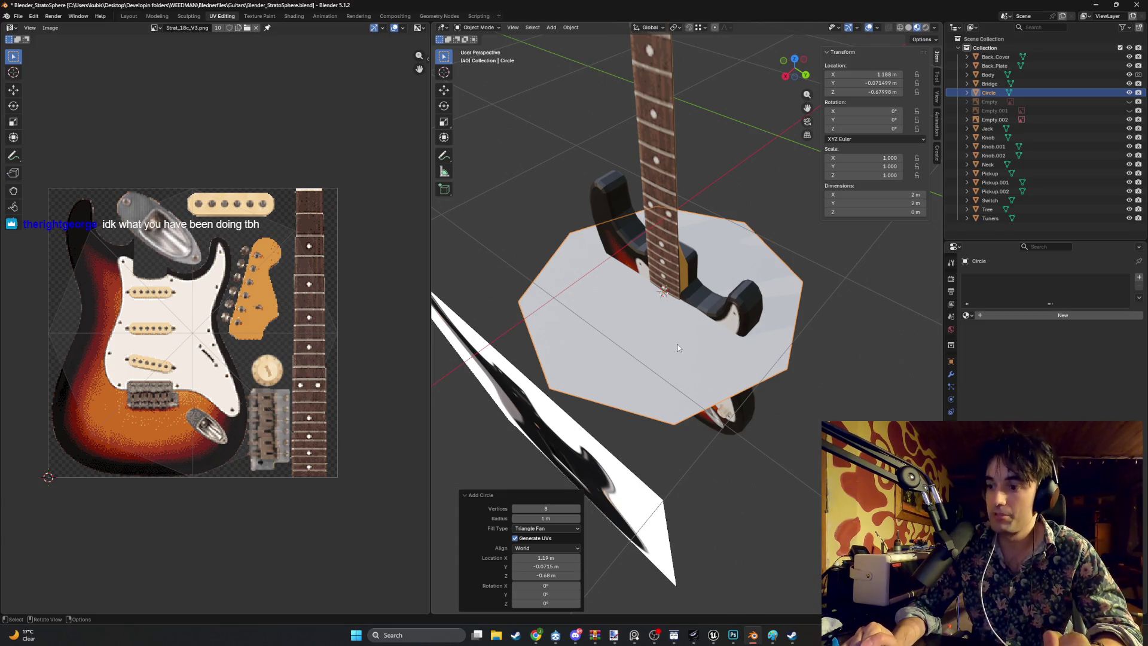
{"action": "key", "text": "Tab"}
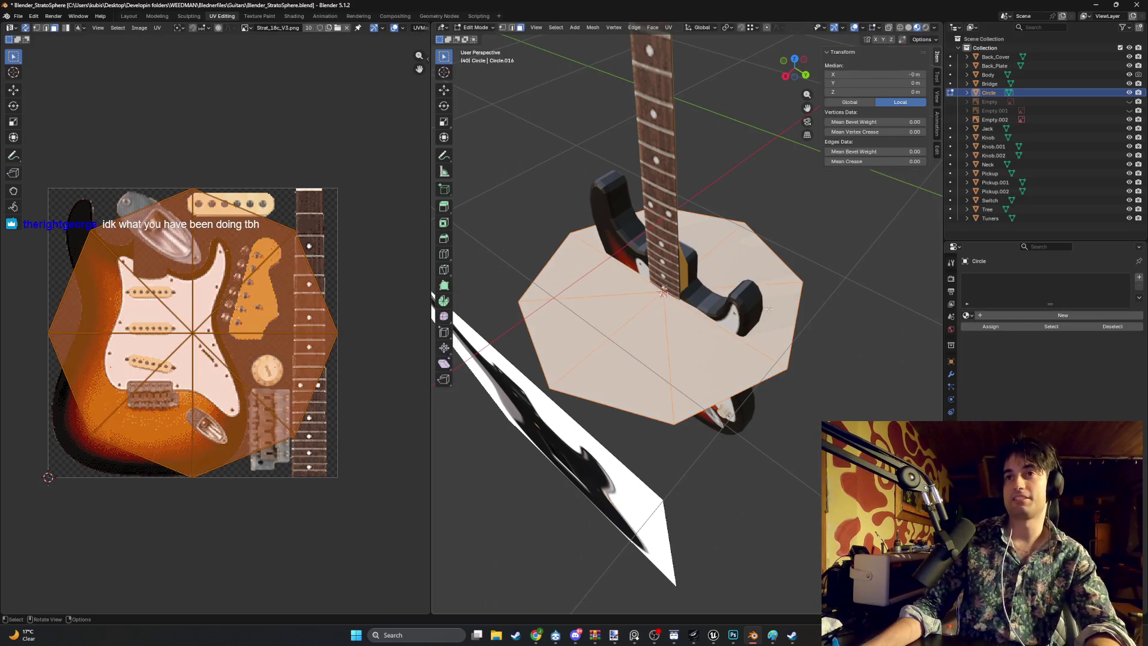
Step: Scale the octagon down, move it along Y, then raise it along Z in front view
{"action": "key", "text": "s"}
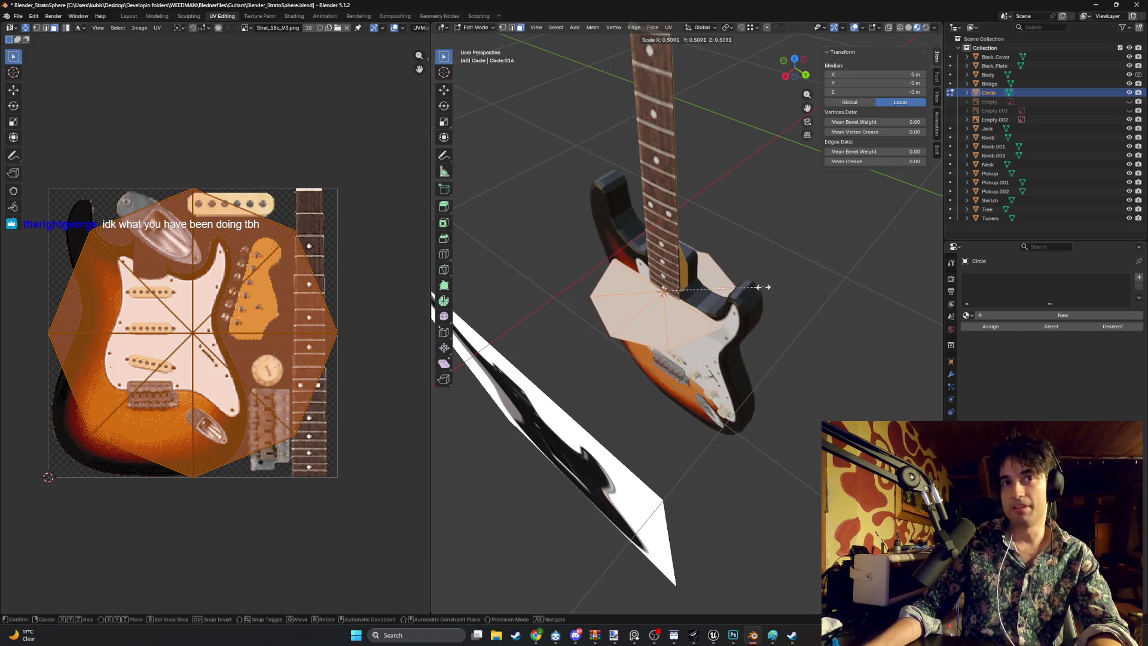
{"action": "left_click", "coordinate": [743, 285]}
{"action": "scroll", "coordinate": [747, 311], "scroll_direction": "up", "scroll_amount": 3}
{"action": "key", "text": "g"}
{"action": "key", "text": "y"}
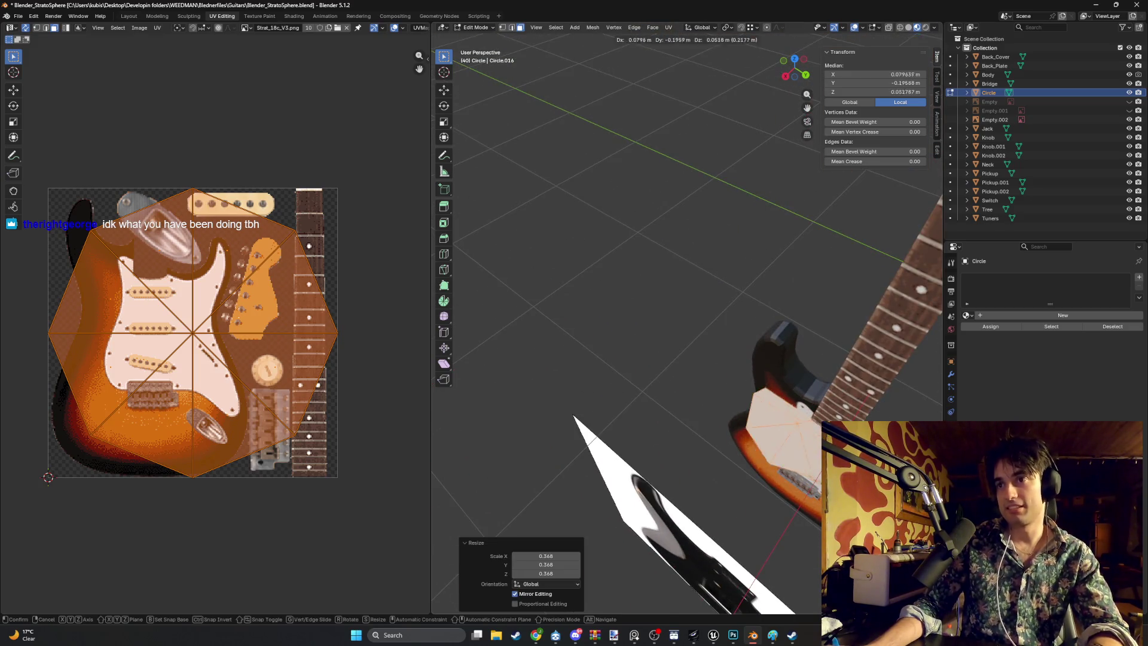
{"action": "left_click", "coordinate": [811, 404]}
{"action": "key", "text": "KP_1"}
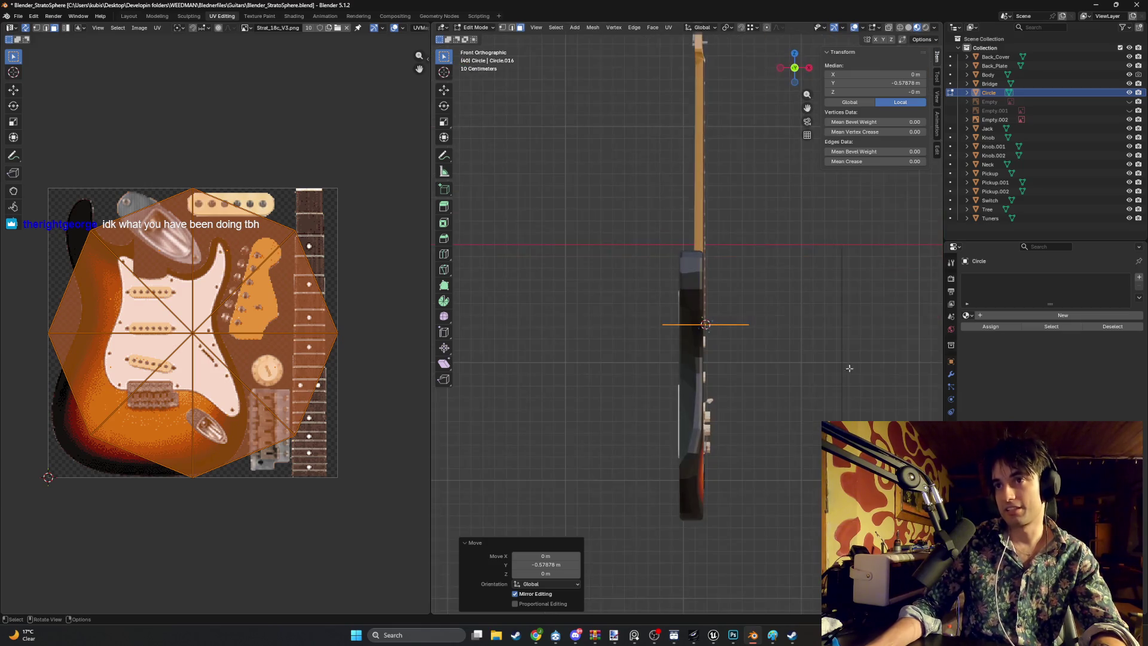
{"action": "key", "text": "g"}
{"action": "key", "text": "z"}
{"action": "left_click", "coordinate": [735, 284]}
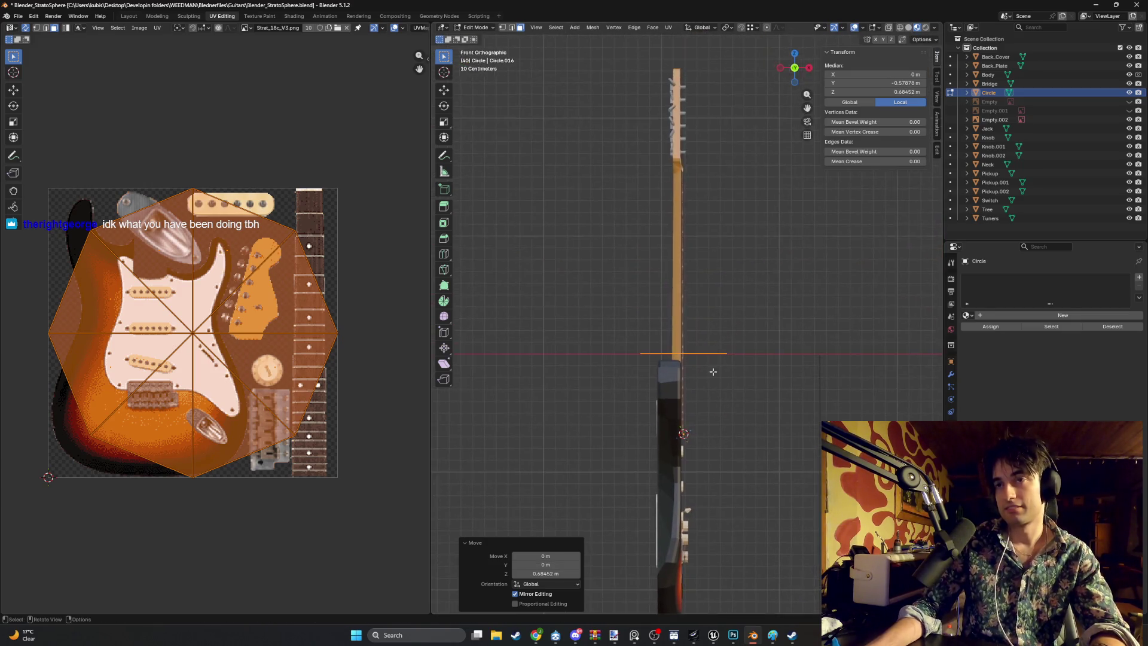
Step: Shrink the octagon further in top view and slide it along X toward the horn
{"action": "key", "text": "s"}
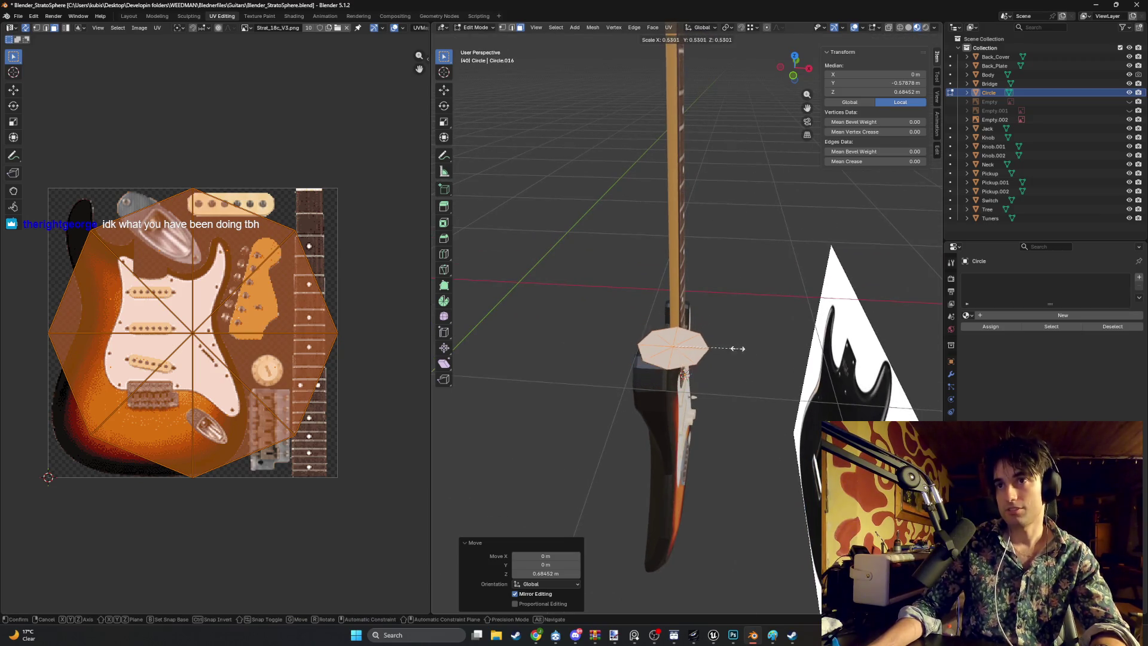
{"action": "left_click", "coordinate": [704, 347]}
{"action": "key", "text": "KP_7"}
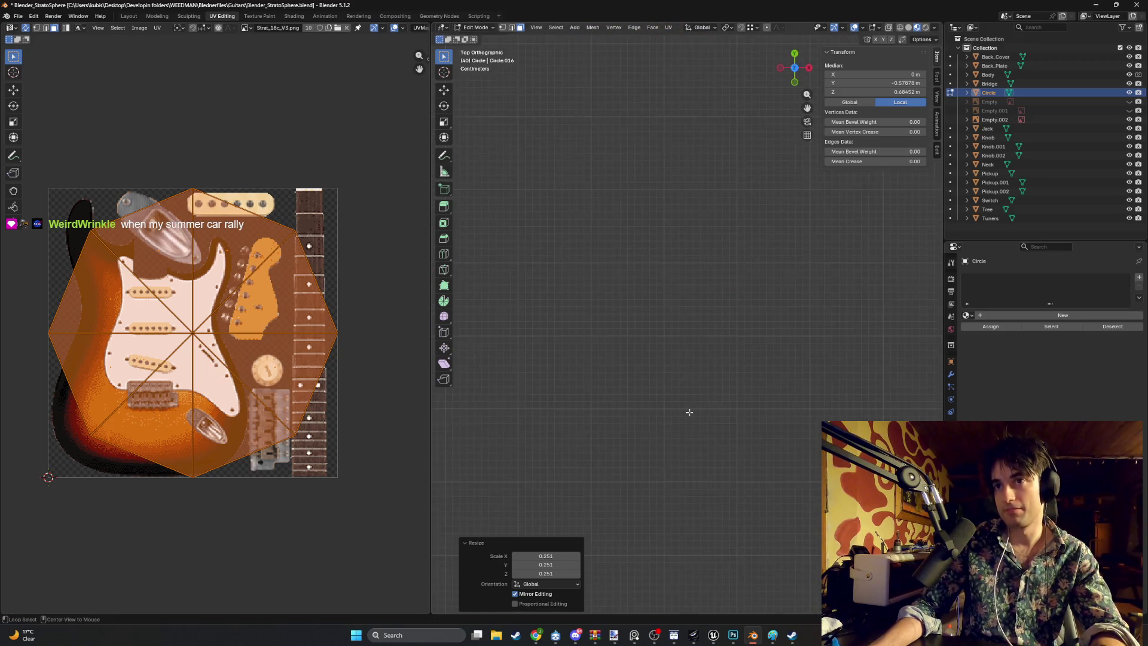
{"action": "scroll", "coordinate": [695, 393], "scroll_direction": "down", "scroll_amount": 2}
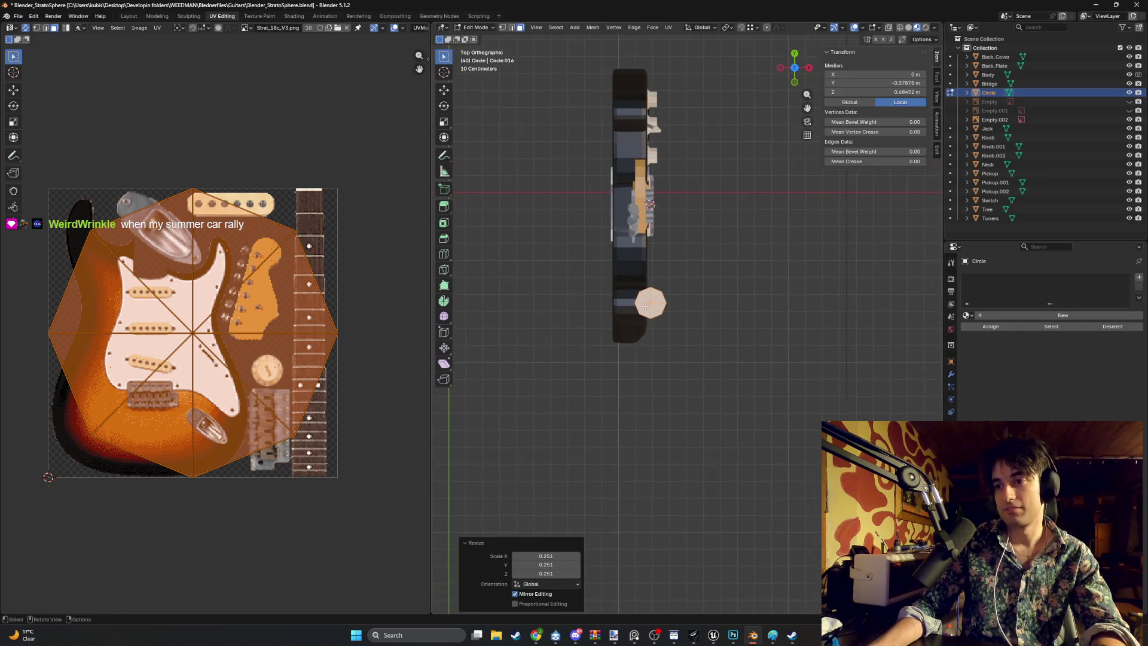
{"action": "scroll", "coordinate": [646, 306], "scroll_direction": "up", "scroll_amount": 5}
{"action": "key", "text": "s"}
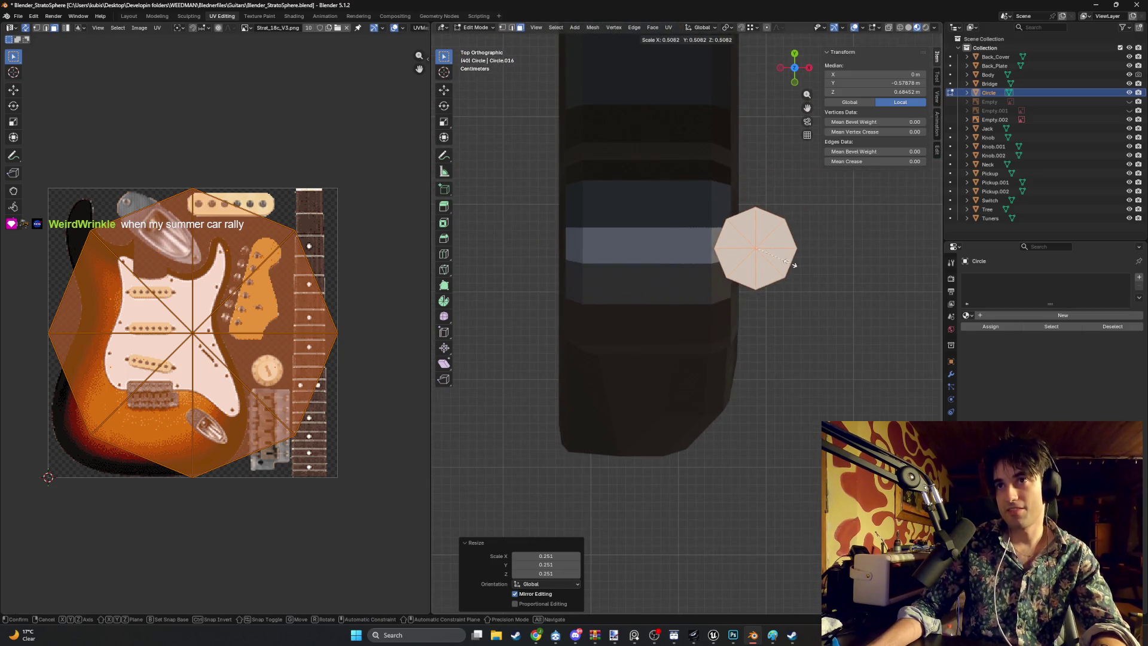
{"action": "left_click", "coordinate": [774, 257]}
{"action": "key", "text": "g"}
{"action": "key", "text": "x"}
{"action": "left_click", "coordinate": [688, 261]}
Step: Adjust the octagon along Y and vertically to rest on the body surface, then hide the backdrop plane
{"action": "mouse_move", "coordinate": [691, 264]}
{"action": "left_mouse_down"}
{"action": "mouse_move", "coordinate": [638, 205]}
{"action": "mouse_move", "coordinate": [638, 416]}
{"action": "mouse_move", "coordinate": [638, 403]}
{"action": "mouse_move", "coordinate": [687, 456]}
{"action": "mouse_move", "coordinate": [708, 490]}
{"action": "mouse_move", "coordinate": [696, 501]}
{"action": "left_mouse_up"}
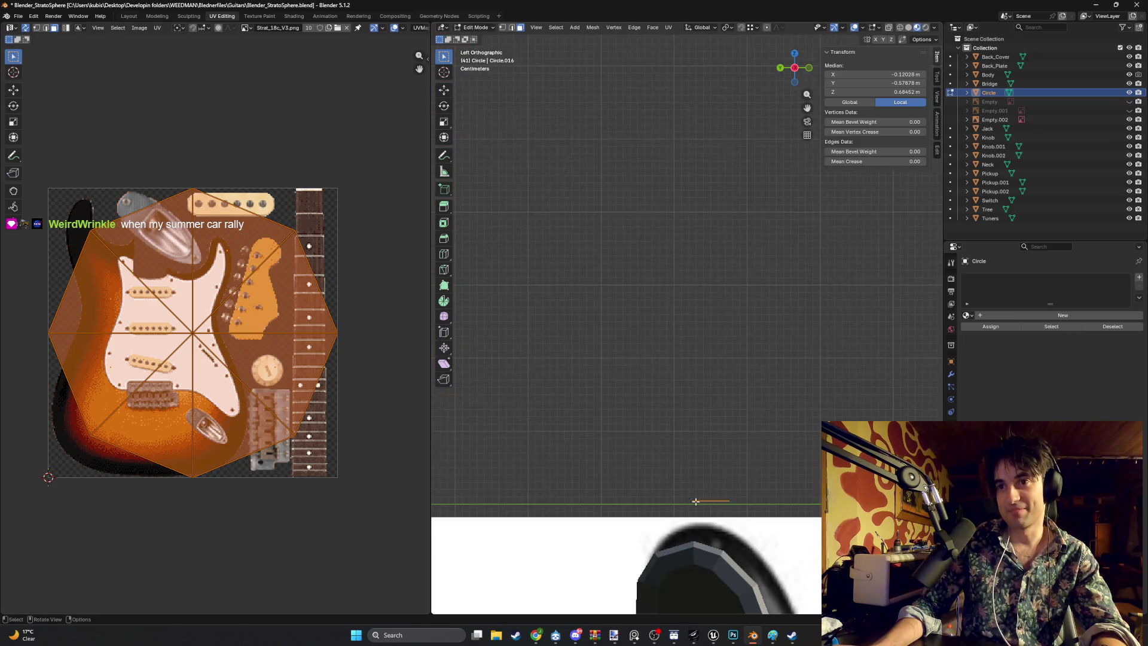
{"action": "scroll", "coordinate": [772, 302], "scroll_direction": "up", "scroll_amount": 3}
{"action": "key", "text": "g"}
{"action": "key", "text": "y"}
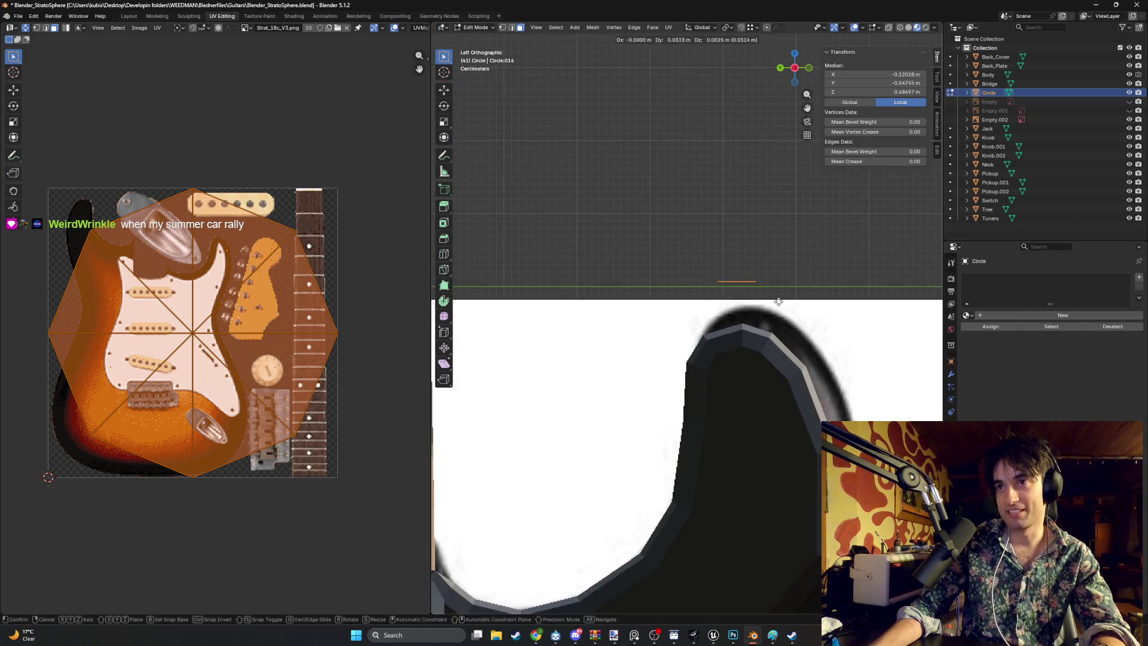
{"action": "left_click", "coordinate": [757, 301]}
{"action": "key", "text": "g"}
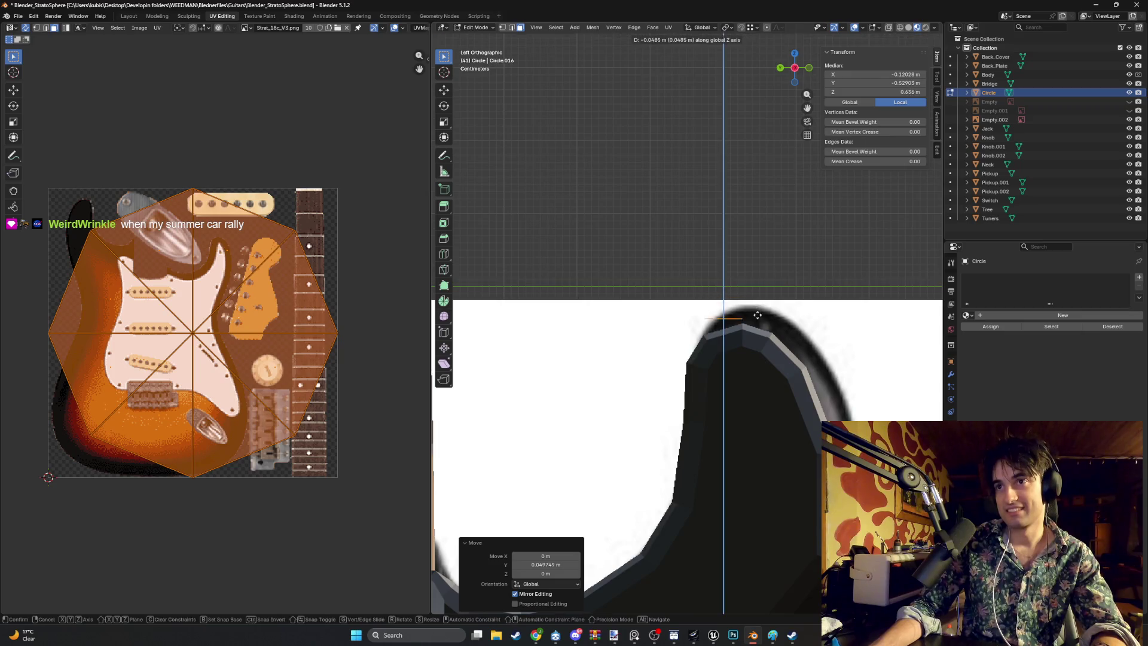
{"action": "left_click", "coordinate": [728, 326]}
{"action": "mouse_move", "coordinate": [728, 326]}
{"action": "left_mouse_down"}
{"action": "mouse_move", "coordinate": [627, 400]}
{"action": "mouse_move", "coordinate": [622, 365]}
{"action": "left_mouse_up"}
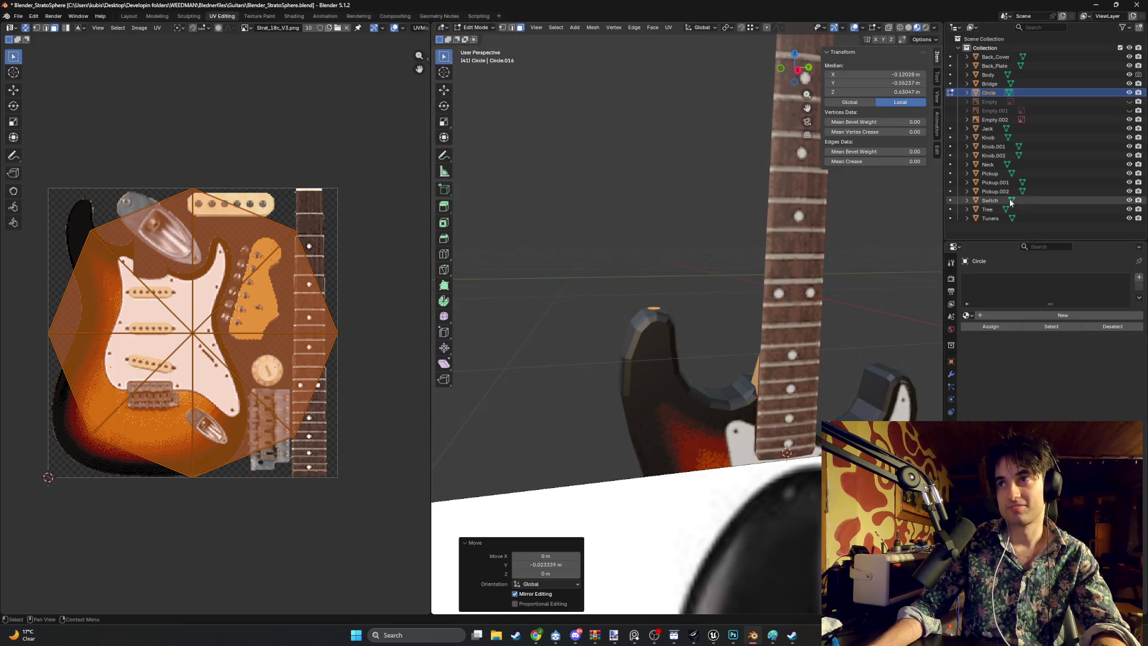
{"action": "left_click", "coordinate": [1129, 120]}
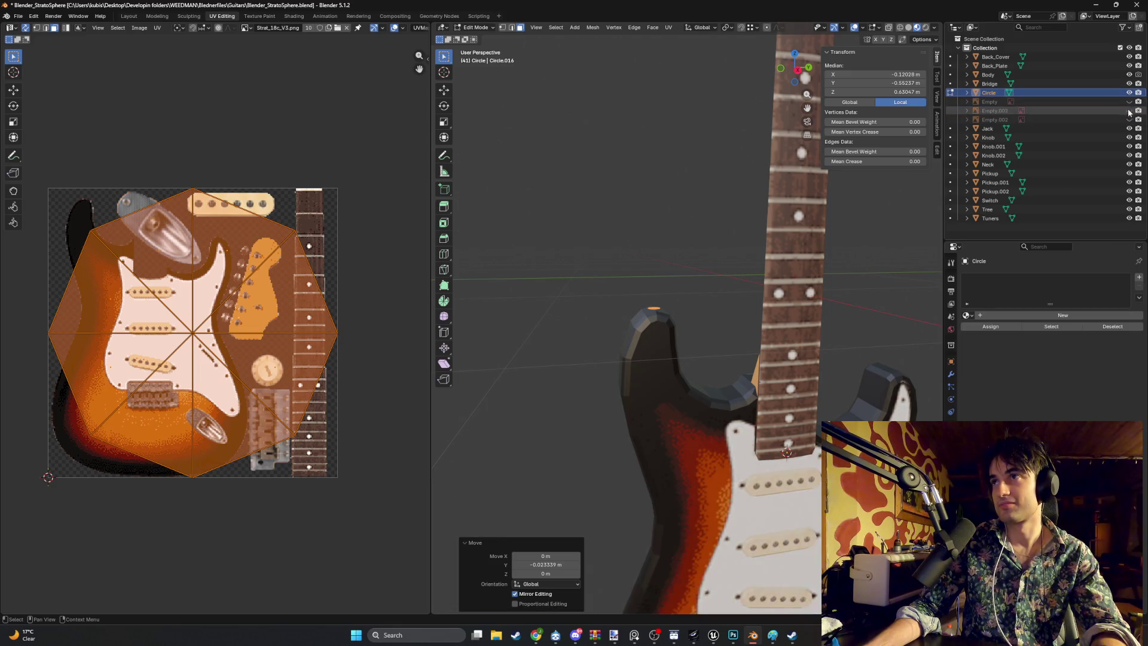
Step: Show the guitar reference image and extrude the octagon about 0.0029 m along its normal
{"action": "left_click", "coordinate": [1129, 101]}
{"action": "mouse_move", "coordinate": [706, 266]}
{"action": "left_mouse_down"}
{"action": "mouse_move", "coordinate": [718, 345]}
{"action": "mouse_move", "coordinate": [672, 230]}
{"action": "mouse_move", "coordinate": [658, 389]}
{"action": "mouse_move", "coordinate": [660, 255]}
{"action": "mouse_move", "coordinate": [598, 463]}
{"action": "left_mouse_up"}
{"action": "key", "text": "e"}
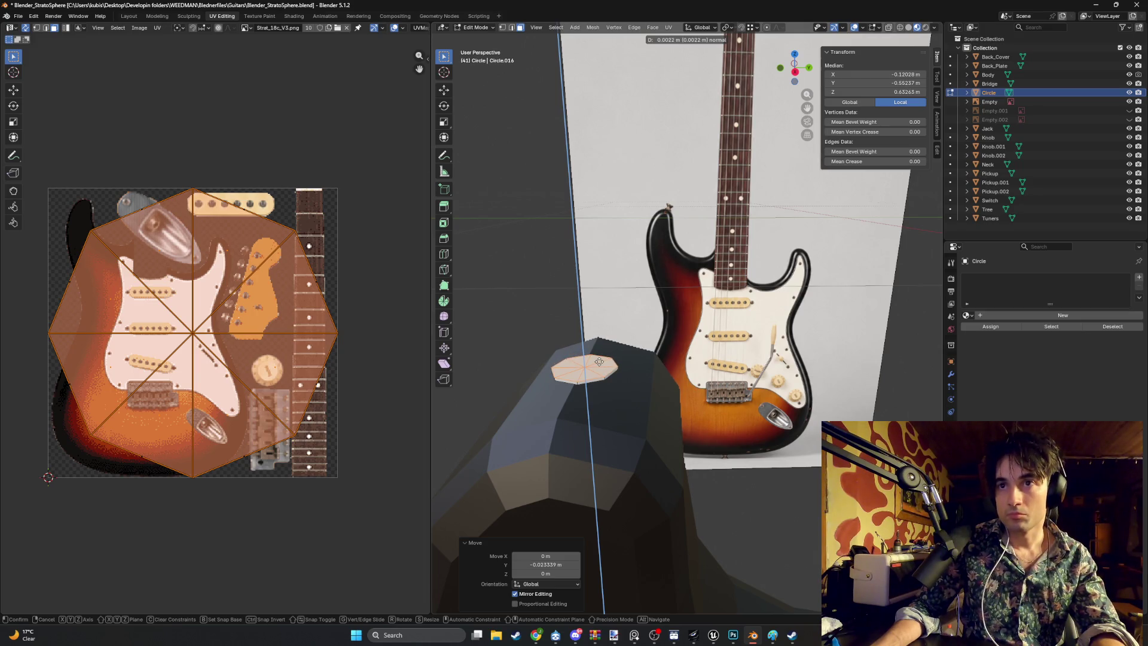
{"action": "left_click", "coordinate": [600, 361]}
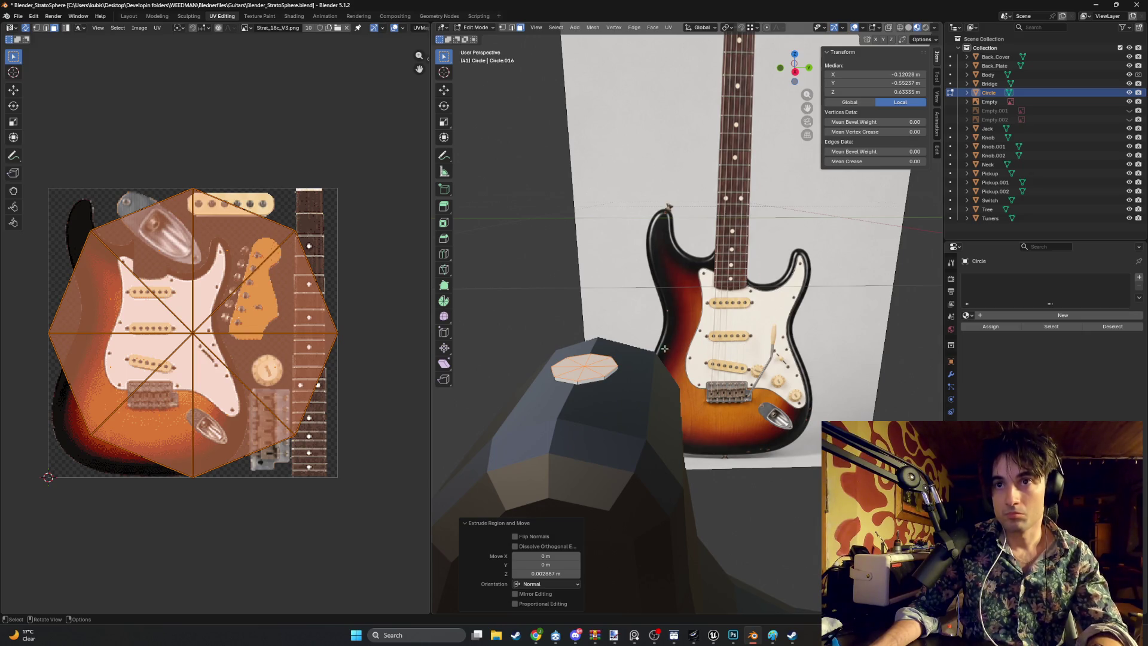
Step: Raise the knob's top face along Z, redo a thinner inset, and extrude it upward
{"action": "key", "text": "g"}
{"action": "key", "text": "z"}
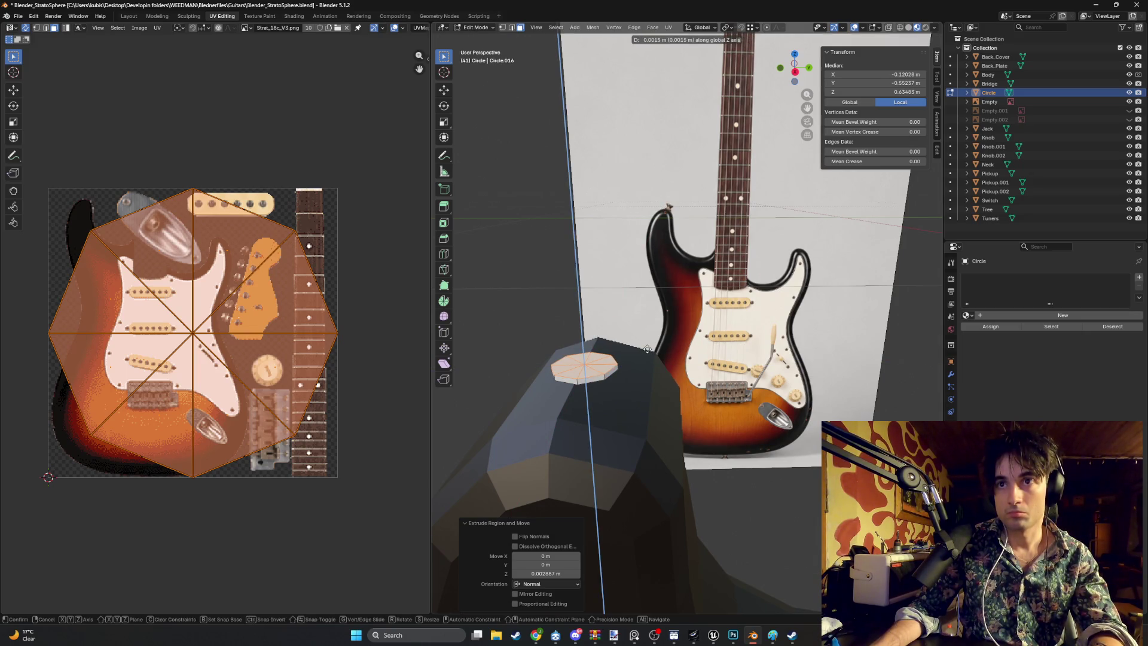
{"action": "left_click", "coordinate": [648, 348]}
{"action": "key", "text": "i"}
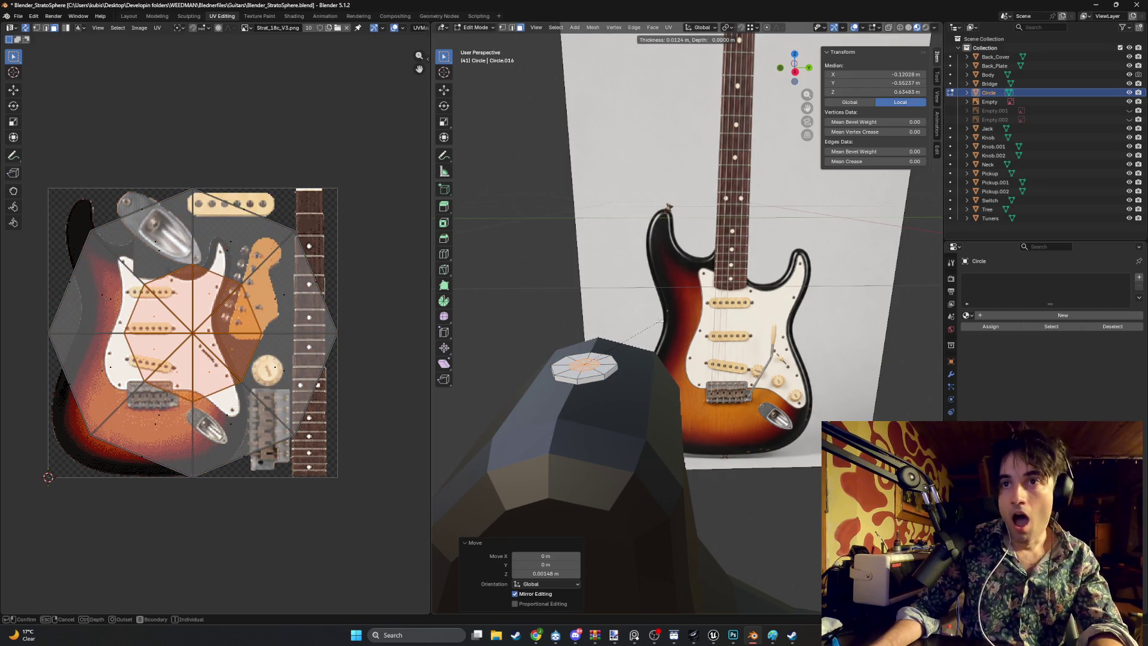
{"action": "left_click", "coordinate": [661, 321]}
{"action": "key", "text": "e"}
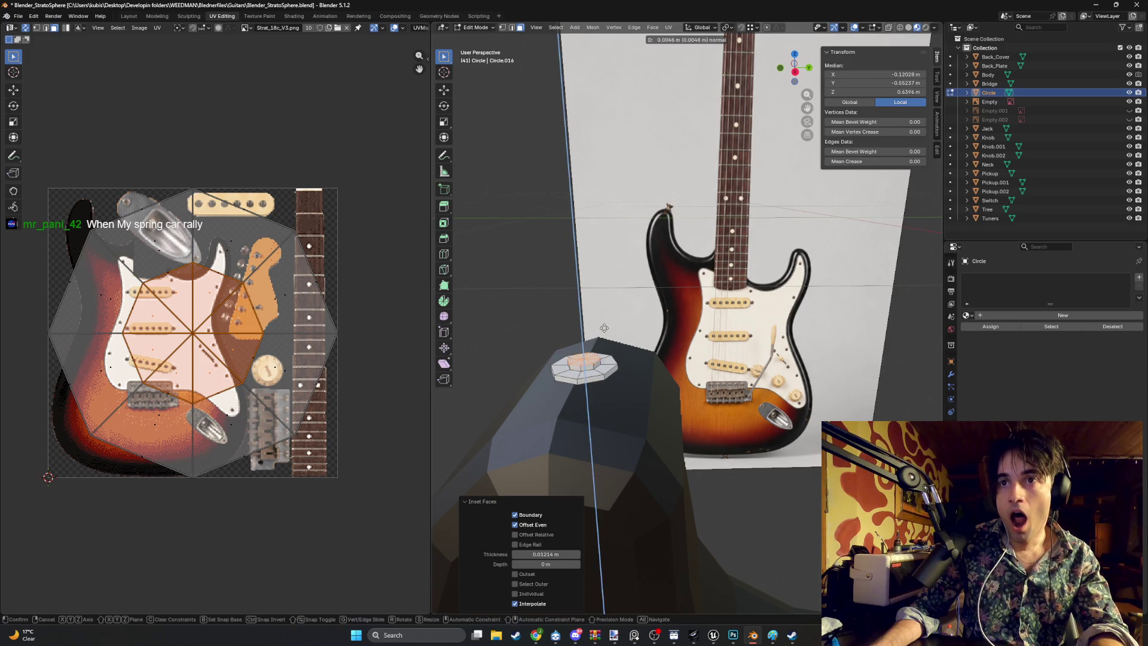
{"action": "key", "text": "Escape"}
{"action": "key", "text": "ctrl+z"}
{"action": "key", "text": "ctrl+z"}
{"action": "key", "text": "i"}
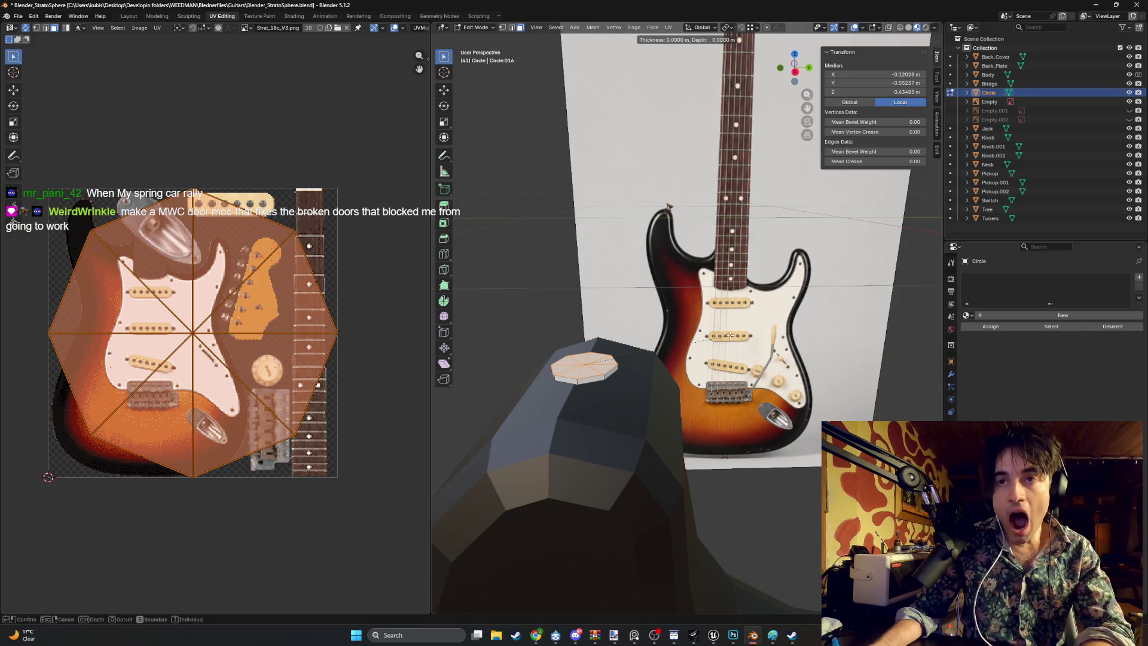
{"action": "left_click", "coordinate": [696, 333]}
{"action": "key", "text": "e"}
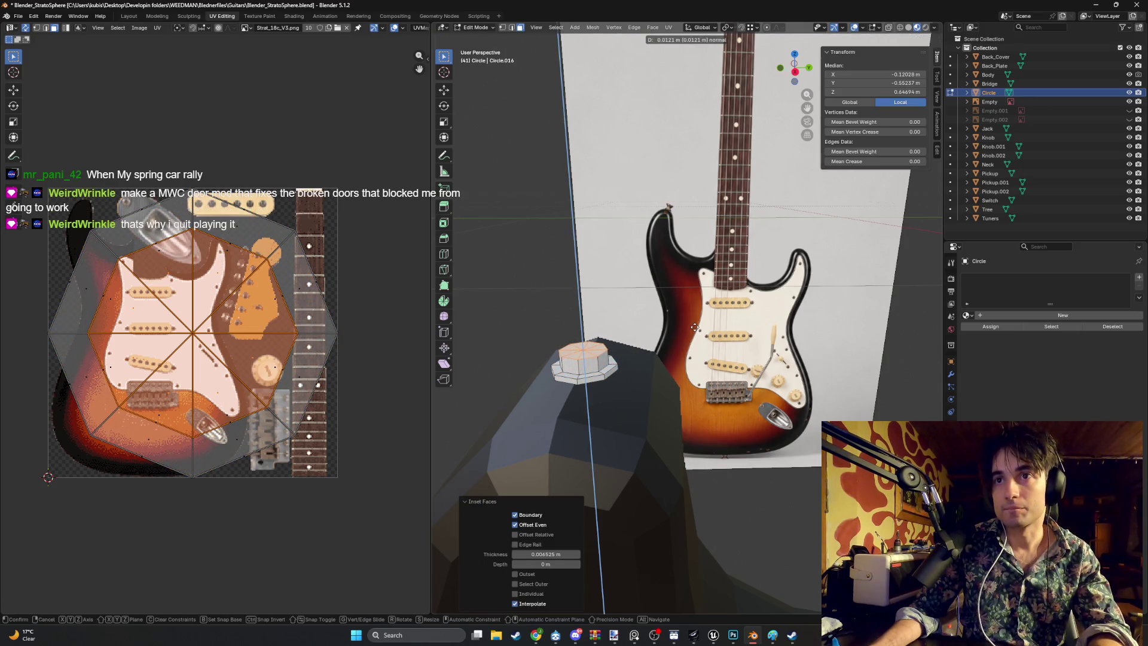
{"action": "left_click", "coordinate": [674, 338]}
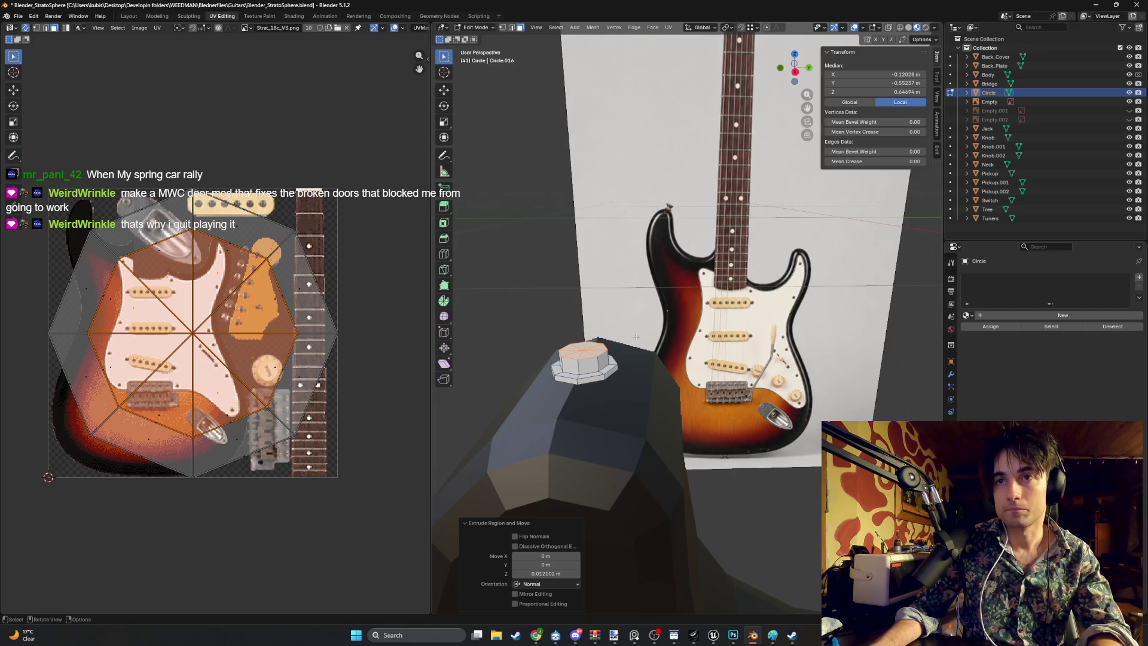
Step: Extrude the top face again, raise it along Z, and scale it wider to flare the knob
{"action": "key", "text": "s"}
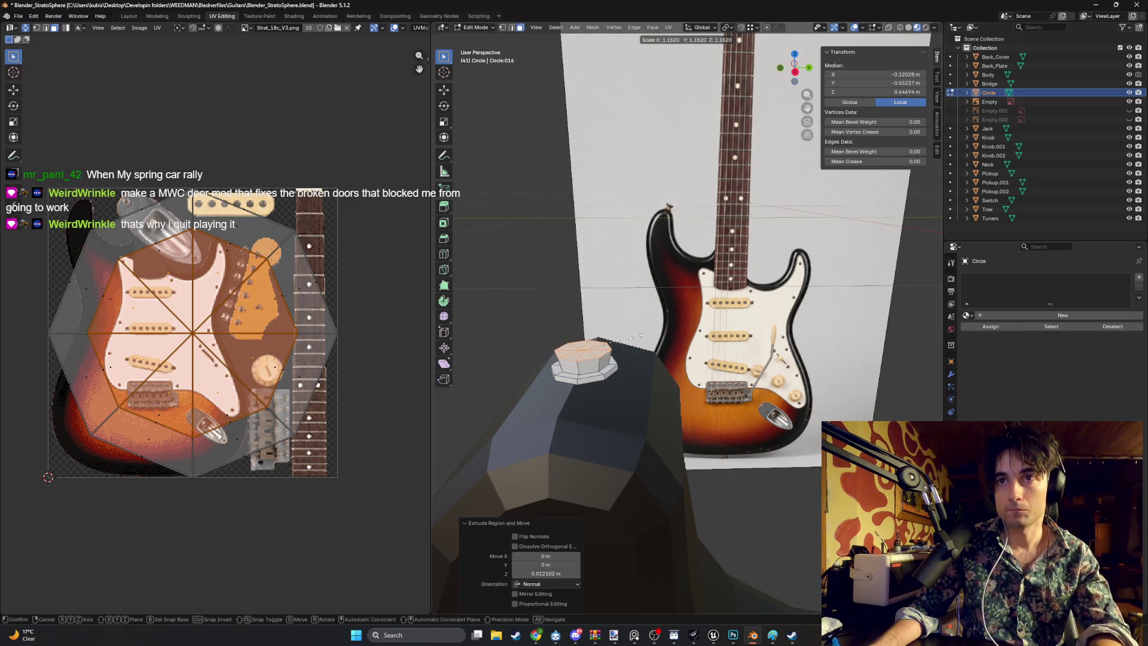
{"action": "right_click", "coordinate": [631, 341]}
{"action": "key", "text": "i"}
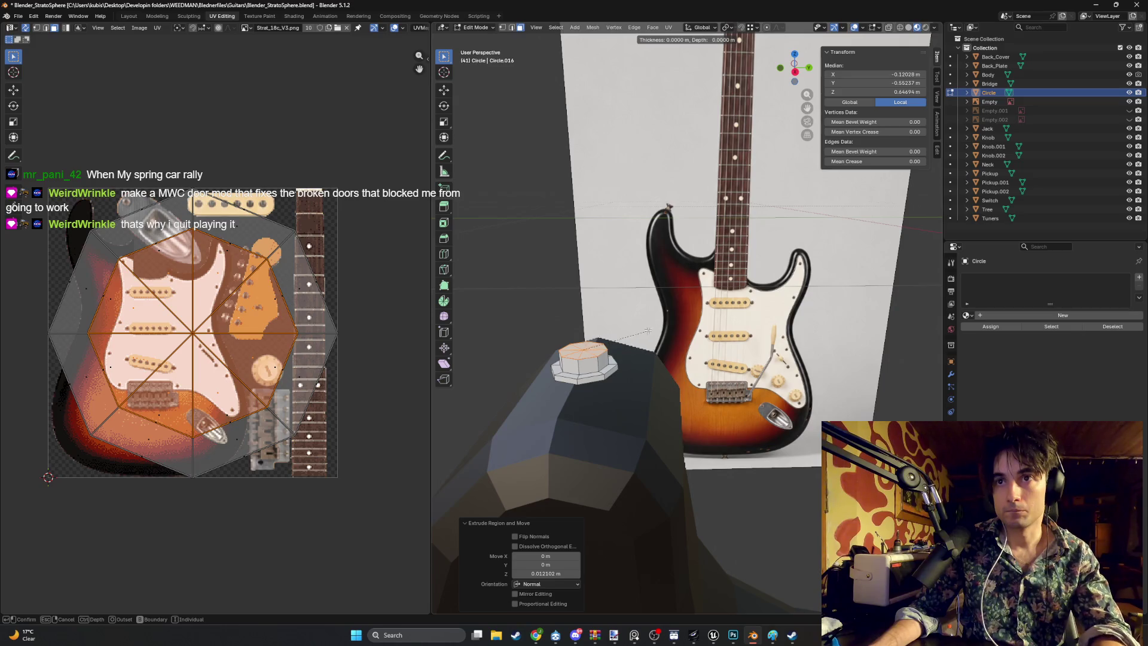
{"action": "key", "text": "Escape"}
{"action": "key", "text": "e"}
{"action": "left_click", "coordinate": [629, 341]}
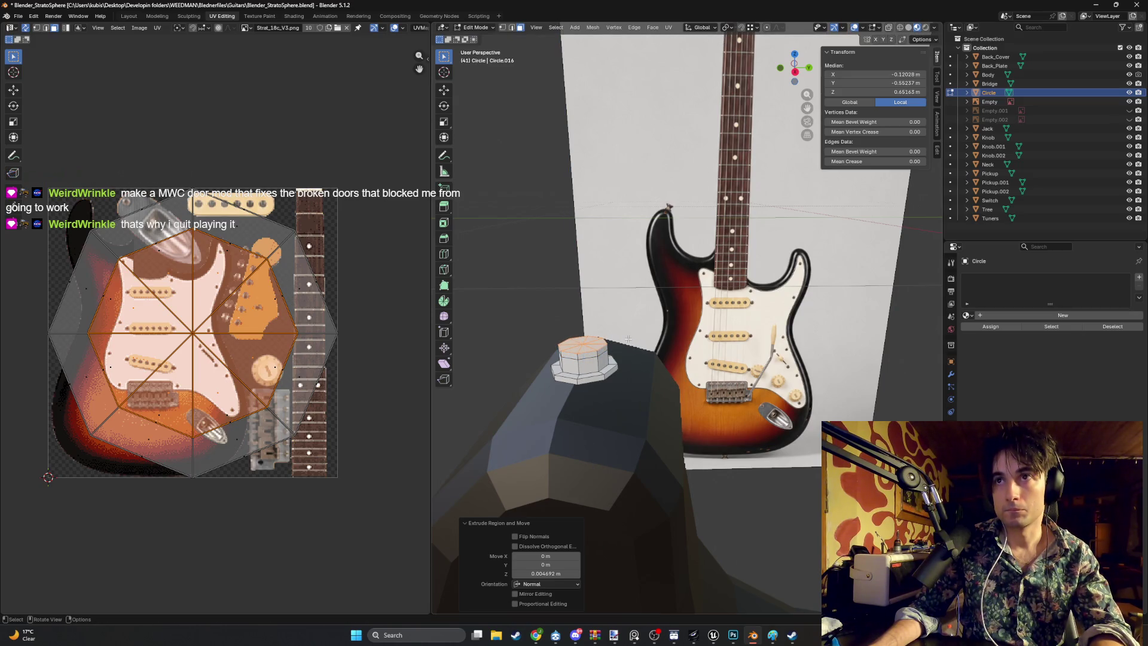
{"action": "key", "text": "g"}
{"action": "key", "text": "z"}
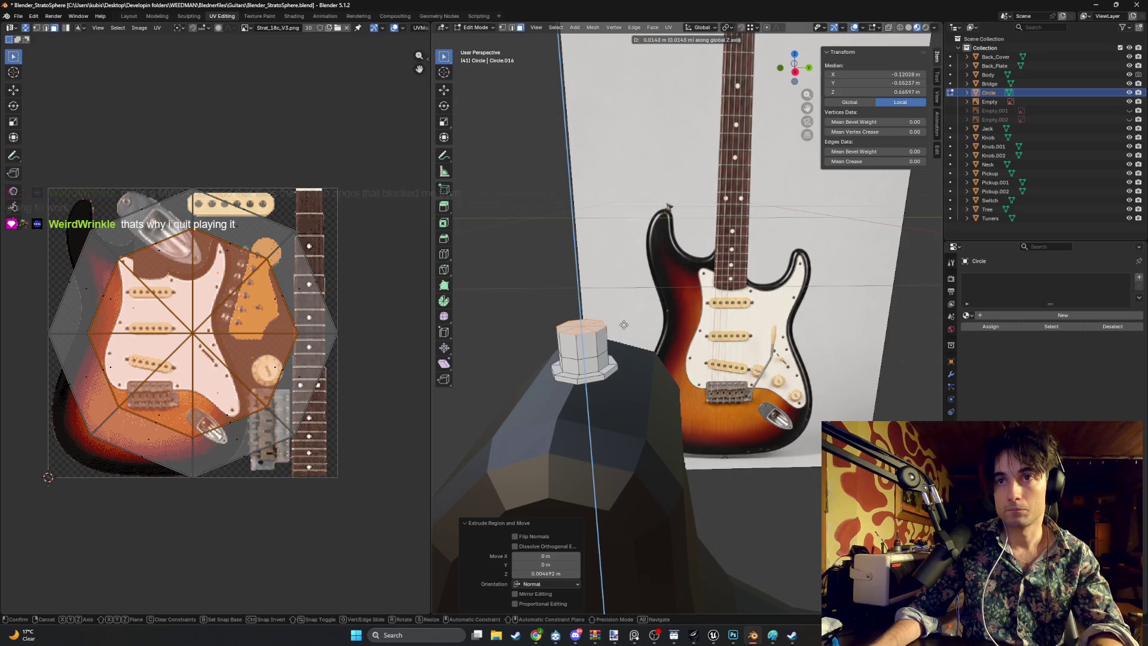
{"action": "left_click", "coordinate": [624, 324]}
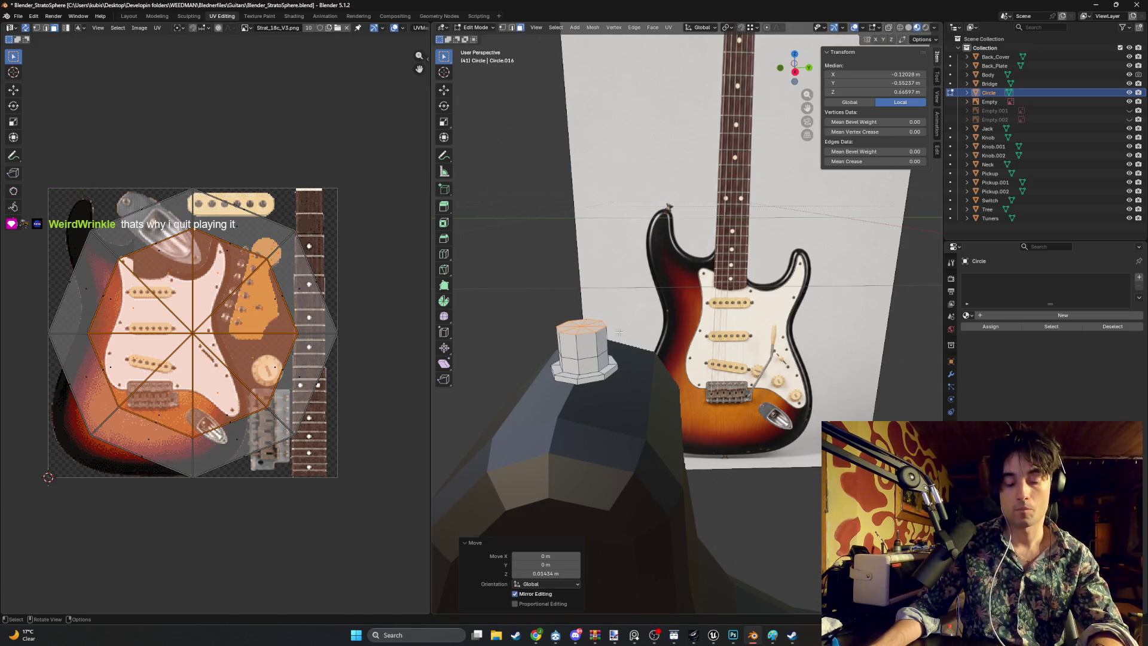
{"action": "key", "text": "s"}
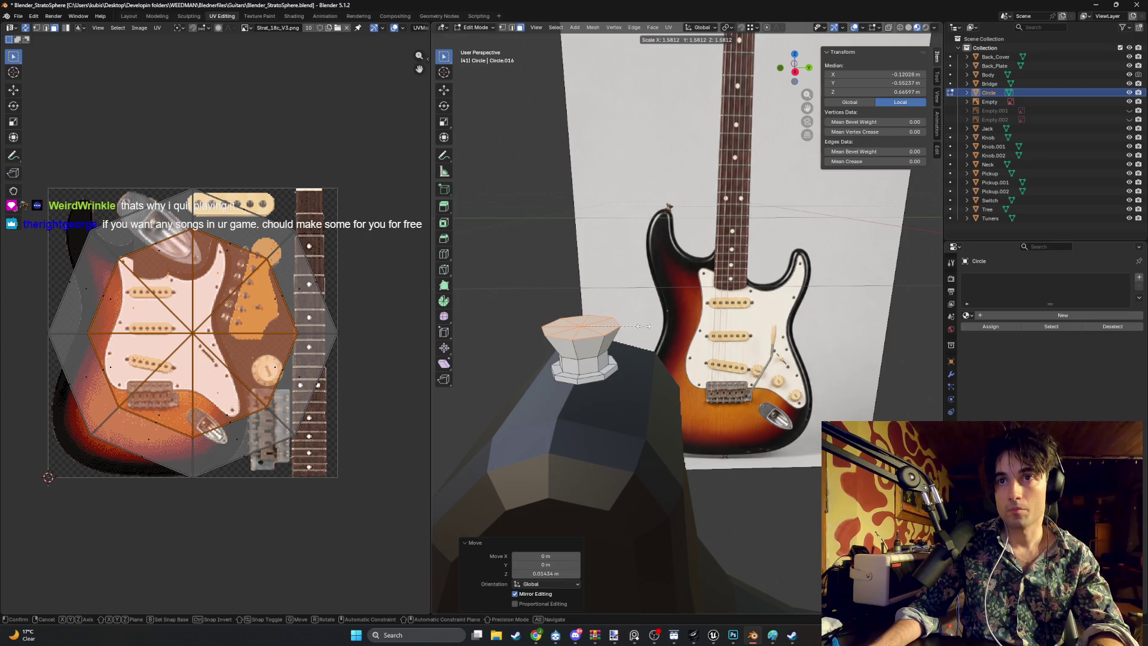
{"action": "left_click", "coordinate": [642, 326]}
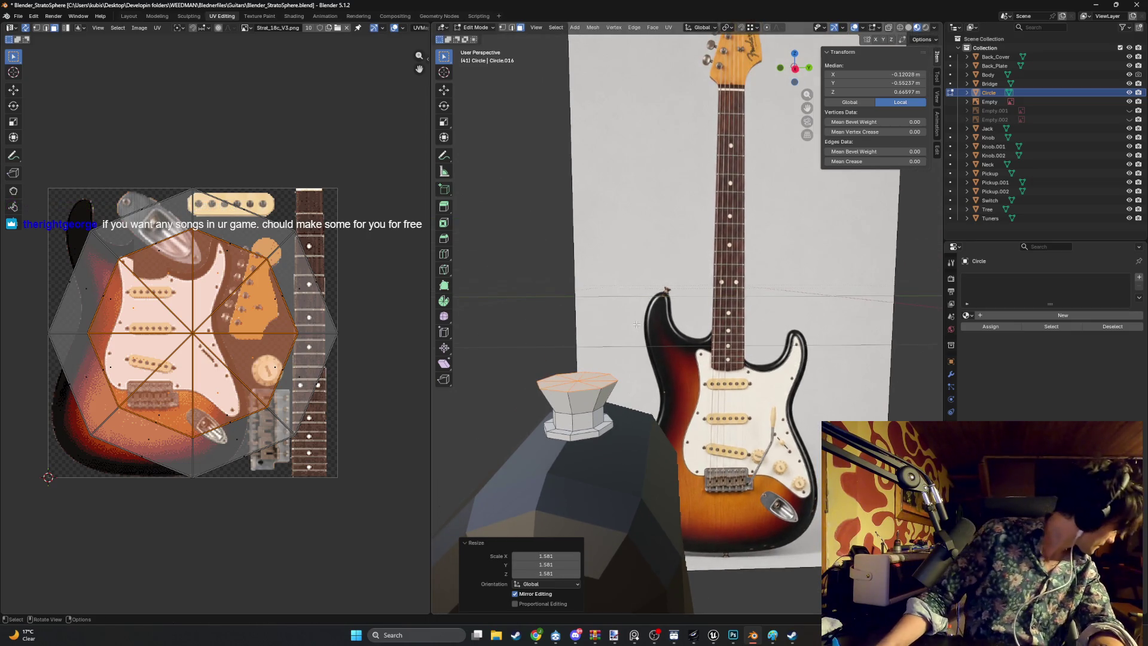
Step: Return to face selection, inset the knob's top face, and move the inset face
{"action": "mouse_move", "coordinate": [640, 322]}
{"action": "left_mouse_down"}
{"action": "mouse_move", "coordinate": [568, 370]}
{"action": "mouse_move", "coordinate": [561, 360]}
{"action": "mouse_move", "coordinate": [563, 377]}
{"action": "left_mouse_up"}
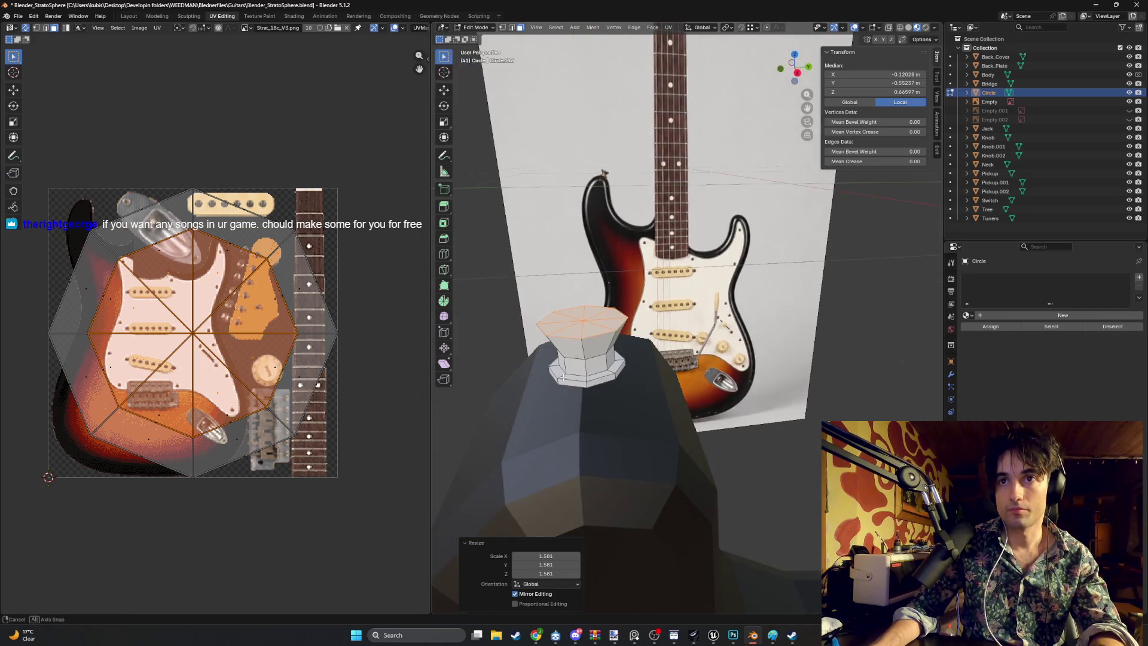
{"action": "key", "text": "1"}
{"action": "left_click", "coordinate": [584, 320]}
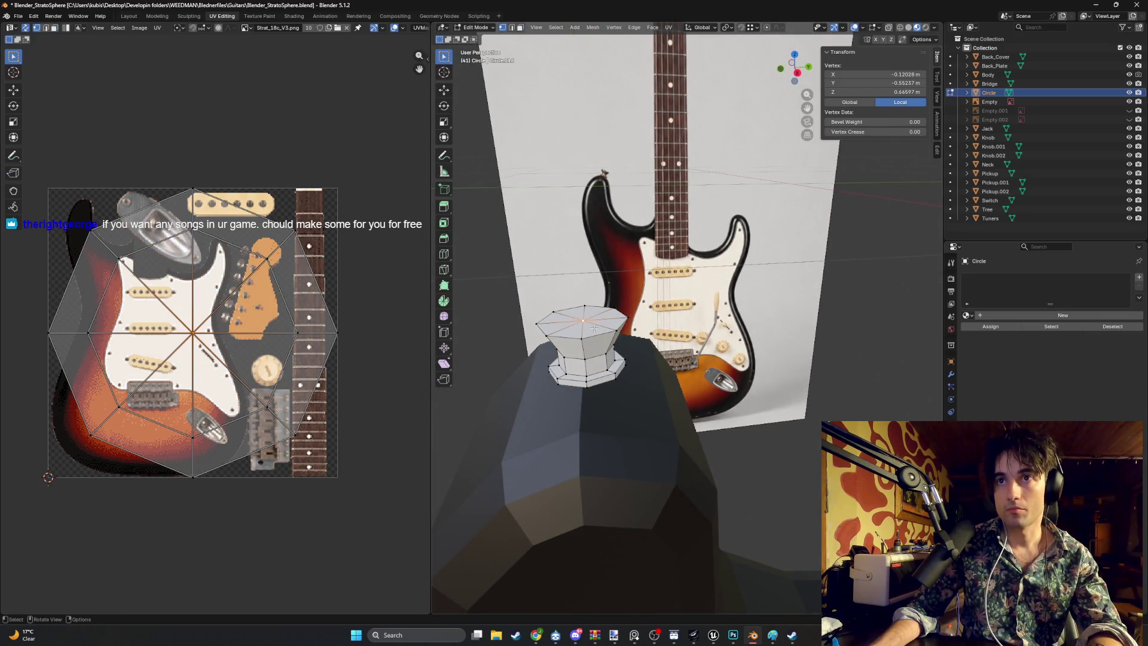
{"action": "key", "text": "3"}
{"action": "left_click", "coordinate": [572, 314]}
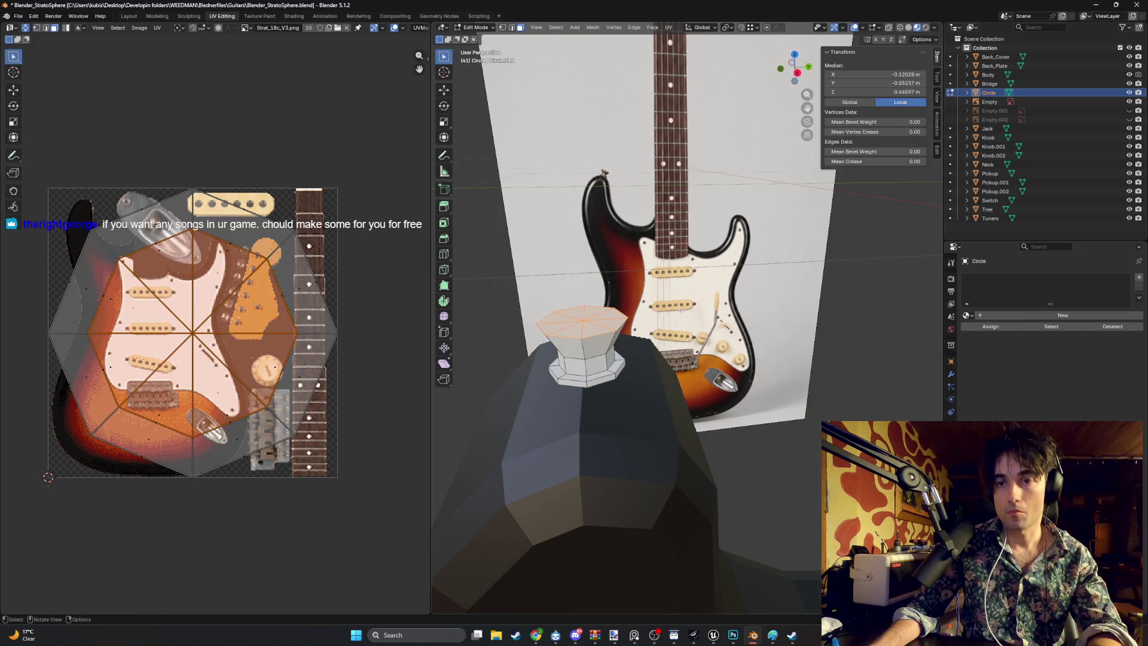
{"action": "key", "text": "i"}
{"action": "left_click", "coordinate": [695, 305]}
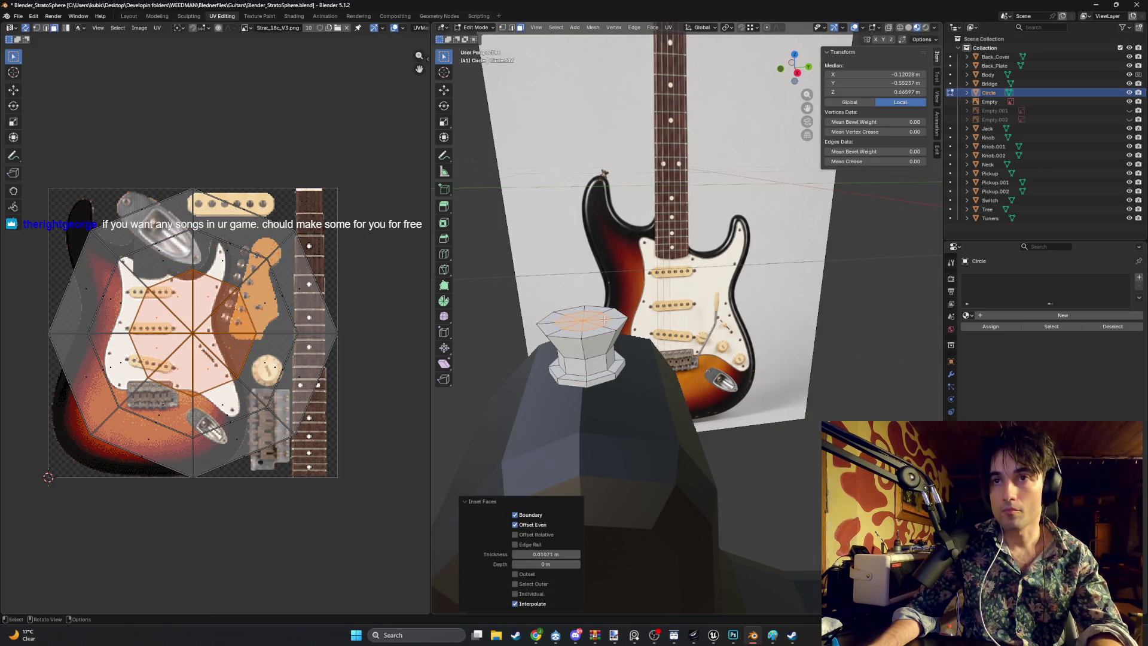
{"action": "key", "text": "g"}
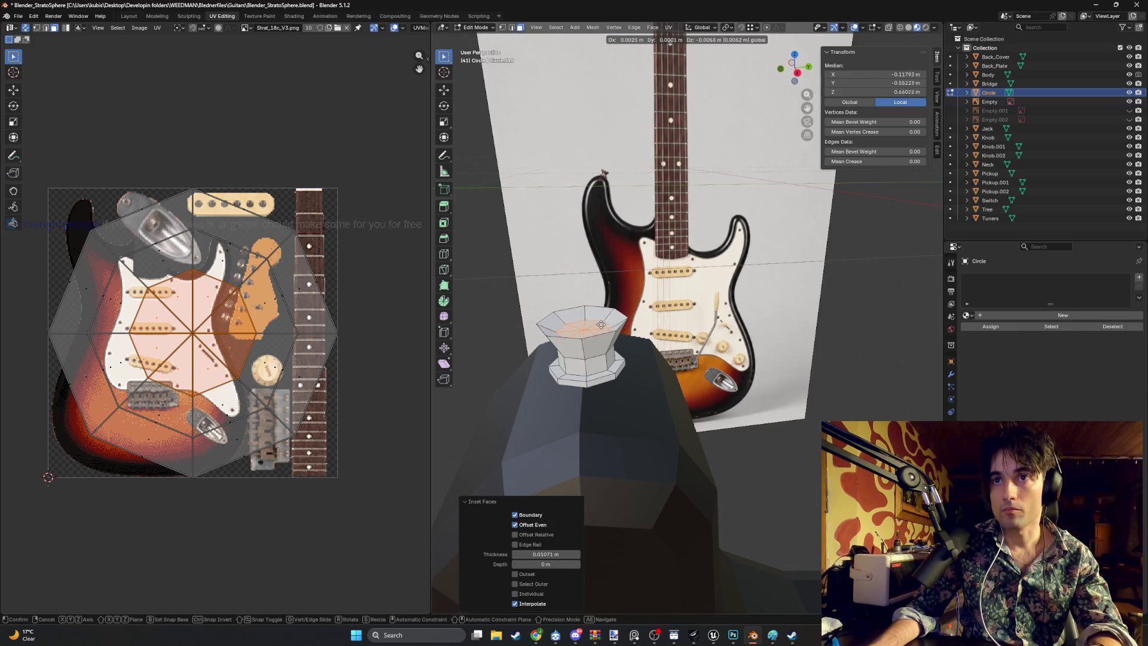
{"action": "left_click", "coordinate": [653, 313]}
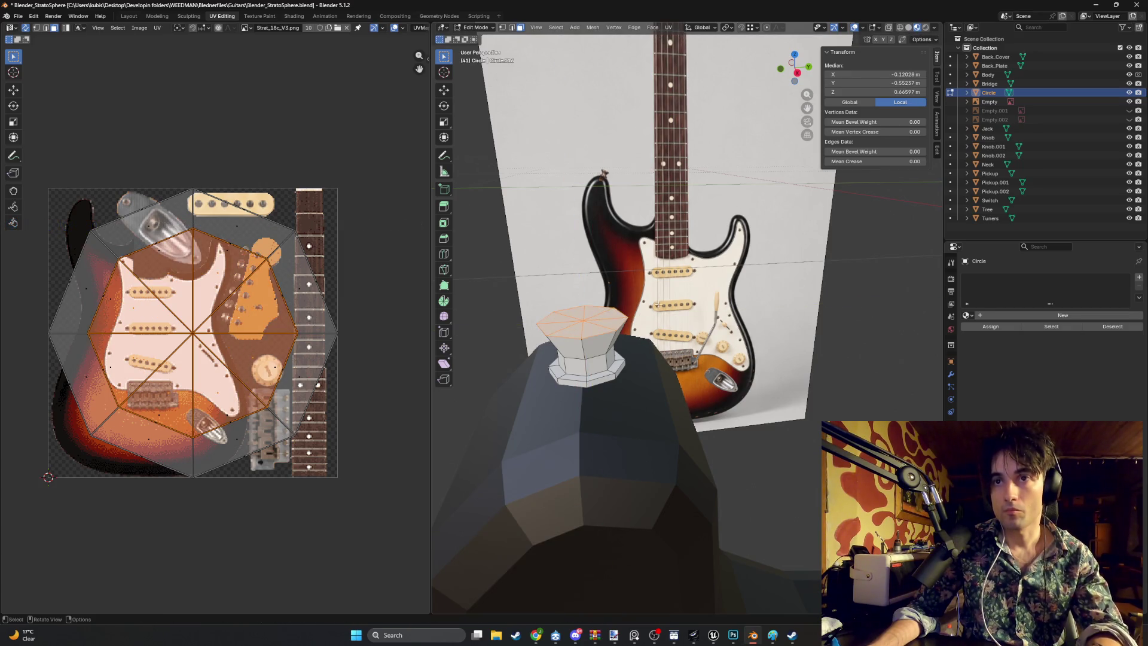
Step: Inset the top face twice to 0.006214 and shift the inner face along X, viewing from the right
{"action": "key", "text": "i"}
{"action": "left_click", "coordinate": [673, 300]}
{"action": "key", "text": "i"}
{"action": "left_click", "coordinate": [679, 296]}
{"action": "key", "text": "g"}
{"action": "key", "text": "x"}
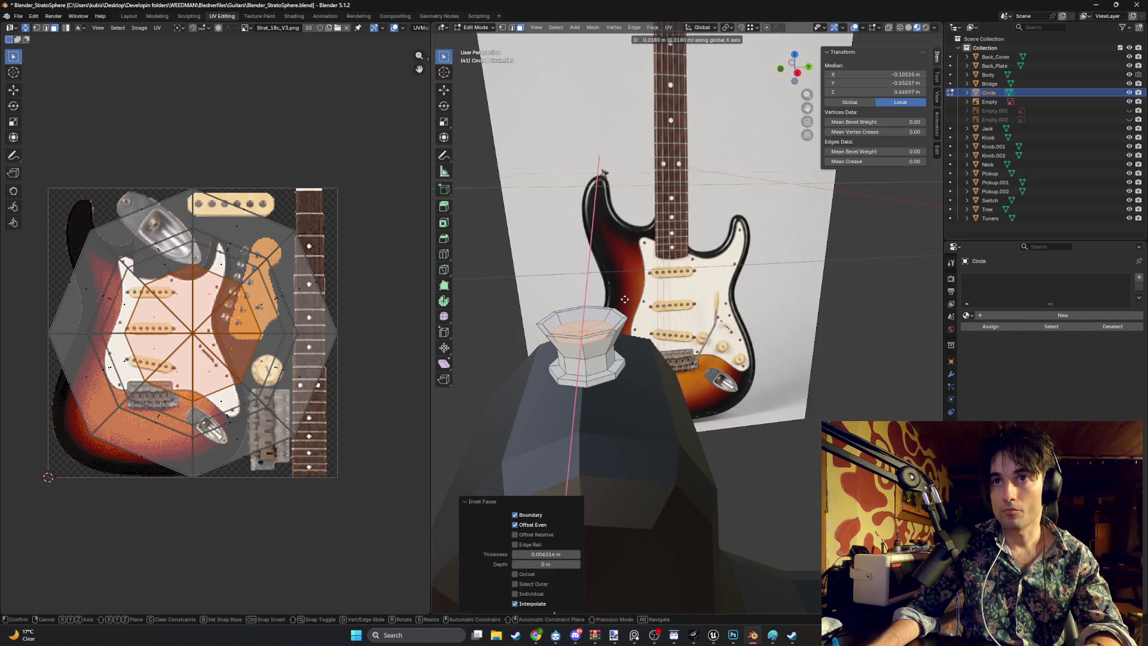
{"action": "left_click", "coordinate": [624, 299]}
{"action": "key", "text": "KP_Decimal"}
{"action": "key", "text": "KP_3"}
{"action": "scroll", "coordinate": [732, 364], "scroll_direction": "down", "scroll_amount": 5}
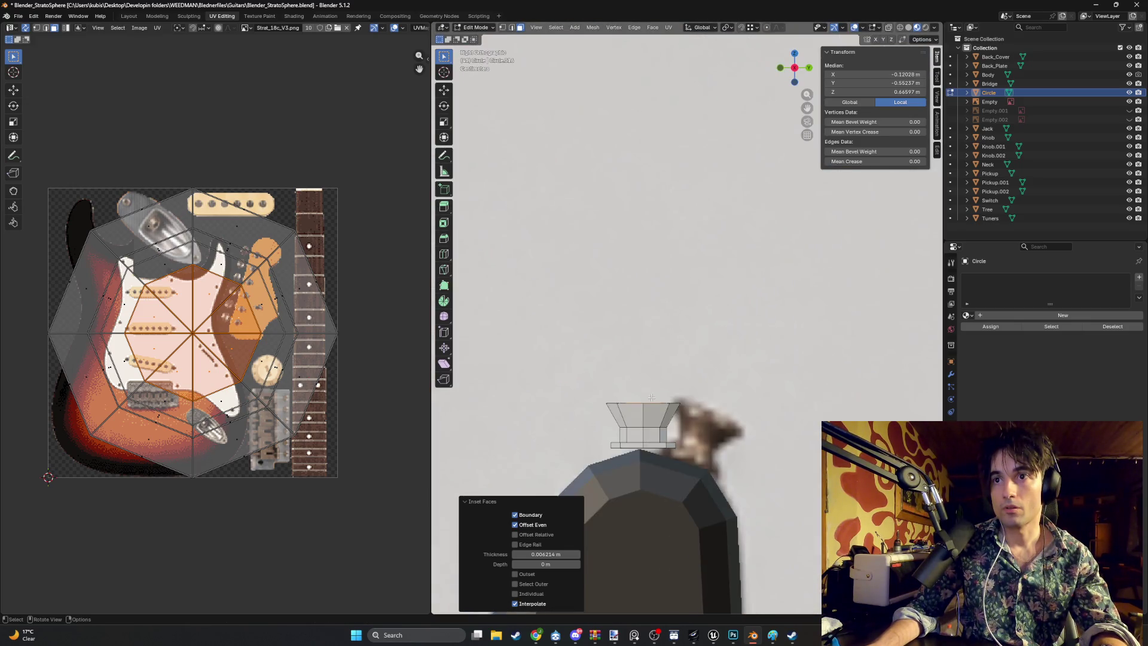
Step: Lower the inner face along Z into a shallow cup and return to perspective view
{"action": "key", "text": "g"}
{"action": "key", "text": "z"}
{"action": "left_click", "coordinate": [652, 417]}
{"action": "key", "text": "z"}
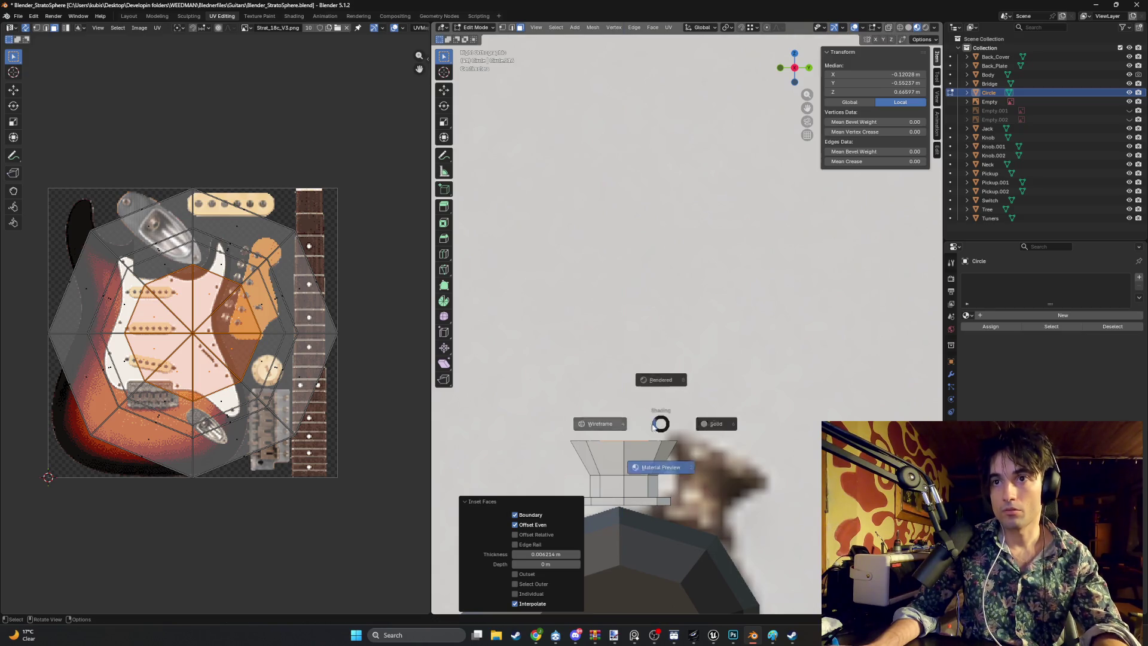
{"action": "key", "text": "g"}
{"action": "key", "text": "z"}
{"action": "left_click", "coordinate": [630, 428]}
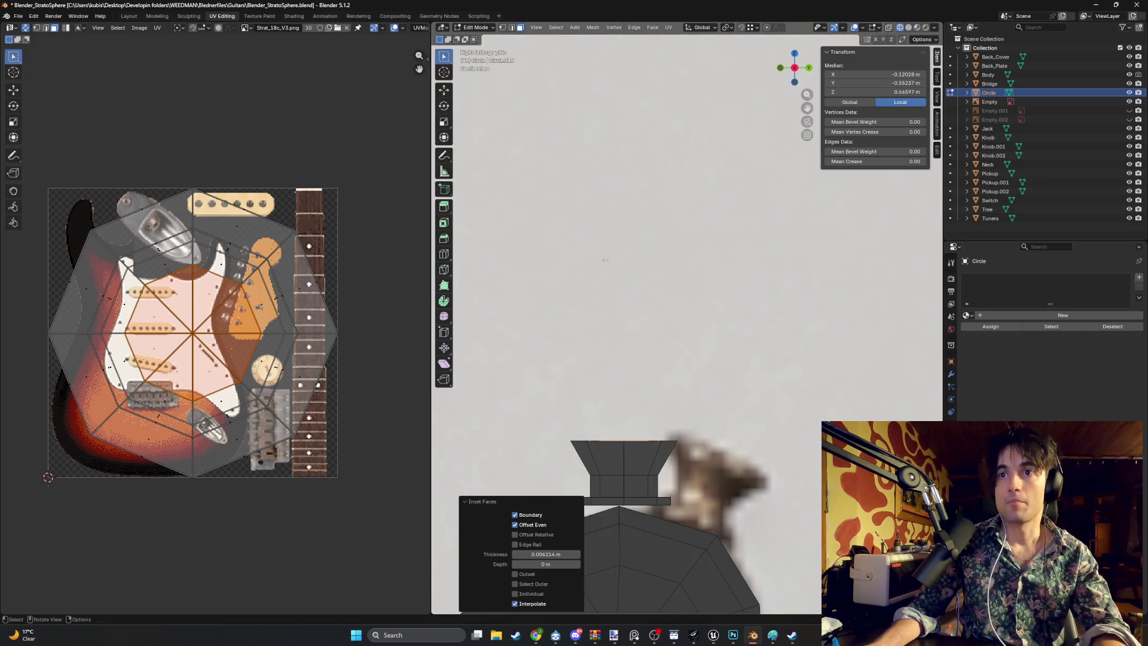
{"action": "key", "text": "KP_8"}
{"action": "key", "text": "KP_8"}
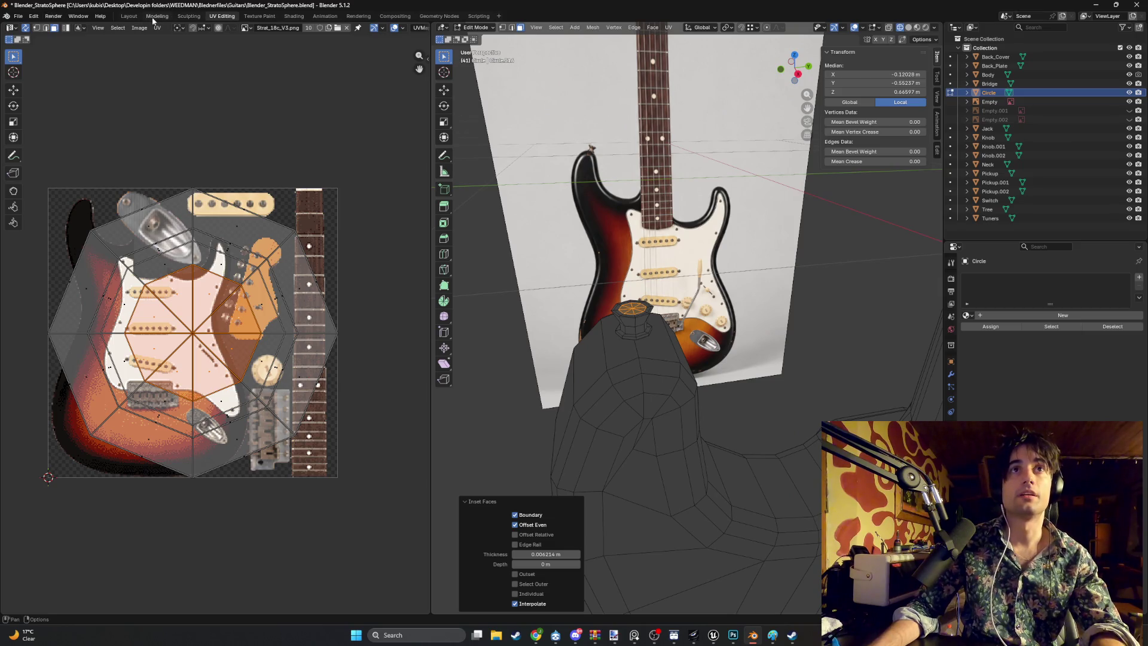
Step: Switch to the Modeling workspace in wireframe and lower the selected edge along Z from the side
{"action": "left_click", "coordinate": [157, 17]}
{"action": "scroll", "coordinate": [445, 262], "scroll_direction": "down", "scroll_amount": 3}
{"action": "key", "text": "shift+z"}
{"action": "key", "text": "ctrl+KP_1"}
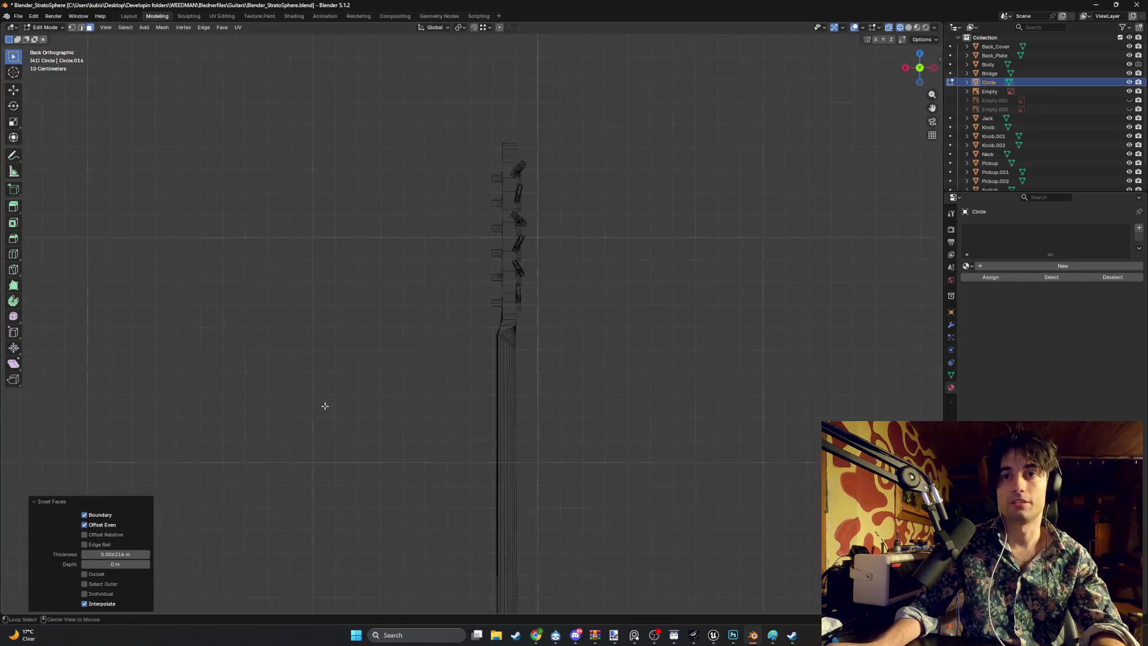
{"action": "key", "text": "KP_3"}
{"action": "scroll", "coordinate": [587, 271], "scroll_direction": "up", "scroll_amount": 5}
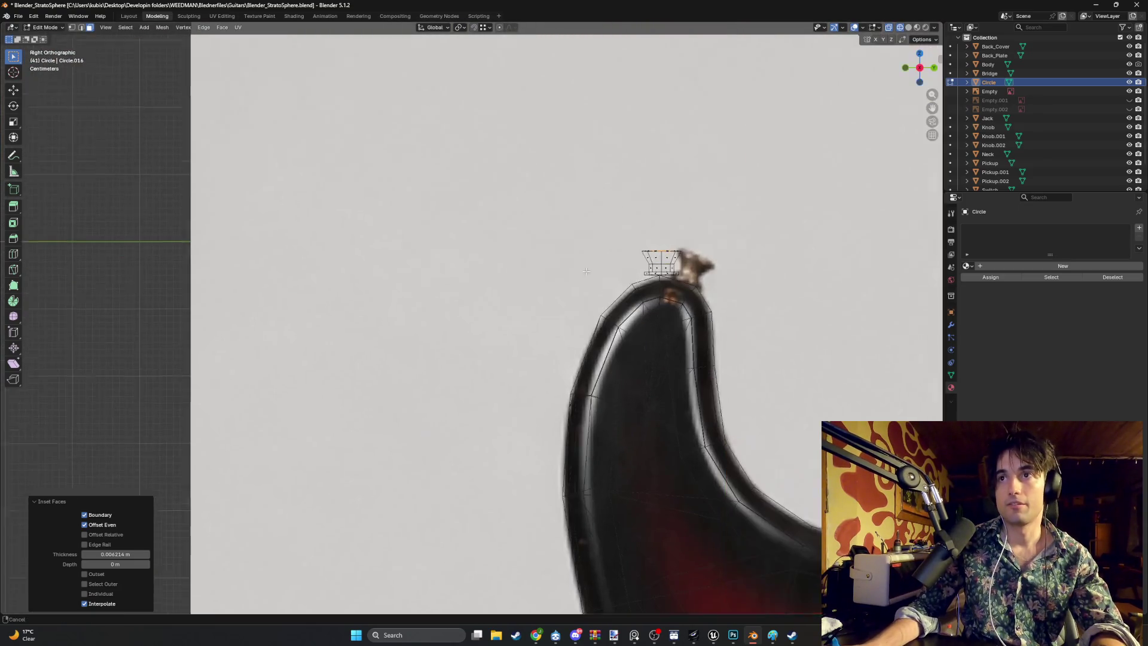
{"action": "scroll", "coordinate": [586, 270], "scroll_direction": "up", "scroll_amount": 5}
{"action": "key", "text": "g"}
{"action": "key", "text": "z"}
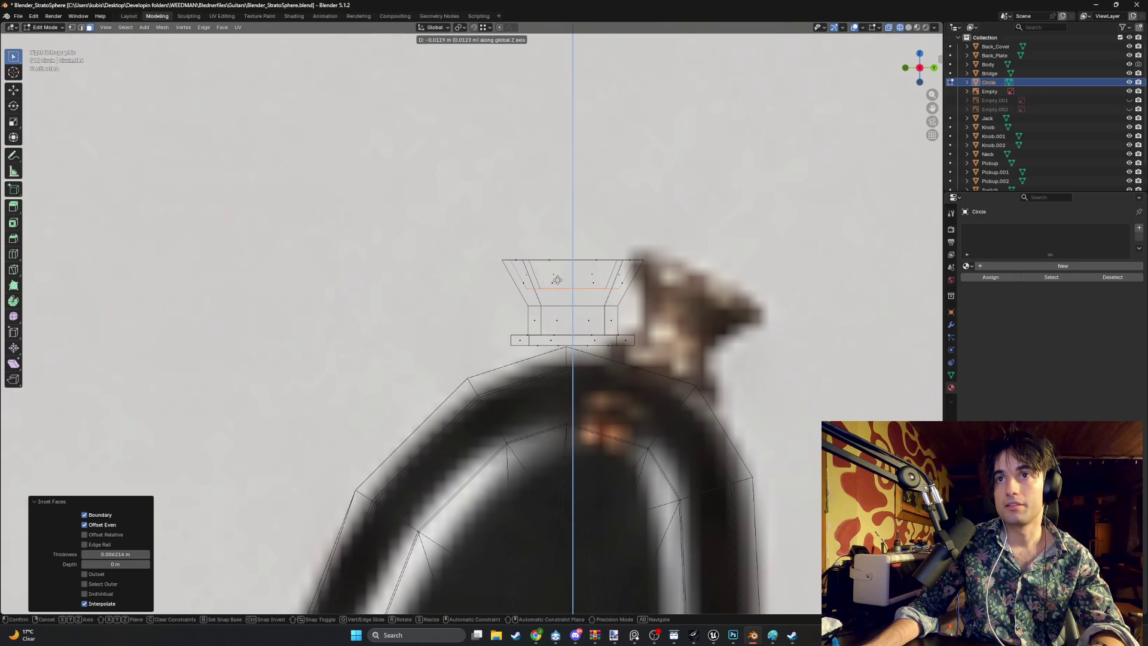
{"action": "left_click", "coordinate": [557, 280]}
{"action": "mouse_move", "coordinate": [557, 280]}
{"action": "left_mouse_down"}
{"action": "mouse_move", "coordinate": [633, 171]}
{"action": "mouse_move", "coordinate": [646, 234]}
{"action": "mouse_move", "coordinate": [579, 284]}
{"action": "left_mouse_up"}
Step: Lower the selected vertices along Z and return to Object Mode
{"action": "key", "text": "1"}
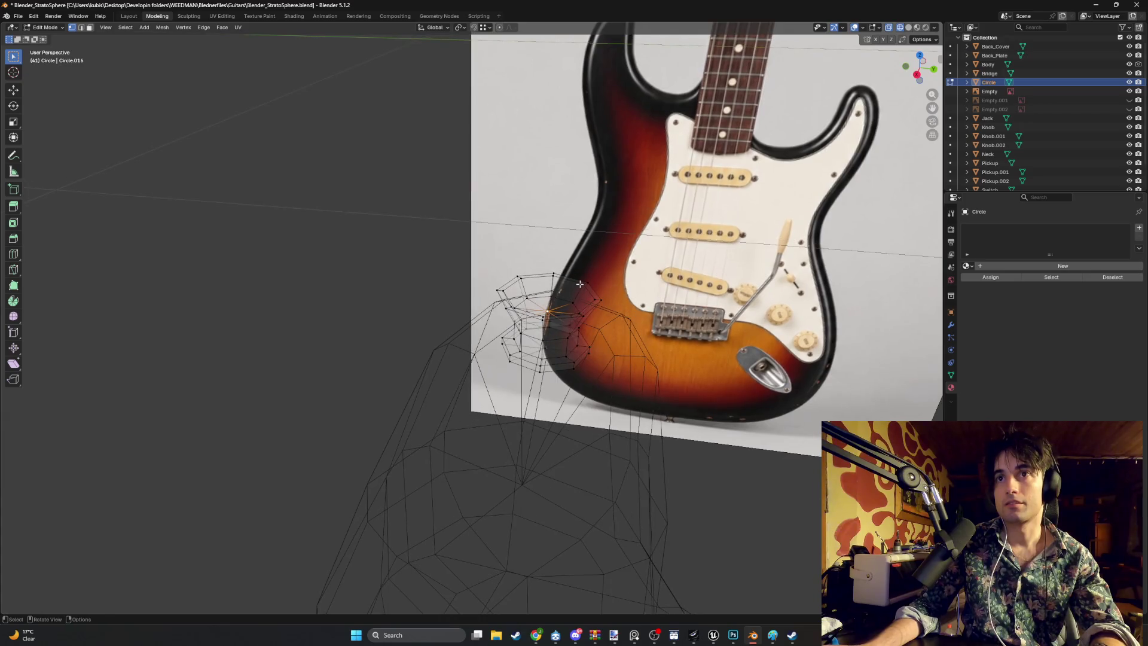
{"action": "key", "text": "g"}
{"action": "key", "text": "y"}
{"action": "key", "text": "z"}
{"action": "left_click", "coordinate": [542, 287]}
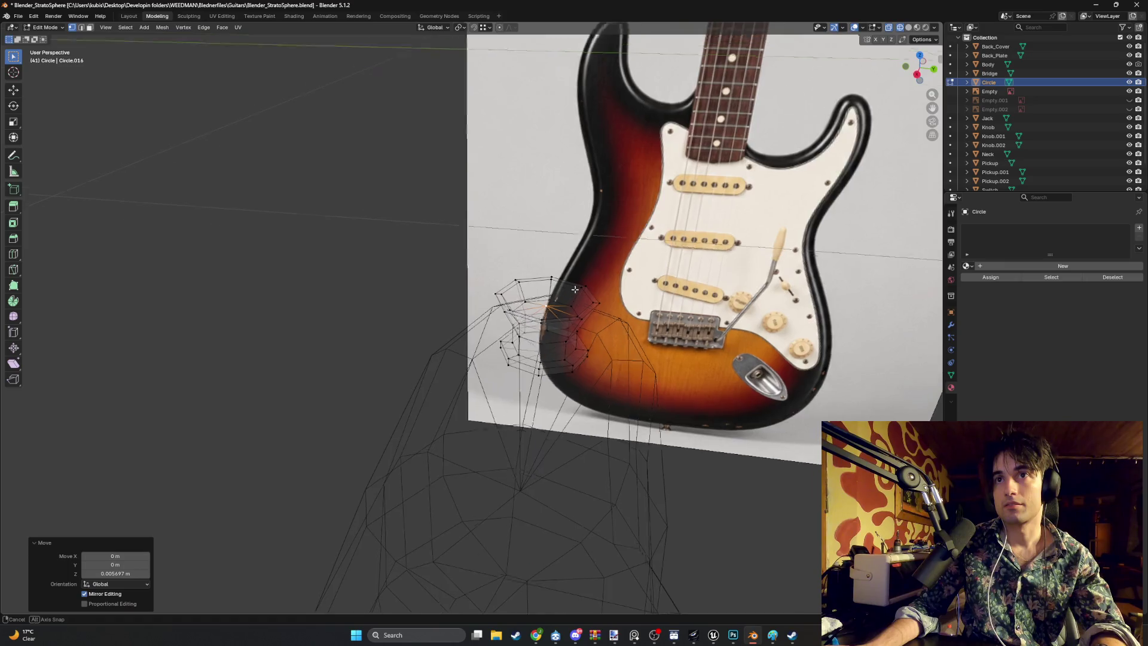
{"action": "key", "text": "Tab"}
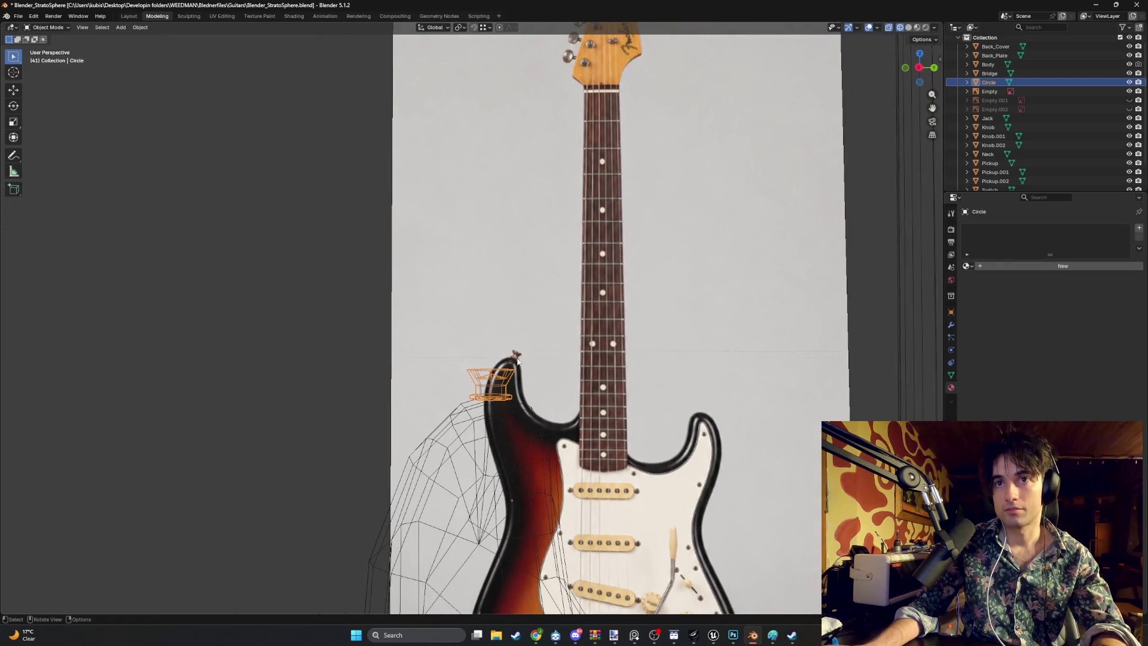
Step: In side view, move the Circle piece along Y and give it a small rotation
{"action": "key", "text": "z"}
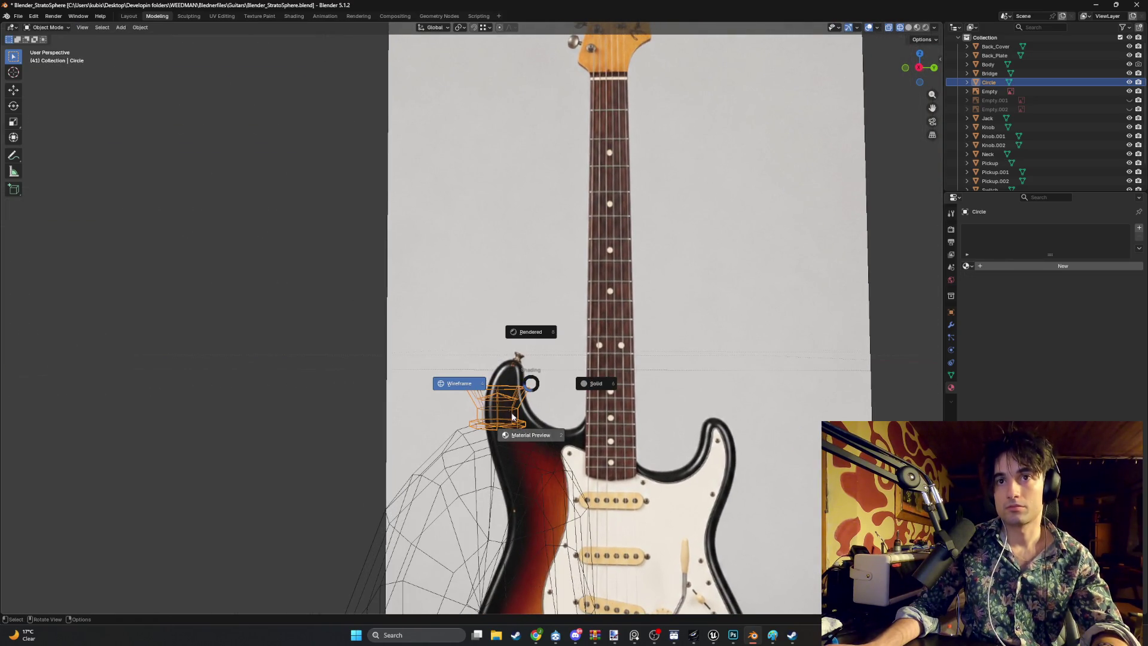
{"action": "left_click", "coordinate": [508, 383]}
{"action": "key", "text": "KP_3"}
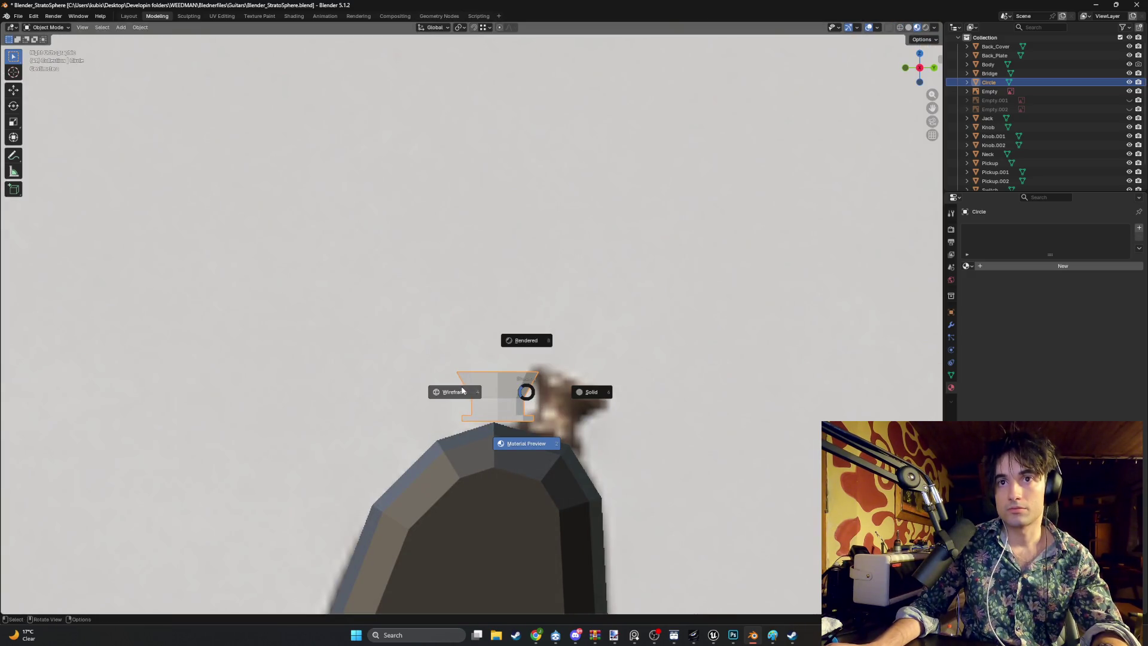
{"action": "left_click", "coordinate": [491, 403]}
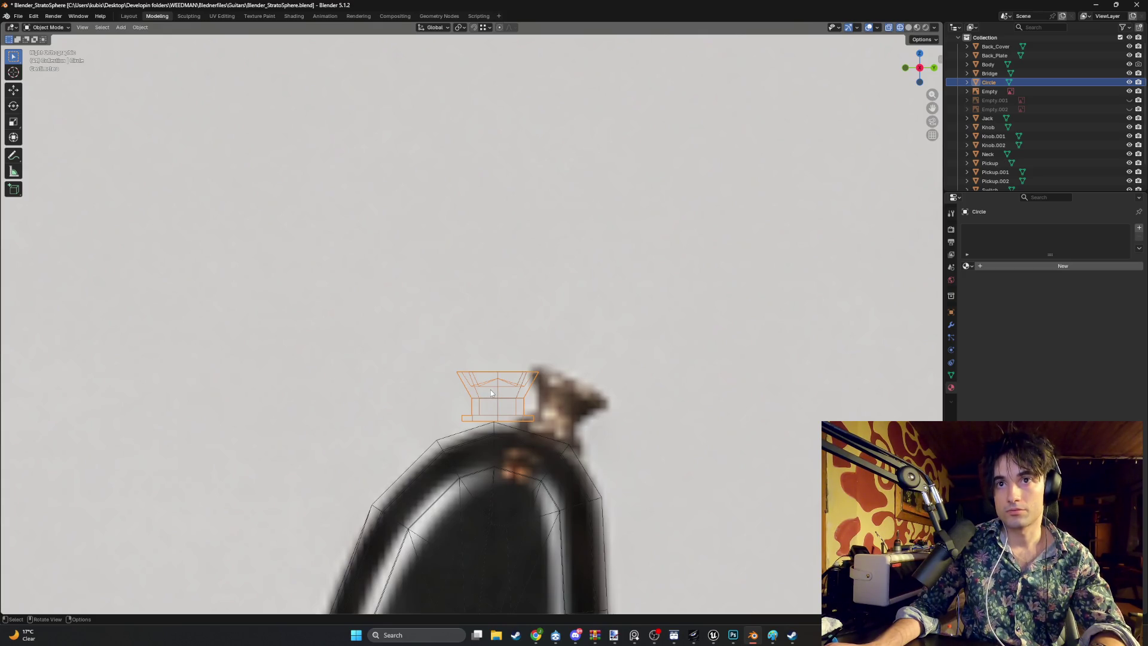
{"action": "key", "text": "g"}
{"action": "left_click", "coordinate": [516, 389]}
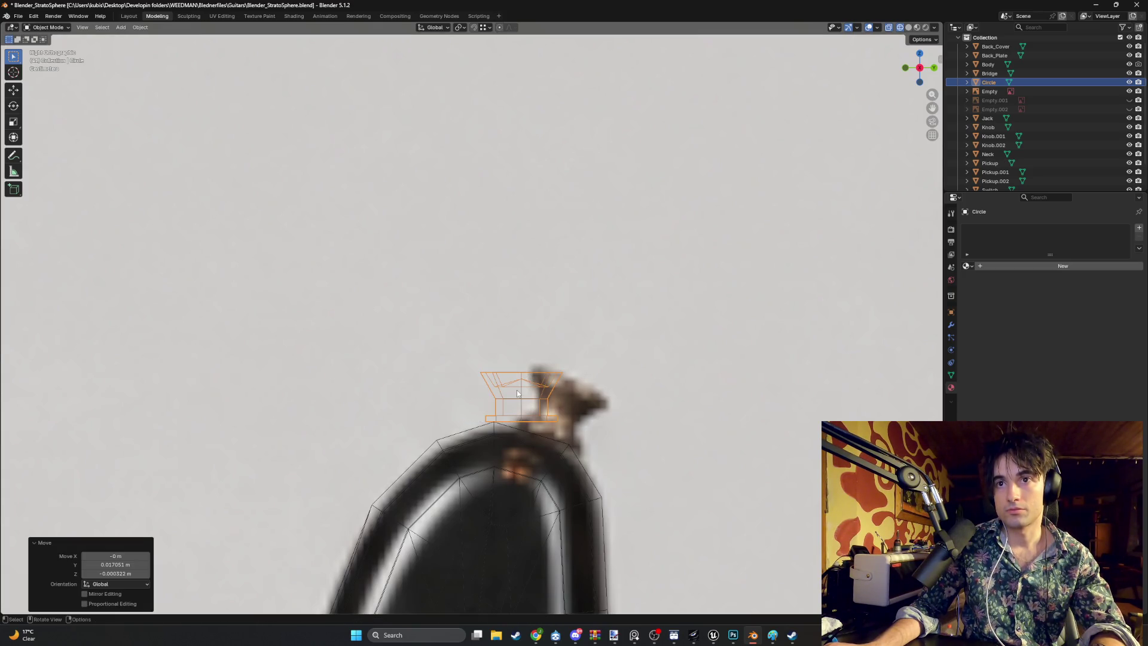
{"action": "key", "text": "g"}
{"action": "key", "text": "y"}
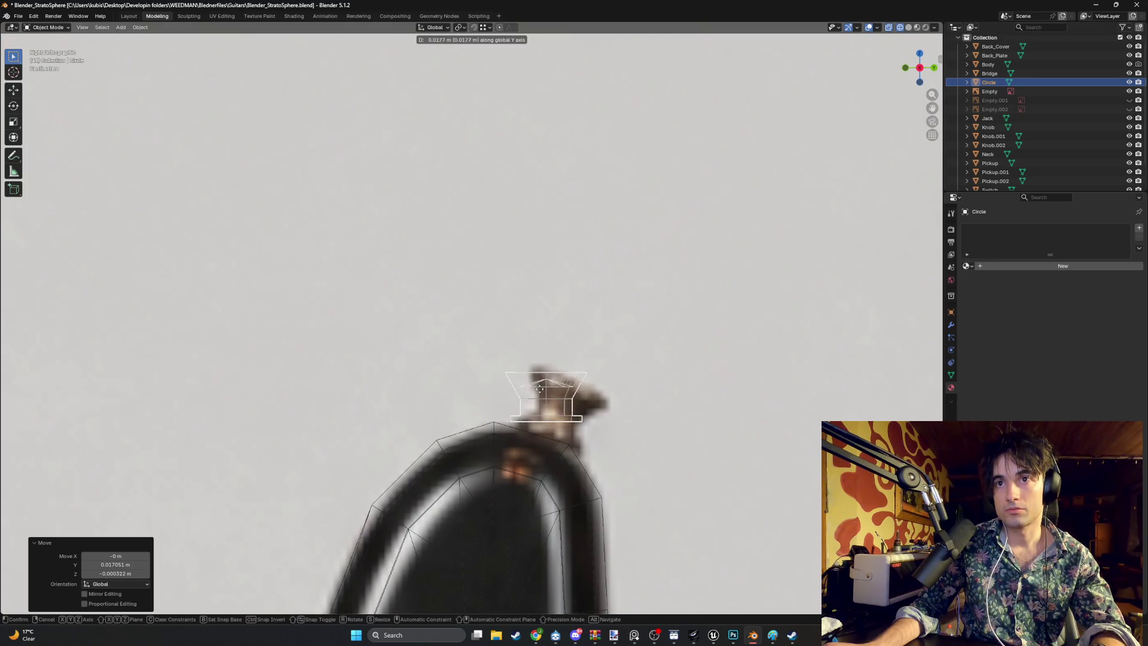
{"action": "left_click", "coordinate": [533, 390]}
{"action": "key", "text": "r"}
{"action": "left_click", "coordinate": [535, 389]}
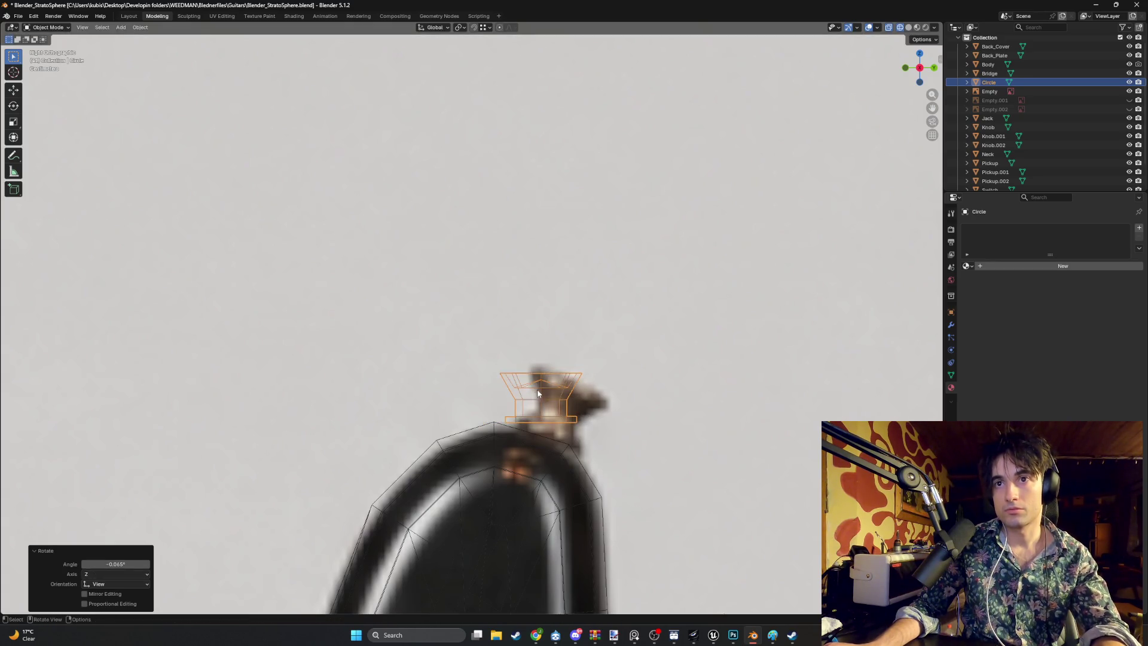
Step: Set the Circle's origin to geometry, tilt it 14.9°, and reposition it
{"action": "right_click", "coordinate": [537, 389]}
{"action": "mouse_move", "coordinate": [512, 428]}
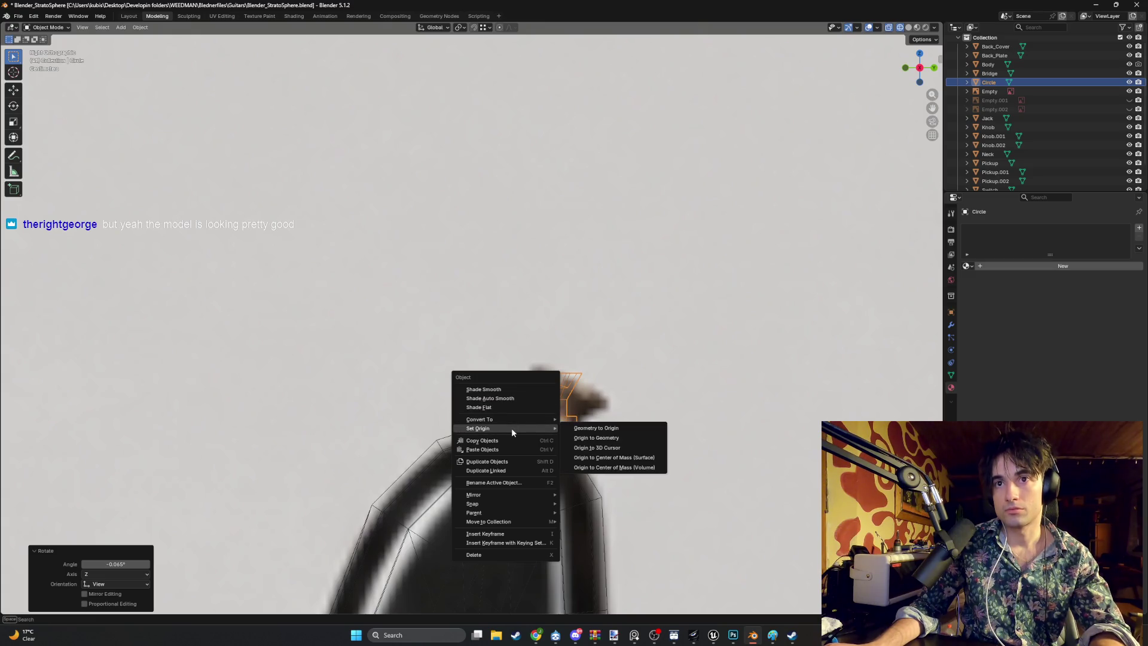
{"action": "left_click", "coordinate": [578, 440]}
{"action": "key", "text": "r"}
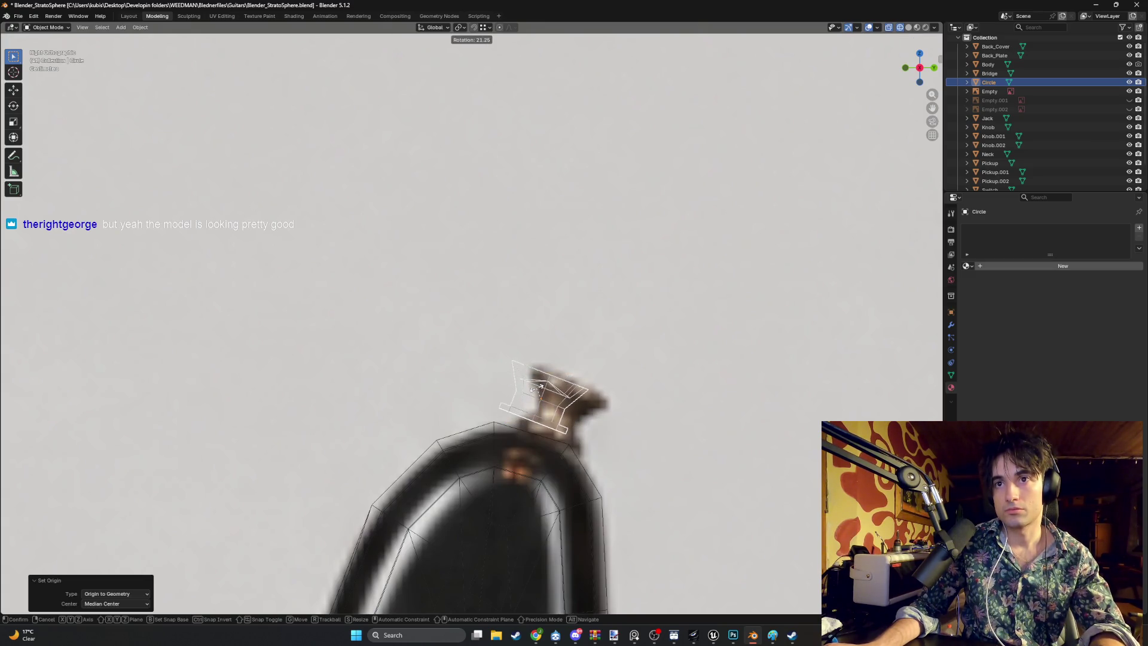
{"action": "left_click", "coordinate": [535, 388]}
{"action": "key", "text": "g"}
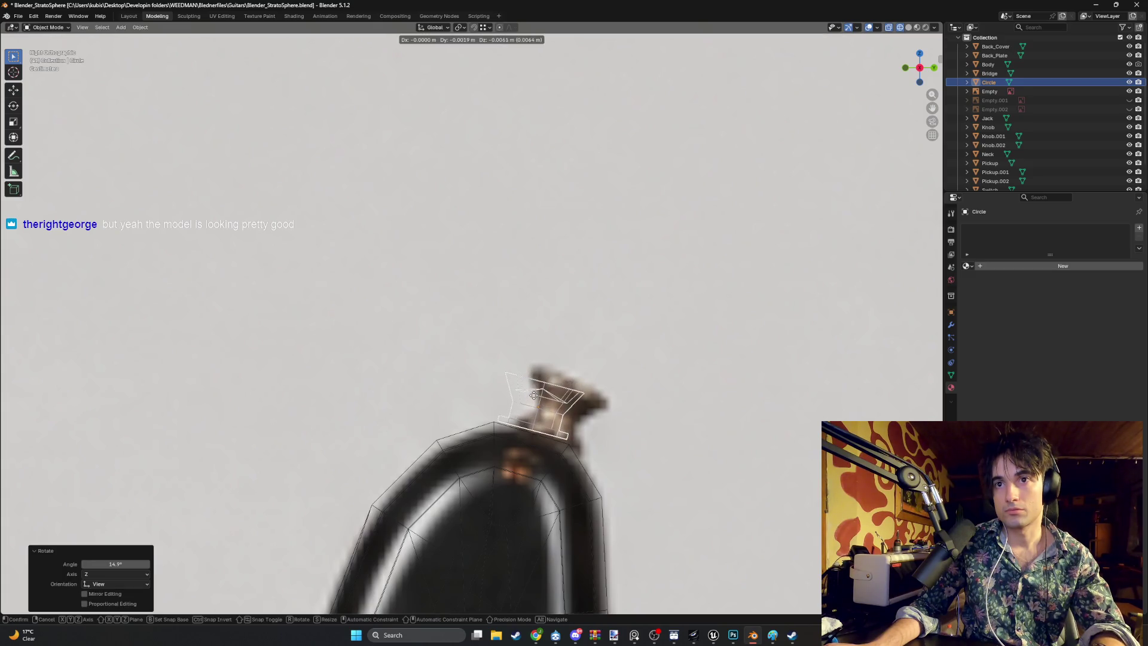
{"action": "left_click", "coordinate": [534, 396]}
Step: Rotate the Circle a further 1.89° and place it on the tip of the horn
{"action": "scroll", "coordinate": [534, 396], "scroll_direction": "up", "scroll_amount": 2}
{"action": "key", "text": "r"}
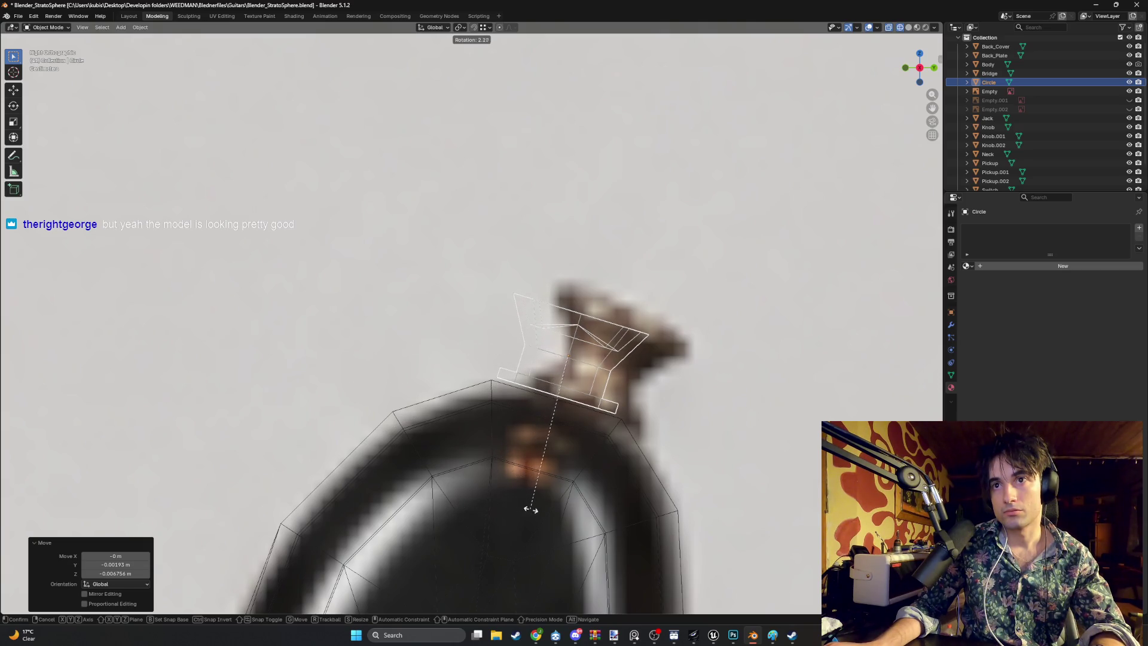
{"action": "left_click", "coordinate": [550, 505]}
{"action": "key", "text": "g"}
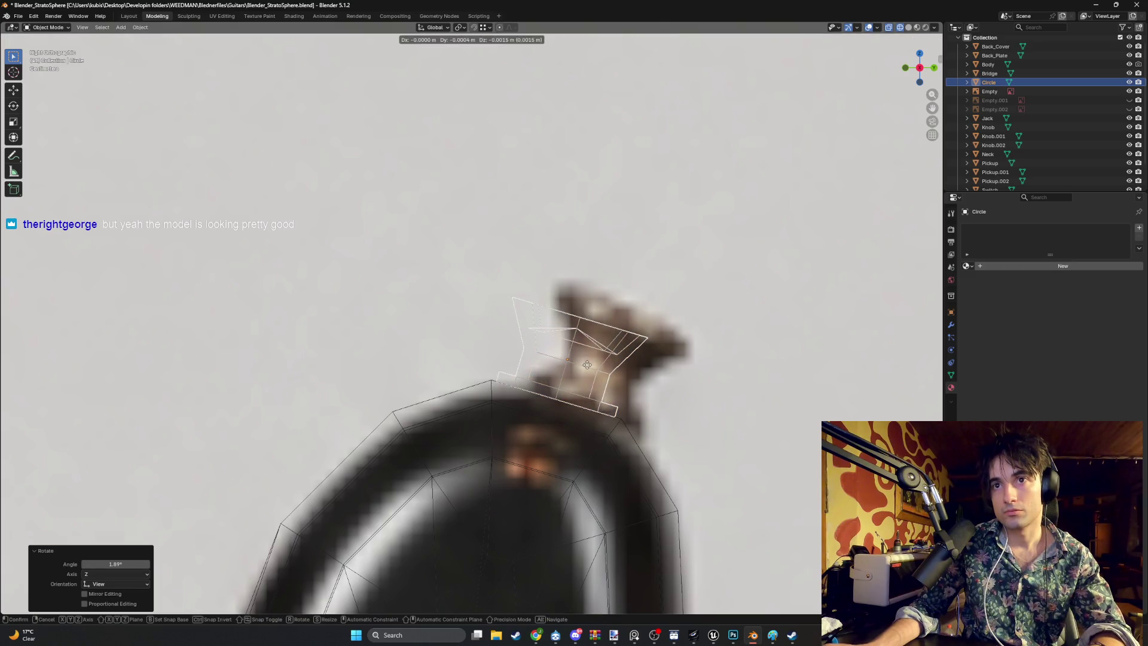
{"action": "left_click", "coordinate": [588, 365]}
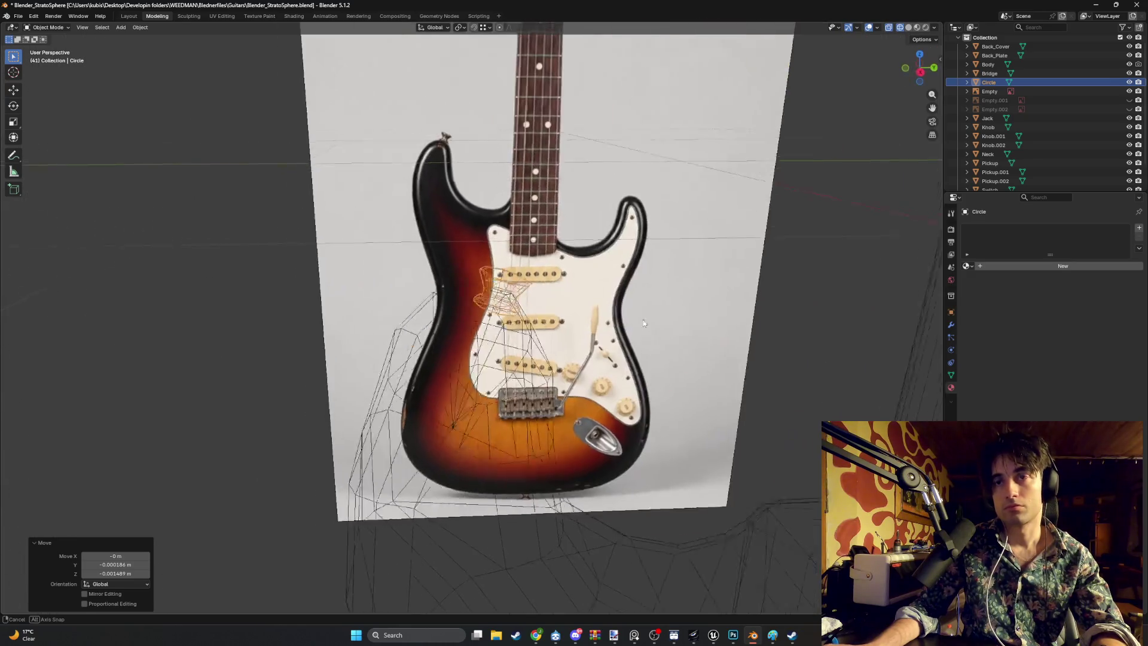
Step: Change the viewport shading and orbit toward the guitar body's upper horn
{"action": "left_click", "coordinate": [556, 332]}
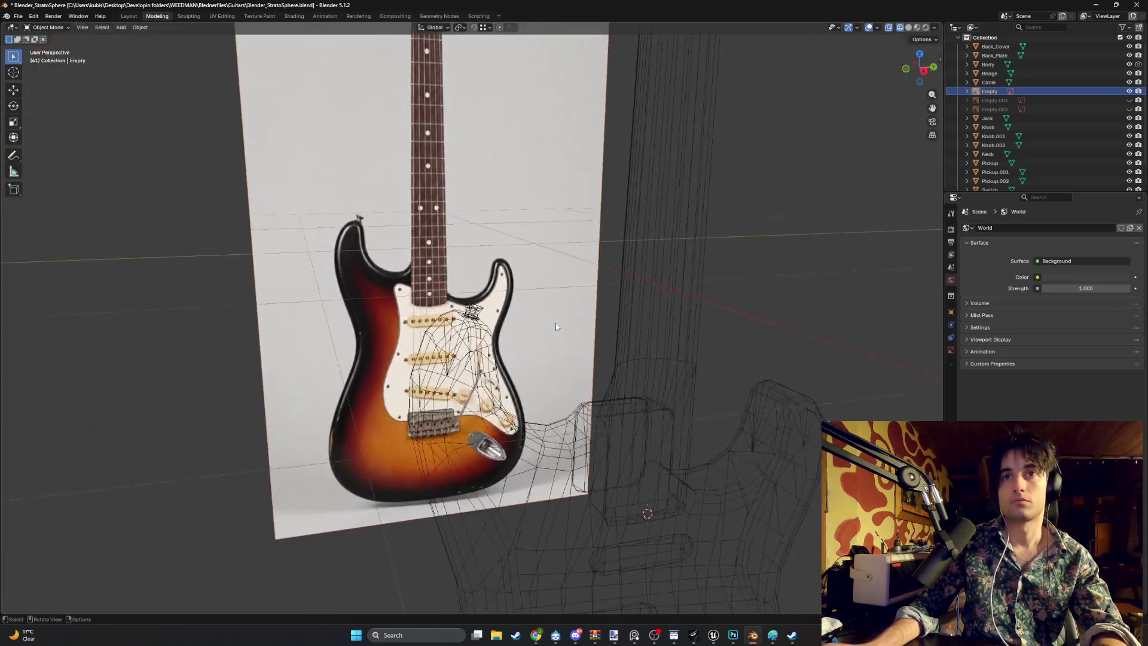
{"action": "key", "text": "z"}
{"action": "left_click", "coordinate": [558, 371]}
{"action": "scroll", "coordinate": [574, 365], "scroll_direction": "up", "scroll_amount": 5}
{"action": "mouse_move", "coordinate": [590, 357]}
{"action": "left_mouse_down"}
{"action": "mouse_move", "coordinate": [593, 396]}
{"action": "mouse_move", "coordinate": [470, 339]}
{"action": "mouse_move", "coordinate": [490, 335]}
{"action": "left_mouse_up"}
{"action": "scroll", "coordinate": [491, 335], "scroll_direction": "down", "scroll_amount": 6}
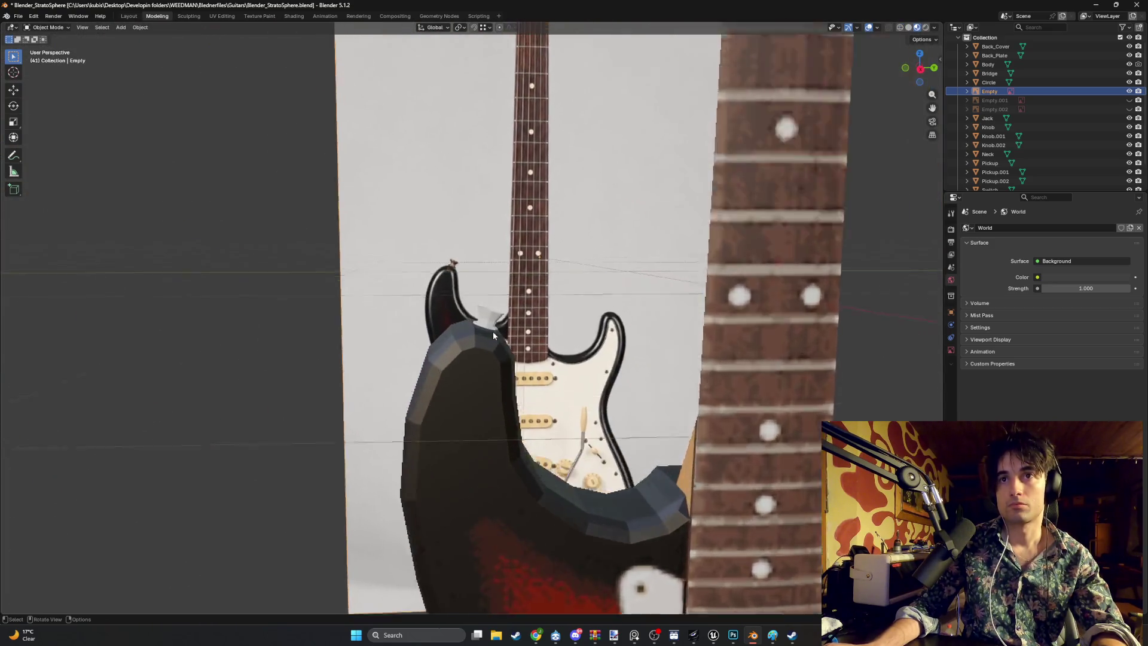
{"action": "scroll", "coordinate": [494, 343], "scroll_direction": "up", "scroll_amount": 7}
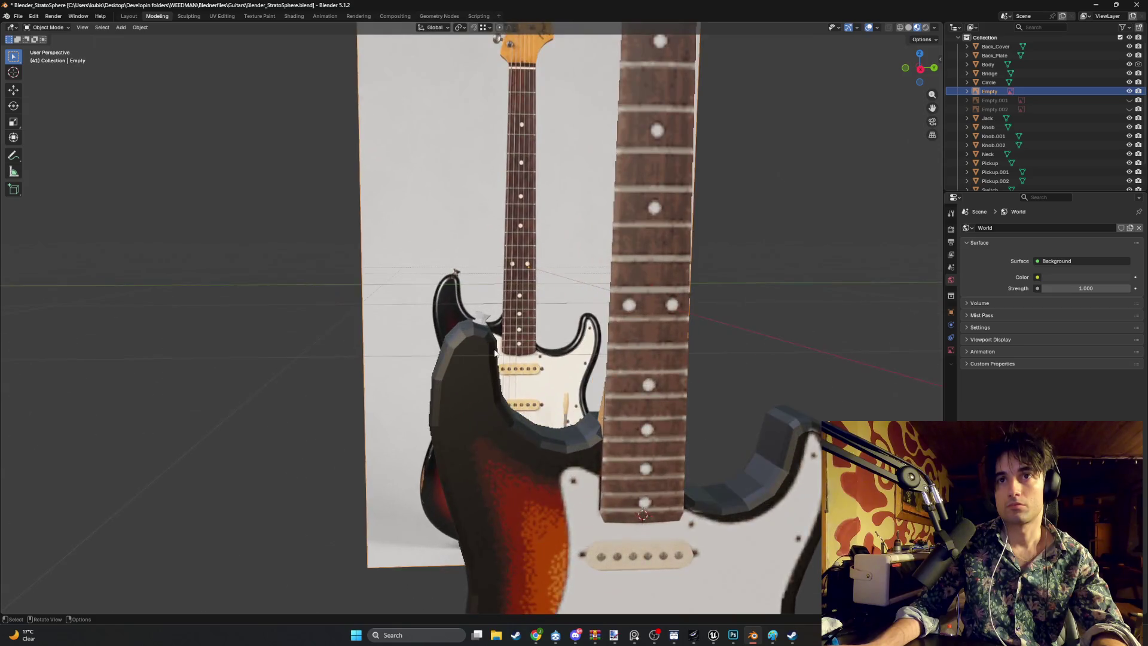
{"action": "left_click_drag", "start_coordinate": [500, 325], "coordinate": [470, 338]}
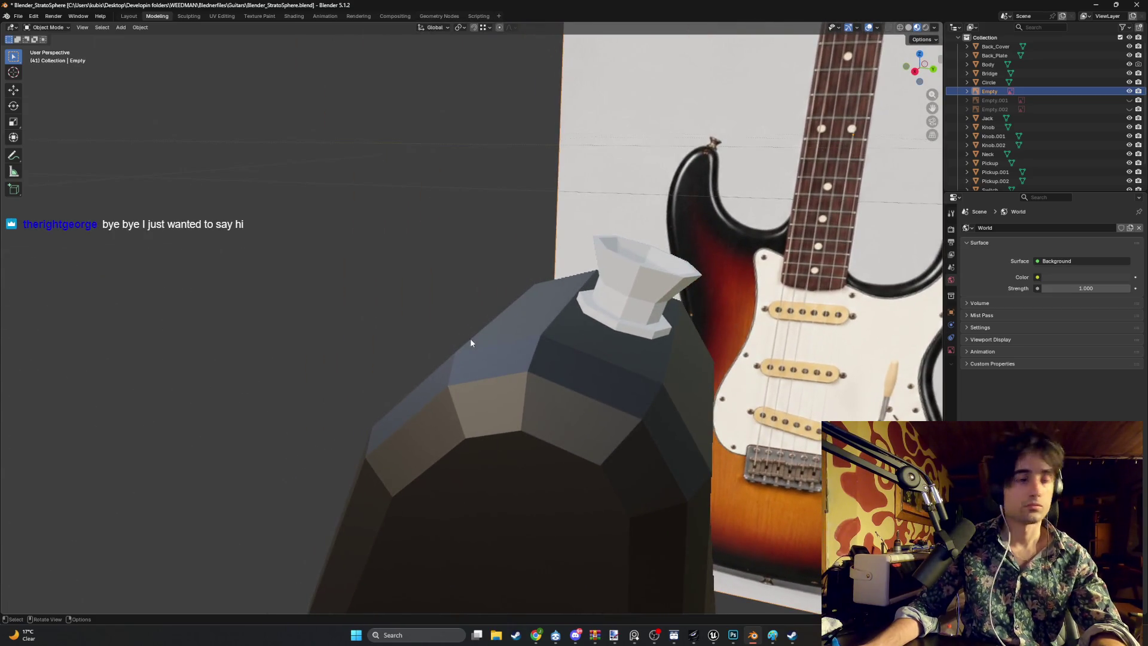
Step: Switch to see-through wireframe shading and select the small Circle cap on the horn
{"action": "key", "text": "z"}
{"action": "left_click", "coordinate": [482, 275]}
{"action": "mouse_move", "coordinate": [538, 272]}
{"action": "left_mouse_down"}
{"action": "mouse_move", "coordinate": [594, 268]}
{"action": "mouse_move", "coordinate": [622, 302]}
{"action": "mouse_move", "coordinate": [575, 315]}
{"action": "left_mouse_up"}
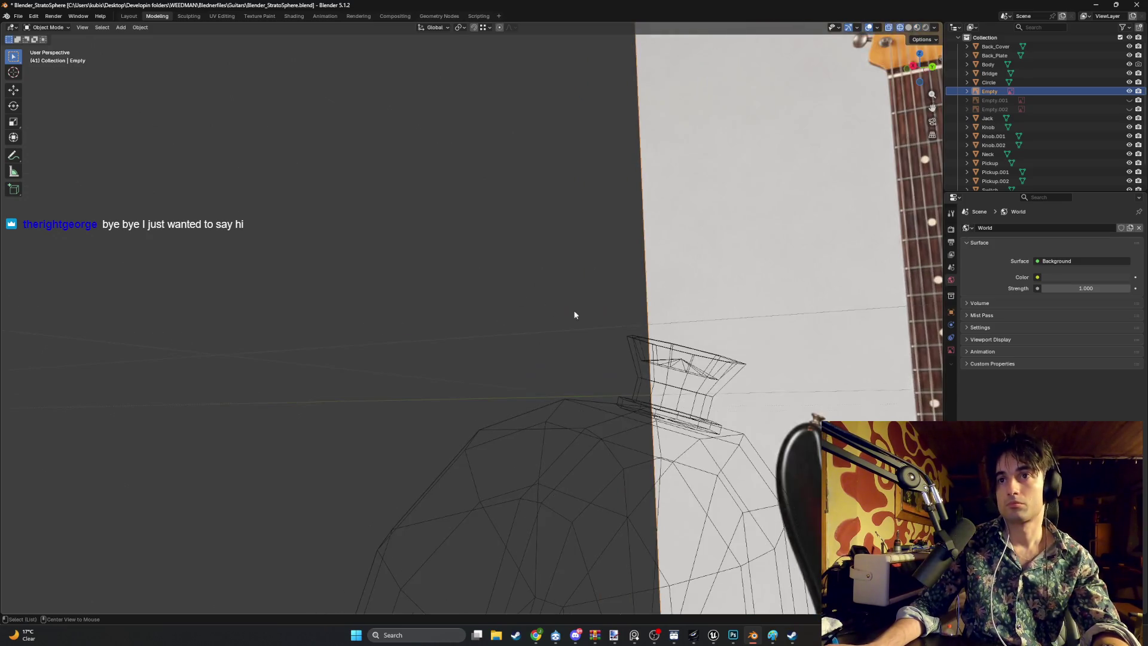
{"action": "left_click", "coordinate": [693, 375]}
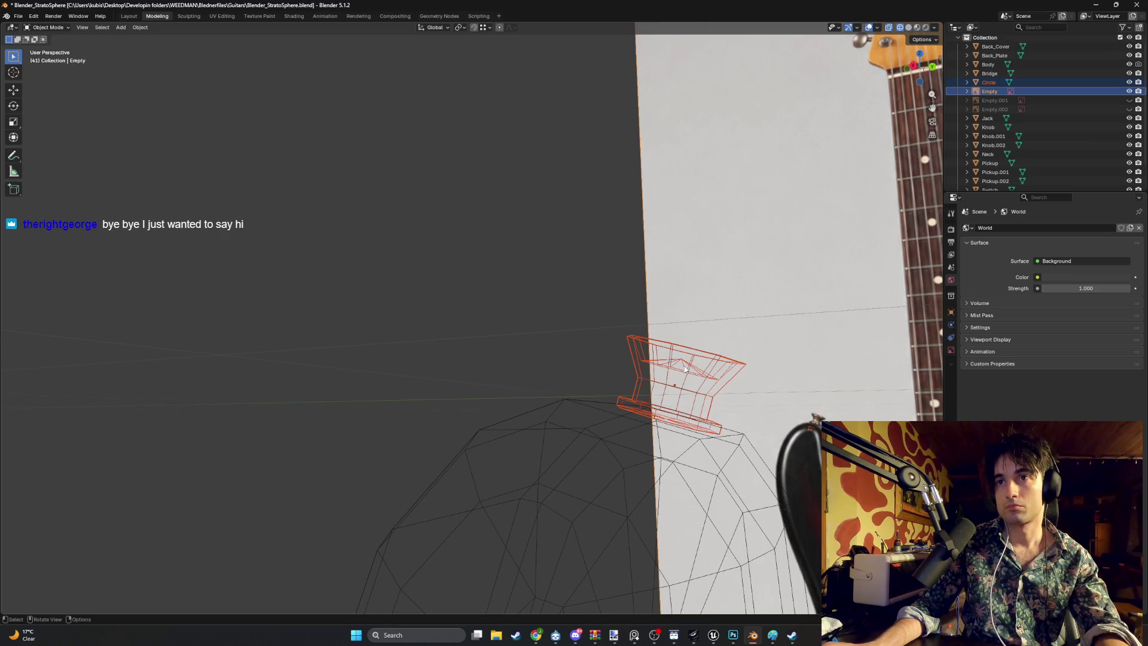
Step: In Edit Mode, select the cap's top faces and move them slightly along Z
{"action": "key", "text": "Tab"}
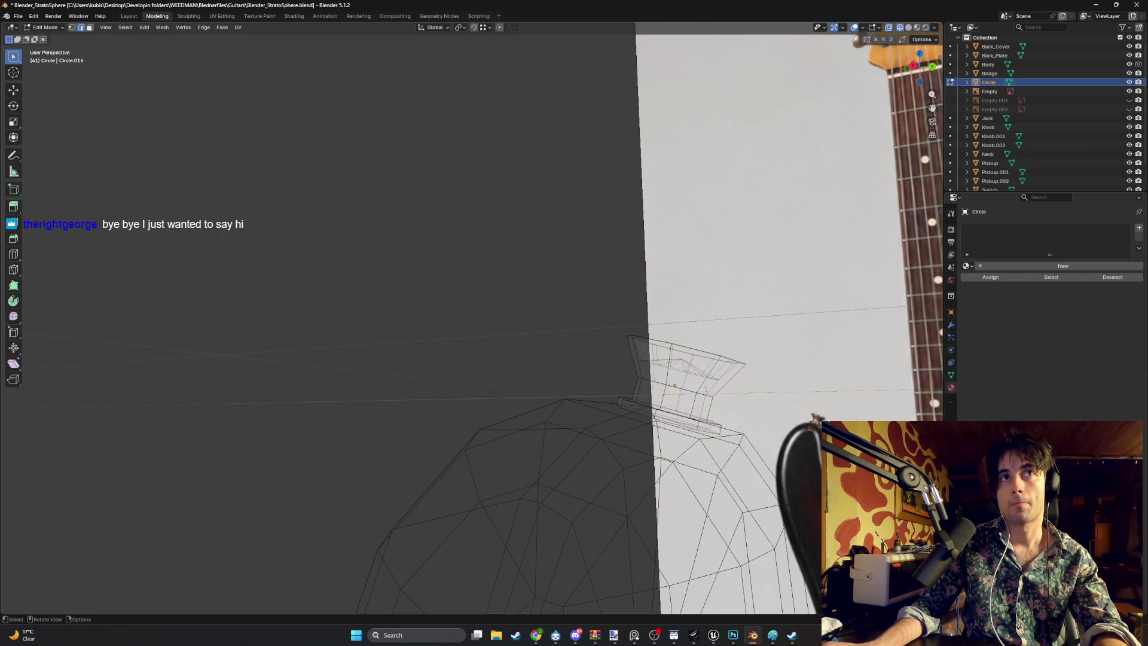
{"action": "left_click", "coordinate": [715, 383], "text": "alt"}
{"action": "left_click", "coordinate": [726, 380], "text": "alt"}
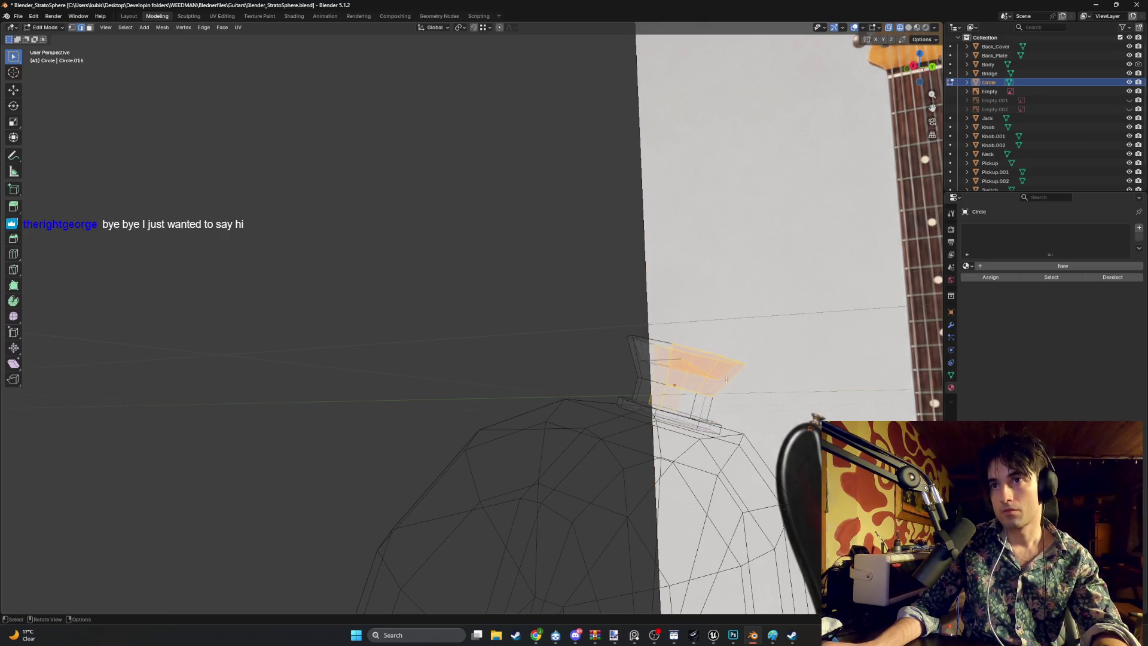
{"action": "left_click", "coordinate": [710, 391], "text": "alt"}
{"action": "left_click", "coordinate": [729, 381], "text": "alt+shift"}
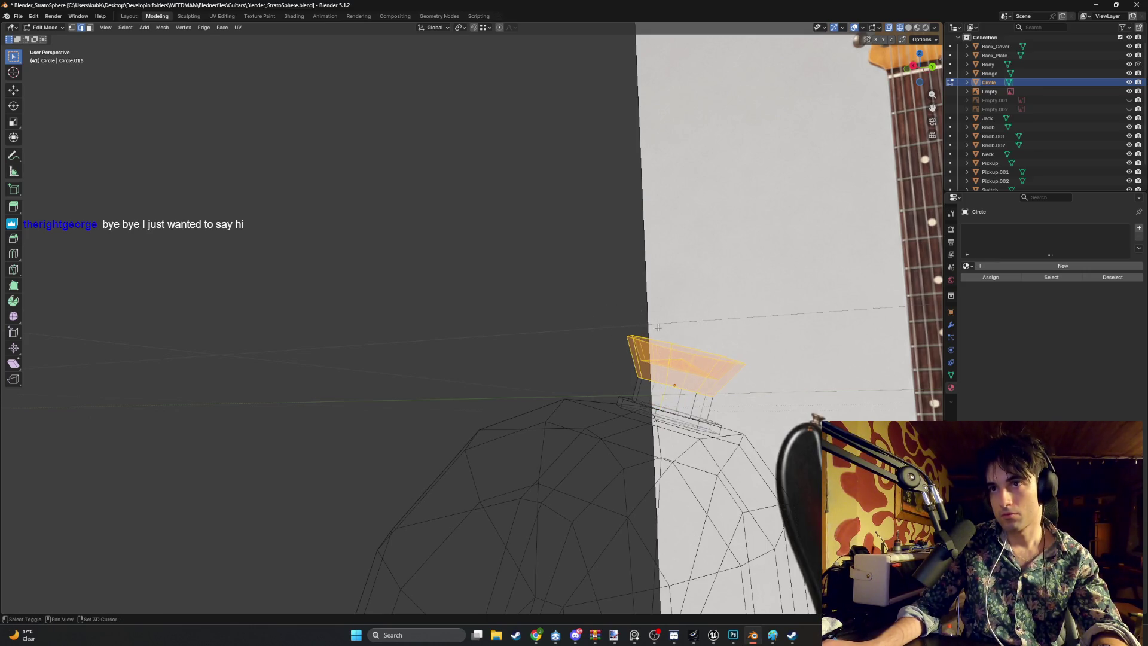
{"action": "mouse_move", "coordinate": [708, 362]}
{"action": "left_mouse_down"}
{"action": "mouse_move", "coordinate": [729, 381]}
{"action": "mouse_move", "coordinate": [622, 365]}
{"action": "mouse_move", "coordinate": [646, 410]}
{"action": "mouse_move", "coordinate": [630, 402]}
{"action": "left_mouse_up"}
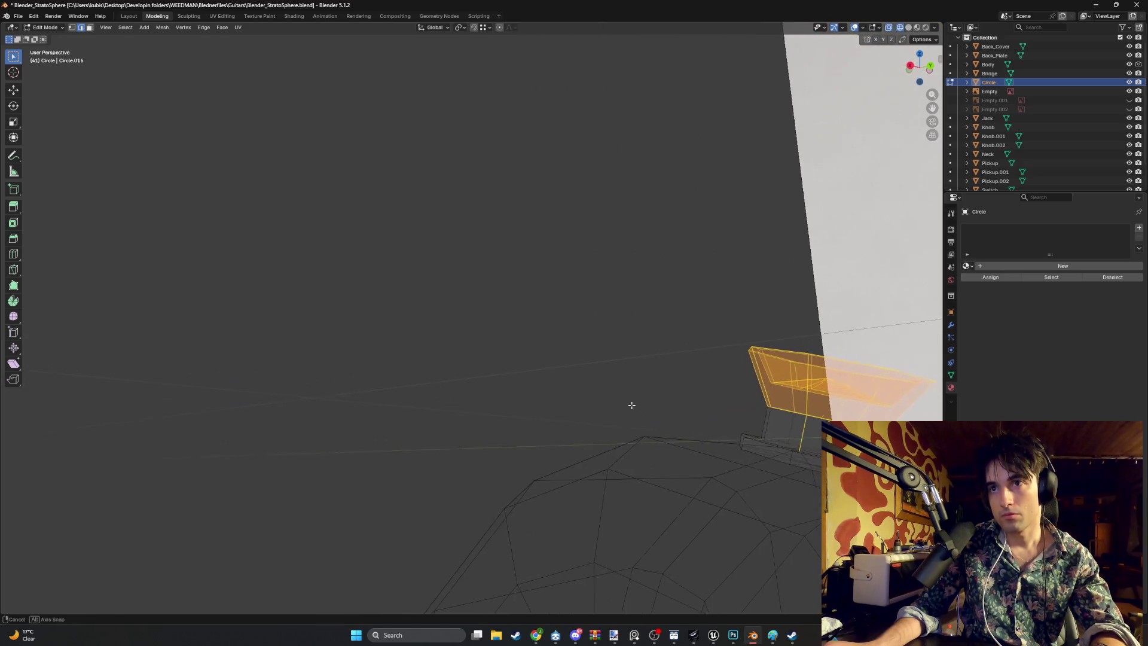
{"action": "left_click_drag", "start_coordinate": [728, 416], "coordinate": [765, 423]}
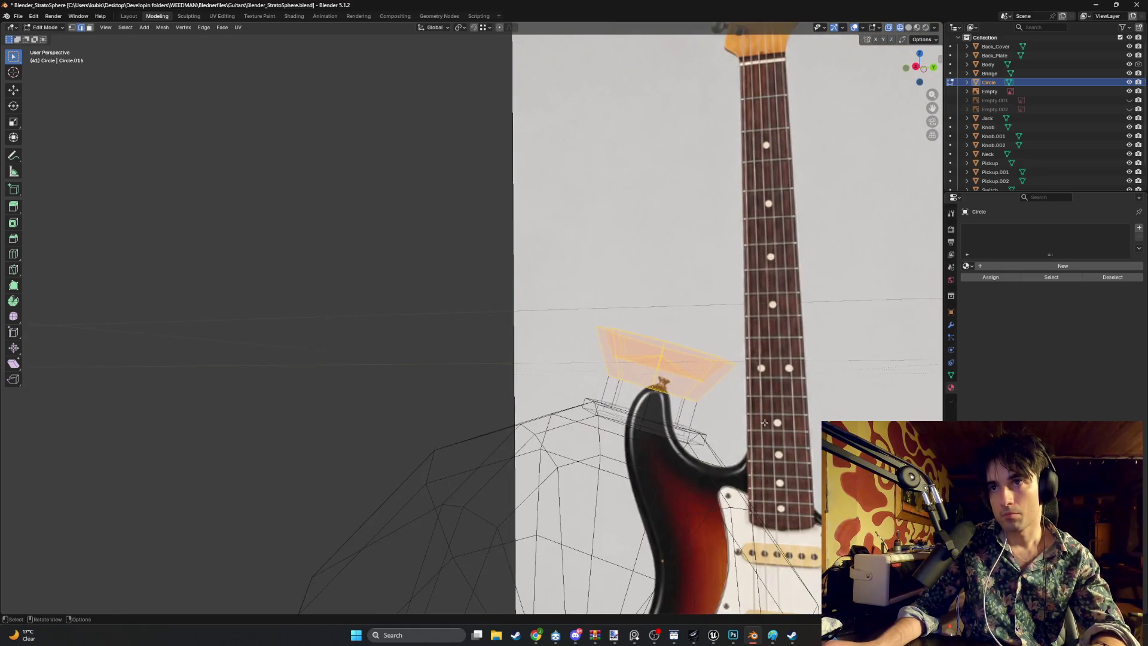
{"action": "key", "text": "g"}
{"action": "key", "text": "z"}
{"action": "left_click", "coordinate": [678, 397]}
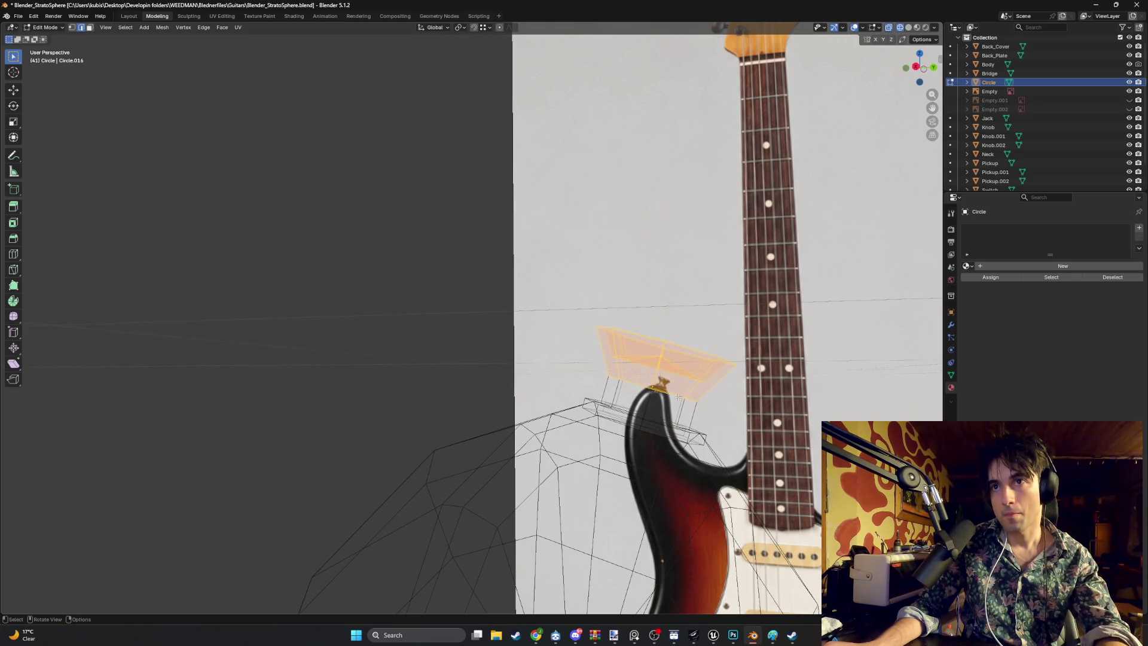
Step: View the cap from the orthographic side and undo the earlier face edits
{"action": "key", "text": "KP_3"}
{"action": "scroll", "coordinate": [676, 397], "scroll_direction": "up", "scroll_amount": 5}
{"action": "scroll", "coordinate": [679, 405], "scroll_direction": "down", "scroll_amount": 2}
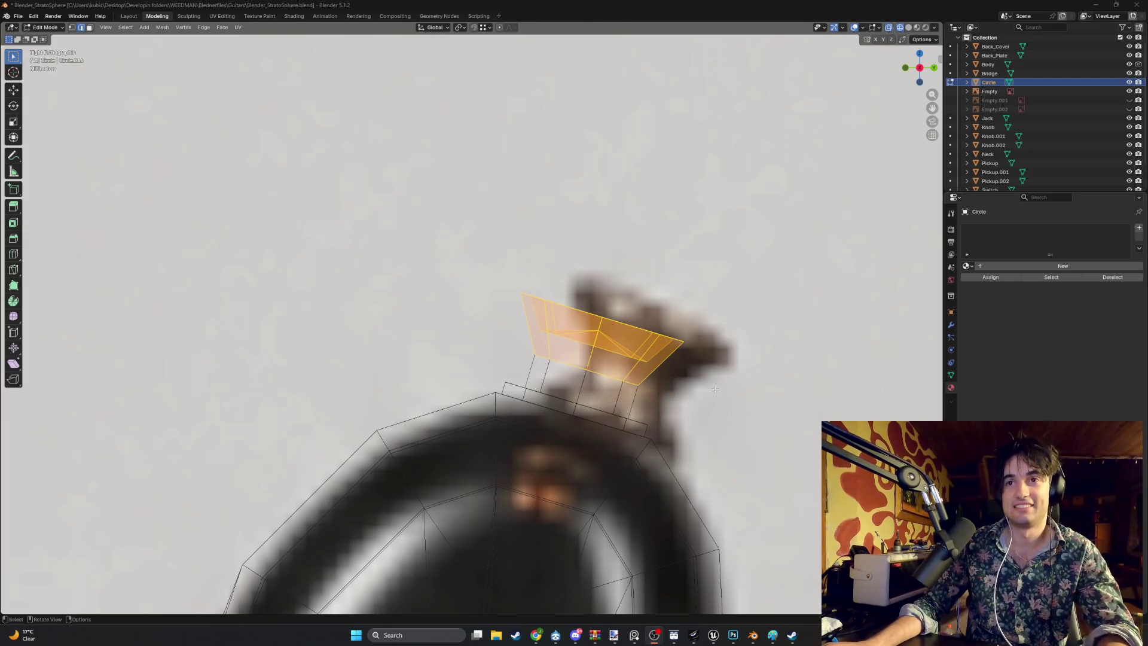
{"action": "key", "text": "ctrl+z"}
{"action": "key", "text": "ctrl+shift+z"}
{"action": "key", "text": "ctrl+z"}
{"action": "key", "text": "ctrl+z"}
{"action": "key", "text": "ctrl+z"}
{"action": "key", "text": "ctrl+z"}
{"action": "key", "text": "ctrl+z"}
{"action": "key", "text": "ctrl+z"}
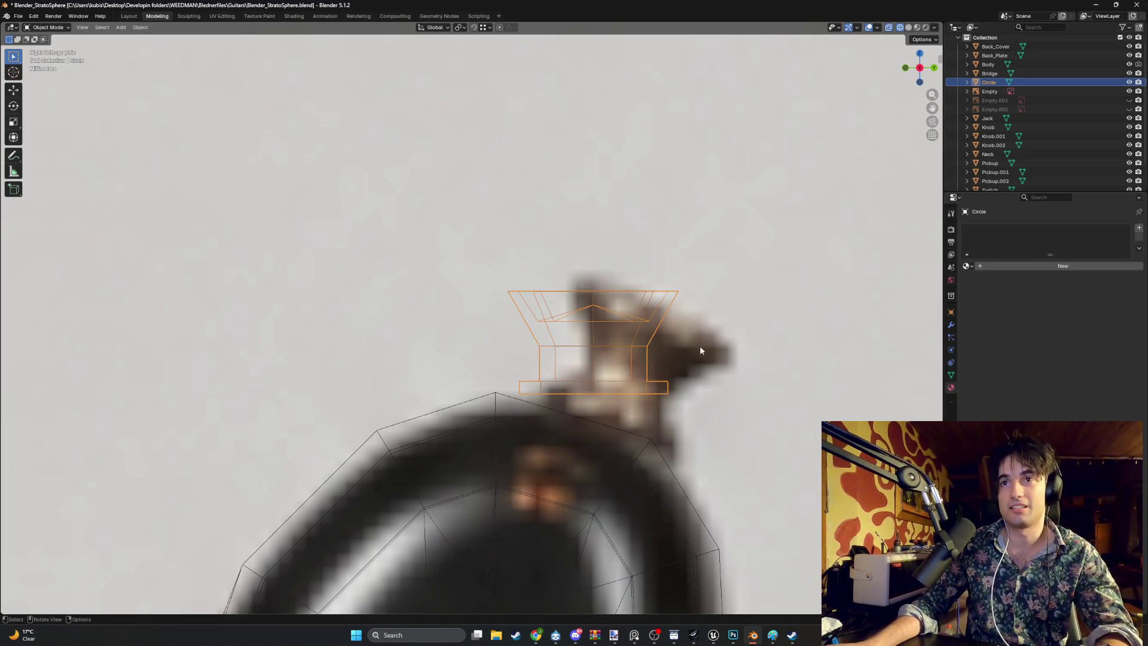
{"action": "key", "text": "ctrl+z"}
{"action": "key", "text": "ctrl+z"}
{"action": "key", "text": "ctrl+z"}
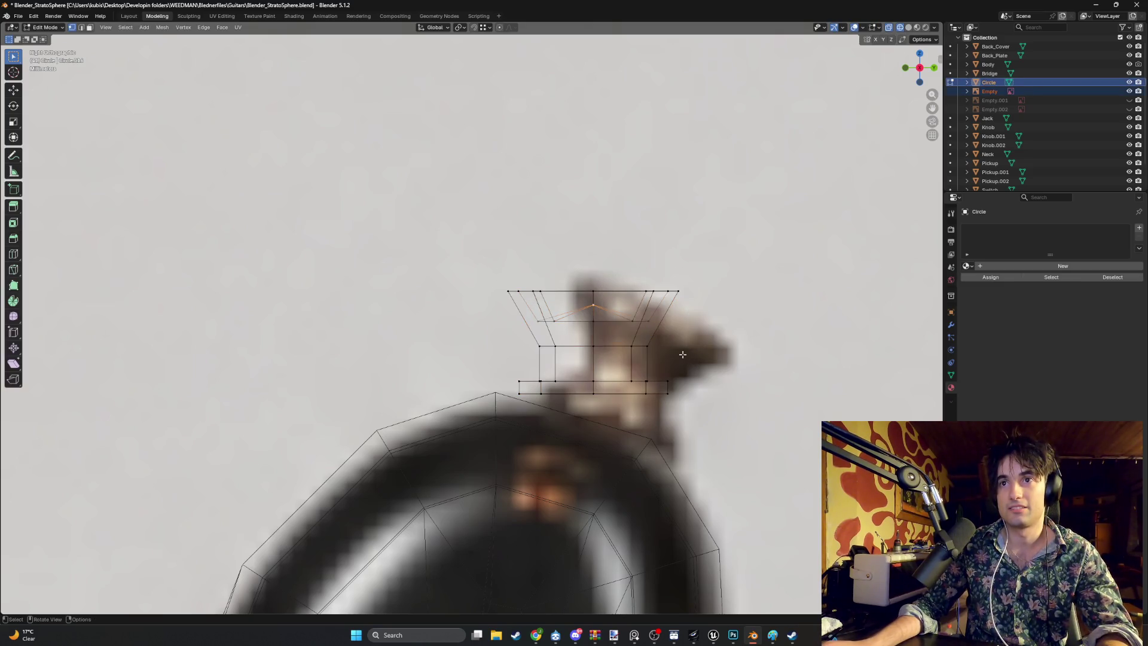
Step: Grow the selection to the top faces and raise them slightly along Z
{"action": "key", "text": "ctrl+KP_Add"}
{"action": "key", "text": "ctrl+KP_Add"}
{"action": "key", "text": "g"}
{"action": "key", "text": "z"}
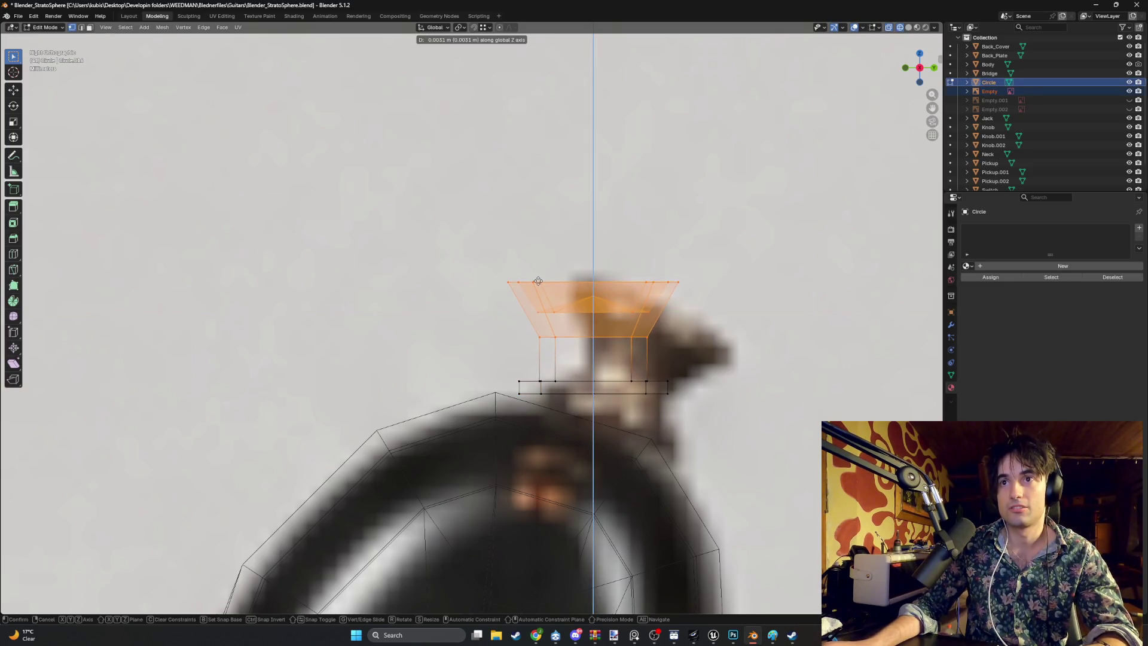
{"action": "left_click", "coordinate": [535, 290]}
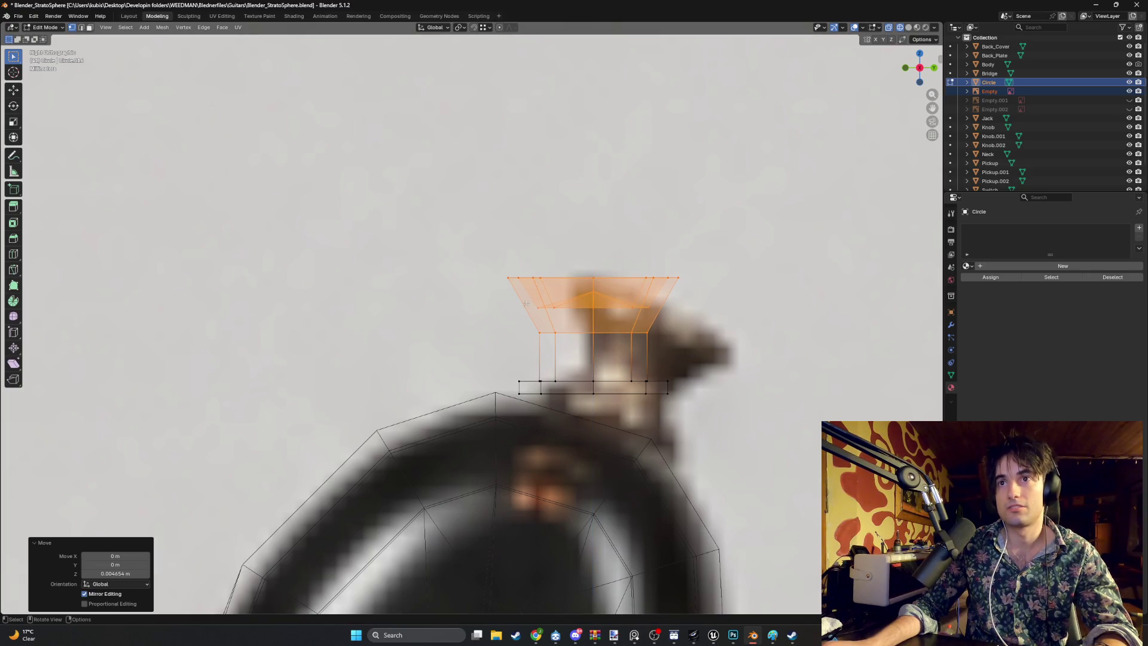
Step: Return to Object Mode and set the cap's origin to its geometry
{"action": "key", "text": "Tab"}
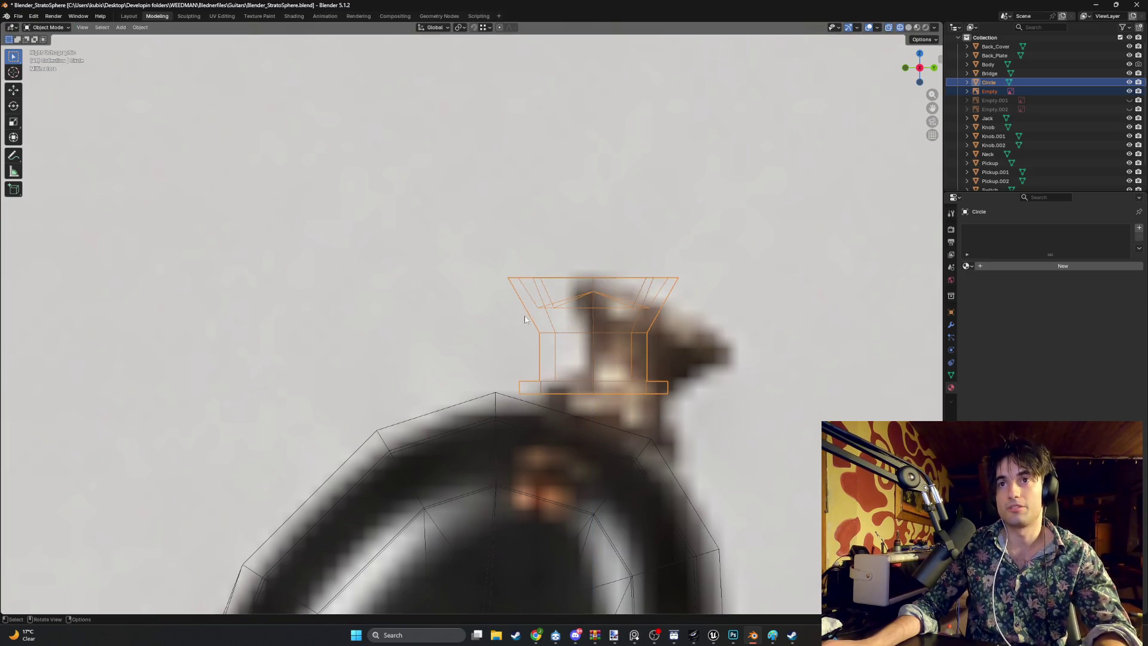
{"action": "right_click", "coordinate": [564, 332]}
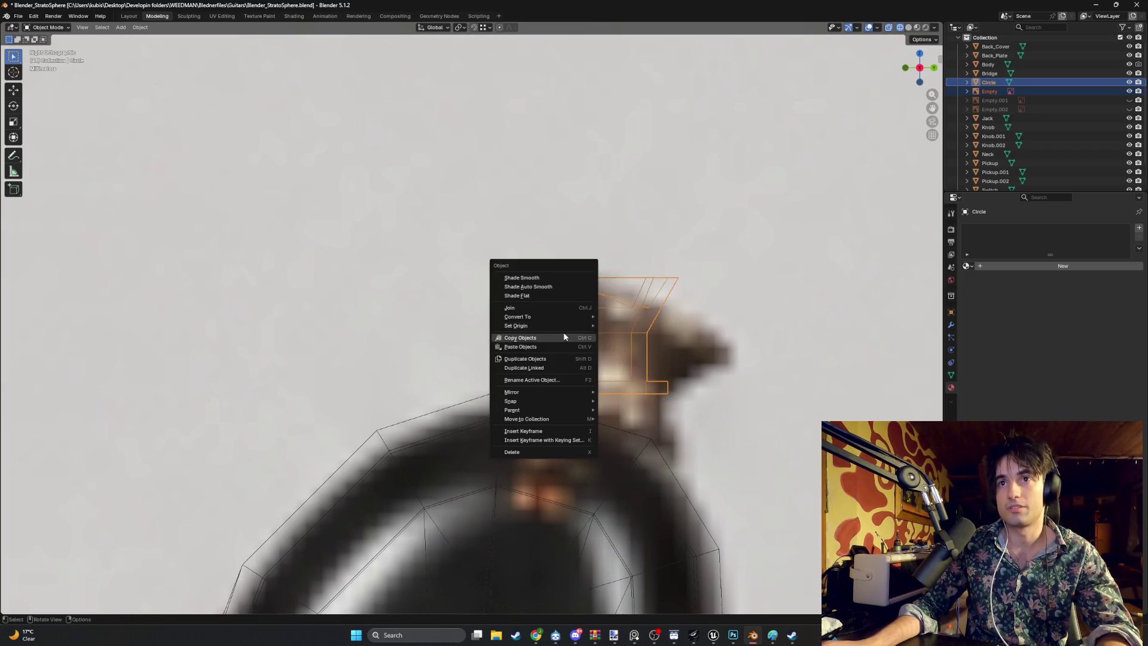
{"action": "mouse_move", "coordinate": [584, 325]}
{"action": "left_click", "coordinate": [622, 336]}
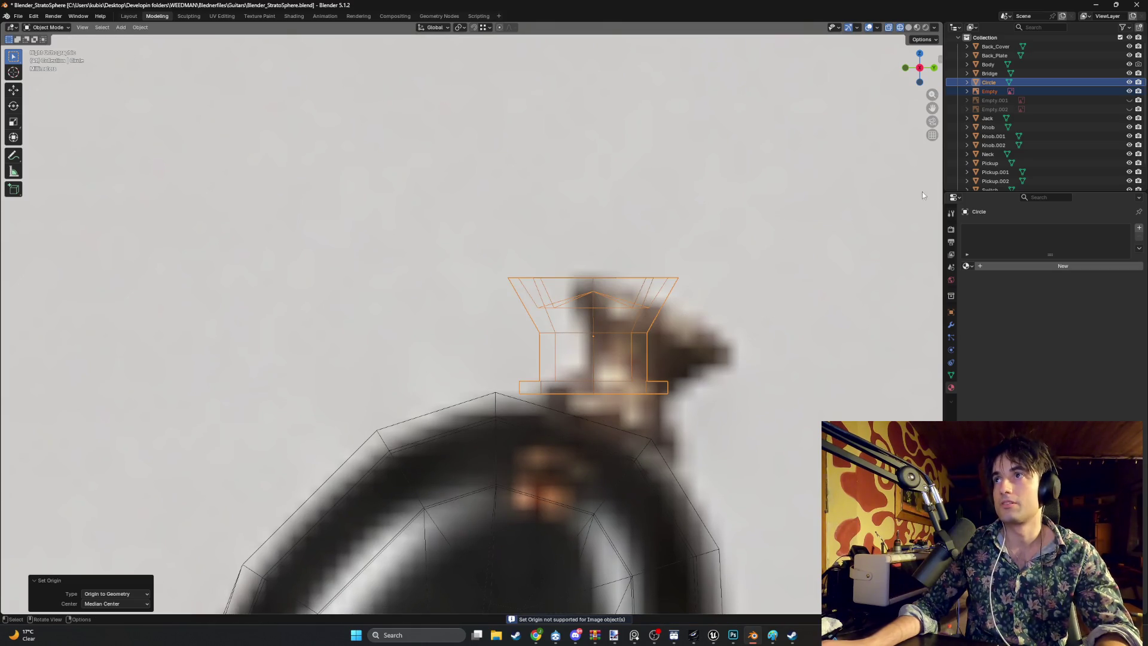
{"action": "left_click", "coordinate": [987, 82]}
{"action": "right_click", "coordinate": [712, 223]}
{"action": "mouse_move", "coordinate": [712, 224]}
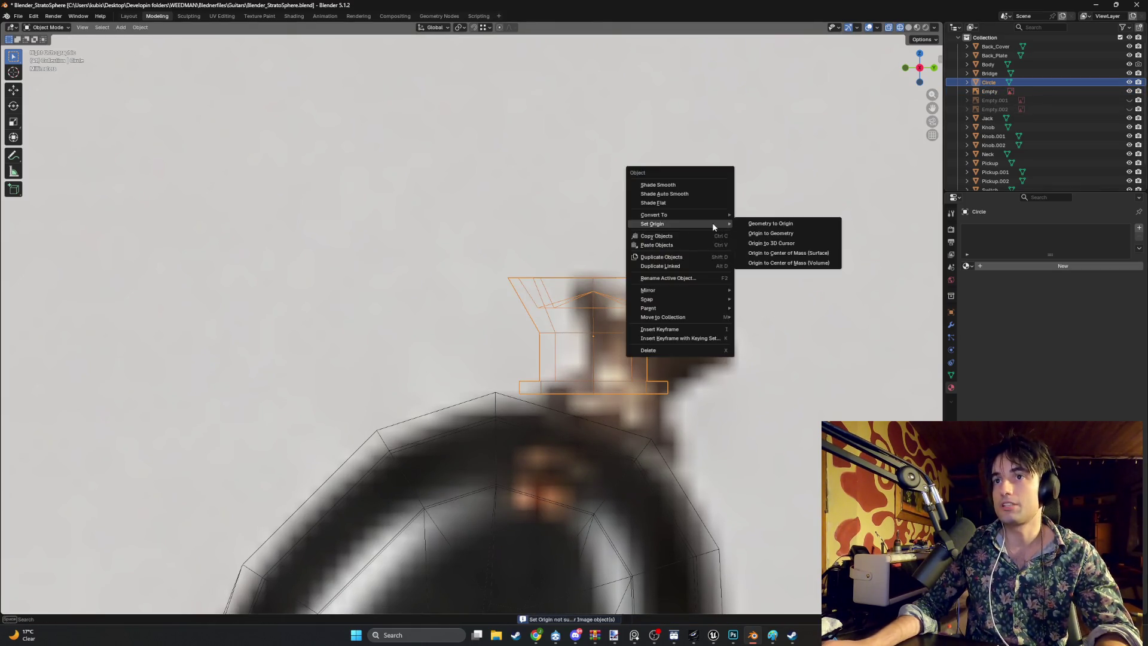
{"action": "left_click", "coordinate": [768, 237]}
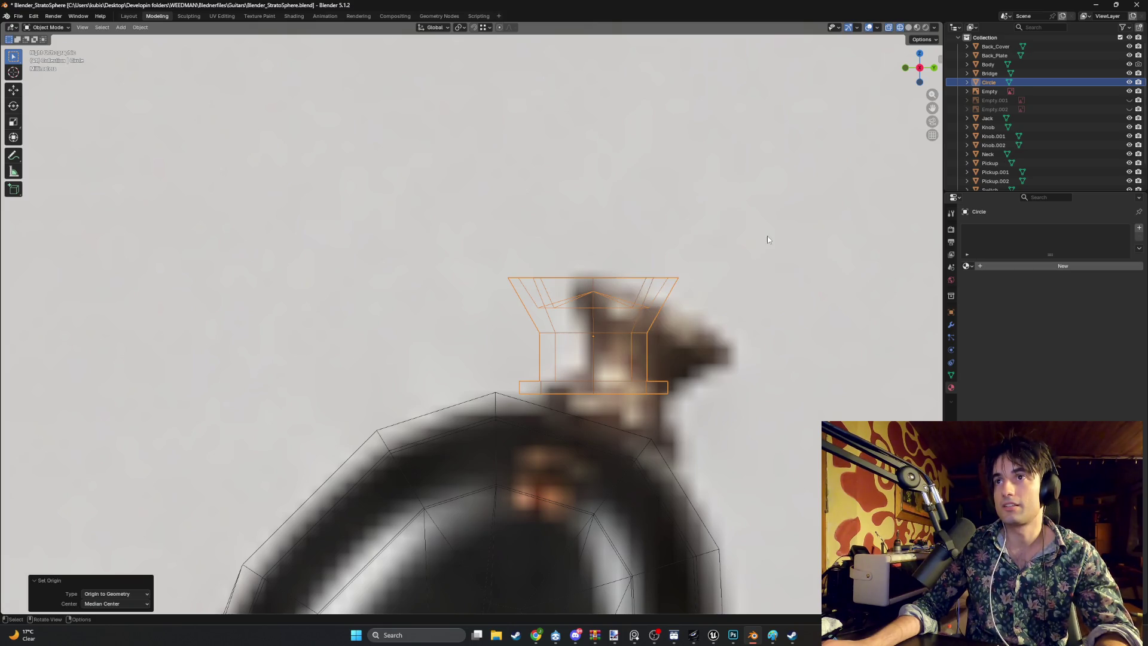
Step: Rename the Circle object to Locking_Mech and leave it as the only selected object
{"action": "double_click", "coordinate": [990, 83]}
{"action": "type", "text": "Locking_Mech"}
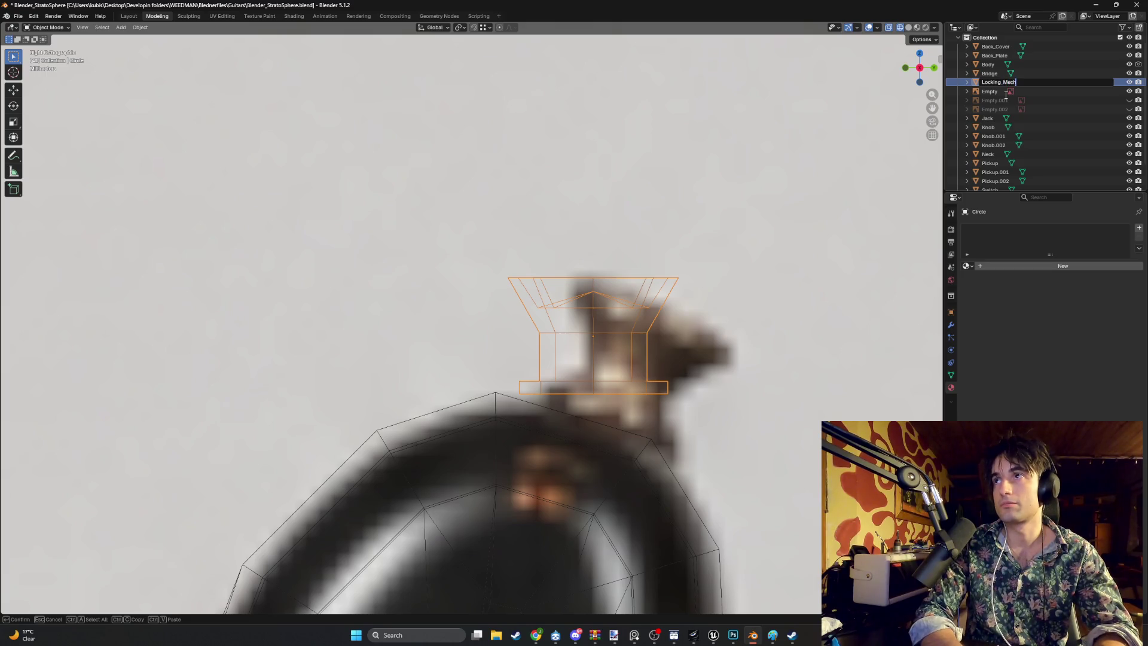
{"action": "key", "text": "Return"}
{"action": "left_click", "coordinate": [835, 161]}
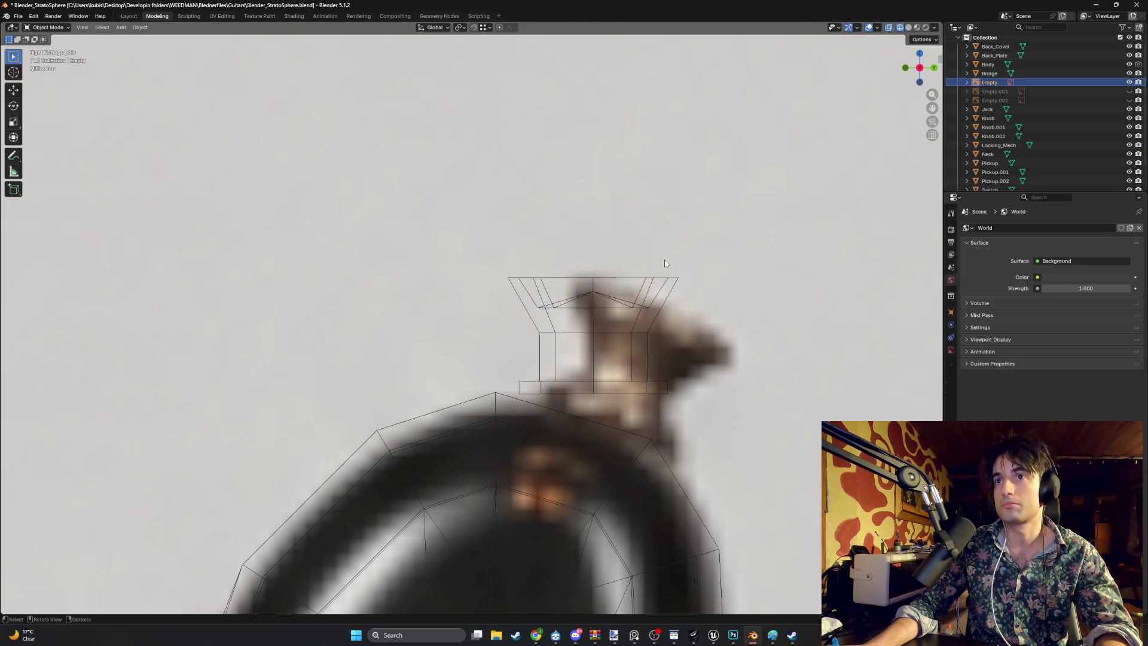
{"action": "left_click_drag", "start_coordinate": [694, 385], "coordinate": [523, 274]}
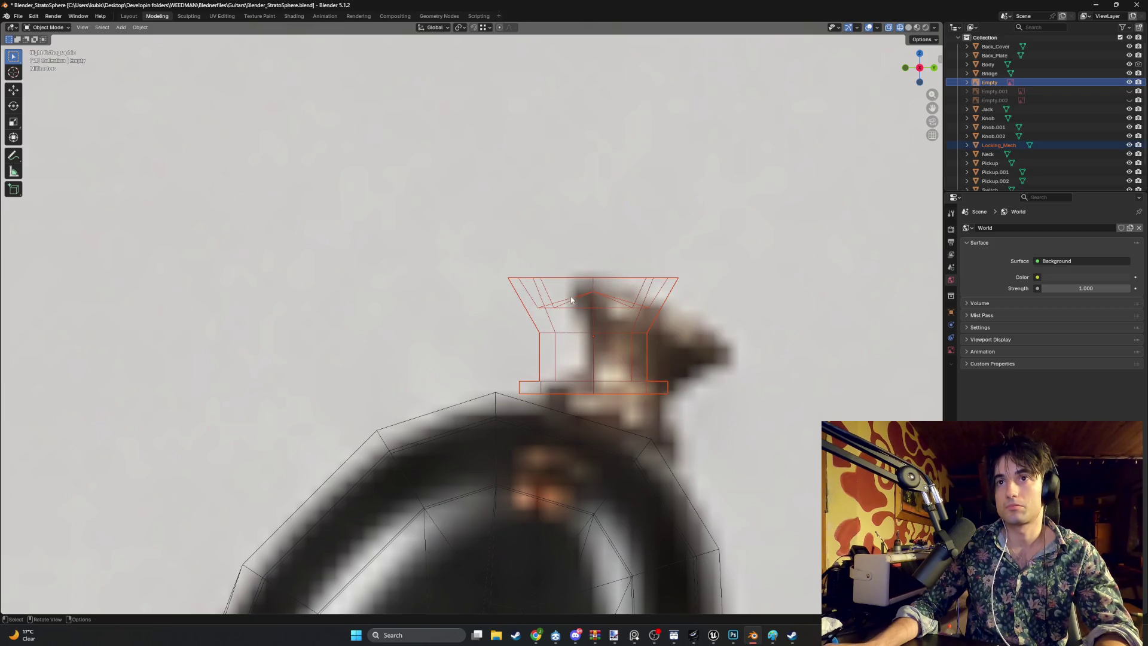
{"action": "key", "text": "ctrl+z"}
{"action": "key", "text": "ctrl+shift+z"}
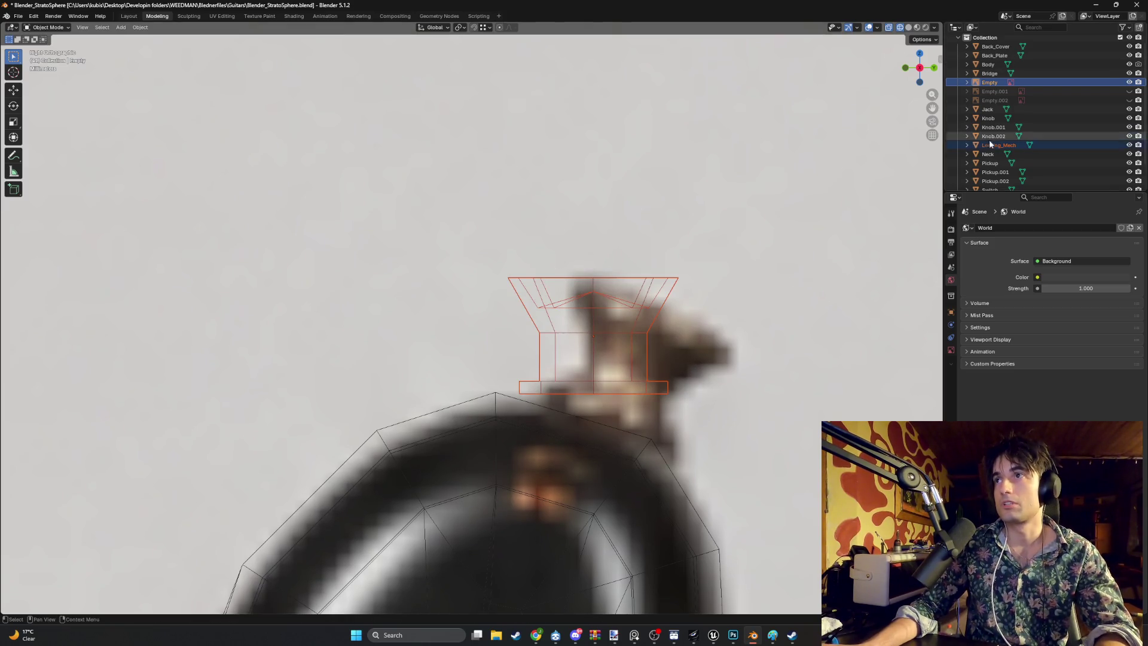
{"action": "left_click", "coordinate": [993, 145]}
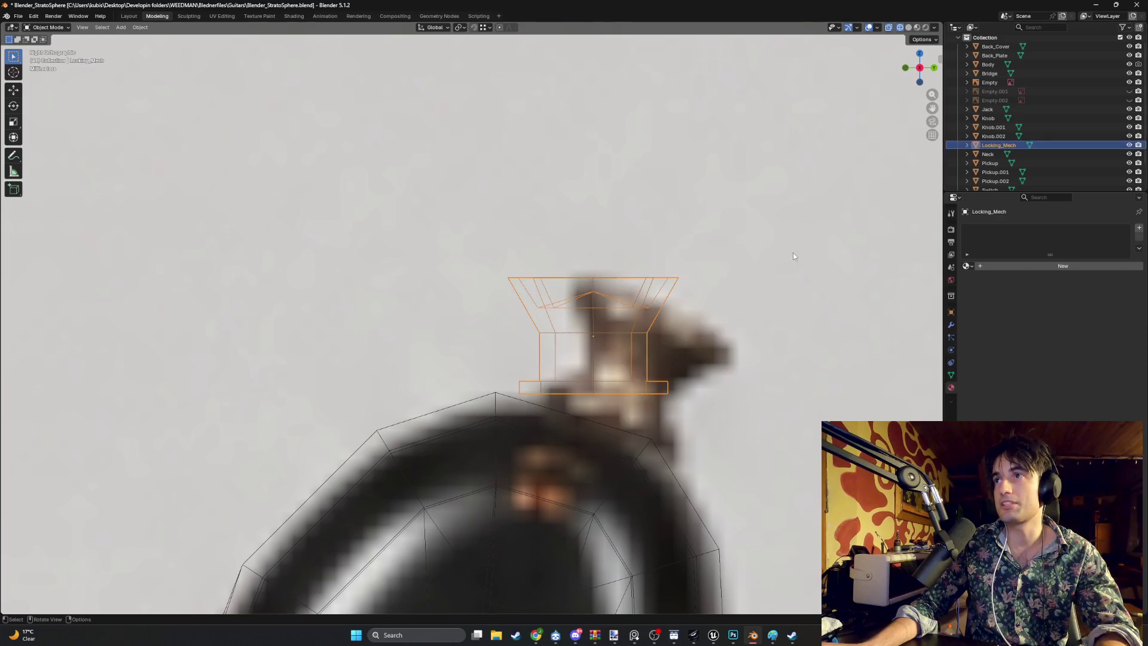
Step: Rotate and nudge Locking_Mech slightly to fit it on the horn
{"action": "key", "text": "r"}
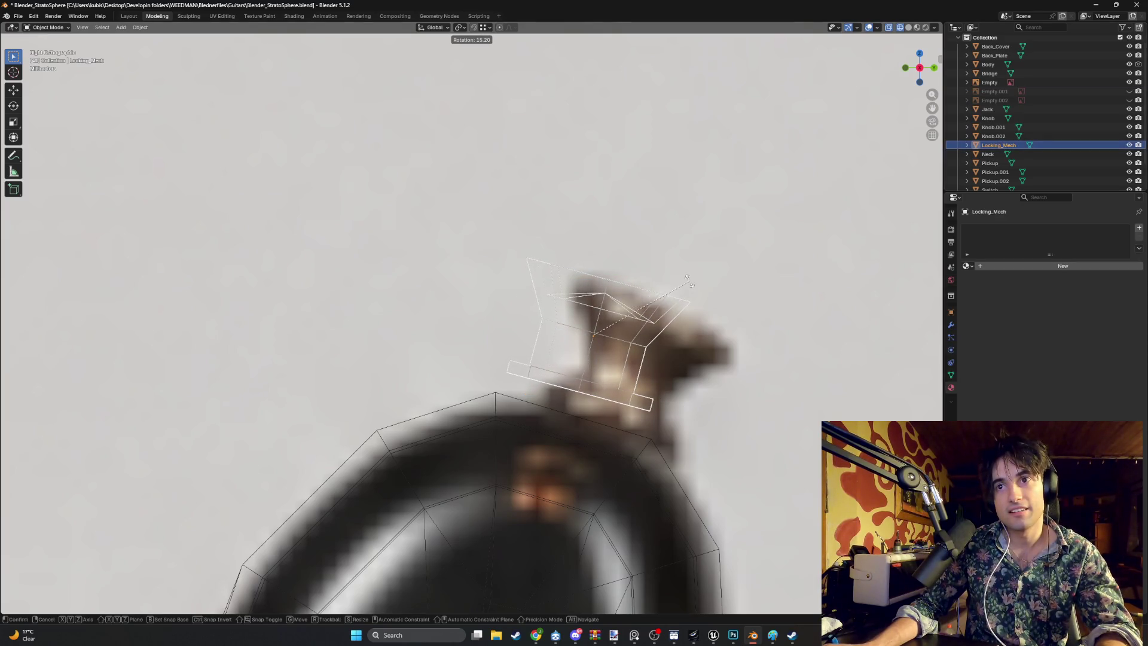
{"action": "left_click", "coordinate": [711, 306]}
{"action": "key", "text": "g"}
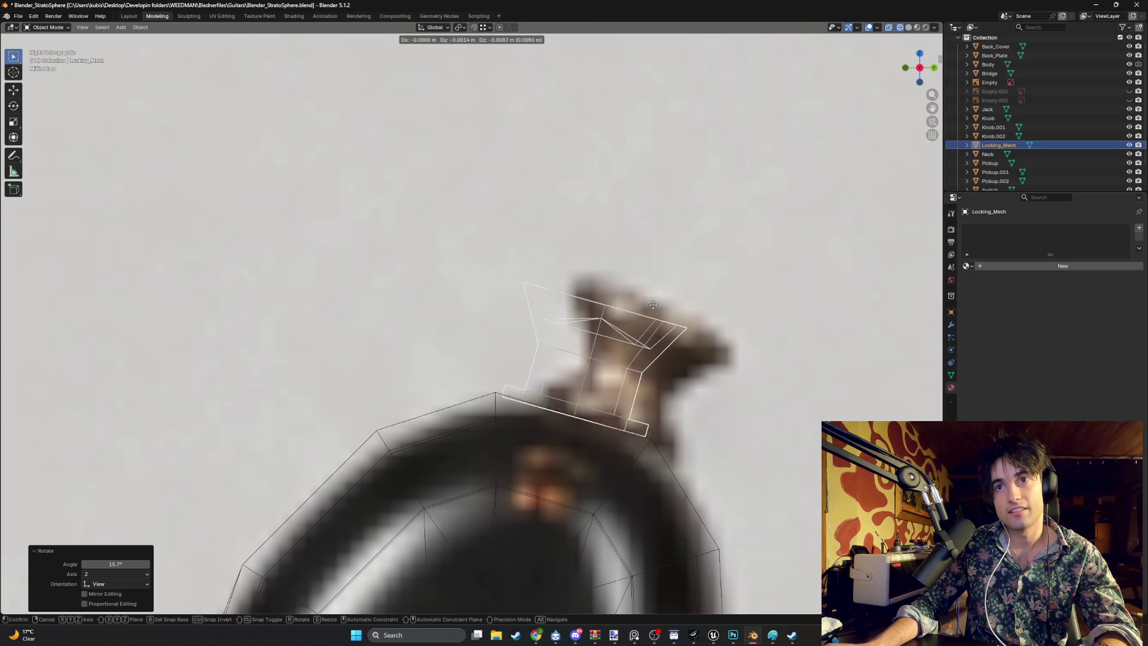
{"action": "left_click", "coordinate": [654, 305]}
{"action": "key", "text": "r"}
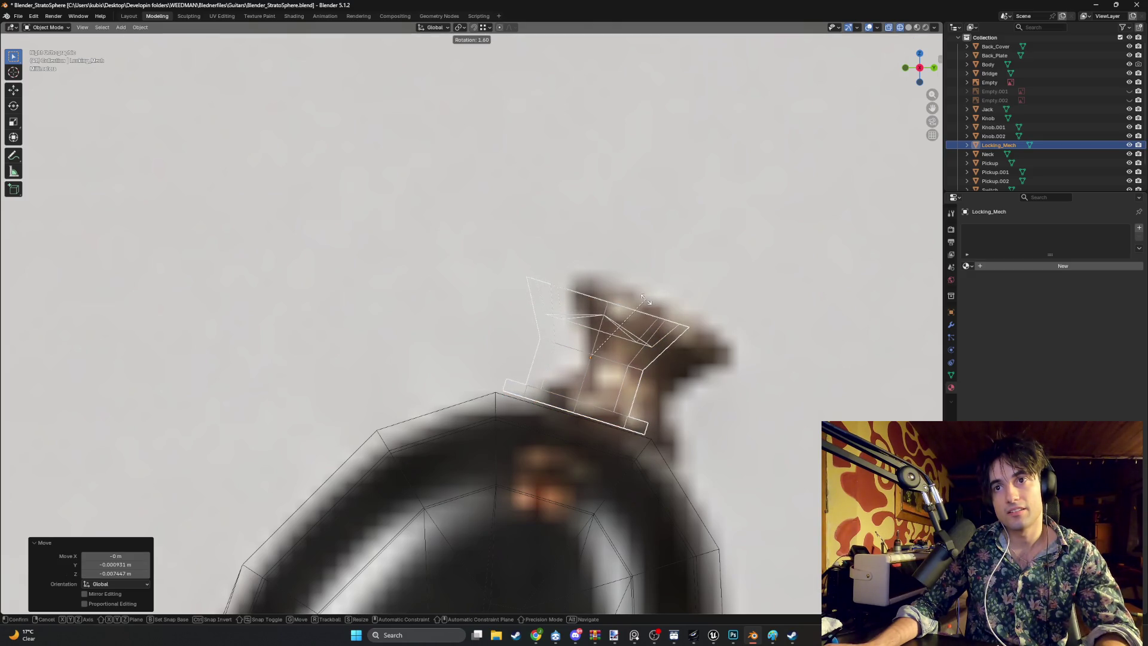
{"action": "key", "text": "Escape"}
{"action": "key", "text": "g"}
{"action": "left_click", "coordinate": [655, 305]}
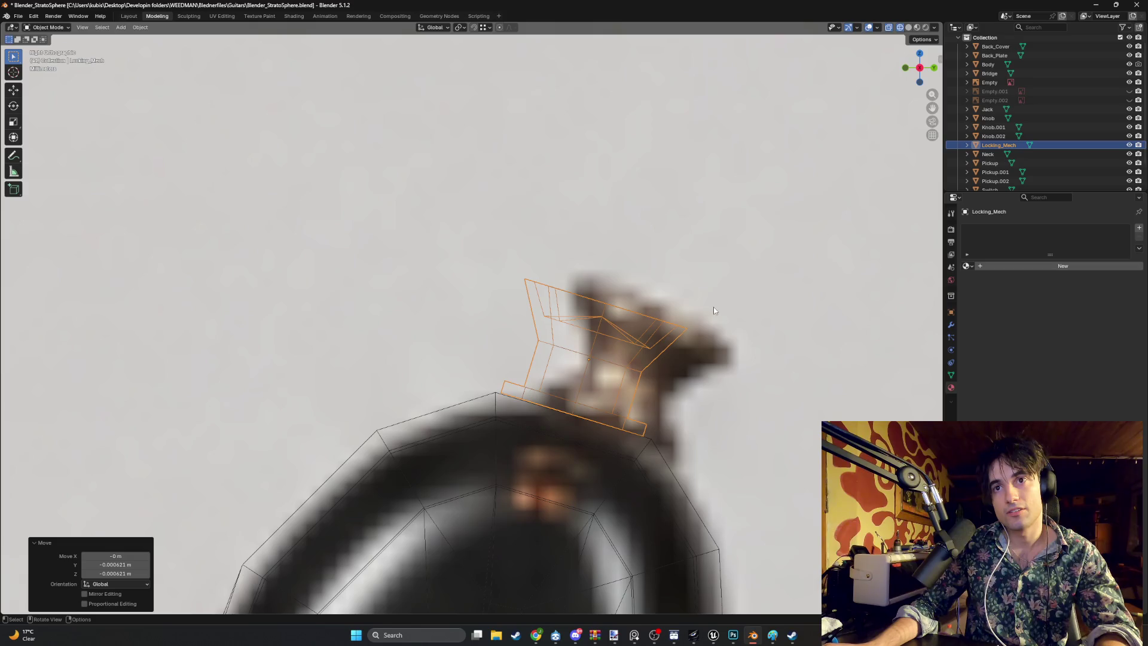
{"action": "key", "text": "r"}
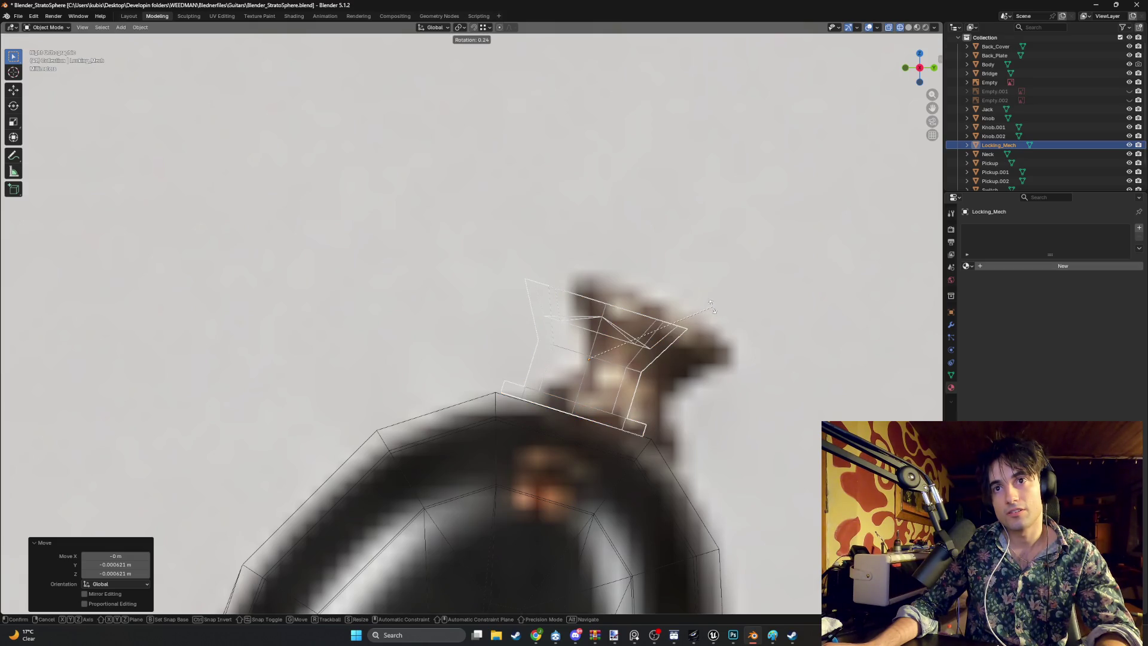
{"action": "key", "text": "Escape"}
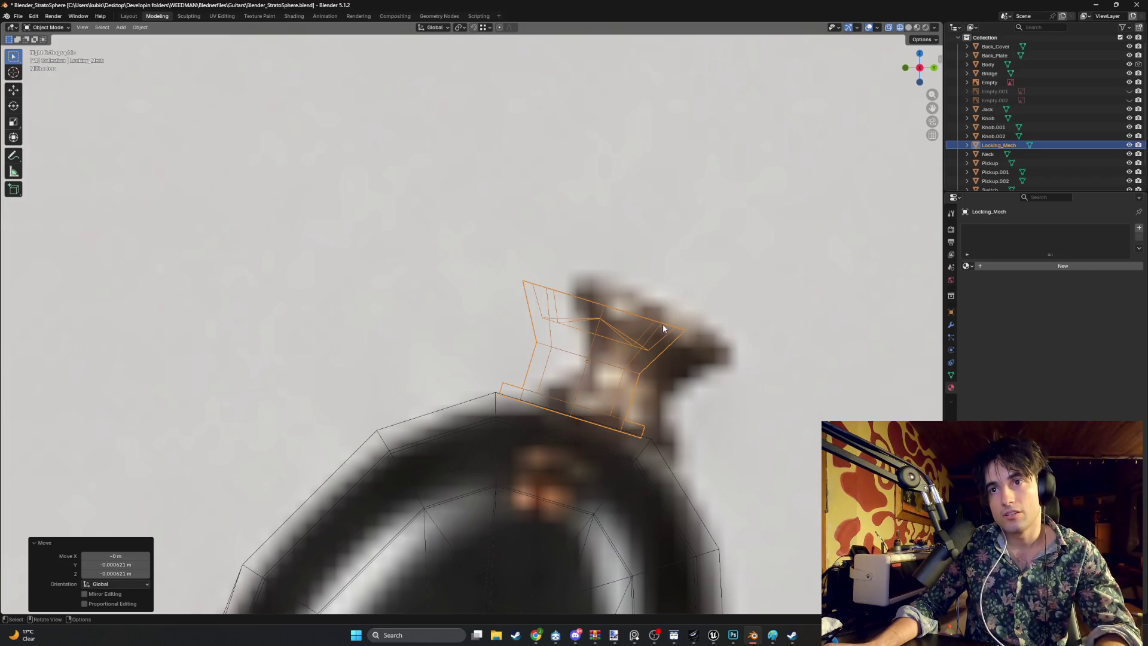
Step: Undo the last move and rotate Locking_Mech by −0.144° to match the reference
{"action": "key", "text": "ctrl+z"}
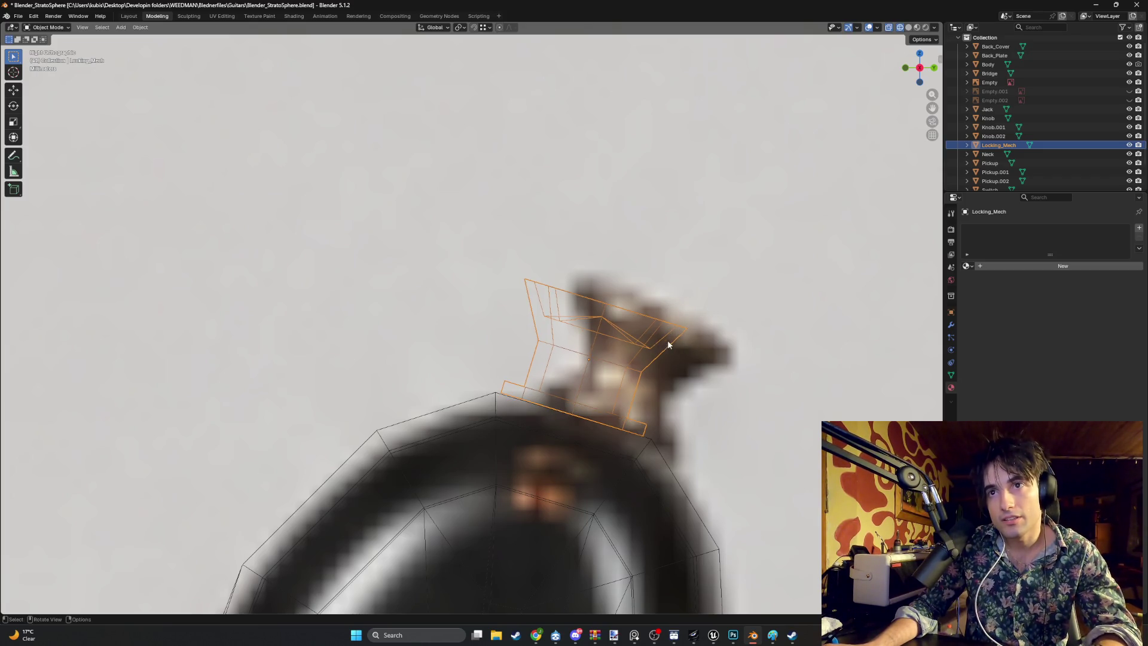
{"action": "key", "text": "r"}
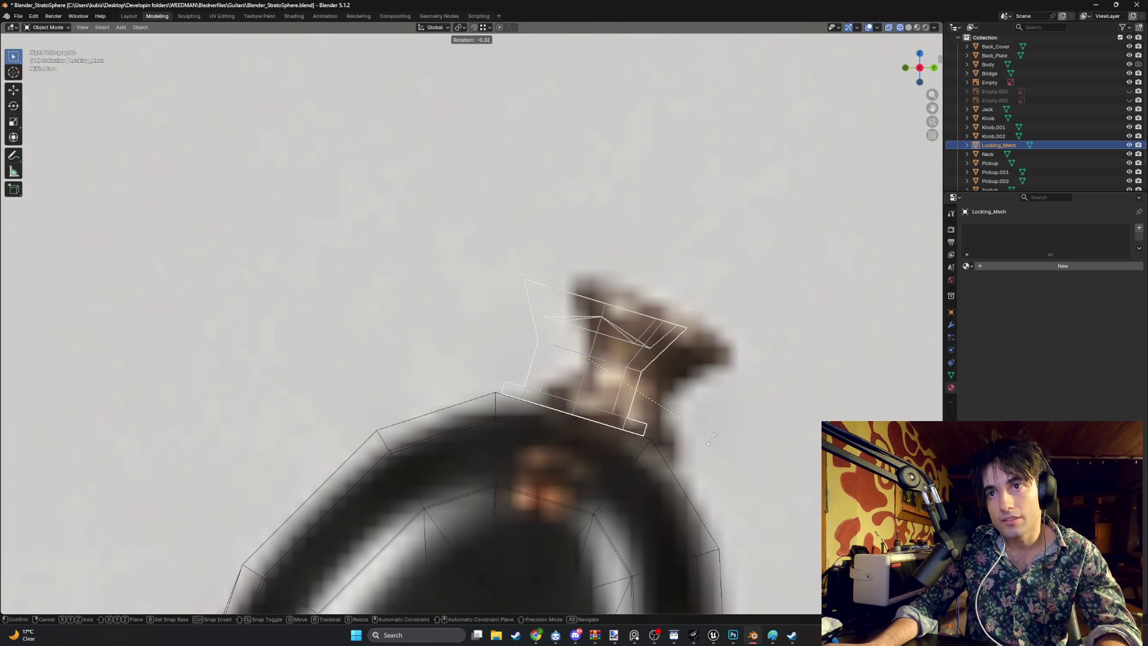
{"action": "left_click", "coordinate": [706, 449]}
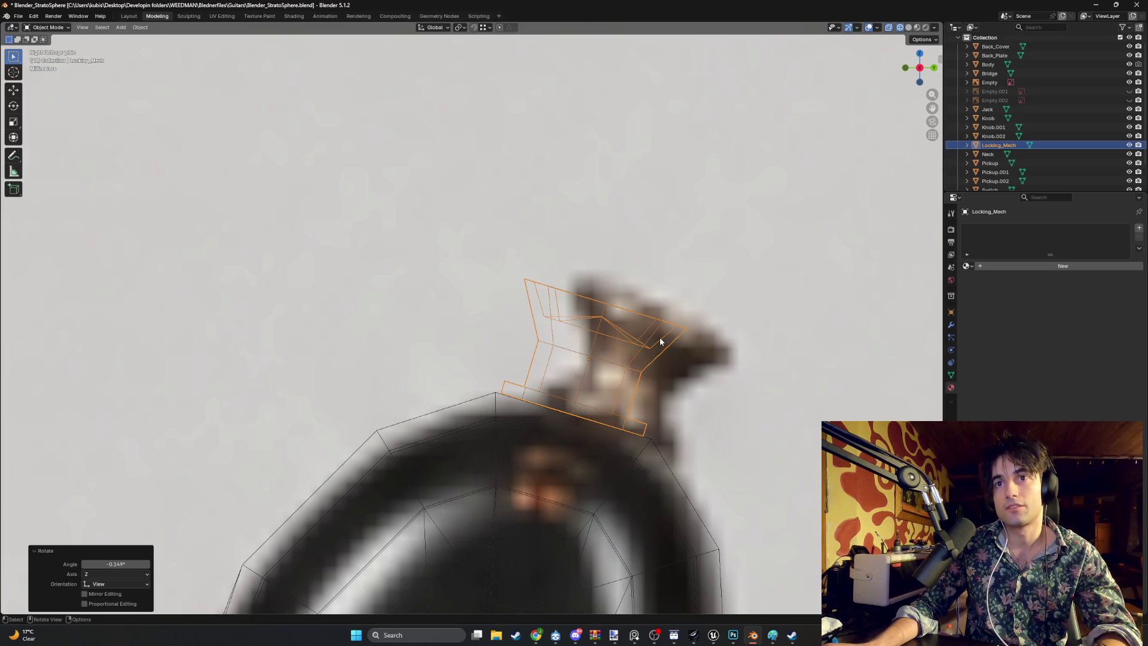
{"action": "scroll", "coordinate": [636, 351], "scroll_direction": "down", "scroll_amount": 5}
{"action": "mouse_move", "coordinate": [636, 351]}
{"action": "left_mouse_down"}
{"action": "mouse_move", "coordinate": [629, 310]}
{"action": "mouse_move", "coordinate": [622, 321]}
{"action": "left_mouse_up"}
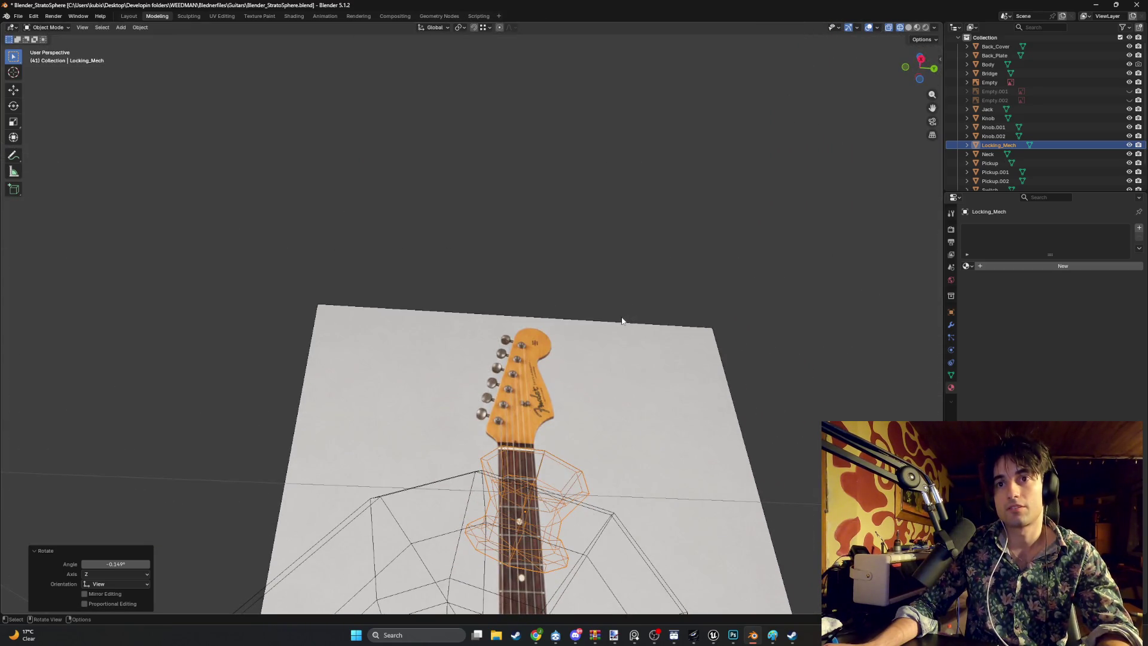
Step: Hide the guitar body, turn off X-ray, and enter Edit Mode on Locking_Mech
{"action": "left_click", "coordinate": [1129, 66]}
{"action": "left_click_drag", "start_coordinate": [743, 368], "coordinate": [732, 376]}
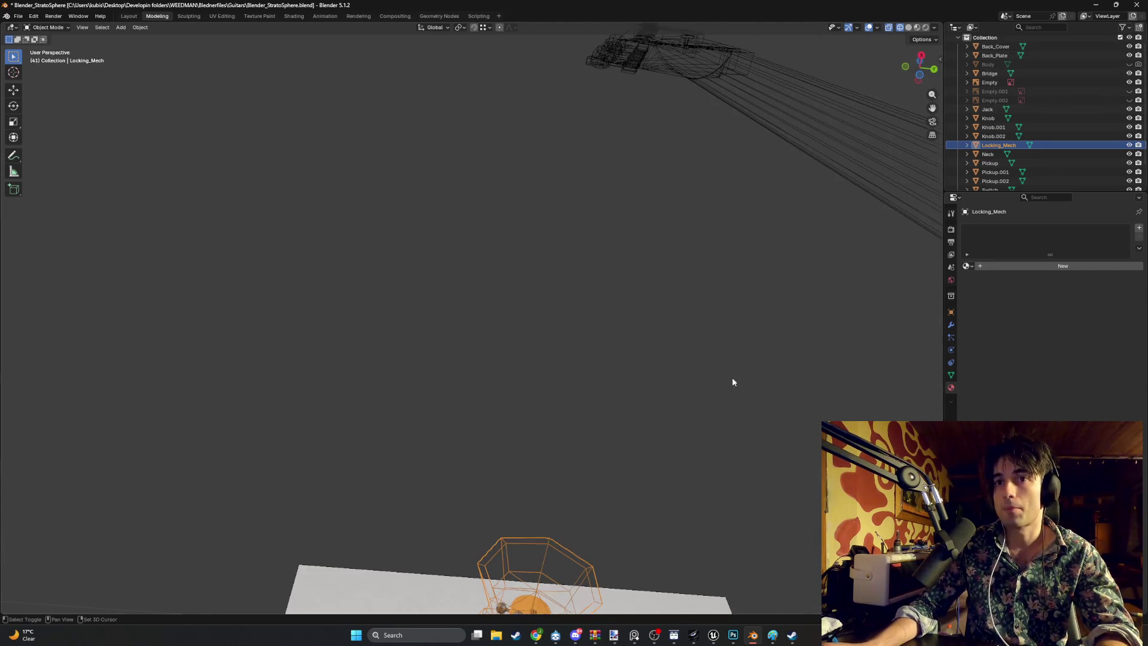
{"action": "key", "text": "alt+z"}
{"action": "mouse_move", "coordinate": [667, 414]}
{"action": "left_mouse_down"}
{"action": "mouse_move", "coordinate": [675, 269]}
{"action": "mouse_move", "coordinate": [584, 552]}
{"action": "left_mouse_up"}
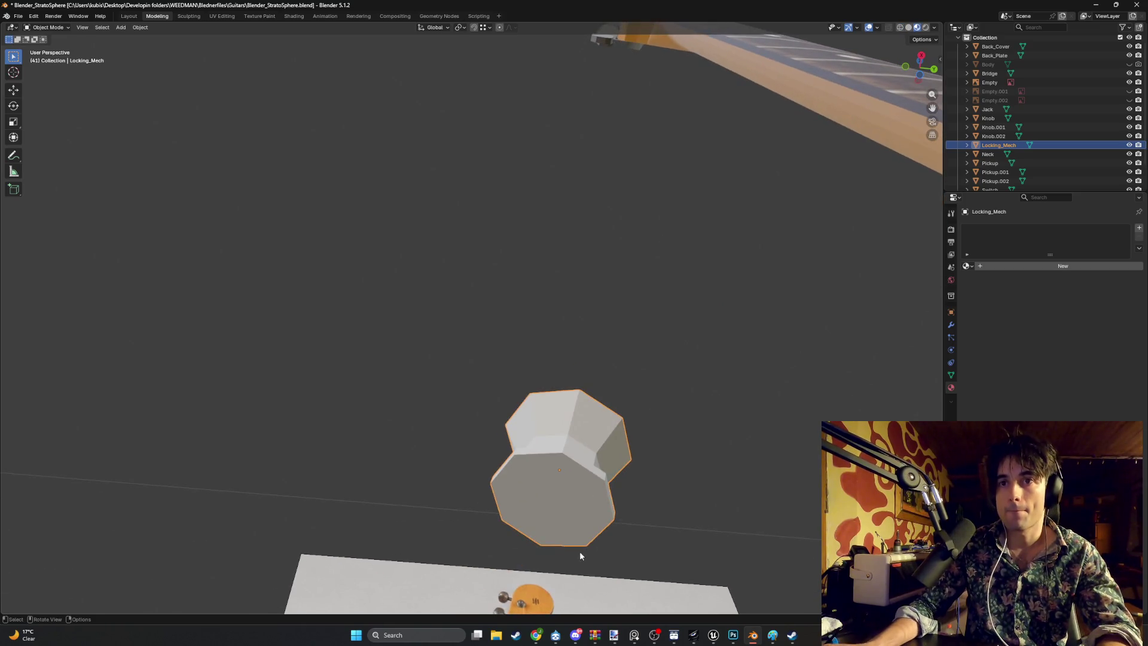
{"action": "key", "text": "Tab"}
Step: Delete the bottom face of Locking_Mech using face select mode
{"action": "left_click", "coordinate": [576, 528]}
{"action": "right_click", "coordinate": [538, 487]}
{"action": "key", "text": "Escape"}
{"action": "key", "text": "3"}
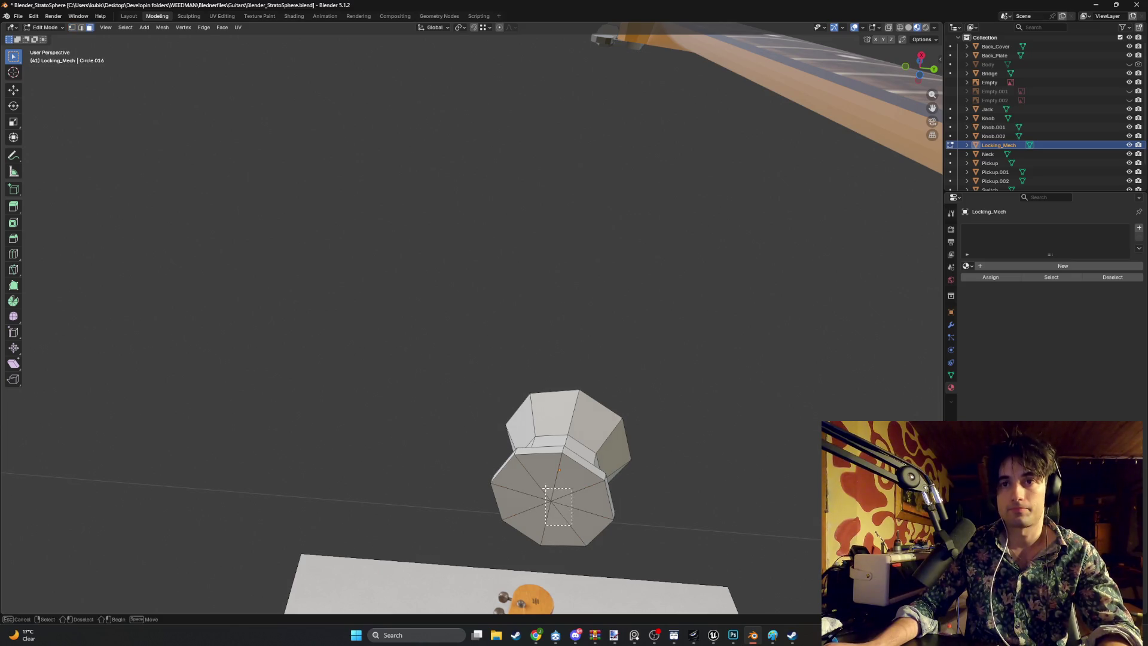
{"action": "left_click", "coordinate": [541, 486]}
{"action": "key", "text": "x"}
{"action": "left_click", "coordinate": [526, 487]}
{"action": "mouse_move", "coordinate": [526, 487]}
{"action": "left_mouse_down"}
{"action": "mouse_move", "coordinate": [597, 474]}
{"action": "mouse_move", "coordinate": [574, 488]}
{"action": "mouse_move", "coordinate": [589, 499]}
{"action": "mouse_move", "coordinate": [616, 466]}
{"action": "mouse_move", "coordinate": [579, 502]}
{"action": "mouse_move", "coordinate": [574, 457]}
{"action": "left_mouse_up"}
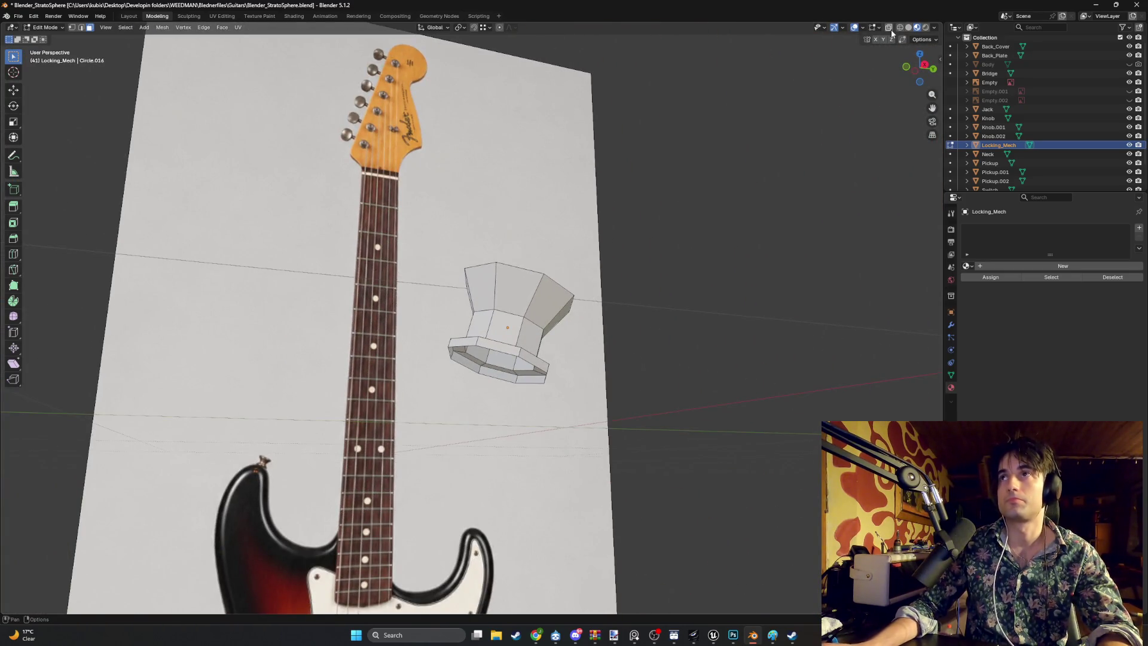
Step: Switch to Solid shading and turn on the Face Orientation overlay
{"action": "key", "text": "z"}
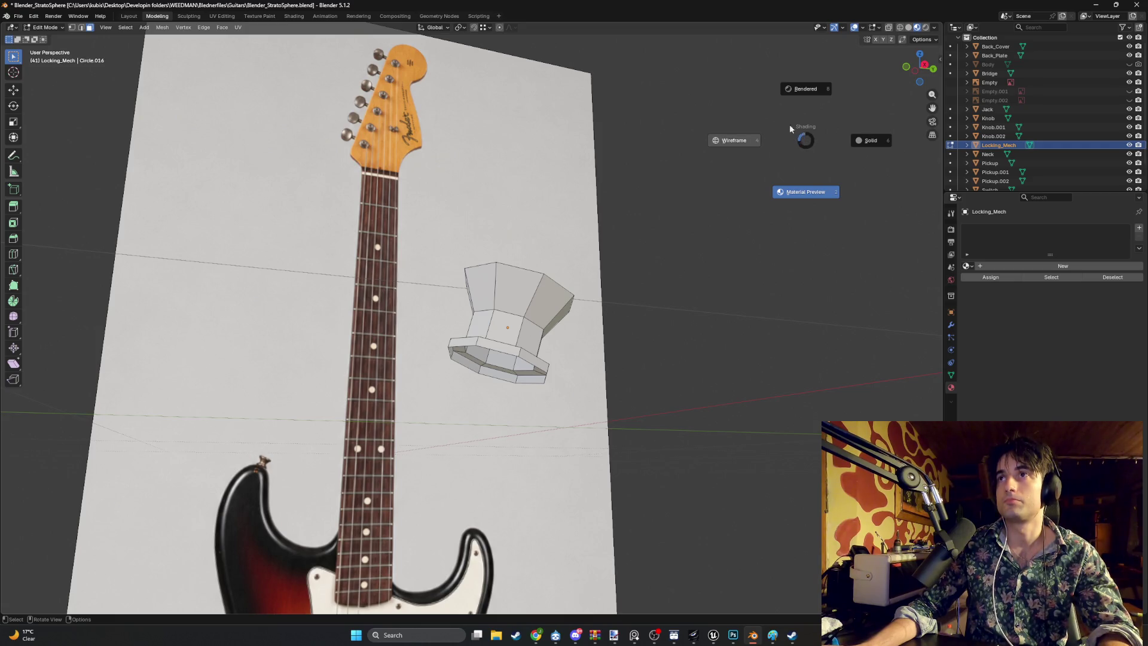
{"action": "left_click", "coordinate": [872, 119]}
{"action": "left_click", "coordinate": [865, 29]}
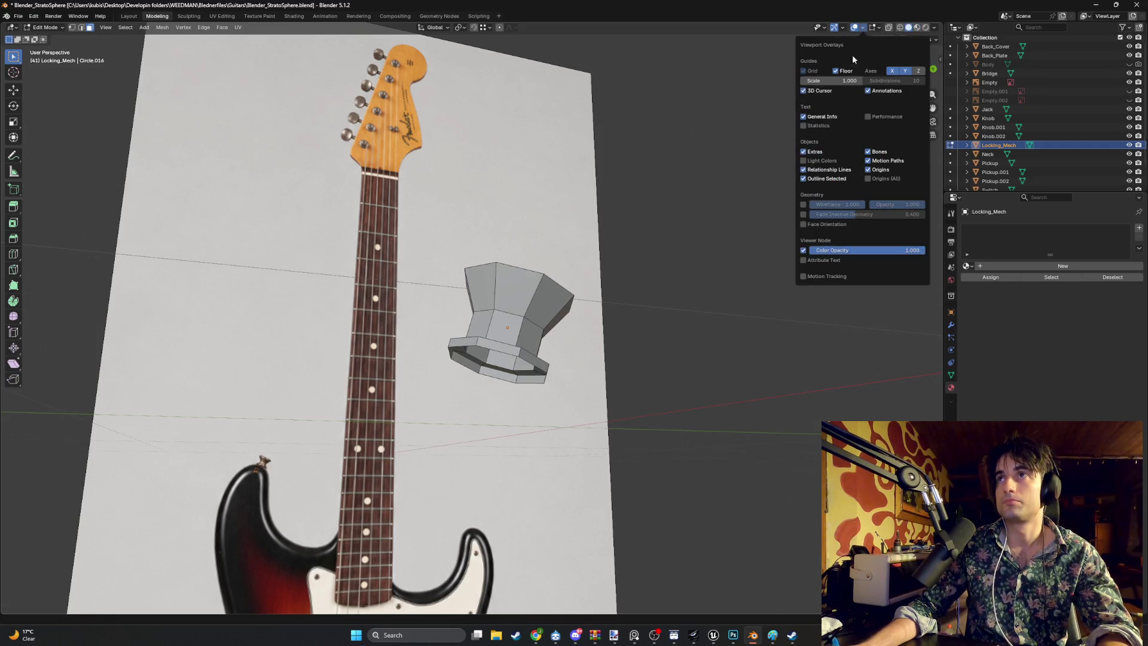
{"action": "left_click", "coordinate": [804, 226]}
{"action": "mouse_move", "coordinate": [687, 269]}
{"action": "left_mouse_down"}
{"action": "mouse_move", "coordinate": [628, 282]}
{"action": "mouse_move", "coordinate": [672, 231]}
{"action": "mouse_move", "coordinate": [581, 353]}
{"action": "mouse_move", "coordinate": [669, 239]}
{"action": "mouse_move", "coordinate": [681, 246]}
{"action": "mouse_move", "coordinate": [669, 268]}
{"action": "mouse_move", "coordinate": [574, 356]}
{"action": "mouse_move", "coordinate": [583, 339]}
{"action": "mouse_move", "coordinate": [630, 320]}
{"action": "mouse_move", "coordinate": [615, 303]}
{"action": "mouse_move", "coordinate": [579, 303]}
{"action": "mouse_move", "coordinate": [605, 288]}
{"action": "left_mouse_up"}
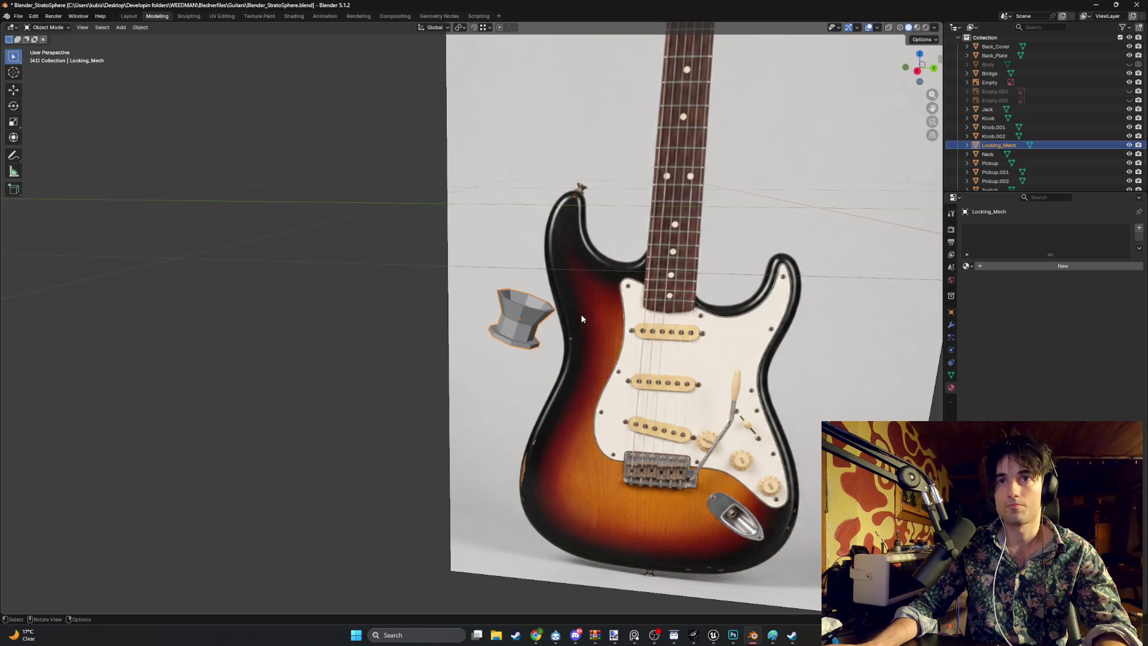
{"action": "key", "text": "a"}
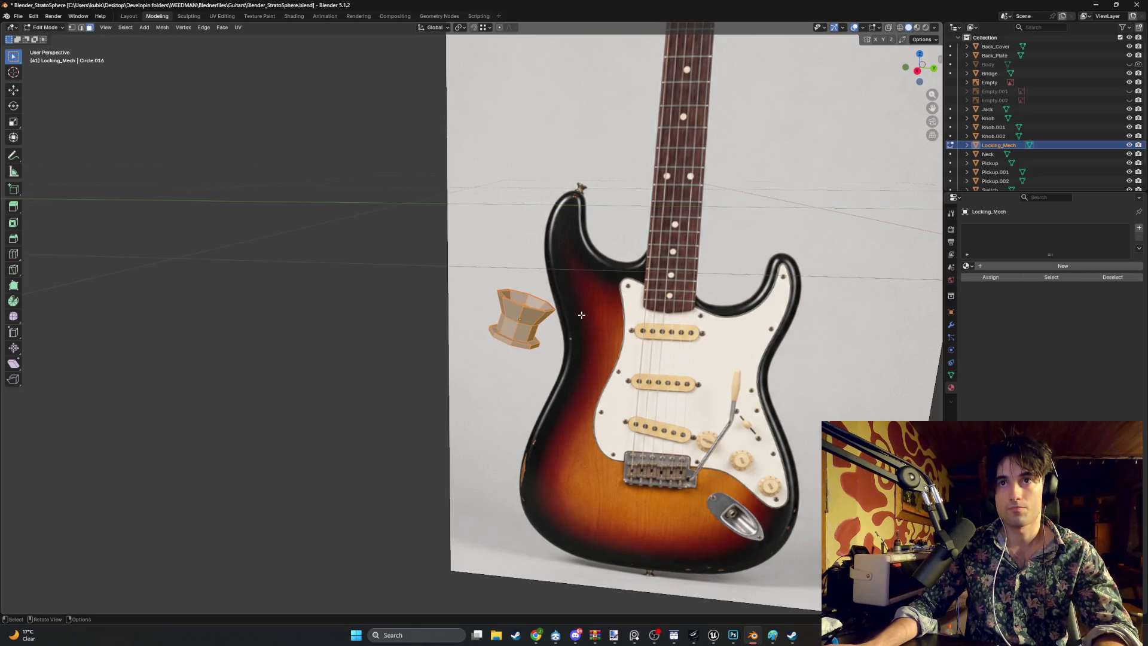
Step: Unwrap Locking_Mech with Smart UV Project
{"action": "key", "text": "u"}
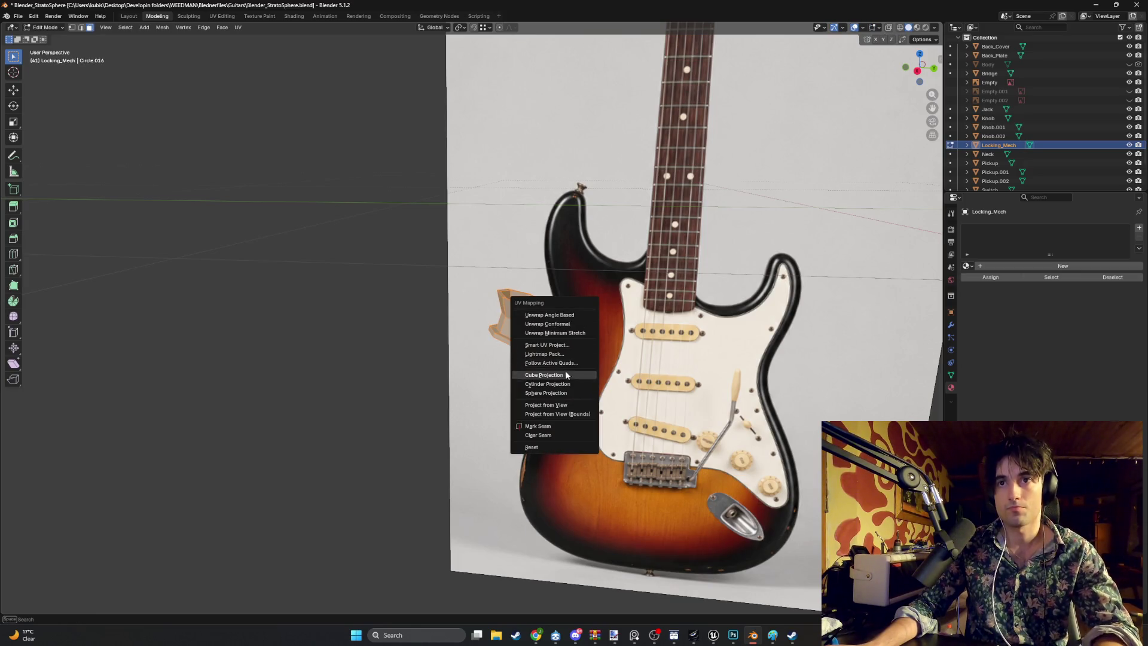
{"action": "left_click", "coordinate": [546, 345]}
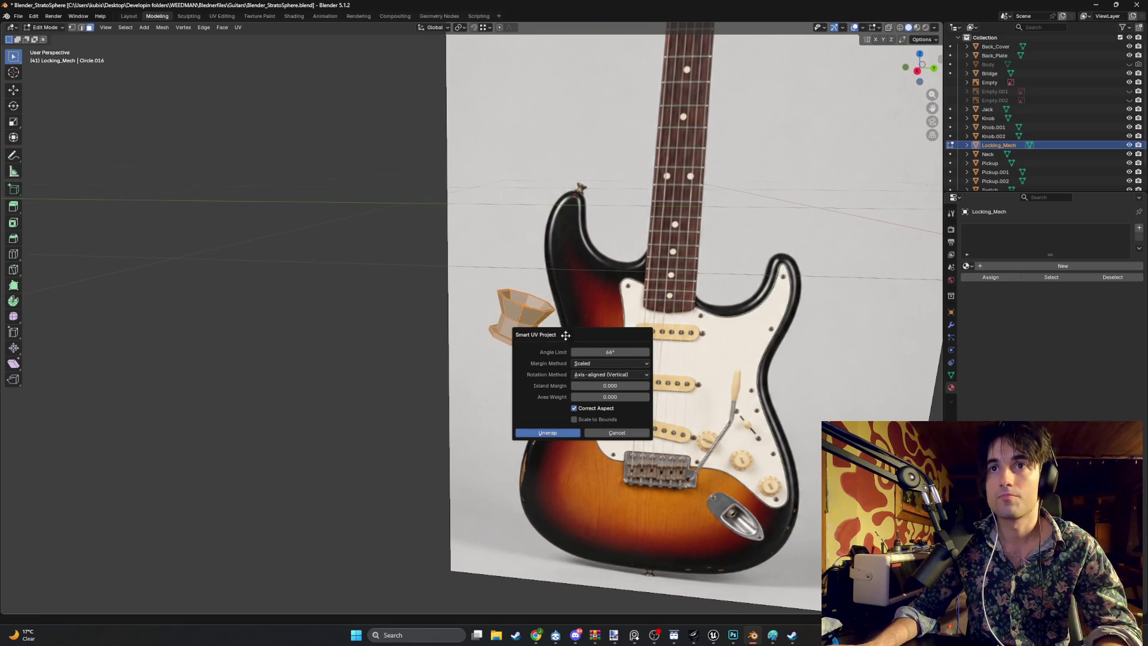
{"action": "left_click", "coordinate": [540, 430]}
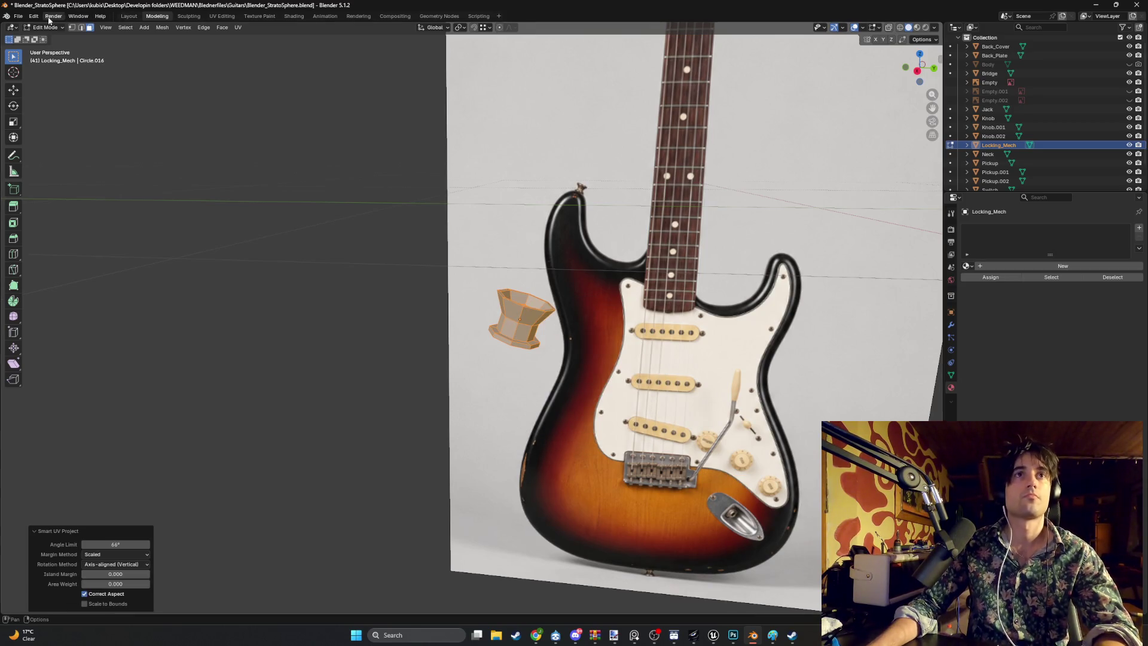
{"action": "left_click", "coordinate": [221, 17]}
Step: Shrink the UV islands and move them onto the jack plate area
{"action": "key", "text": "s"}
{"action": "key", "text": "Return"}
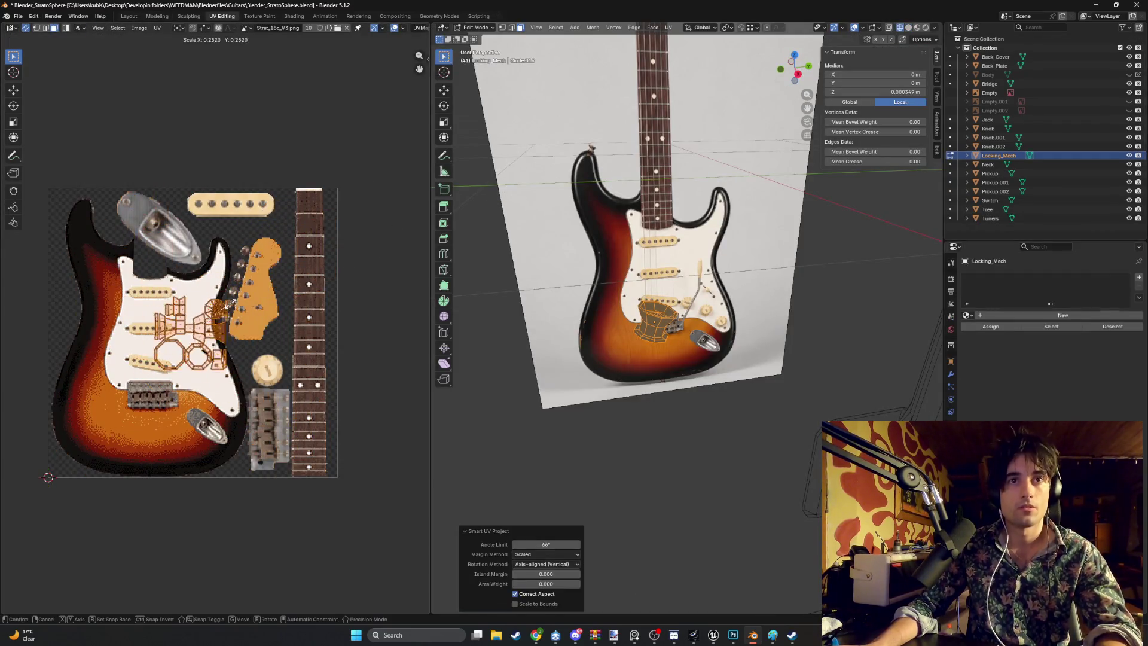
{"action": "scroll", "coordinate": [263, 384], "scroll_direction": "up", "scroll_amount": 6}
{"action": "key", "text": "g"}
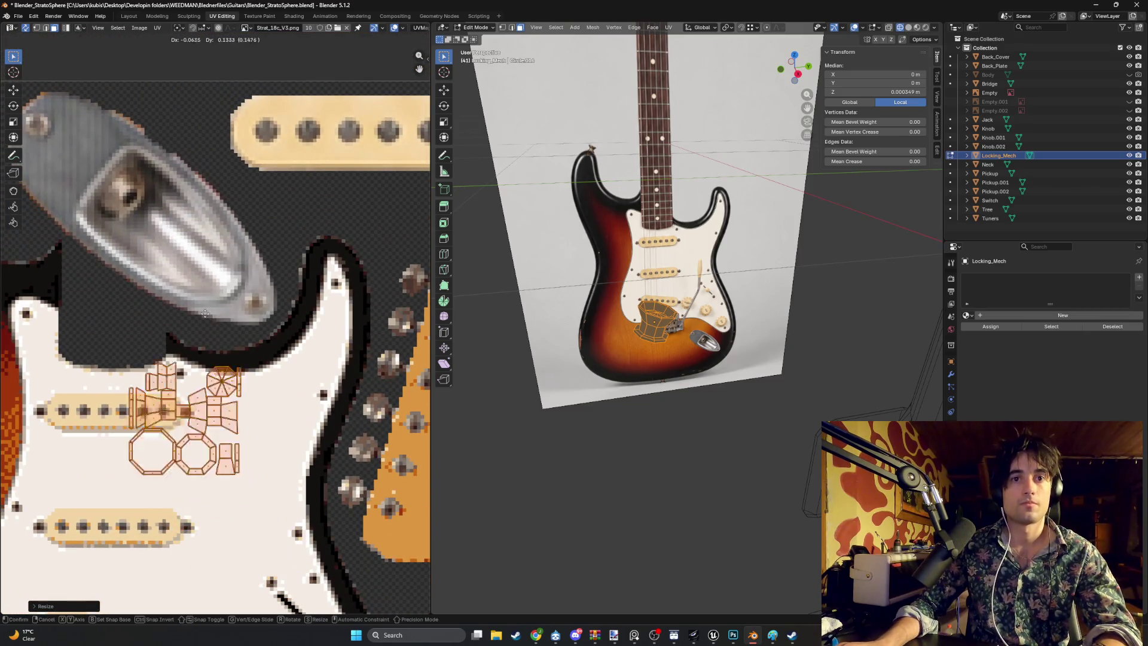
{"action": "left_click", "coordinate": [145, 65]}
{"action": "scroll", "coordinate": [282, 250], "scroll_direction": "up", "scroll_amount": 3}
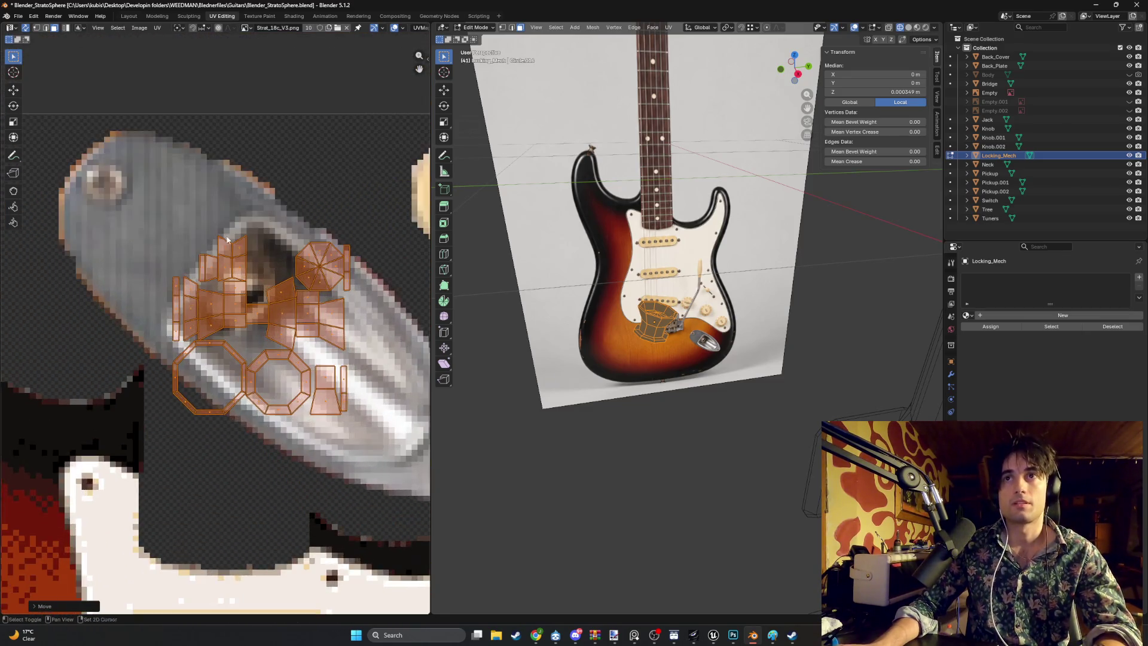
Step: Rescale, rotate and position the UV islands over the jack plate texture
{"action": "key", "text": "s"}
{"action": "left_click", "coordinate": [271, 288]}
{"action": "key", "text": "s"}
{"action": "left_click", "coordinate": [279, 258]}
{"action": "key", "text": "r"}
{"action": "left_click", "coordinate": [290, 278]}
{"action": "key", "text": "g"}
{"action": "left_click", "coordinate": [291, 278]}
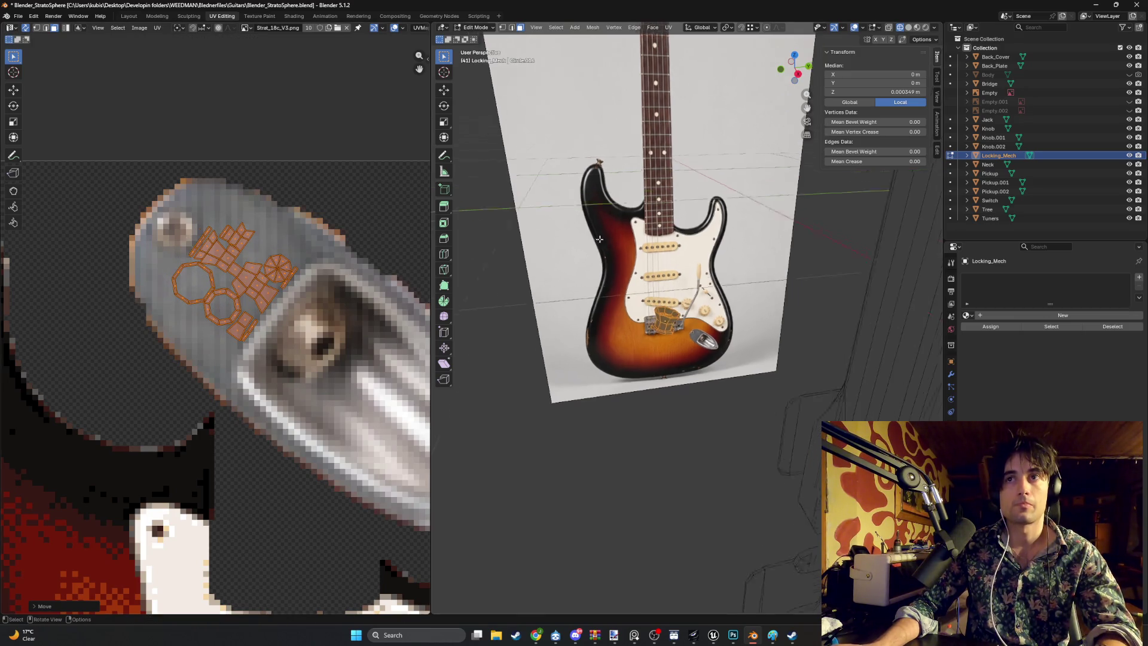
Step: Switch to Material Preview shading and add a new material to the part
{"action": "key", "text": "z"}
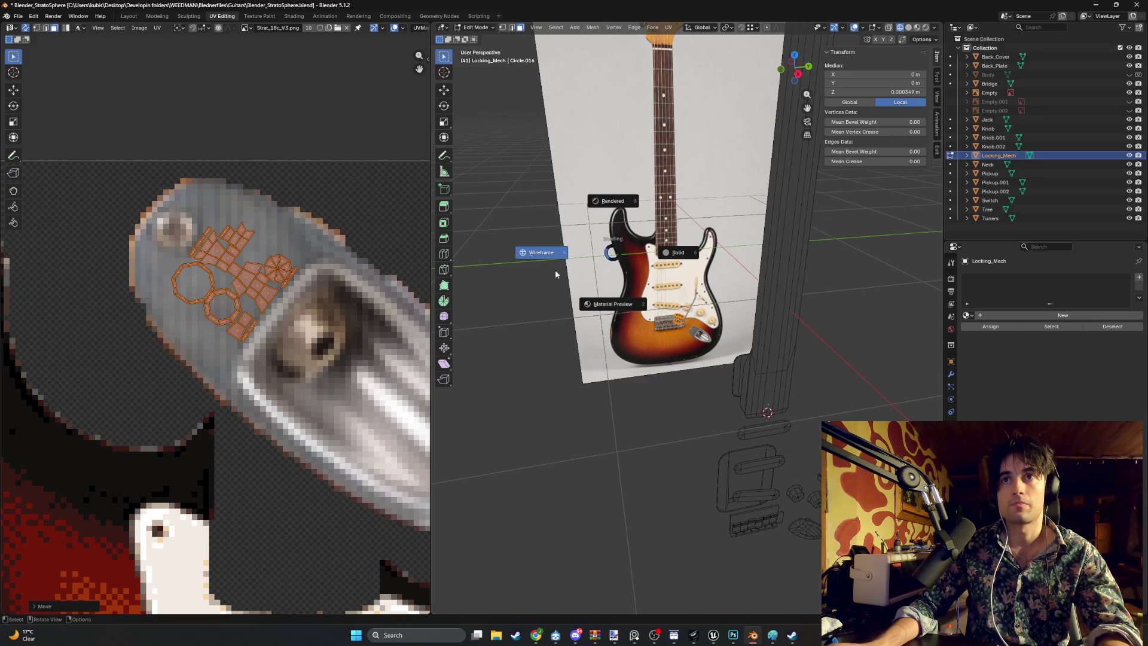
{"action": "left_click", "coordinate": [599, 306]}
{"action": "scroll", "coordinate": [625, 305], "scroll_direction": "up", "scroll_amount": 2}
{"action": "scroll", "coordinate": [624, 305], "scroll_direction": "up", "scroll_amount": 2}
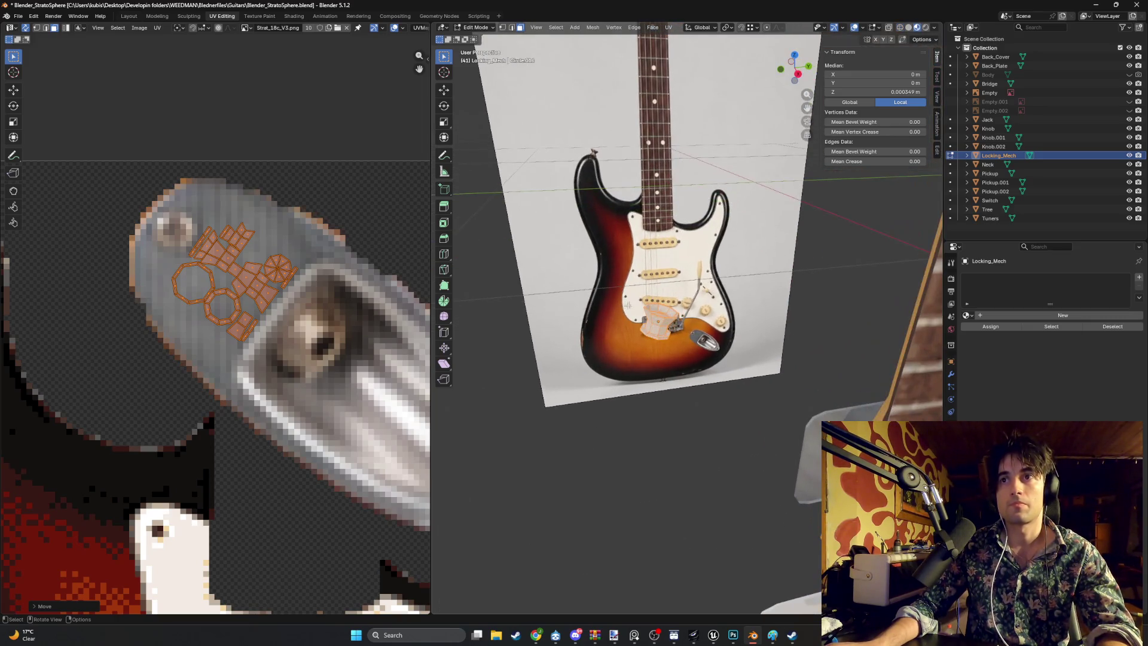
{"action": "left_click", "coordinate": [1041, 314]}
Step: Name the material Locking_Material and feed its Base Color from Strat_18c_V3.png
{"action": "double_click", "coordinate": [1027, 312]}
{"action": "type", "text": "Locking_"}
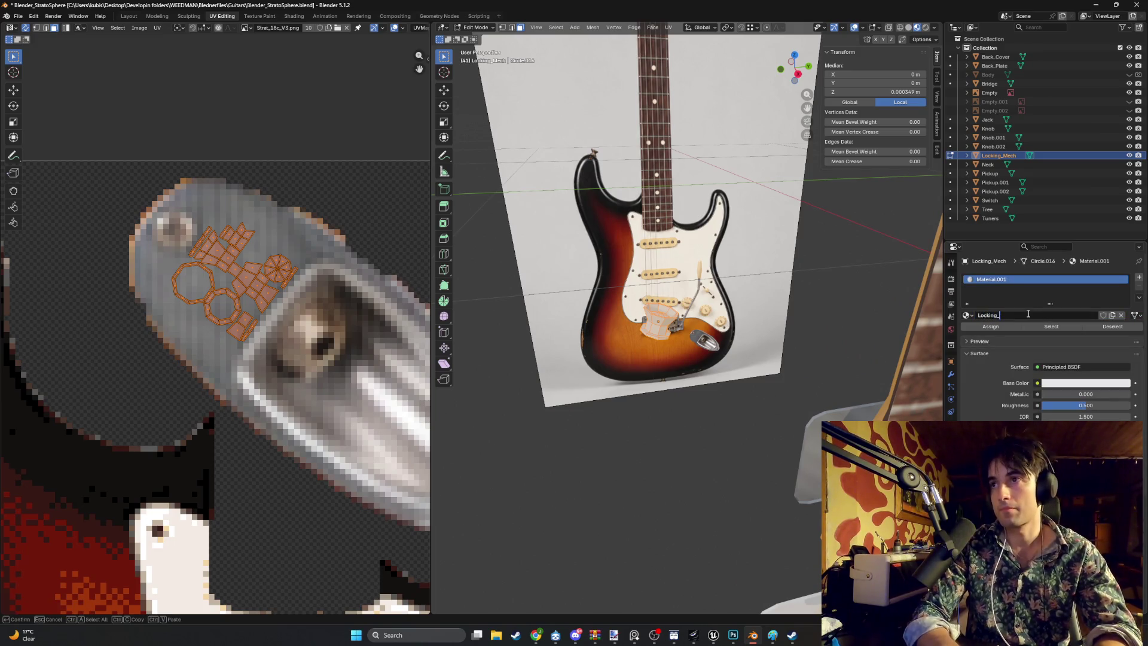
{"action": "type", "text": "Material"}
{"action": "key", "text": "Return"}
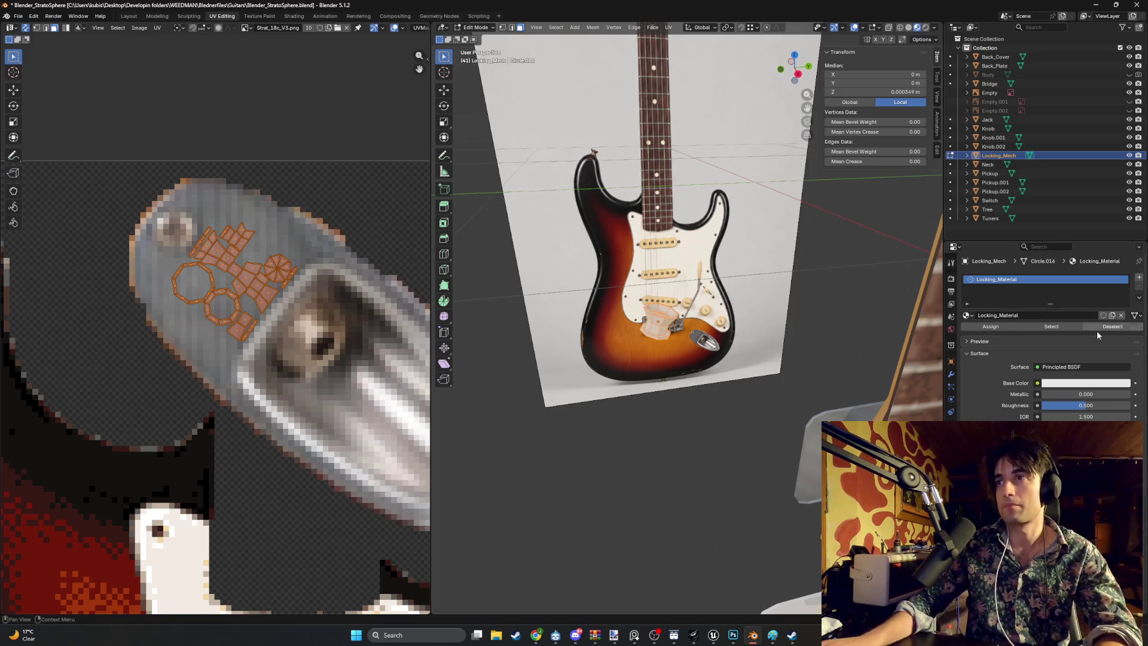
{"action": "left_click", "coordinate": [1037, 383]}
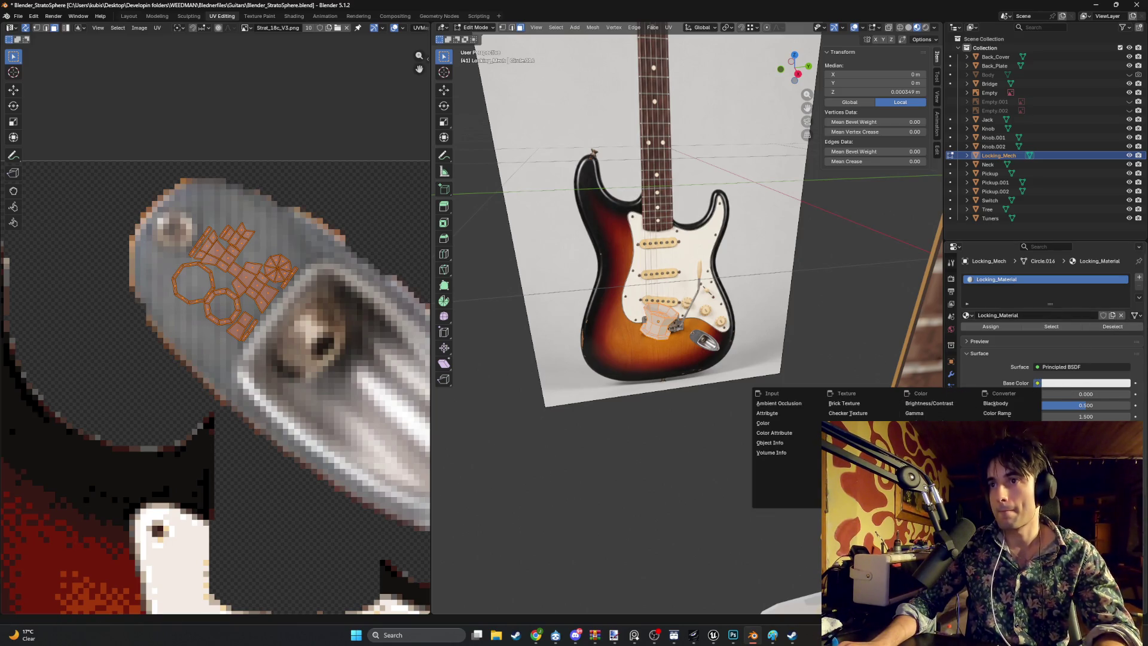
{"action": "left_click", "coordinate": [846, 462]}
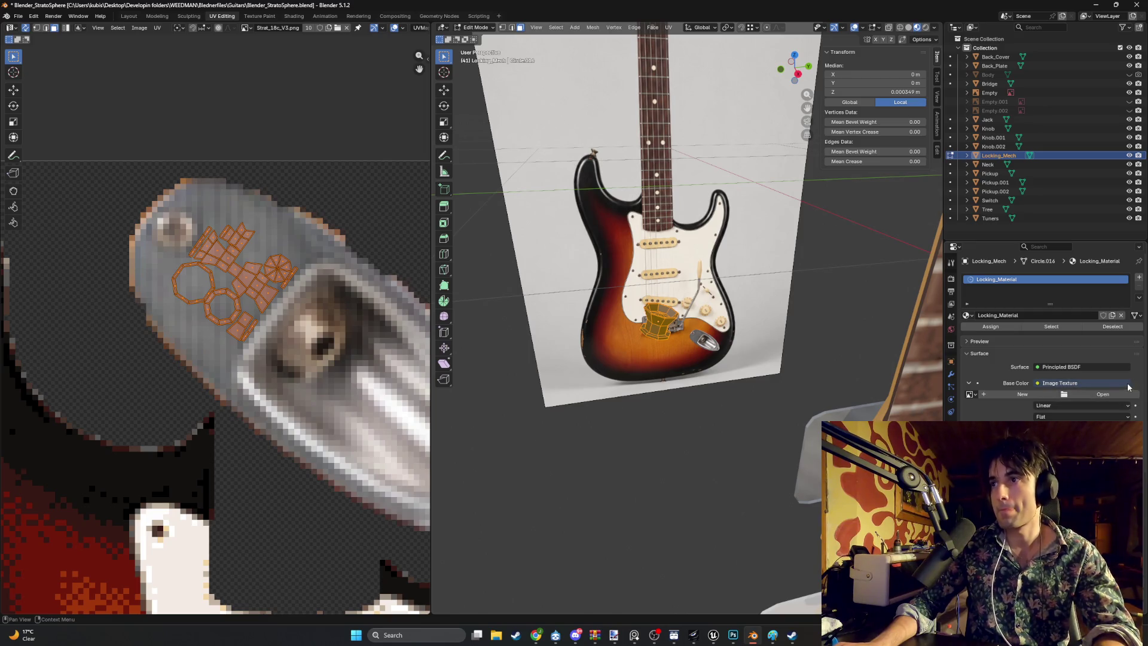
{"action": "left_click", "coordinate": [1106, 394]}
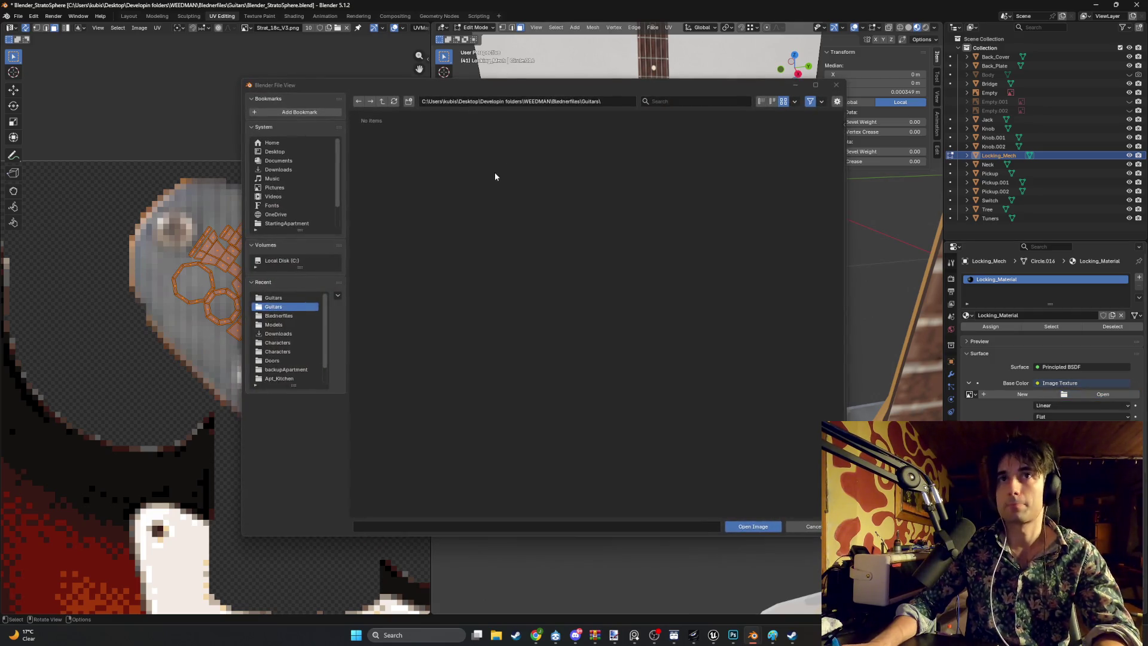
{"action": "left_click", "coordinate": [280, 295]}
{"action": "double_click", "coordinate": [647, 168]}
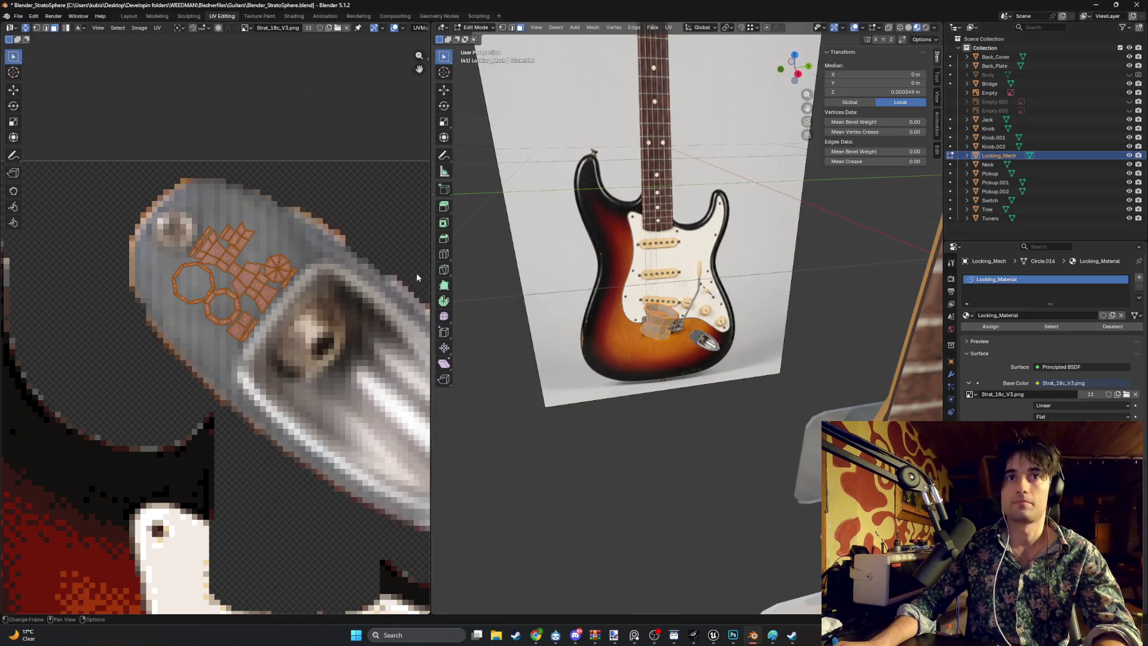
Step: Deselect the mesh and unhide the guitar body
{"action": "mouse_move", "coordinate": [687, 311]}
{"action": "left_mouse_down"}
{"action": "mouse_move", "coordinate": [705, 317]}
{"action": "mouse_move", "coordinate": [669, 311]}
{"action": "mouse_move", "coordinate": [684, 315]}
{"action": "left_mouse_up"}
{"action": "scroll", "coordinate": [684, 315], "scroll_direction": "up", "scroll_amount": 2}
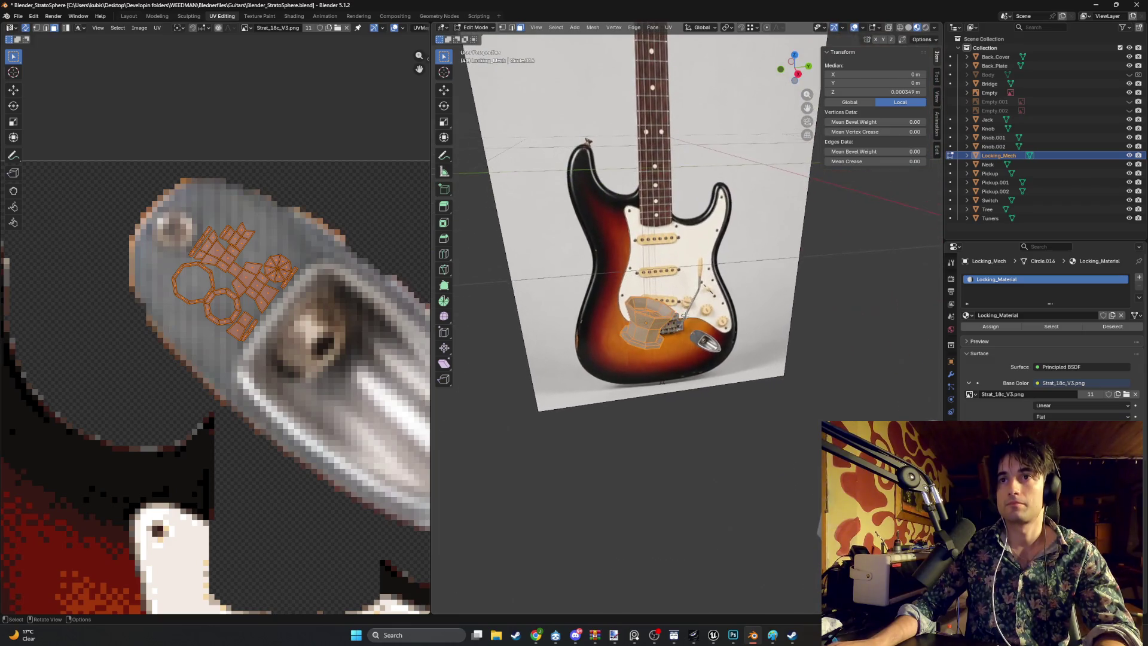
{"action": "left_click", "coordinate": [865, 360]}
{"action": "mouse_move", "coordinate": [836, 363]}
{"action": "left_mouse_down"}
{"action": "mouse_move", "coordinate": [751, 350]}
{"action": "mouse_move", "coordinate": [772, 350]}
{"action": "left_mouse_up"}
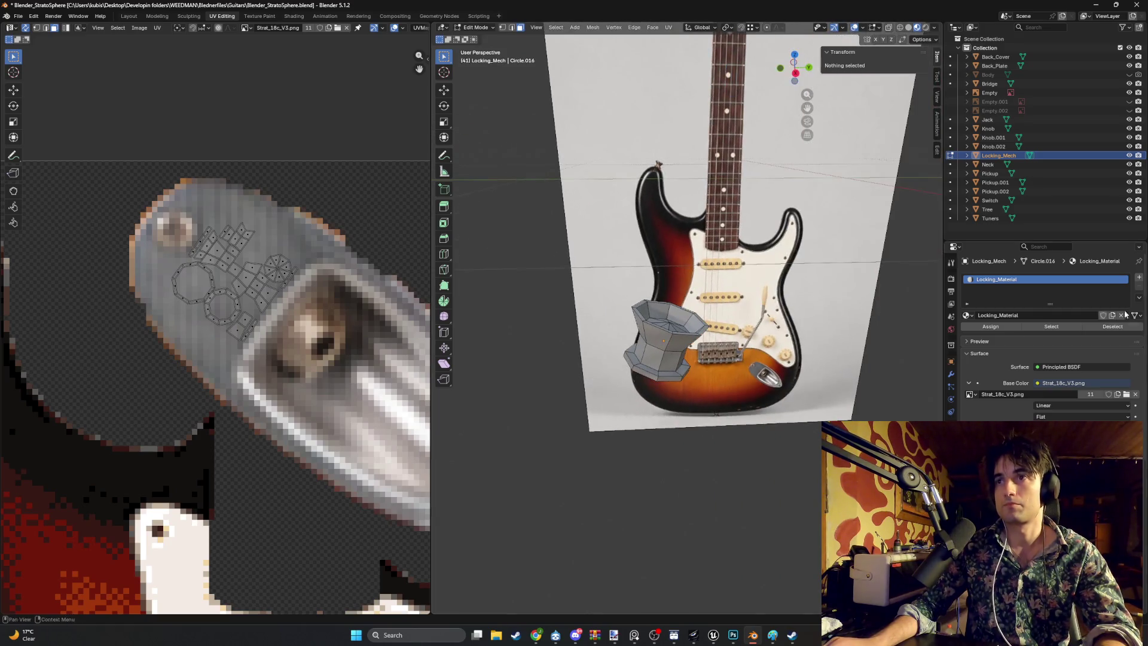
{"action": "left_click", "coordinate": [1130, 75]}
{"action": "left_click_drag", "start_coordinate": [717, 239], "coordinate": [694, 223]}
{"action": "scroll", "coordinate": [744, 274], "scroll_direction": "up", "scroll_amount": 3}
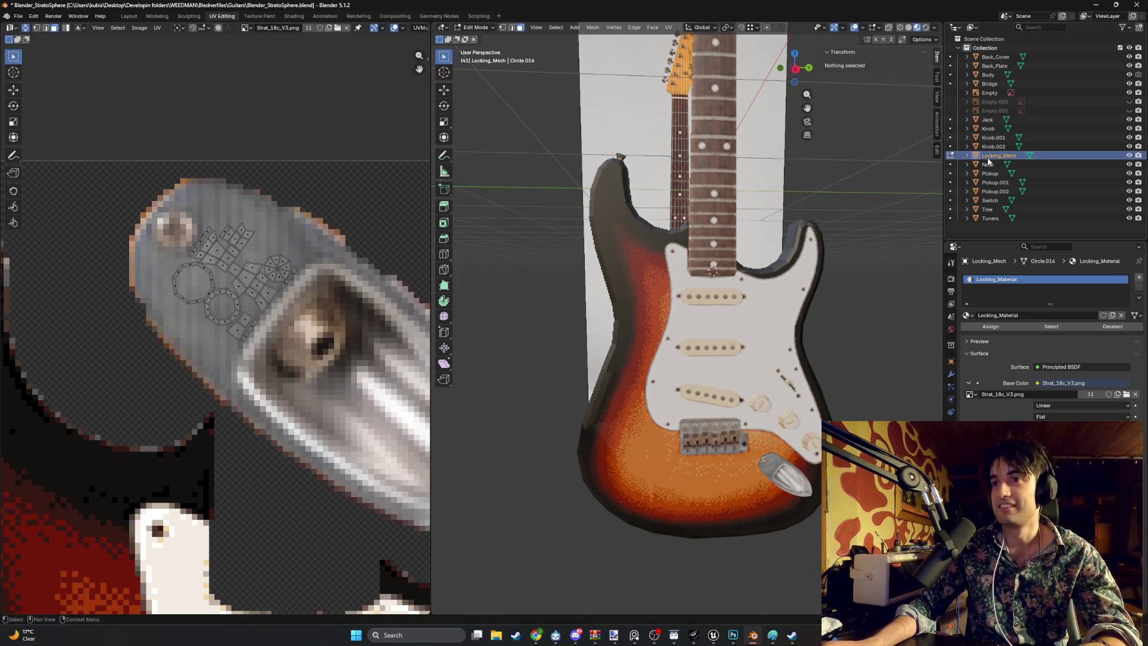
Step: Copy the Locking_Mech part with Ctrl+C
{"action": "key", "text": "ctrl+c"}
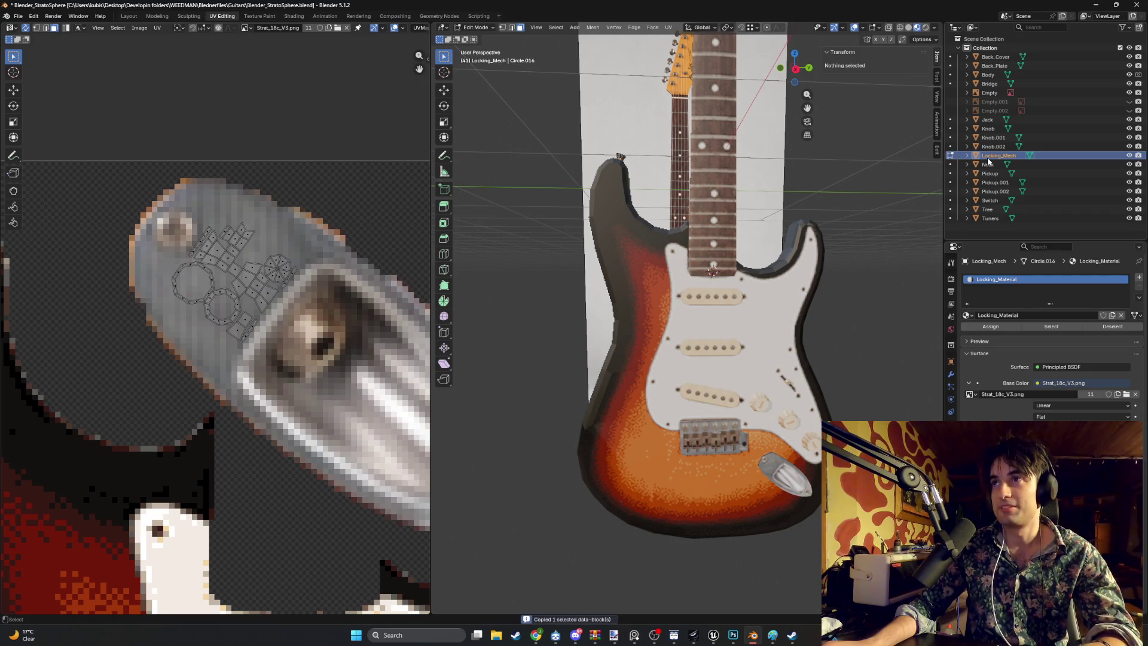
{"action": "key", "text": "ctrl+f"}
{"action": "key", "text": "Escape"}
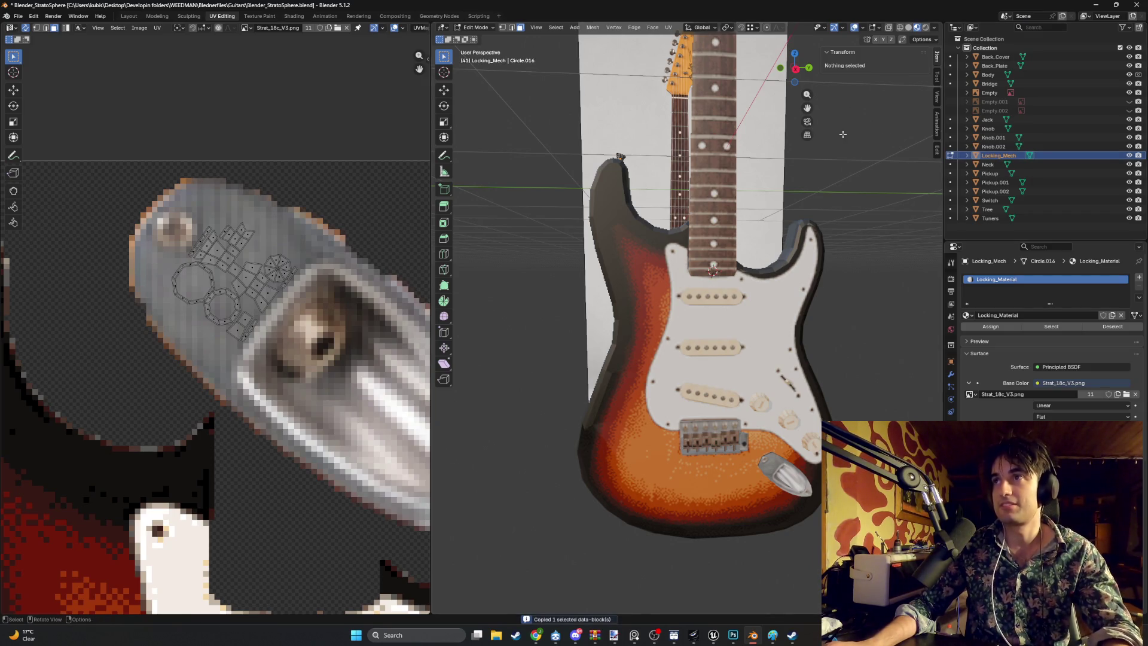
Step: Open the Modeling workspace with Material Preview shading
{"action": "key", "text": "Tab"}
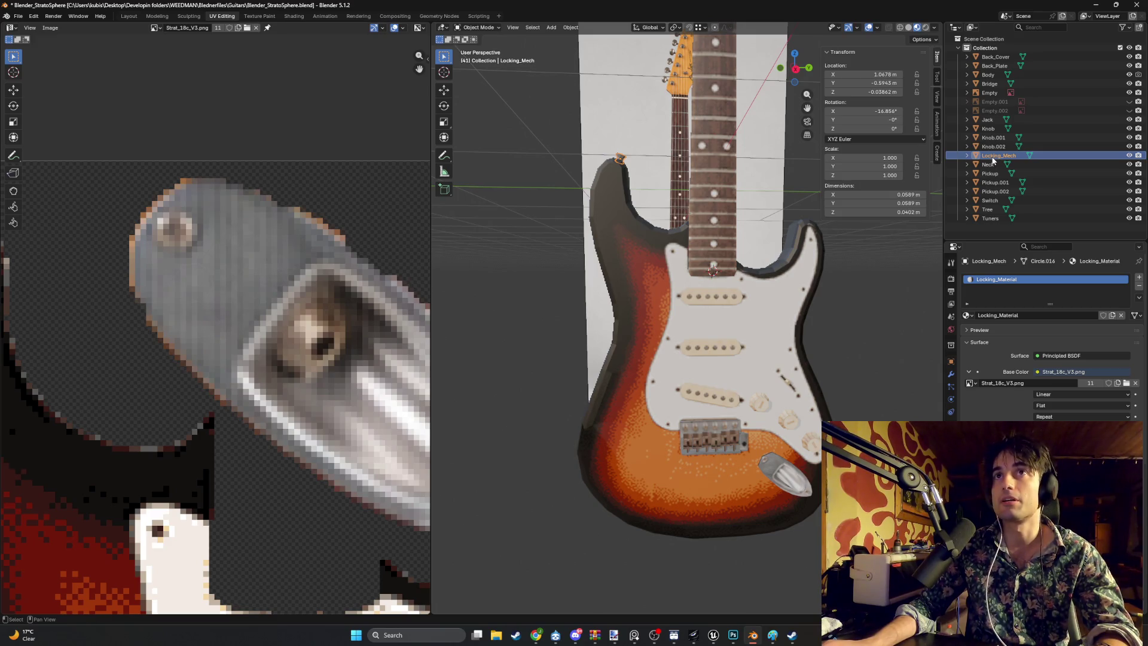
{"action": "key", "text": "Tab"}
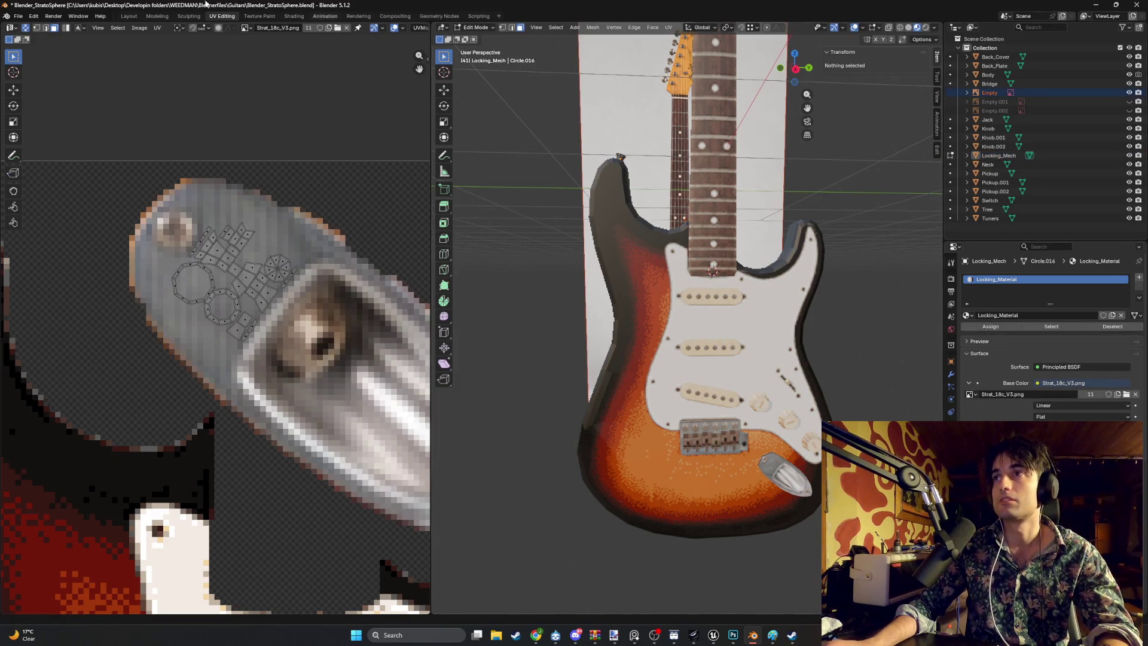
{"action": "left_click", "coordinate": [157, 16]}
{"action": "scroll", "coordinate": [659, 231], "scroll_direction": "up", "scroll_amount": 3}
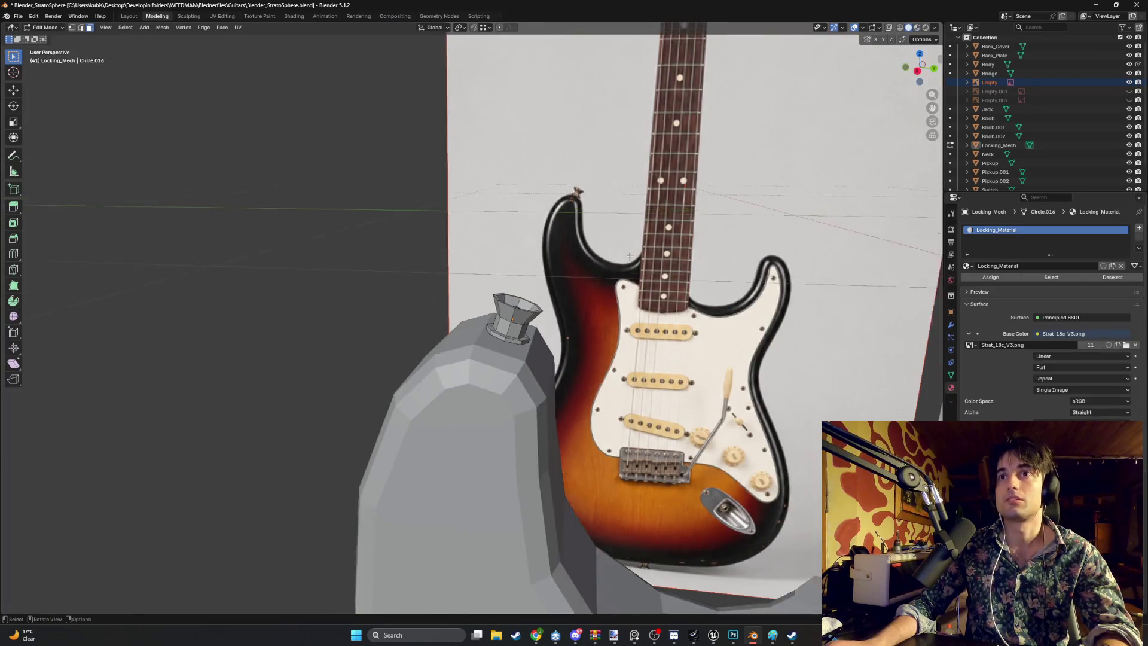
{"action": "key", "text": "z"}
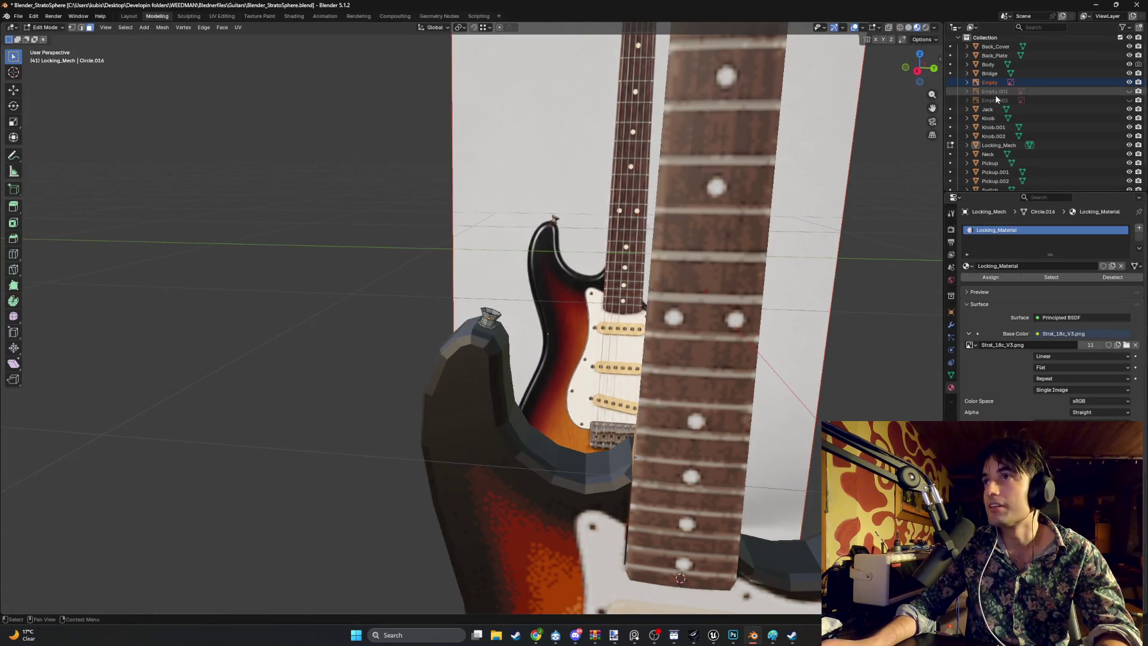
Step: Duplicate Locking_Mech into Locking_Mech.001 in Object Mode
{"action": "left_click", "coordinate": [981, 145]}
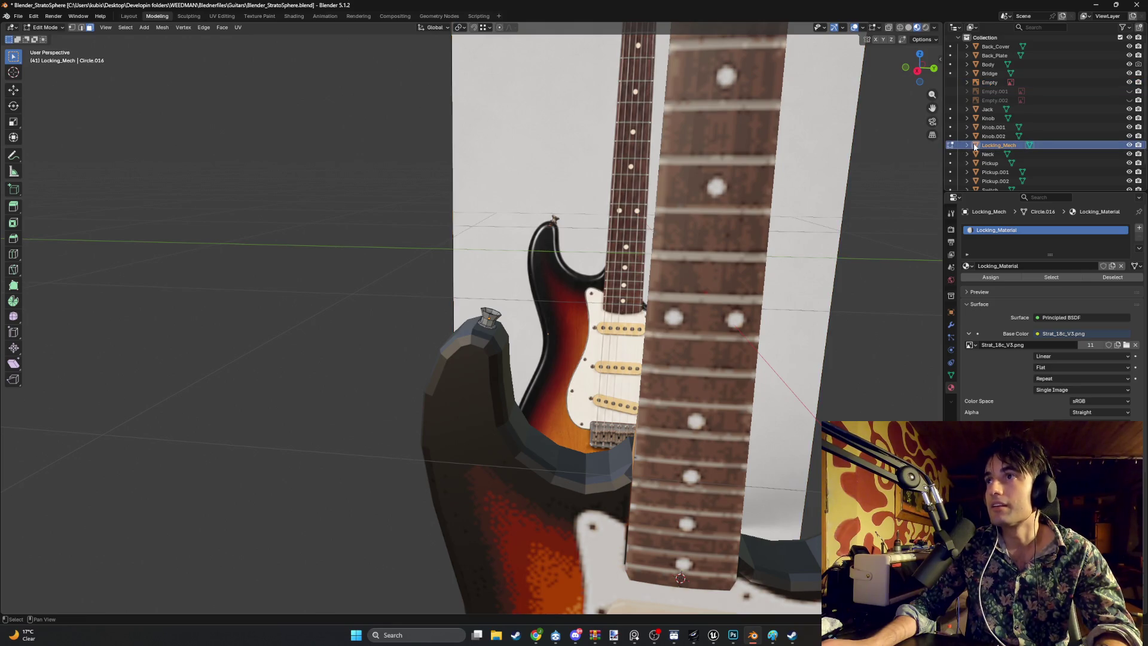
{"action": "key", "text": "Tab"}
{"action": "key", "text": "shift+d"}
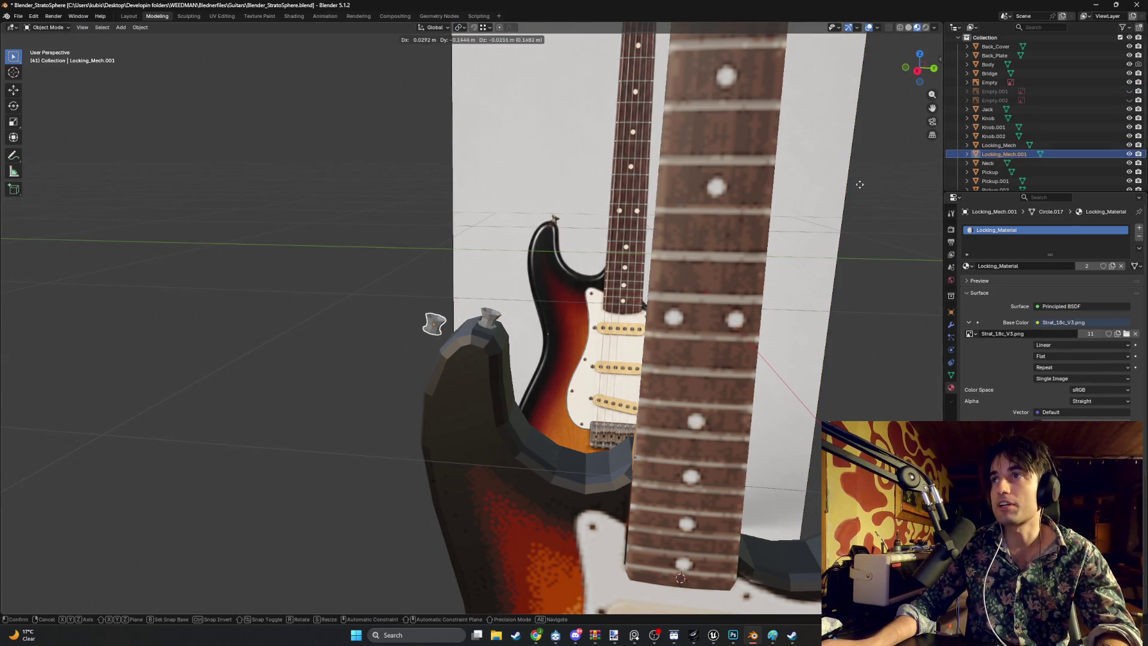
Step: In Right view, move the Locking_Mech.001 copy below the guitar body
{"action": "left_click", "coordinate": [257, 329]}
{"action": "scroll", "coordinate": [599, 254], "scroll_direction": "down", "scroll_amount": 4}
{"action": "key", "text": "KP_3"}
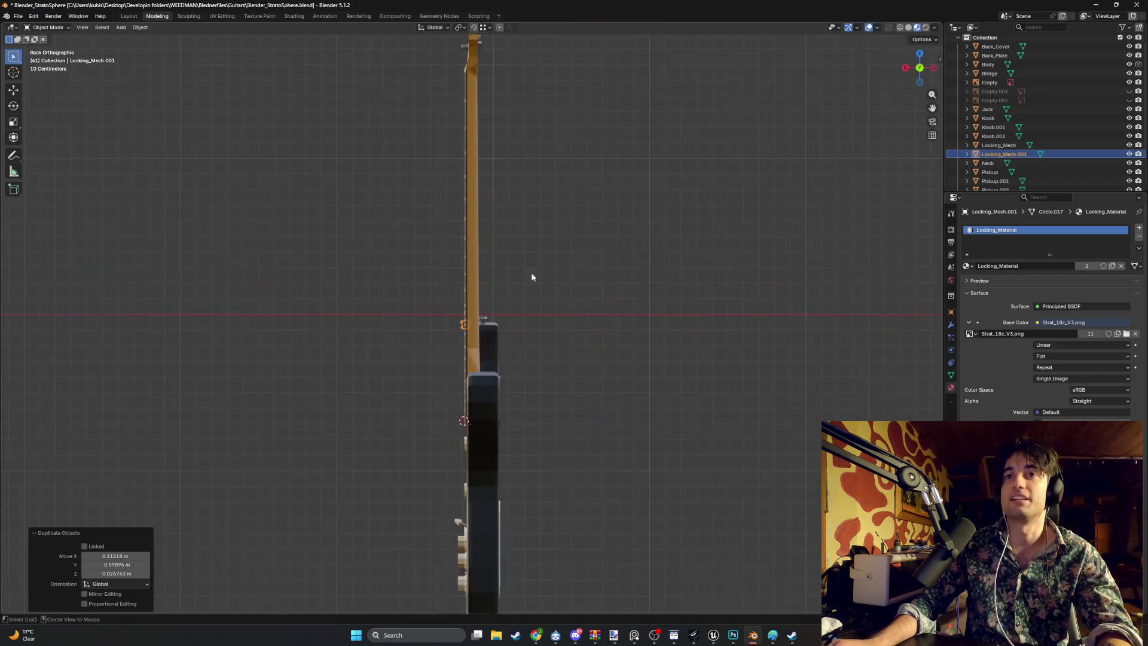
{"action": "key", "text": "g"}
{"action": "left_click", "coordinate": [528, 454]}
{"action": "scroll", "coordinate": [528, 454], "scroll_direction": "up", "scroll_amount": 8}
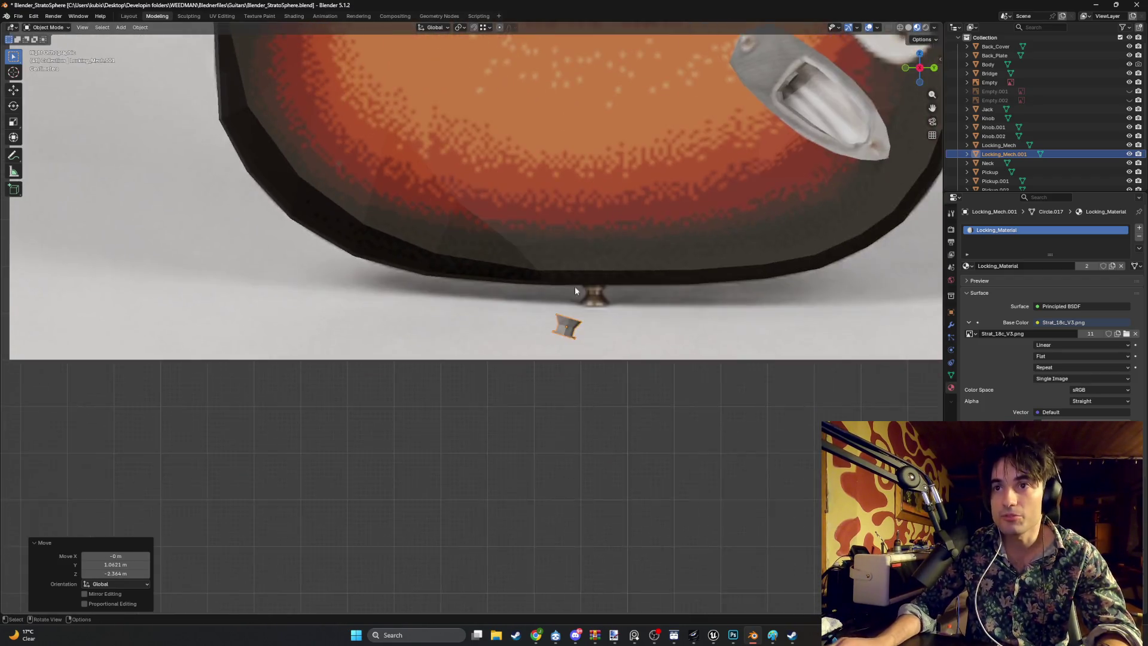
{"action": "scroll", "coordinate": [575, 290], "scroll_direction": "up", "scroll_amount": 2}
{"action": "key", "text": "g"}
{"action": "left_click", "coordinate": [597, 309]}
Step: Nudge the copy up so it sits just under the body's bottom edge
{"action": "key", "text": "r"}
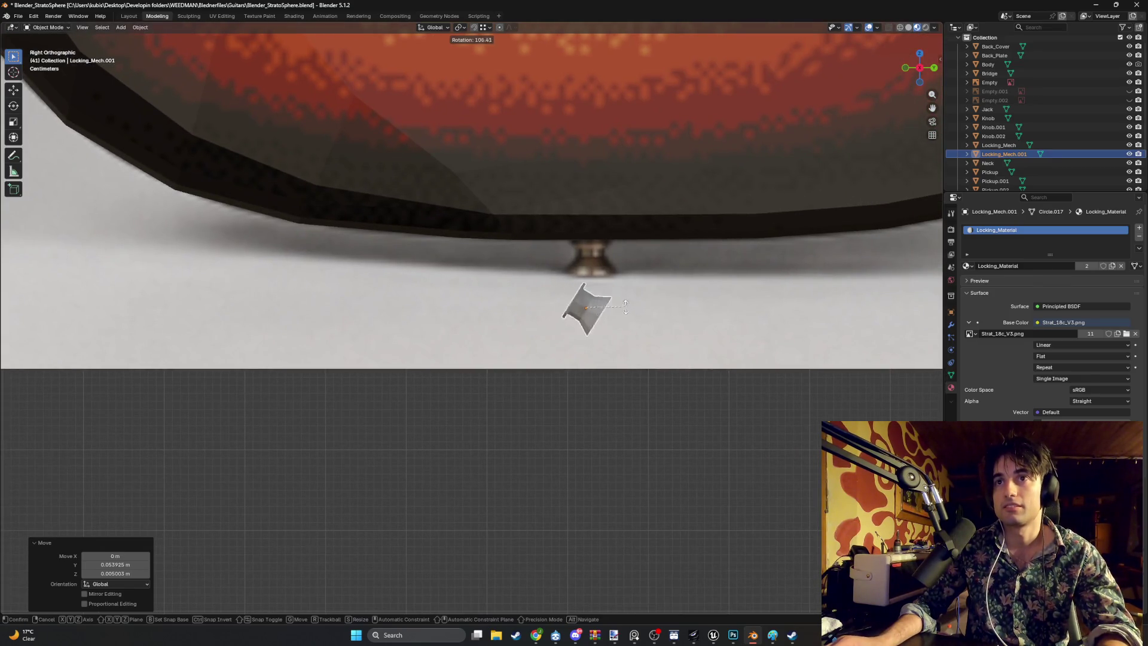
{"action": "key", "text": "Escape"}
{"action": "key", "text": "g"}
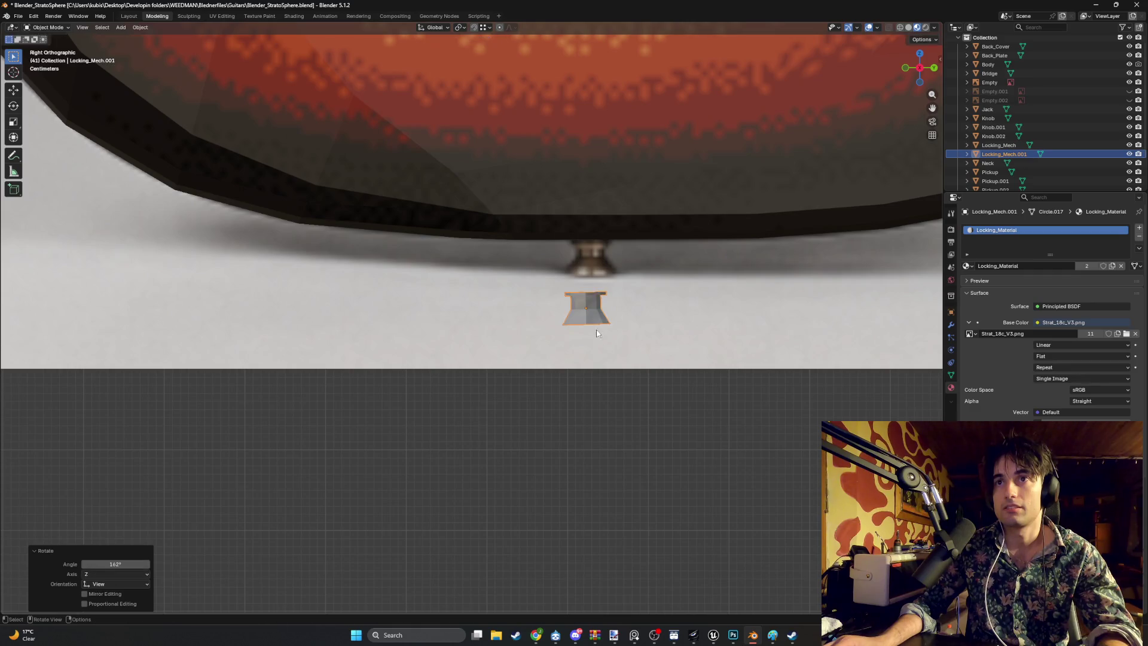
{"action": "left_click", "coordinate": [603, 265]}
{"action": "scroll", "coordinate": [603, 265], "scroll_direction": "up", "scroll_amount": 2}
{"action": "scroll", "coordinate": [602, 265], "scroll_direction": "up", "scroll_amount": 2}
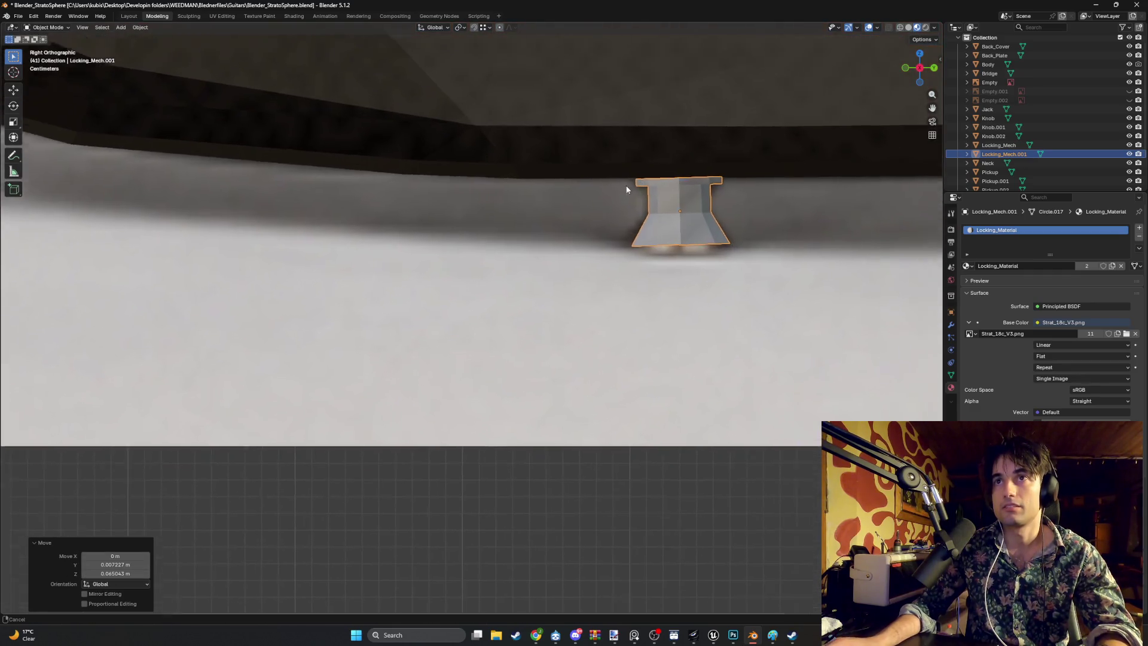
Step: Hide the background reference image and tilt the copy by 1.14°
{"action": "key", "text": "shift+z"}
{"action": "scroll", "coordinate": [596, 223], "scroll_direction": "up", "scroll_amount": 3}
{"action": "scroll", "coordinate": [596, 222], "scroll_direction": "right", "scroll_amount": 5}
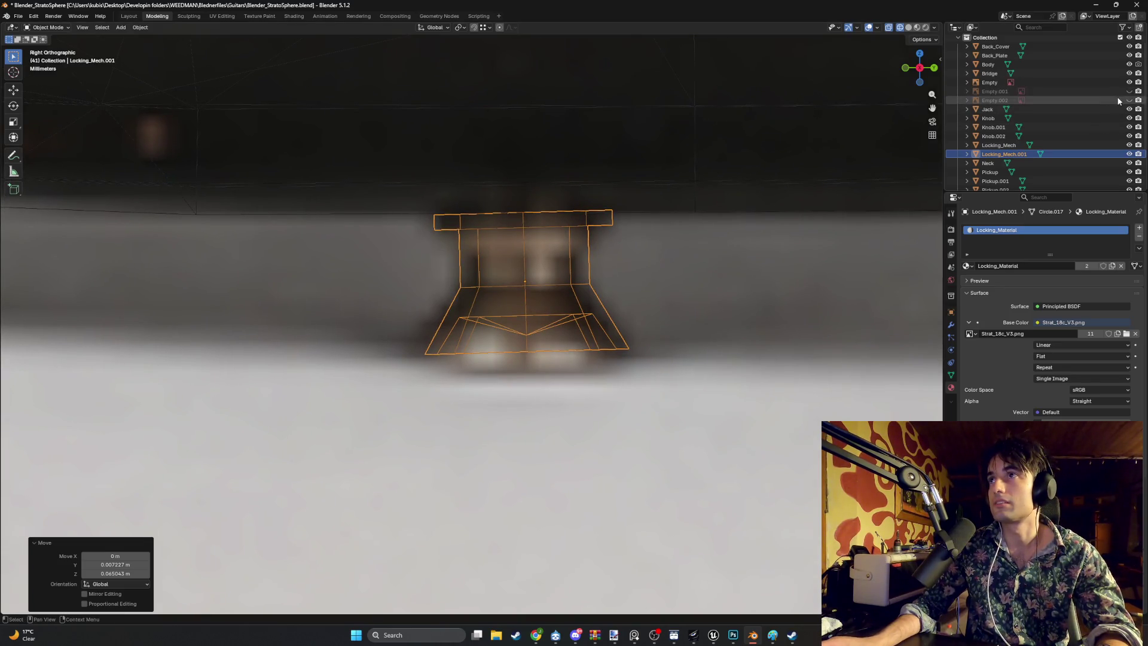
{"action": "left_click", "coordinate": [1129, 82]}
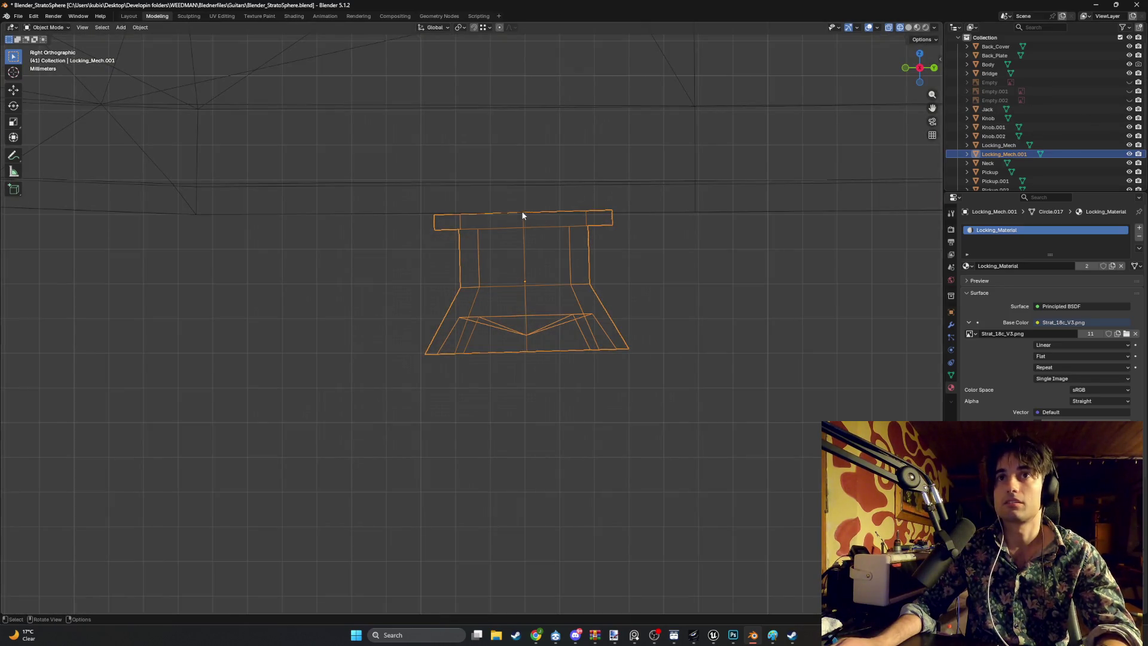
{"action": "key", "text": "r"}
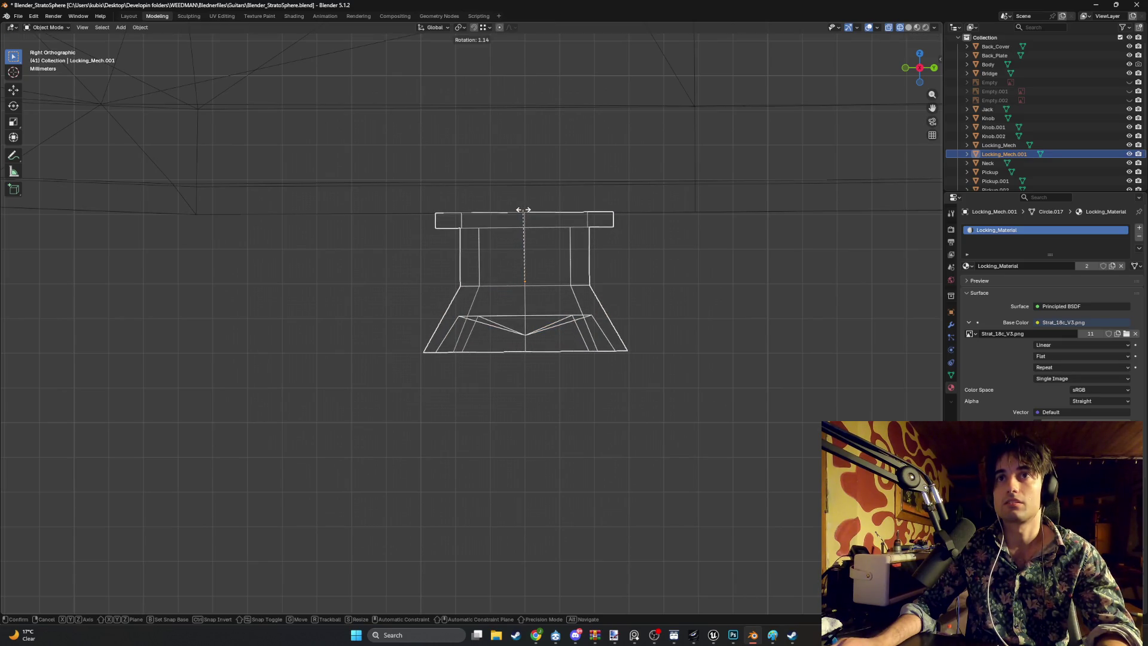
{"action": "left_click", "coordinate": [523, 209]}
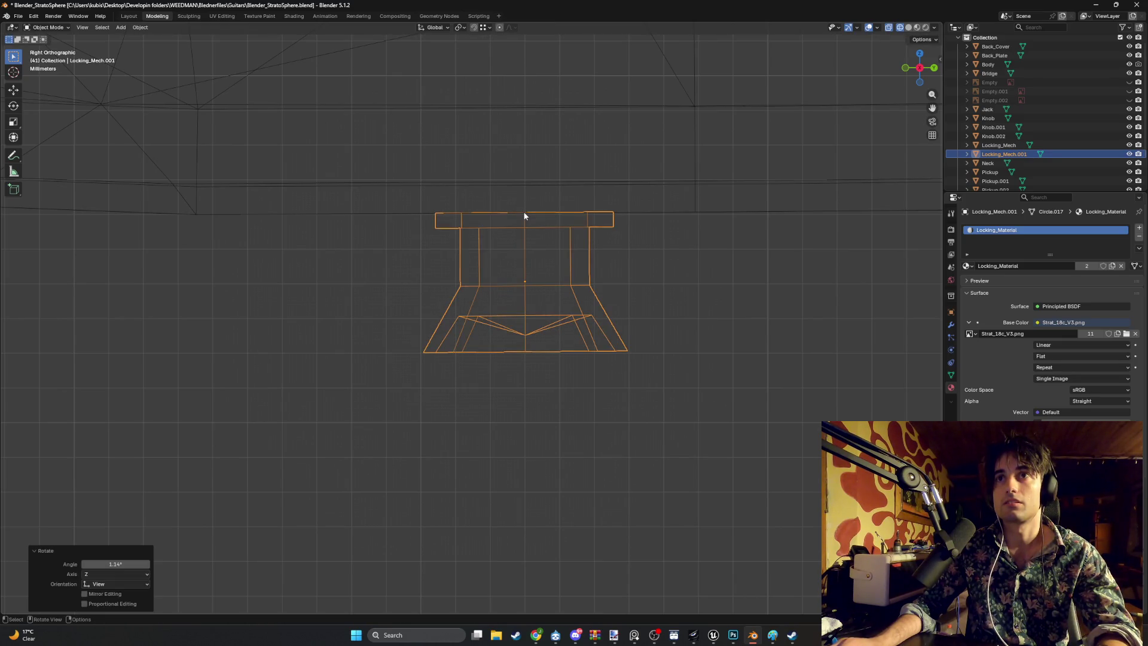
Step: Deselect the copy and set the viewport shading to Wireframe
{"action": "key", "text": "r"}
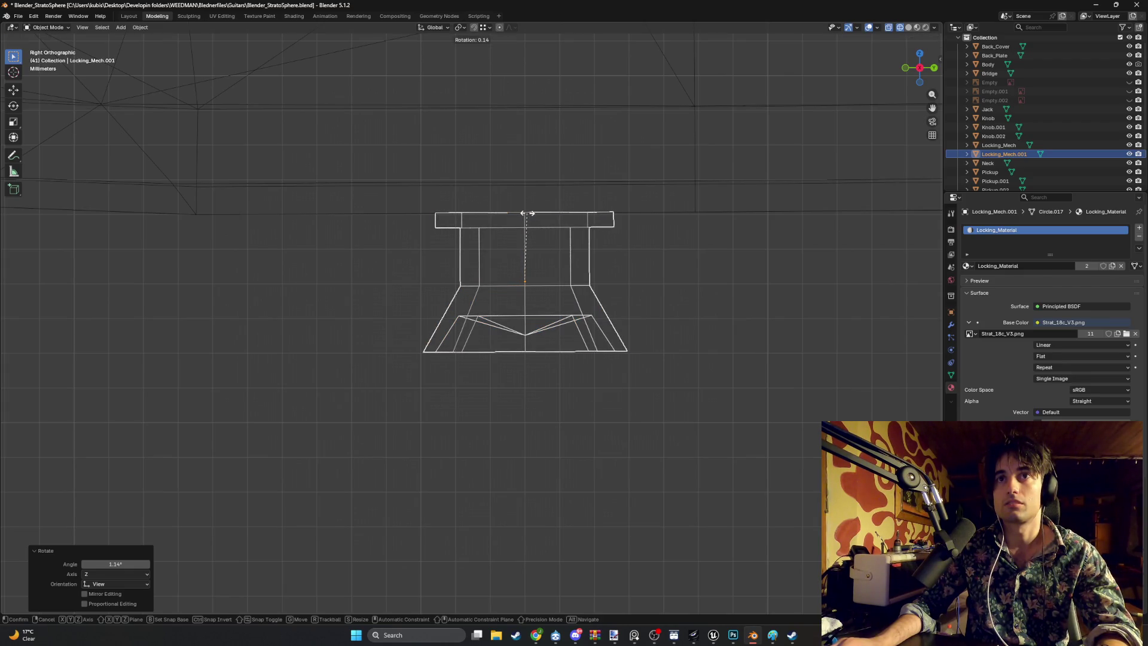
{"action": "right_click", "coordinate": [526, 213]}
{"action": "scroll", "coordinate": [574, 269], "scroll_direction": "down", "scroll_amount": 3}
{"action": "left_click", "coordinate": [650, 320]}
{"action": "scroll", "coordinate": [604, 314], "scroll_direction": "down", "scroll_amount": 4}
{"action": "key", "text": "z"}
{"action": "left_click", "coordinate": [558, 301]}
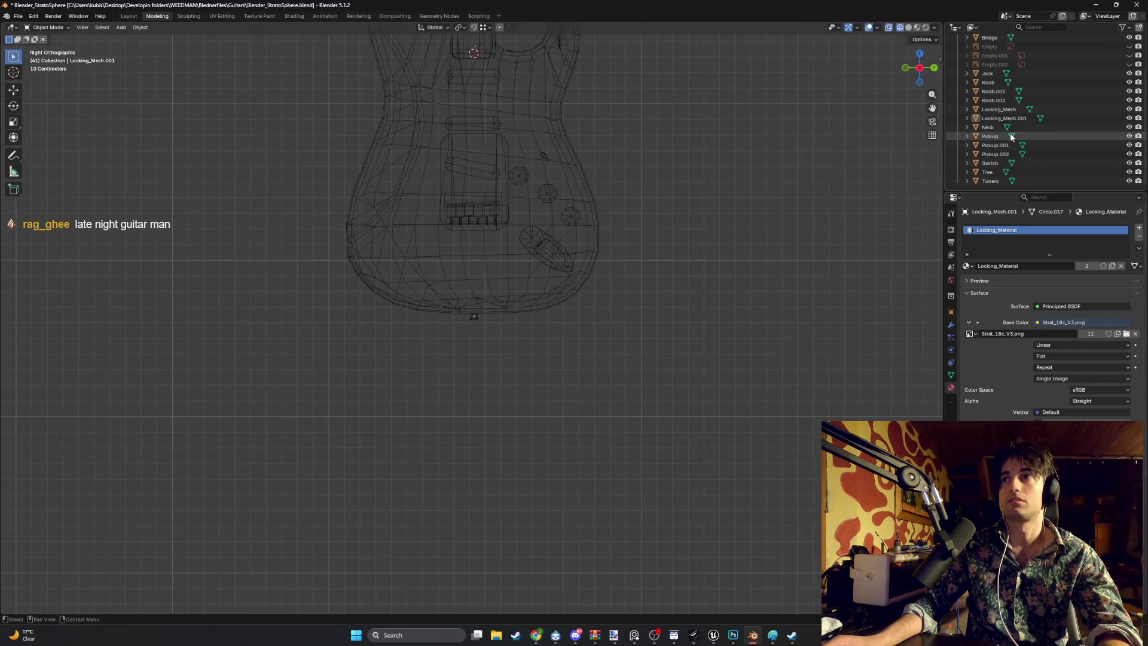
Step: From Bottom view, slide Locking_Mech.001 about 0.11 m along X into the body's mid-thickness
{"action": "left_click_drag", "start_coordinate": [1000, 192], "coordinate": [1000, 294]}
{"action": "key", "text": "ctrl+KP_7"}
{"action": "key", "text": "shift+z"}
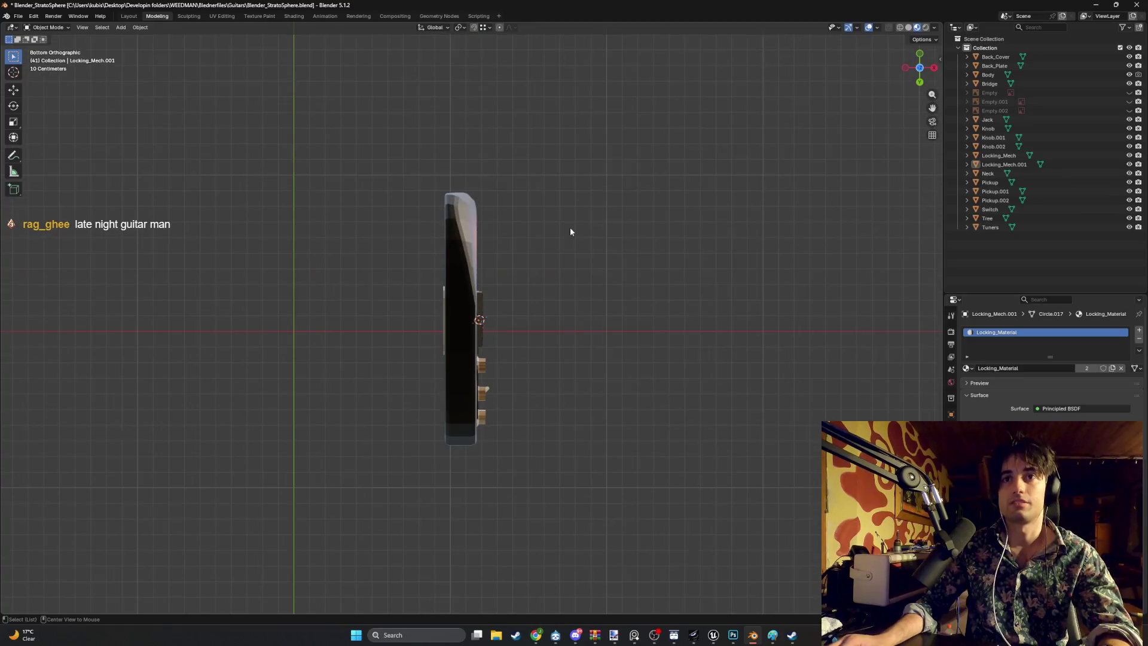
{"action": "scroll", "coordinate": [504, 320], "scroll_direction": "up", "scroll_amount": 6}
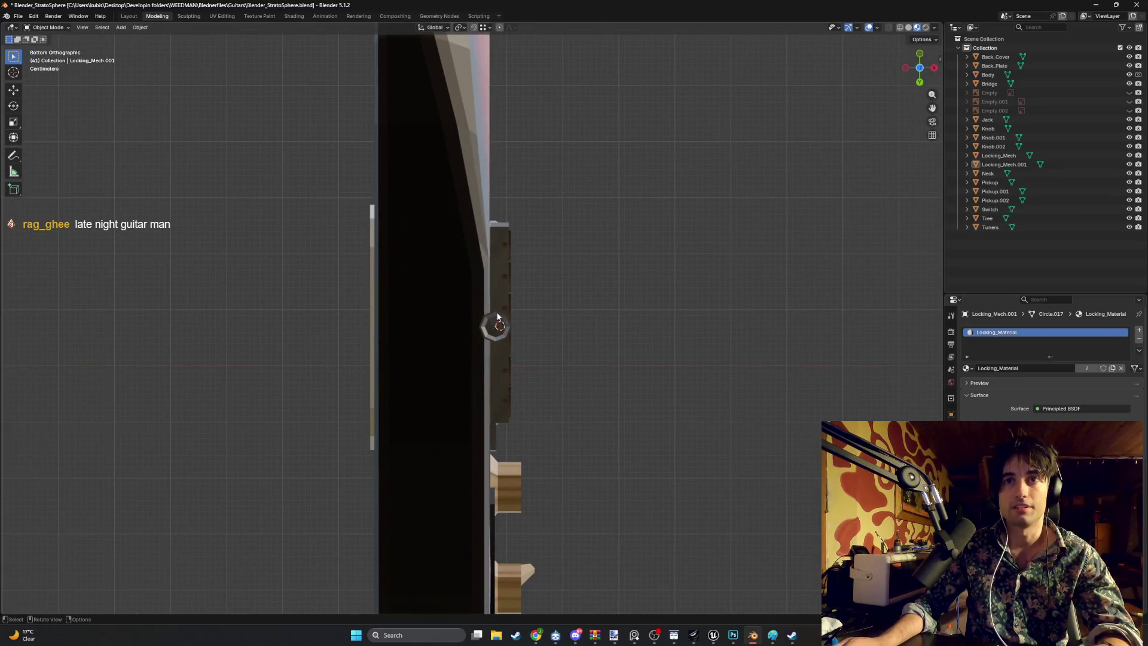
{"action": "key", "text": "Tab"}
{"action": "key", "text": "Tab"}
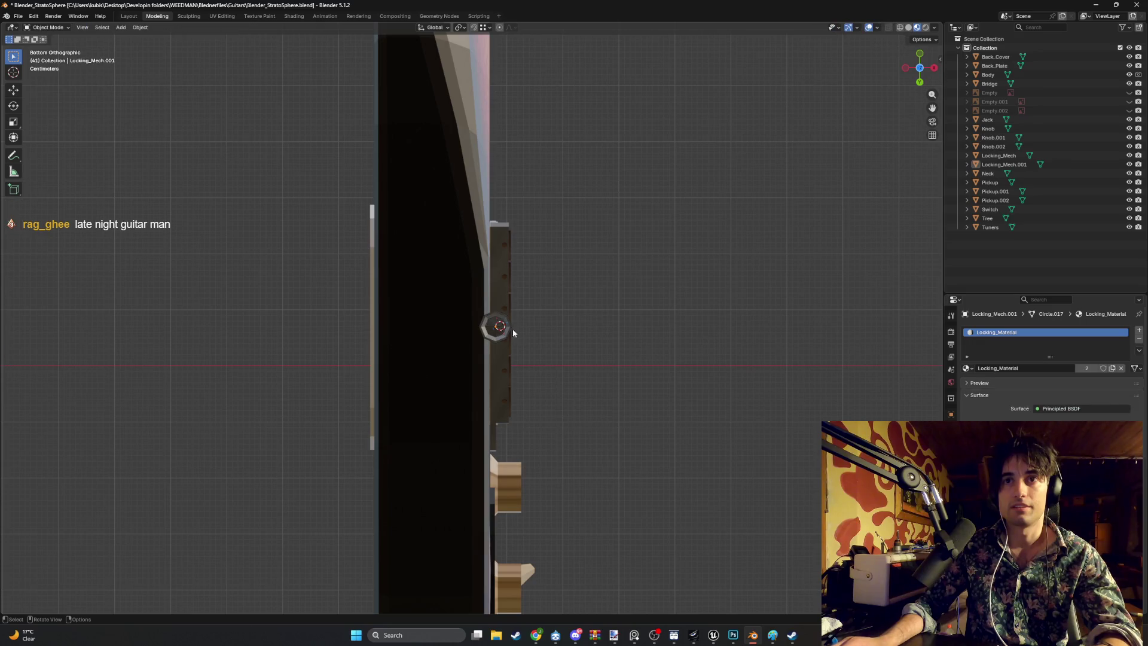
{"action": "left_click", "coordinate": [1005, 164]}
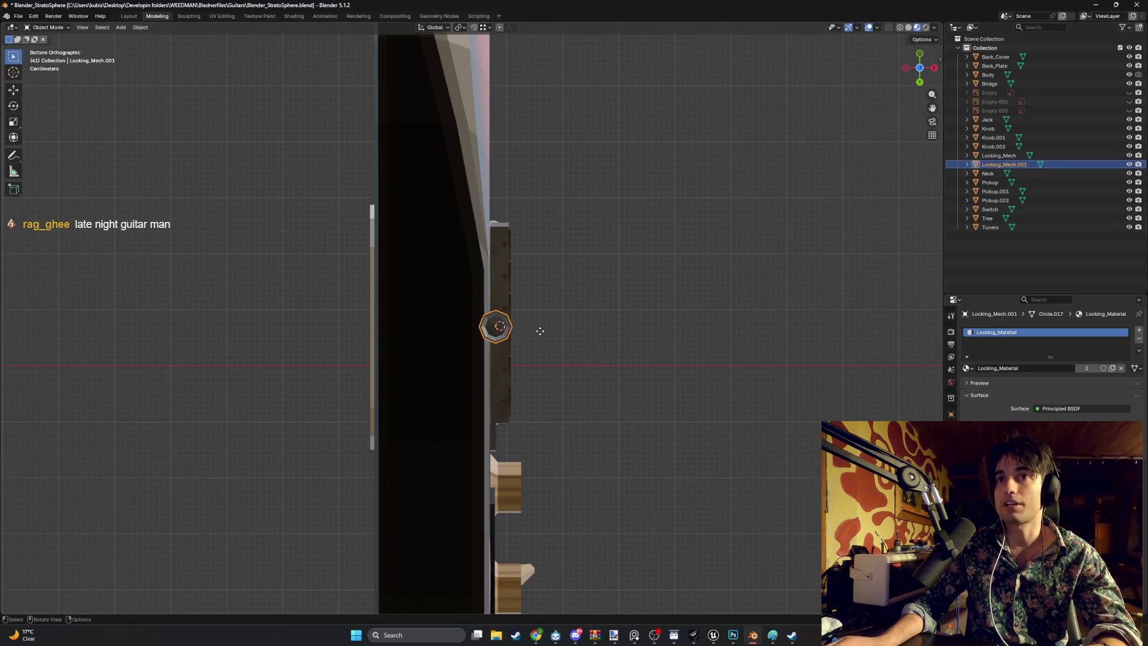
{"action": "key", "text": "g"}
{"action": "key", "text": "x"}
{"action": "left_click", "coordinate": [479, 332]}
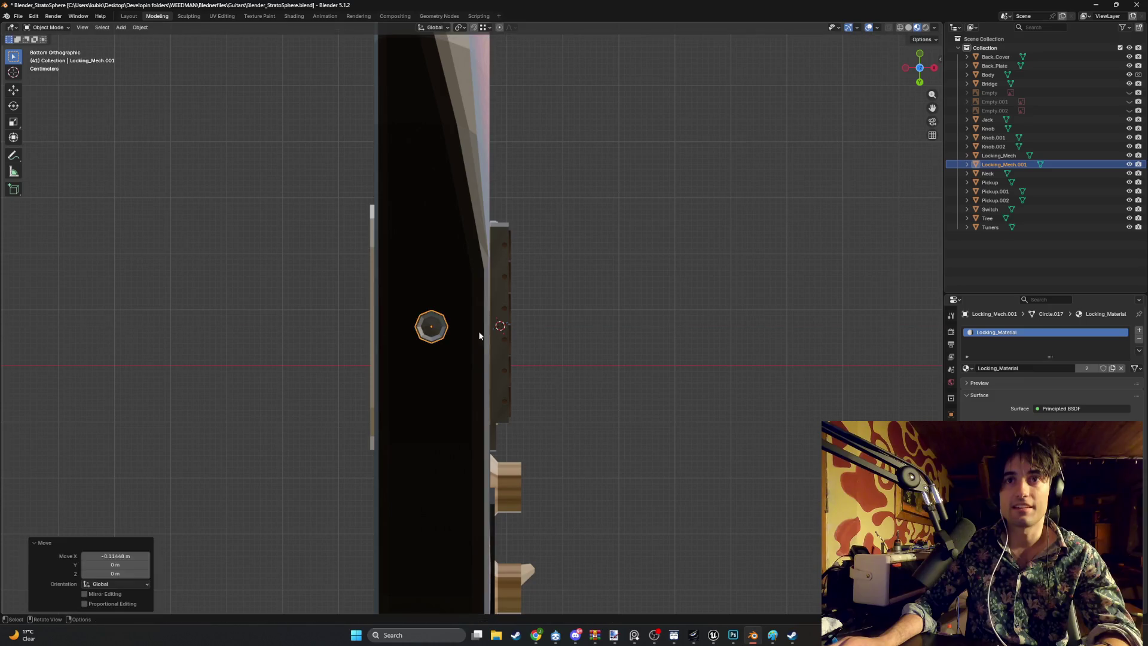
Step: Orbit around the textured guitar, including its back, to check both locking caps
{"action": "scroll", "coordinate": [511, 299], "scroll_direction": "down", "scroll_amount": 4}
{"action": "mouse_move", "coordinate": [532, 294]}
{"action": "left_mouse_down"}
{"action": "mouse_move", "coordinate": [417, 382]}
{"action": "mouse_move", "coordinate": [478, 340]}
{"action": "mouse_move", "coordinate": [431, 239]}
{"action": "mouse_move", "coordinate": [501, 257]}
{"action": "mouse_move", "coordinate": [470, 307]}
{"action": "mouse_move", "coordinate": [496, 266]}
{"action": "mouse_move", "coordinate": [585, 246]}
{"action": "mouse_move", "coordinate": [564, 224]}
{"action": "mouse_move", "coordinate": [538, 257]}
{"action": "mouse_move", "coordinate": [547, 360]}
{"action": "mouse_move", "coordinate": [595, 342]}
{"action": "mouse_move", "coordinate": [521, 310]}
{"action": "mouse_move", "coordinate": [571, 297]}
{"action": "mouse_move", "coordinate": [512, 299]}
{"action": "mouse_move", "coordinate": [494, 331]}
{"action": "mouse_move", "coordinate": [576, 325]}
{"action": "left_mouse_up"}
{"action": "scroll", "coordinate": [487, 295], "scroll_direction": "up", "scroll_amount": 4}
{"action": "scroll", "coordinate": [486, 292], "scroll_direction": "down", "scroll_amount": 4}
{"action": "scroll", "coordinate": [518, 286], "scroll_direction": "up", "scroll_amount": 3}
{"action": "left_click", "coordinate": [595, 342]}
{"action": "mouse_move", "coordinate": [436, 307]}
{"action": "left_mouse_down"}
{"action": "mouse_move", "coordinate": [443, 287]}
{"action": "mouse_move", "coordinate": [421, 325]}
{"action": "mouse_move", "coordinate": [520, 296]}
{"action": "mouse_move", "coordinate": [488, 336]}
{"action": "mouse_move", "coordinate": [511, 360]}
{"action": "mouse_move", "coordinate": [539, 360]}
{"action": "mouse_move", "coordinate": [535, 272]}
{"action": "mouse_move", "coordinate": [503, 304]}
{"action": "mouse_move", "coordinate": [522, 325]}
{"action": "mouse_move", "coordinate": [451, 392]}
{"action": "mouse_move", "coordinate": [502, 319]}
{"action": "mouse_move", "coordinate": [576, 253]}
{"action": "mouse_move", "coordinate": [615, 285]}
{"action": "mouse_move", "coordinate": [530, 324]}
{"action": "mouse_move", "coordinate": [565, 352]}
{"action": "mouse_move", "coordinate": [479, 397]}
{"action": "mouse_move", "coordinate": [588, 397]}
{"action": "mouse_move", "coordinate": [585, 319]}
{"action": "left_mouse_up"}
{"action": "scroll", "coordinate": [490, 336], "scroll_direction": "up", "scroll_amount": 4}
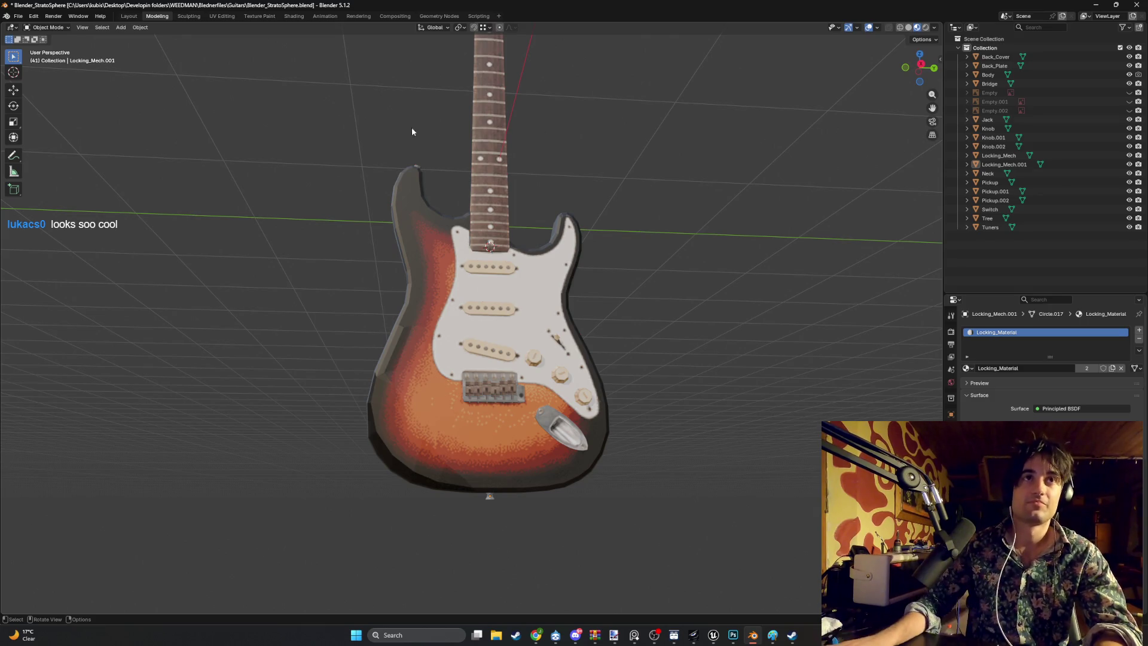
Step: Save a copy of the project as Blender_StratoSphere_ORIGINAL.blend
{"action": "key", "text": "ctrl+s"}
{"action": "left_click", "coordinate": [18, 16]}
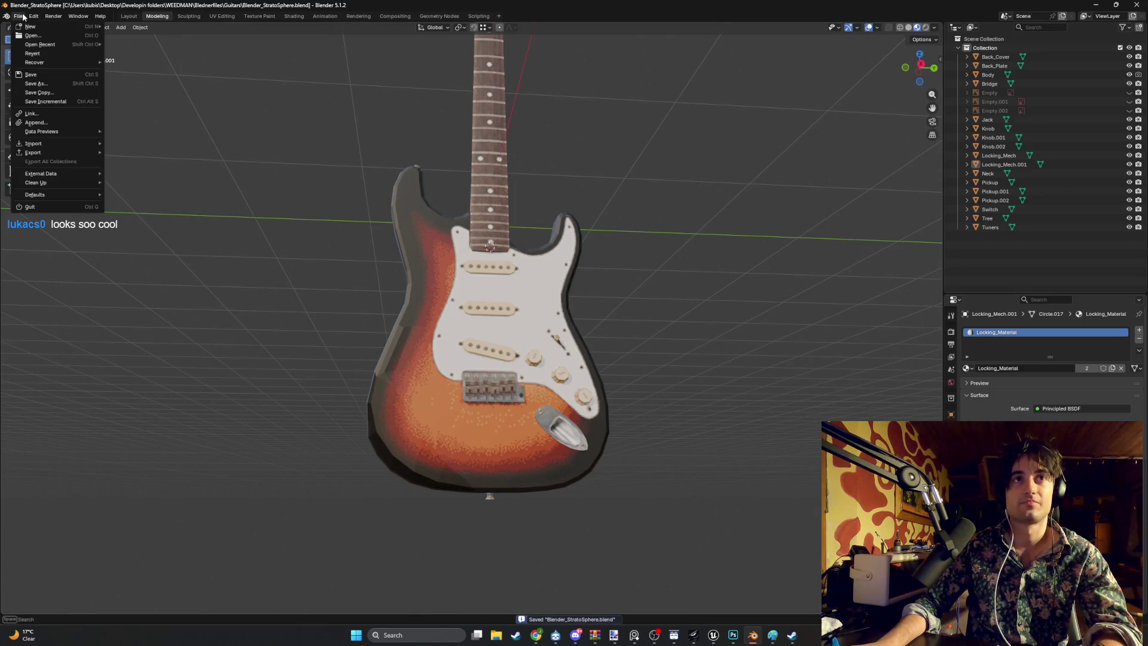
{"action": "left_click", "coordinate": [68, 87]}
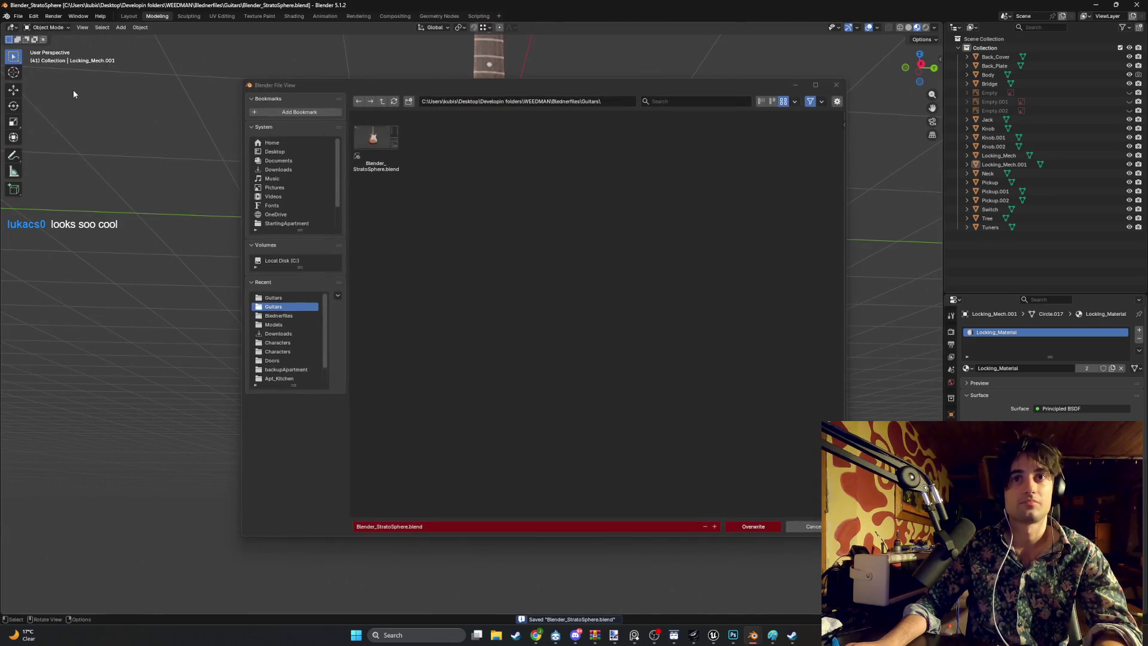
{"action": "left_click", "coordinate": [418, 527]}
{"action": "key", "text": "Home"}
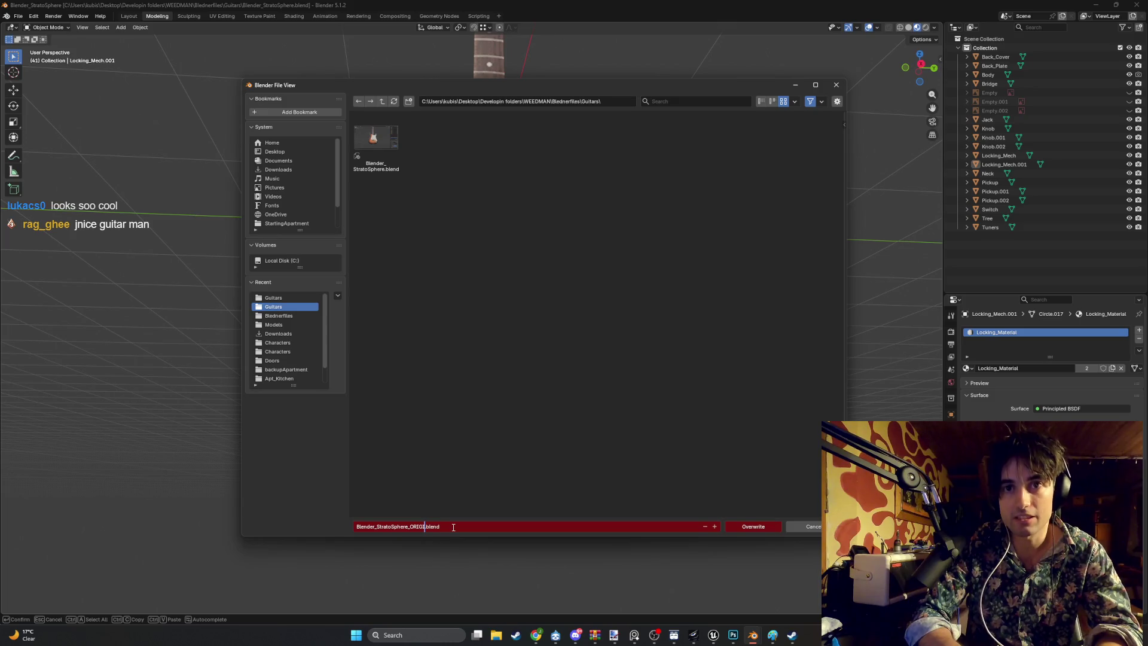
{"action": "type", "text": "NAL"}
{"action": "key", "text": "Return"}
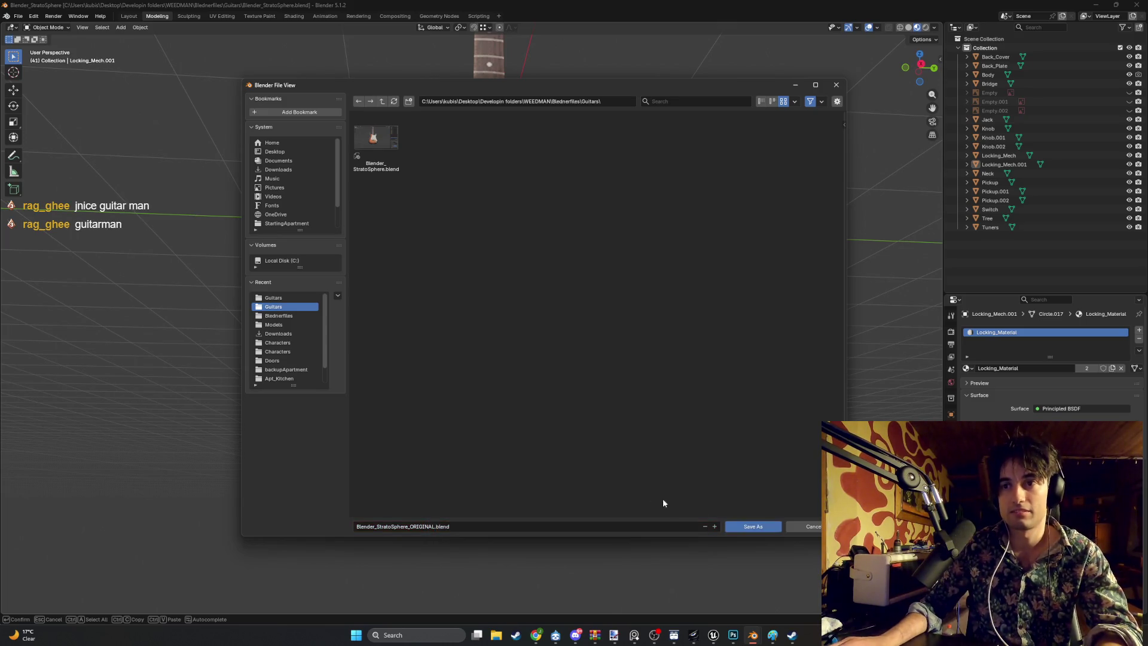
{"action": "left_click", "coordinate": [733, 525]}
Step: Save the project again as Blender_StratoSphere_V1.blend
{"action": "left_click", "coordinate": [18, 16]}
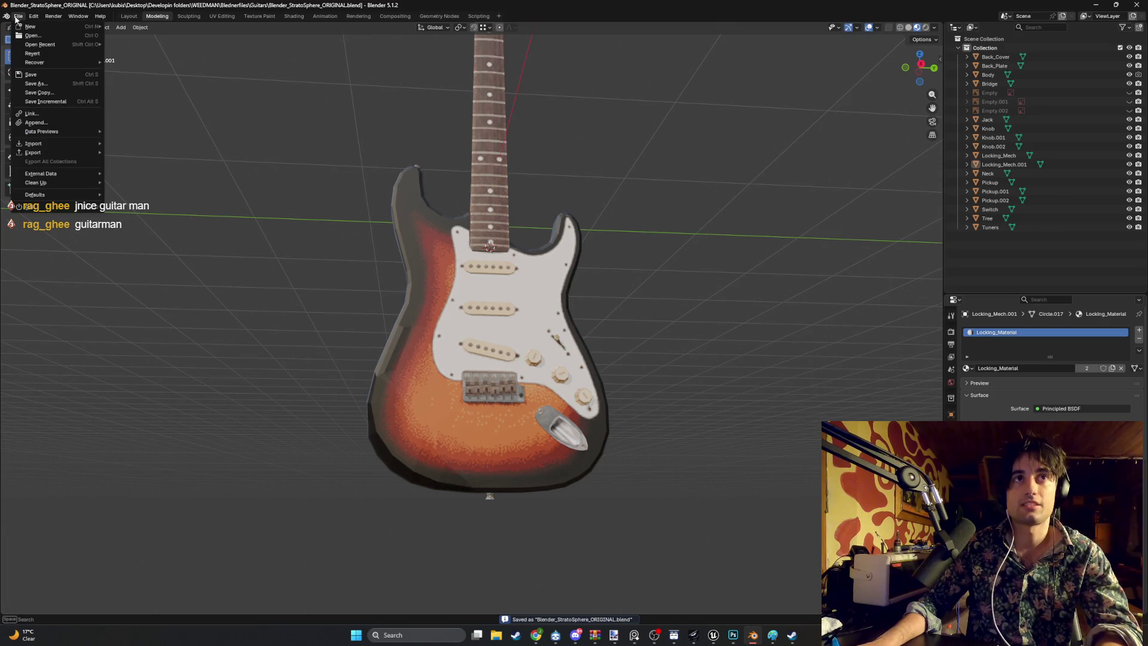
{"action": "left_click", "coordinate": [55, 93]}
{"action": "left_click", "coordinate": [445, 526]}
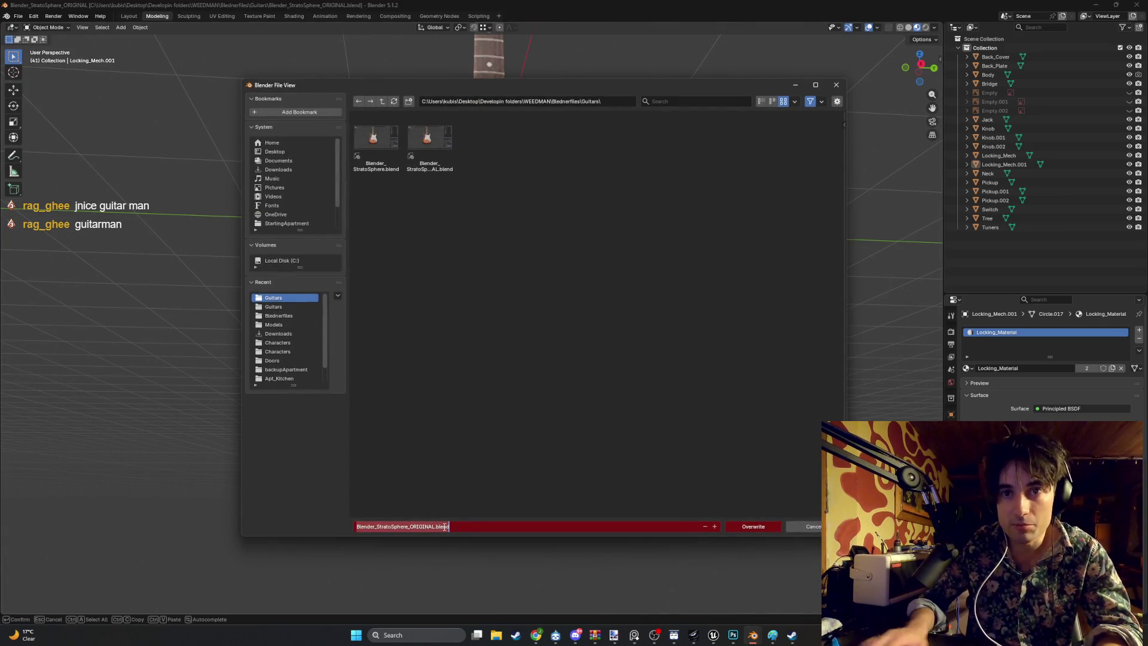
{"action": "key", "text": "Home"}
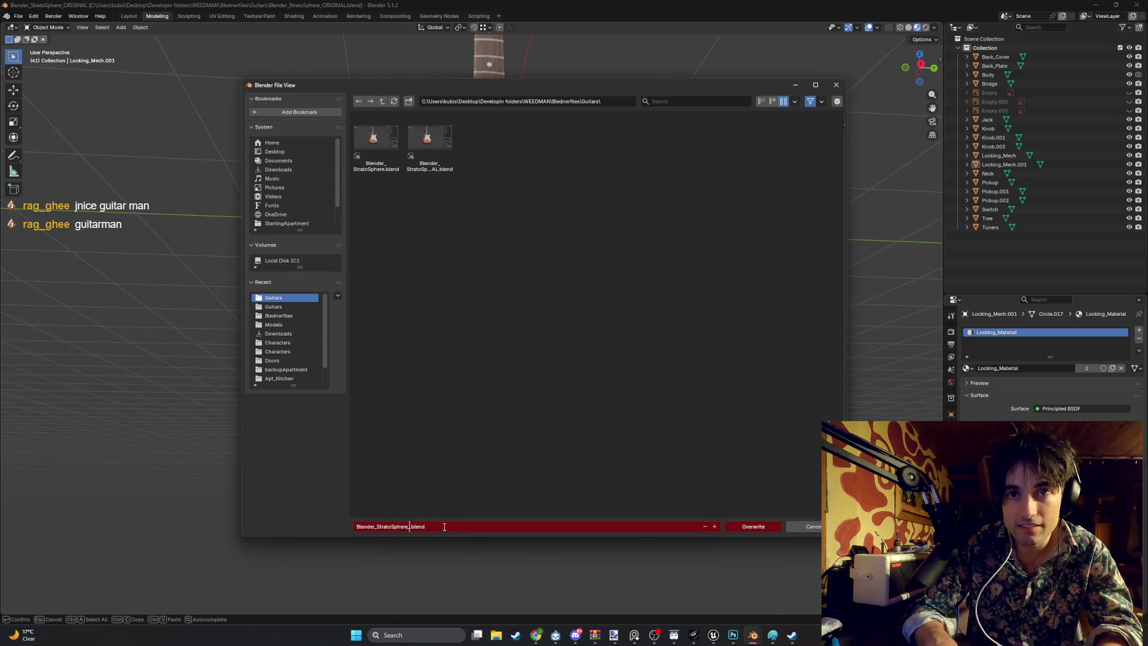
{"action": "type", "text": "V"}
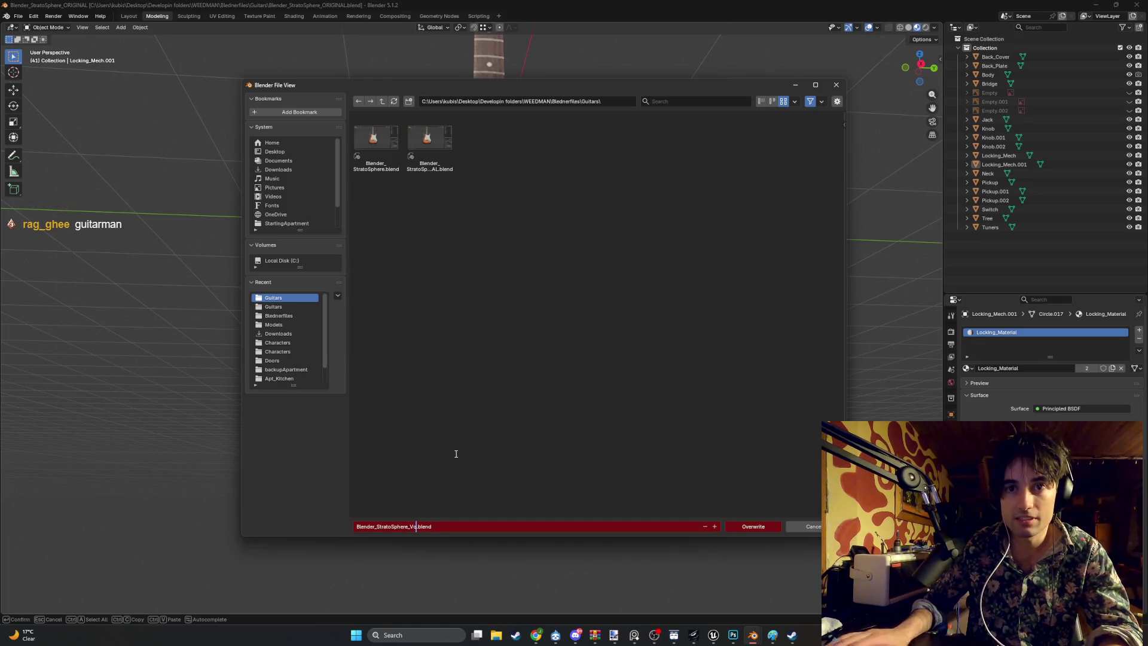
{"action": "key", "text": "Return"}
{"action": "left_click", "coordinate": [743, 529]}
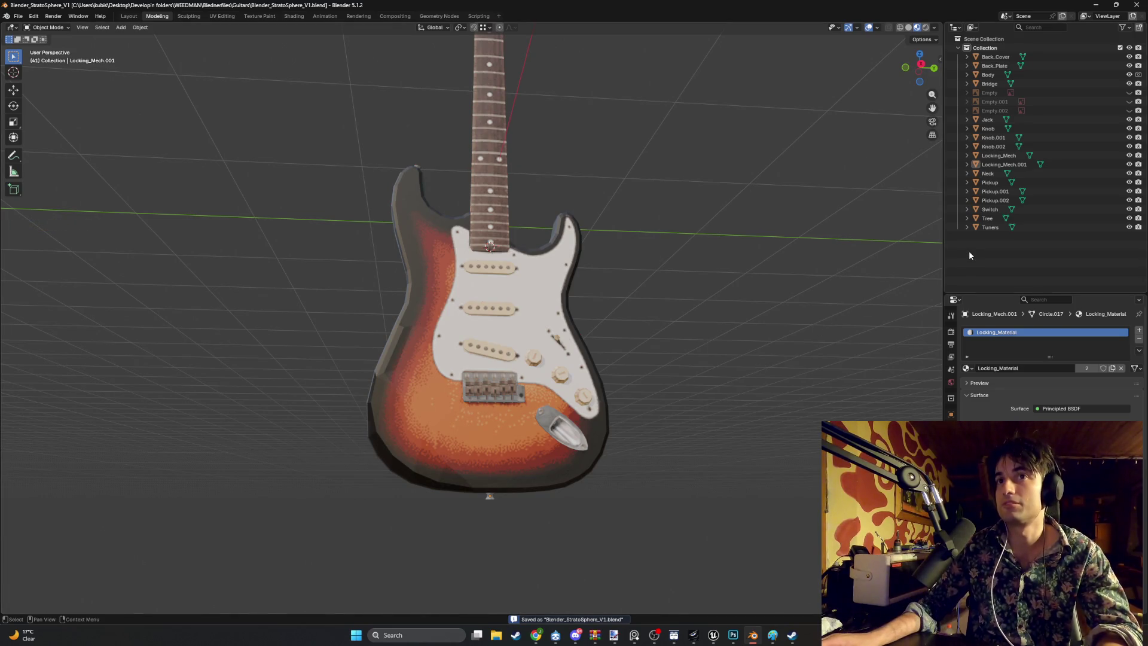
{"action": "left_click", "coordinate": [995, 227]}
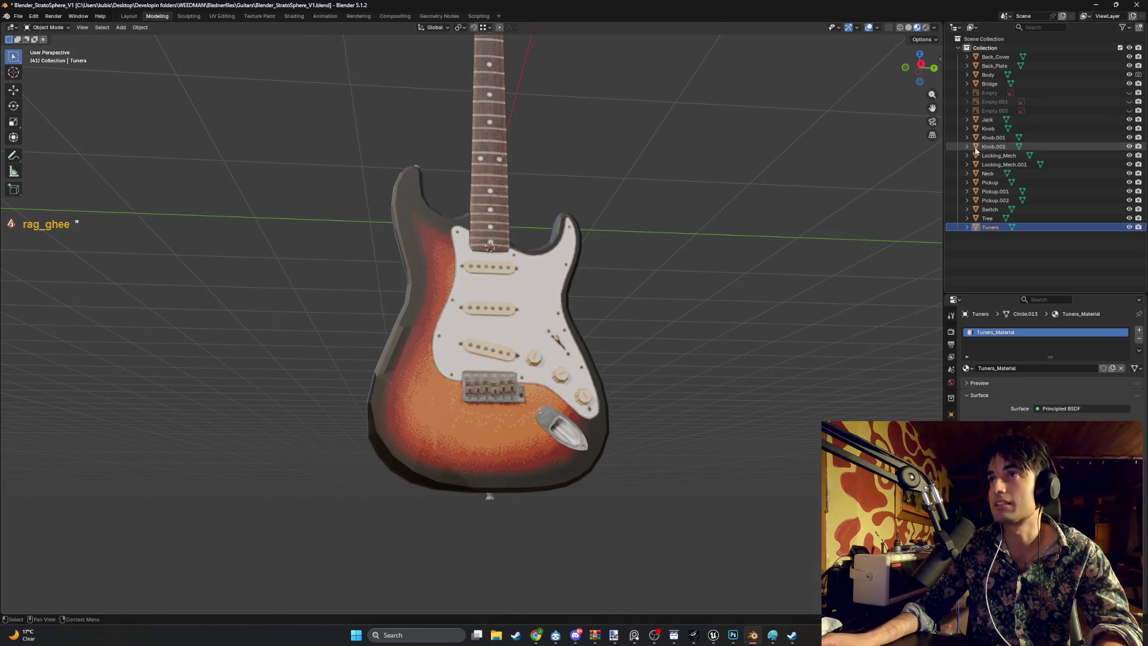
Step: Select the Jack and knob hardware parts and switch them into Edit Mode
{"action": "left_click", "coordinate": [986, 120], "text": "shift"}
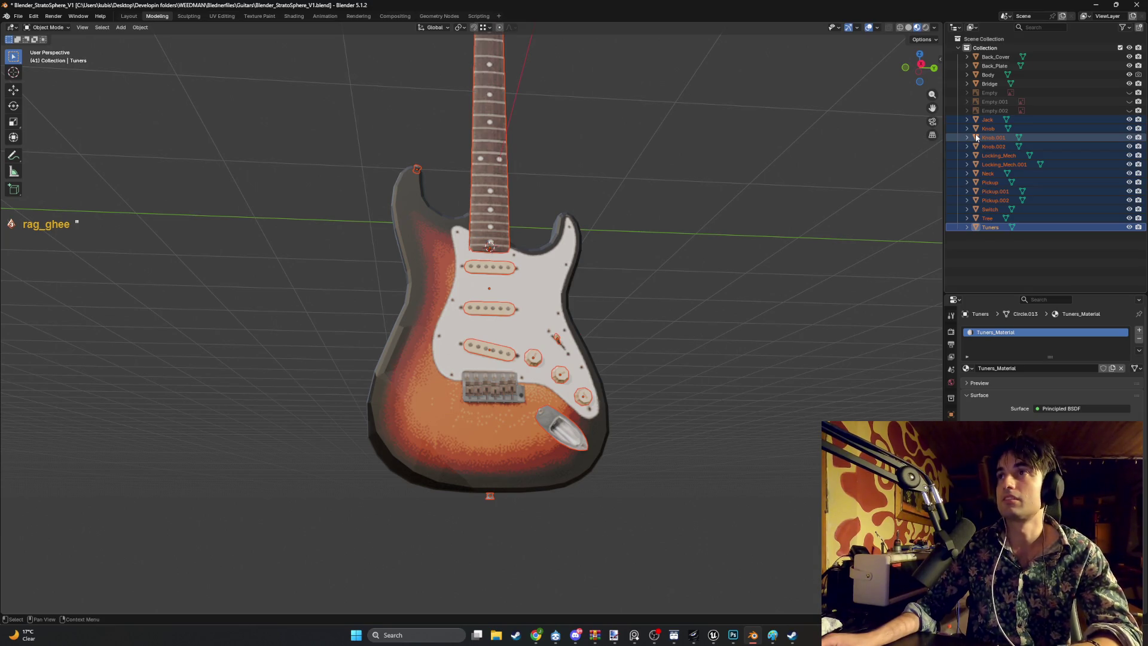
{"action": "scroll", "coordinate": [668, 195], "scroll_direction": "down", "scroll_amount": 3}
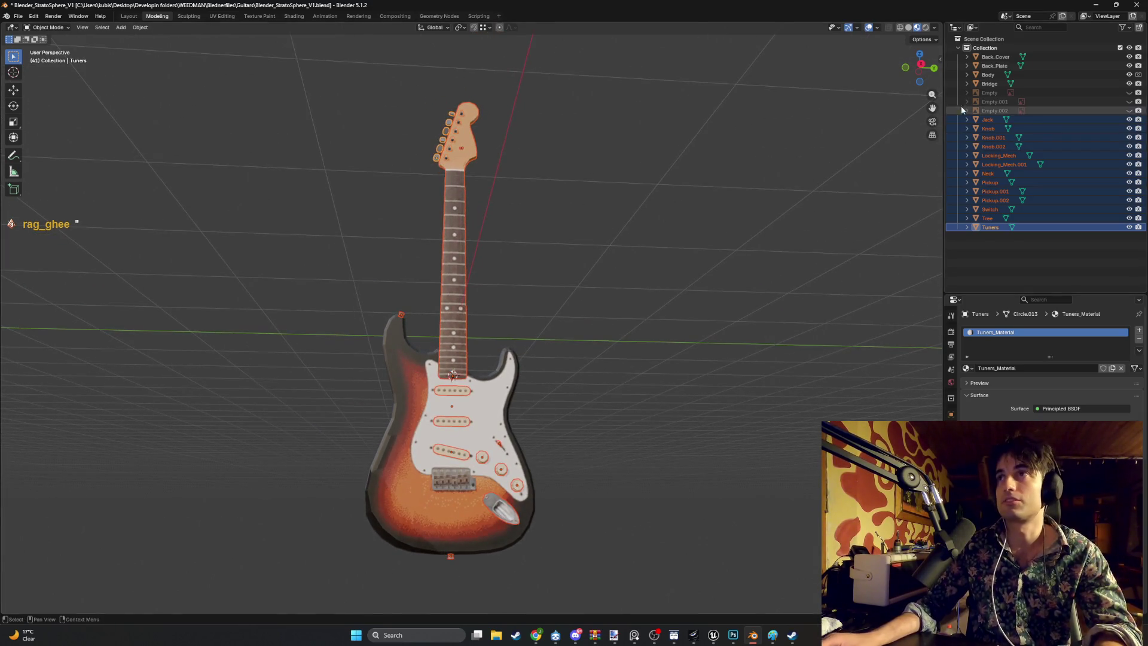
{"action": "left_click", "coordinate": [987, 120]}
{"action": "left_click", "coordinate": [987, 138], "text": "shift"}
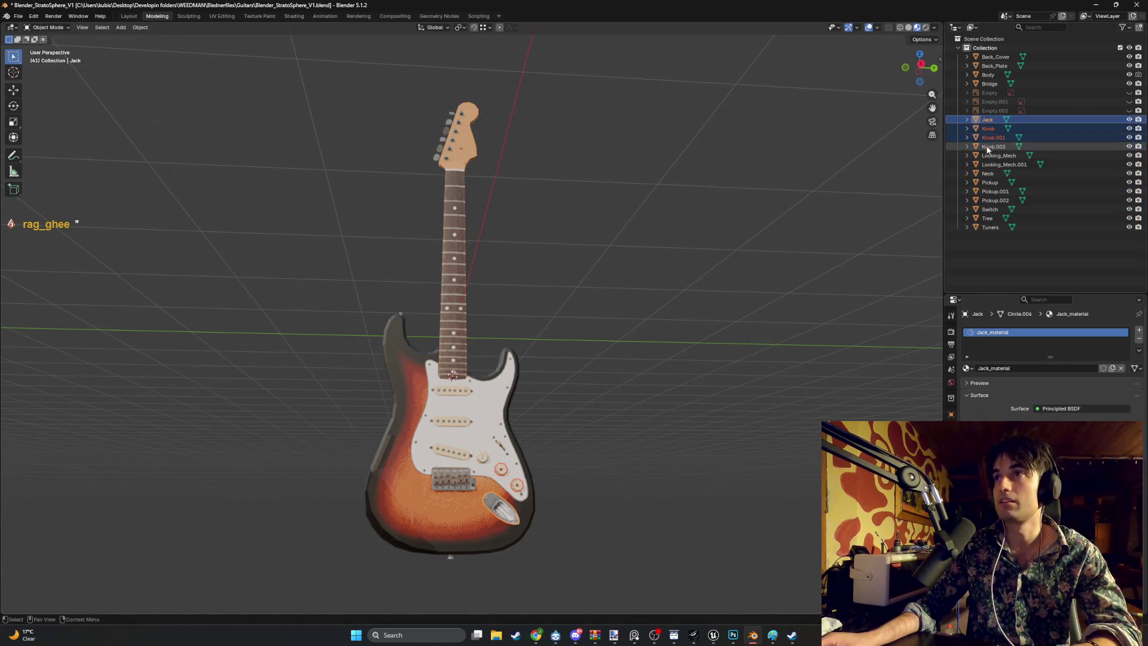
{"action": "key", "text": "Tab"}
Step: Select Jack through Tuners and show the Object Data properties instead of the material
{"action": "left_click", "coordinate": [987, 120]}
{"action": "left_click", "coordinate": [981, 227], "text": "shift"}
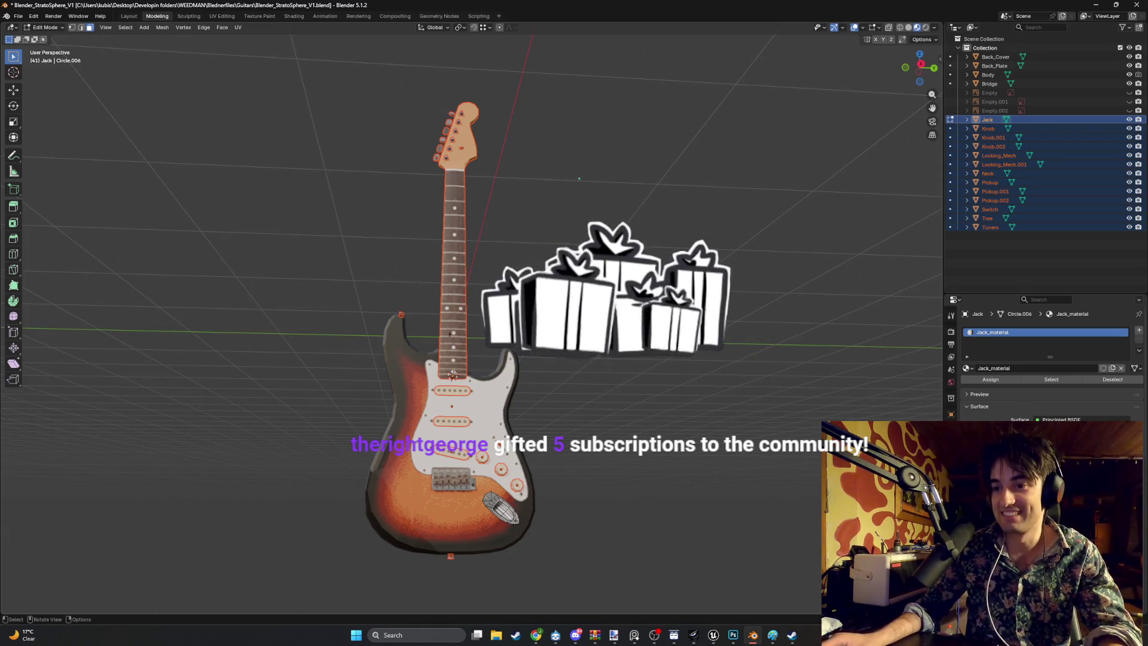
{"action": "left_click", "coordinate": [1002, 280]}
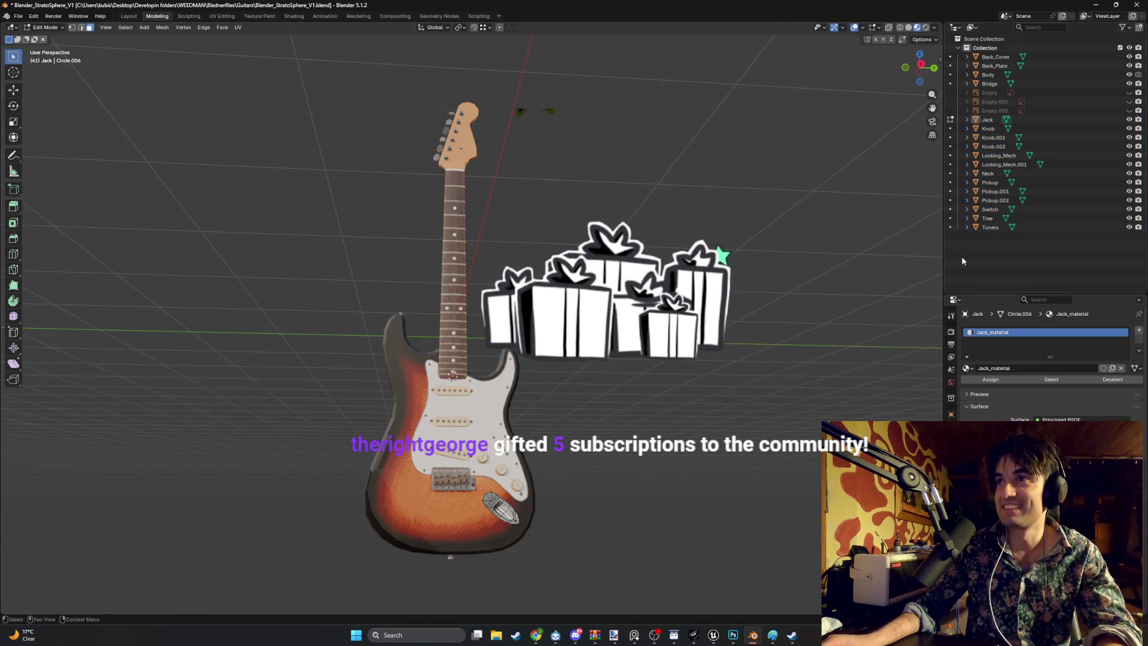
{"action": "left_click", "coordinate": [1007, 120]}
{"action": "left_click", "coordinate": [992, 227]}
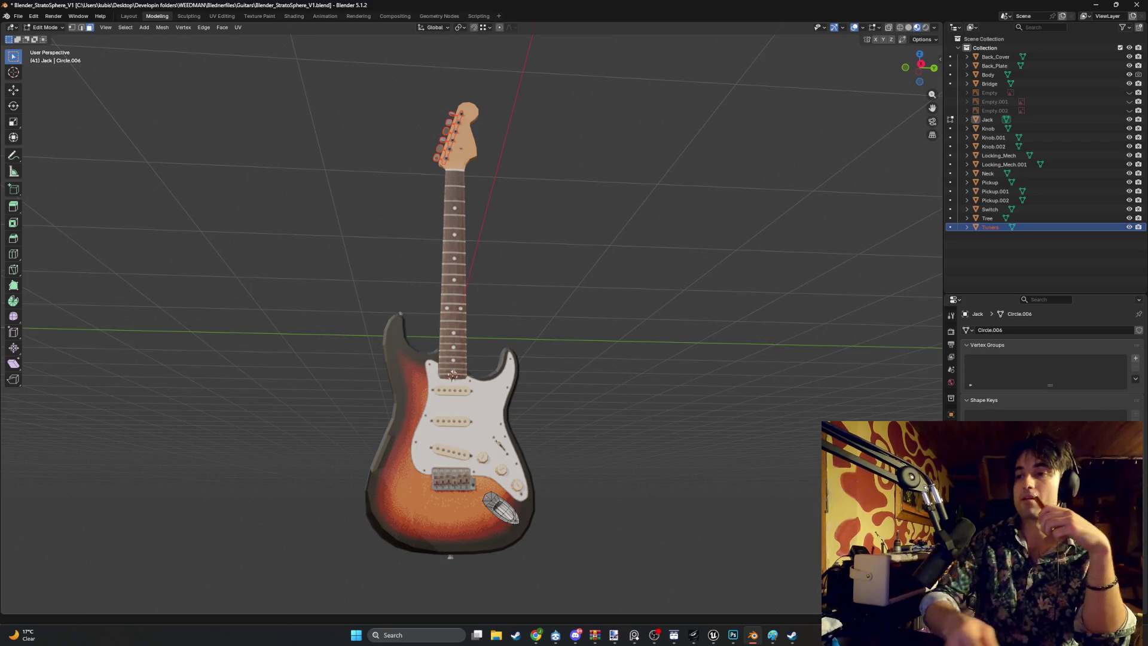
Step: Orbit around the finished guitar to view its back, front and an angled side
{"action": "key", "text": "XF86AudioMute"}
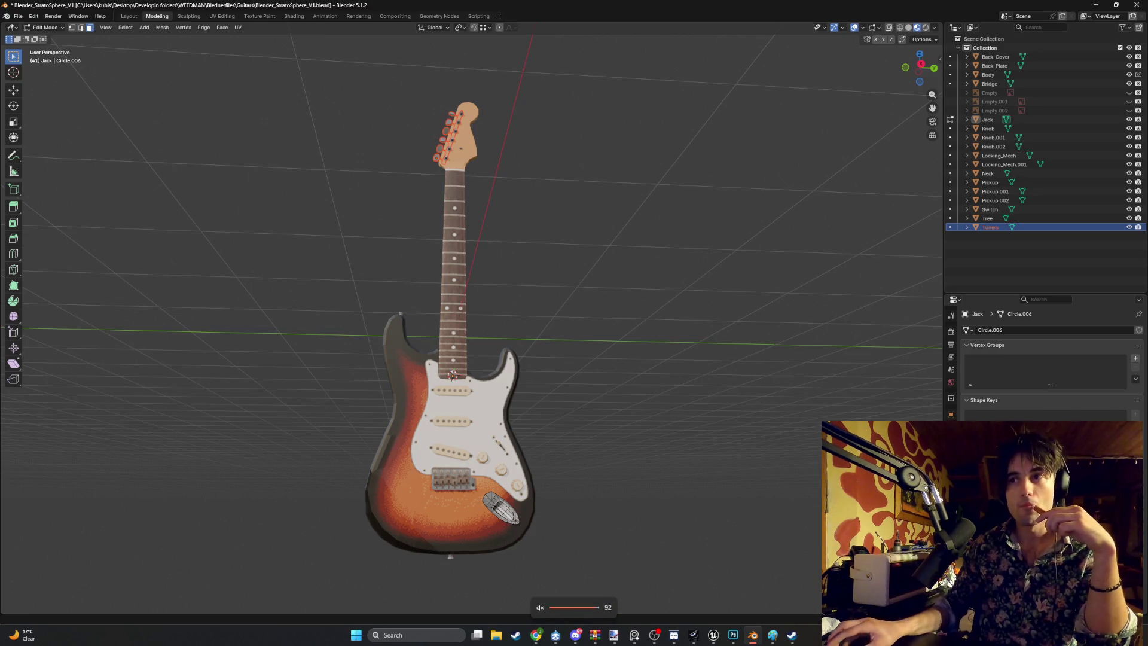
{"action": "key", "text": "XF86AudioMute"}
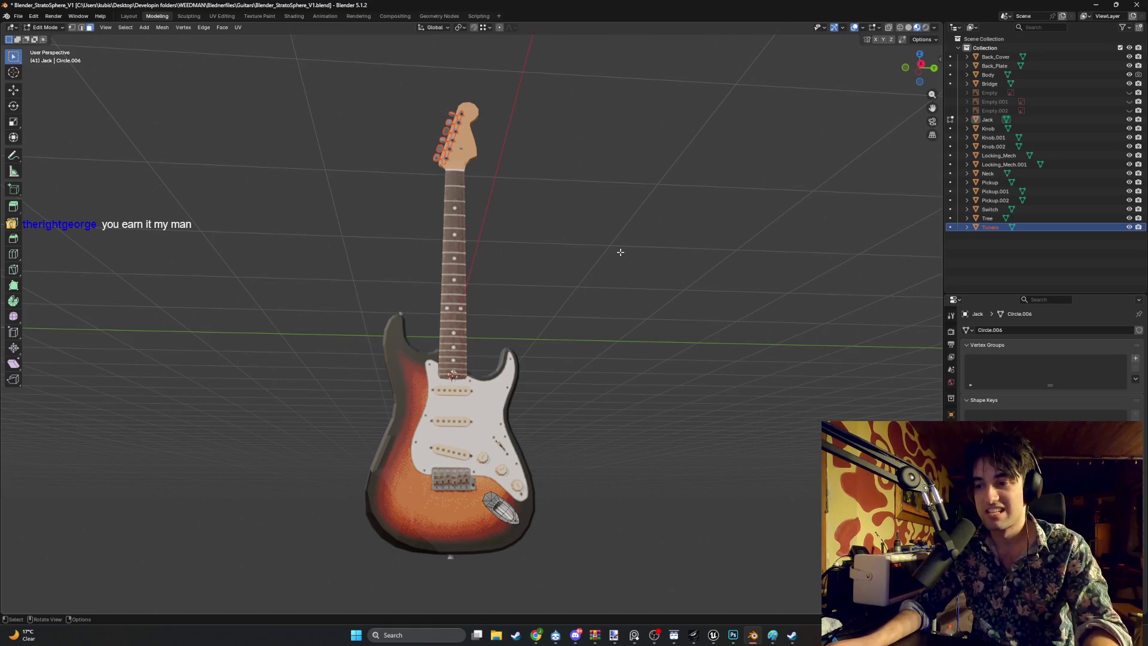
{"action": "mouse_move", "coordinate": [558, 270]}
{"action": "left_mouse_down"}
{"action": "mouse_move", "coordinate": [397, 325]}
{"action": "mouse_move", "coordinate": [469, 366]}
{"action": "mouse_move", "coordinate": [568, 364]}
{"action": "mouse_move", "coordinate": [509, 391]}
{"action": "mouse_move", "coordinate": [540, 390]}
{"action": "mouse_move", "coordinate": [517, 422]}
{"action": "mouse_move", "coordinate": [403, 395]}
{"action": "mouse_move", "coordinate": [418, 403]}
{"action": "mouse_move", "coordinate": [610, 354]}
{"action": "mouse_move", "coordinate": [623, 408]}
{"action": "mouse_move", "coordinate": [676, 432]}
{"action": "mouse_move", "coordinate": [730, 431]}
{"action": "mouse_move", "coordinate": [564, 379]}
{"action": "mouse_move", "coordinate": [546, 348]}
{"action": "left_mouse_up"}
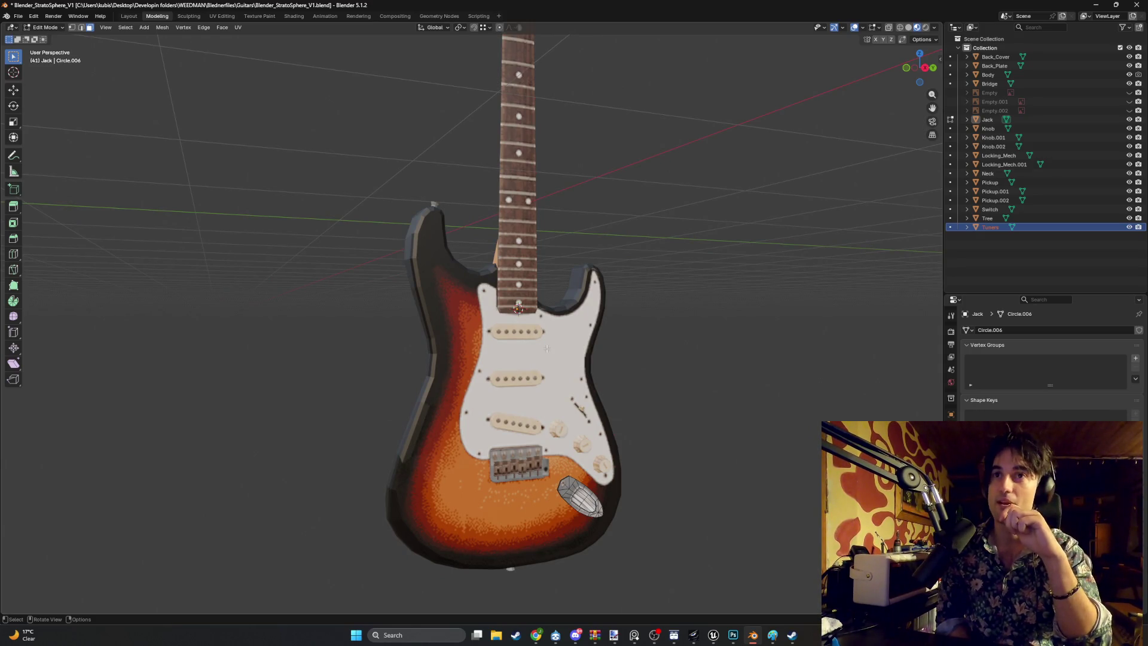
{"action": "mouse_move", "coordinate": [608, 325]}
{"action": "left_mouse_down"}
{"action": "mouse_move", "coordinate": [597, 259]}
{"action": "mouse_move", "coordinate": [635, 285]}
{"action": "mouse_move", "coordinate": [550, 266]}
{"action": "mouse_move", "coordinate": [486, 228]}
{"action": "left_mouse_up"}
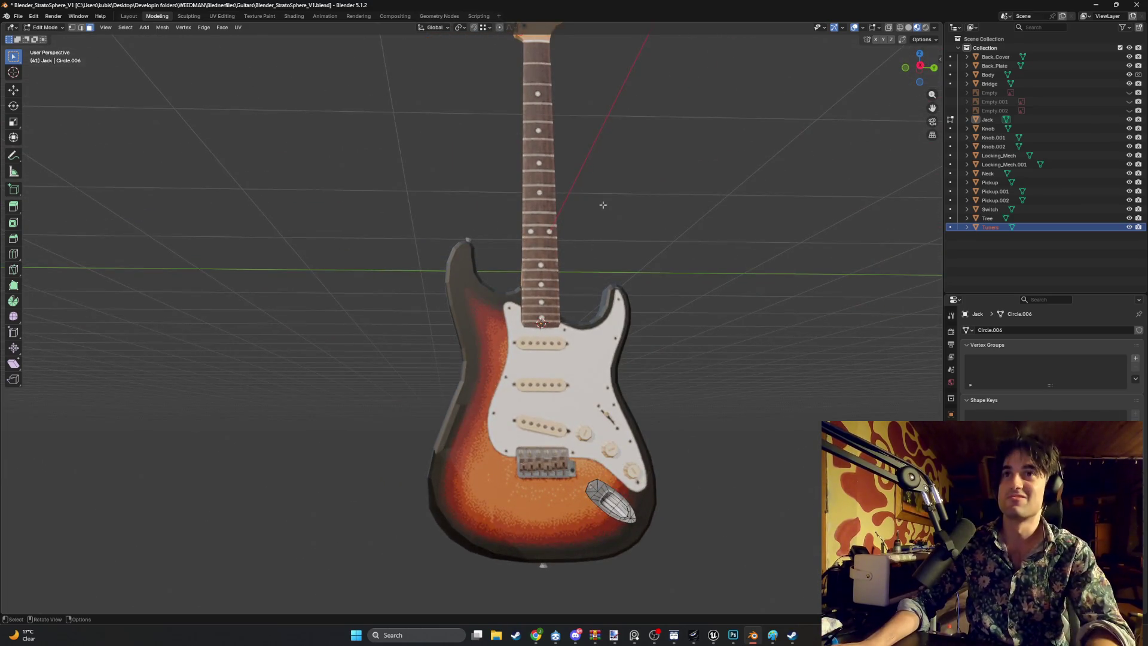
{"action": "scroll", "coordinate": [609, 374], "scroll_direction": "down", "scroll_amount": 6}
{"action": "mouse_move", "coordinate": [610, 385]}
{"action": "left_mouse_down"}
{"action": "mouse_move", "coordinate": [560, 425]}
{"action": "mouse_move", "coordinate": [567, 395]}
{"action": "mouse_move", "coordinate": [441, 410]}
{"action": "mouse_move", "coordinate": [791, 417]}
{"action": "mouse_move", "coordinate": [418, 413]}
{"action": "mouse_move", "coordinate": [529, 364]}
{"action": "left_mouse_up"}
{"action": "scroll", "coordinate": [388, 406], "scroll_direction": "up", "scroll_amount": 5}
Step: Select Back_Cover through Bridge in the Outliner and return to Object Mode
{"action": "left_click", "coordinate": [1015, 259]}
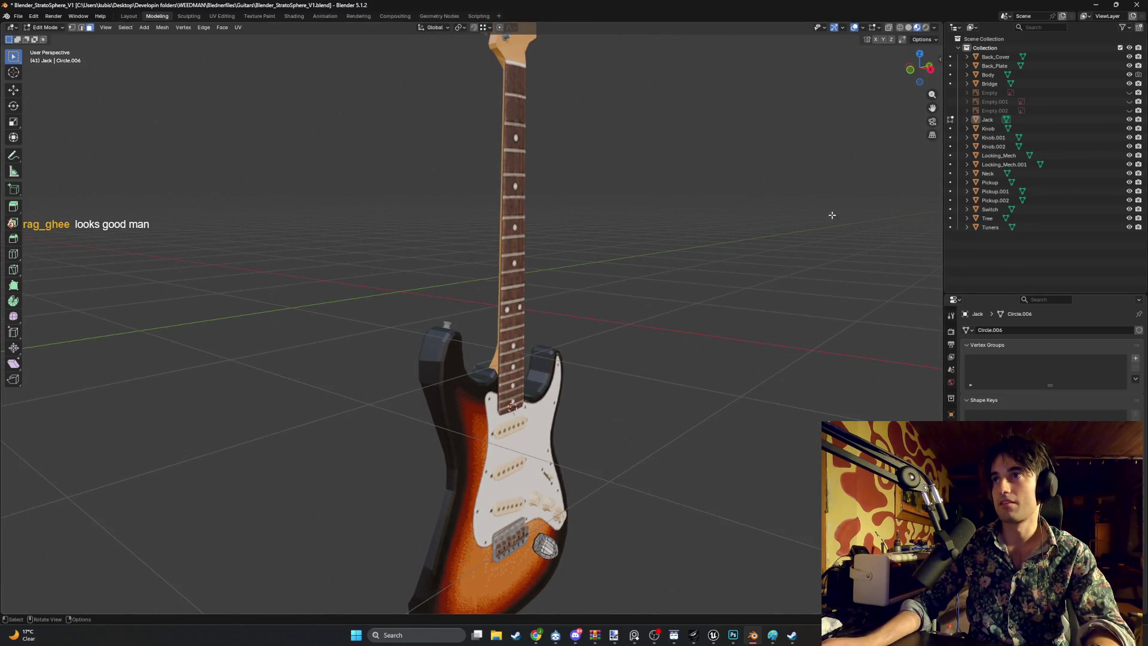
{"action": "left_click", "coordinate": [994, 57]}
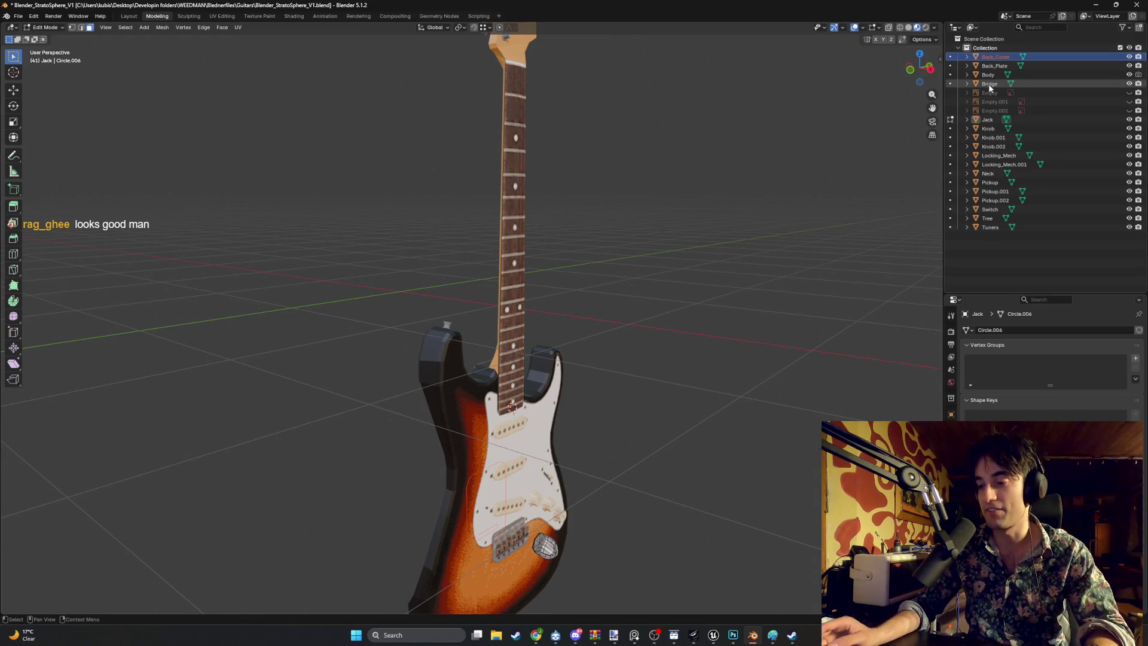
{"action": "left_click", "coordinate": [989, 85], "text": "shift"}
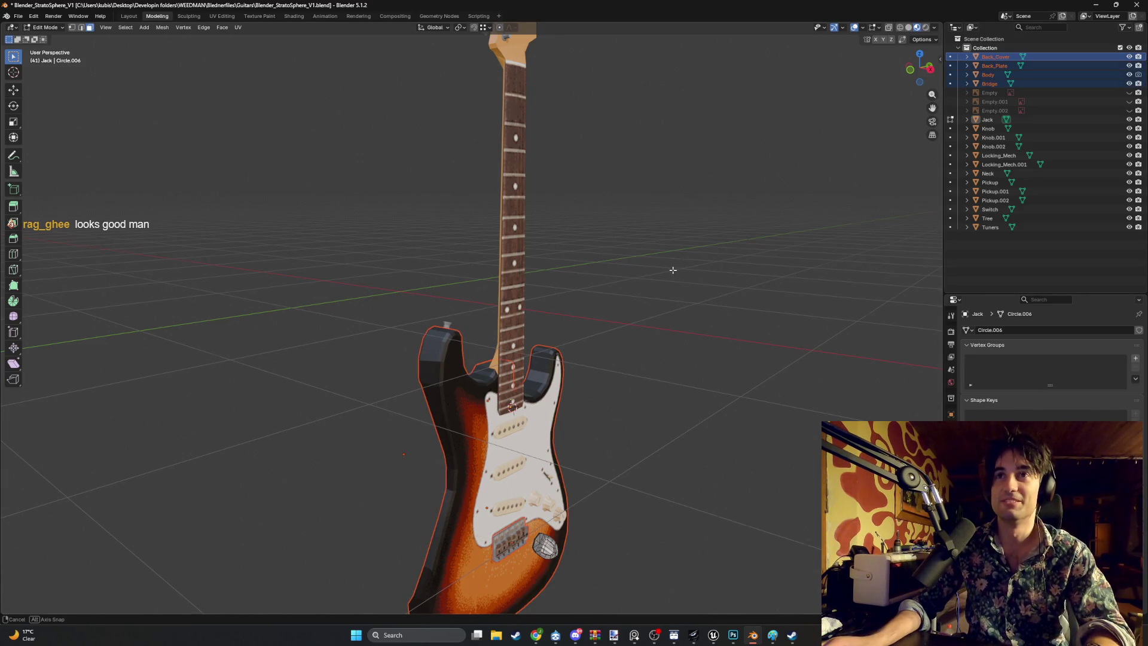
{"action": "left_click_drag", "start_coordinate": [673, 270], "coordinate": [648, 272]}
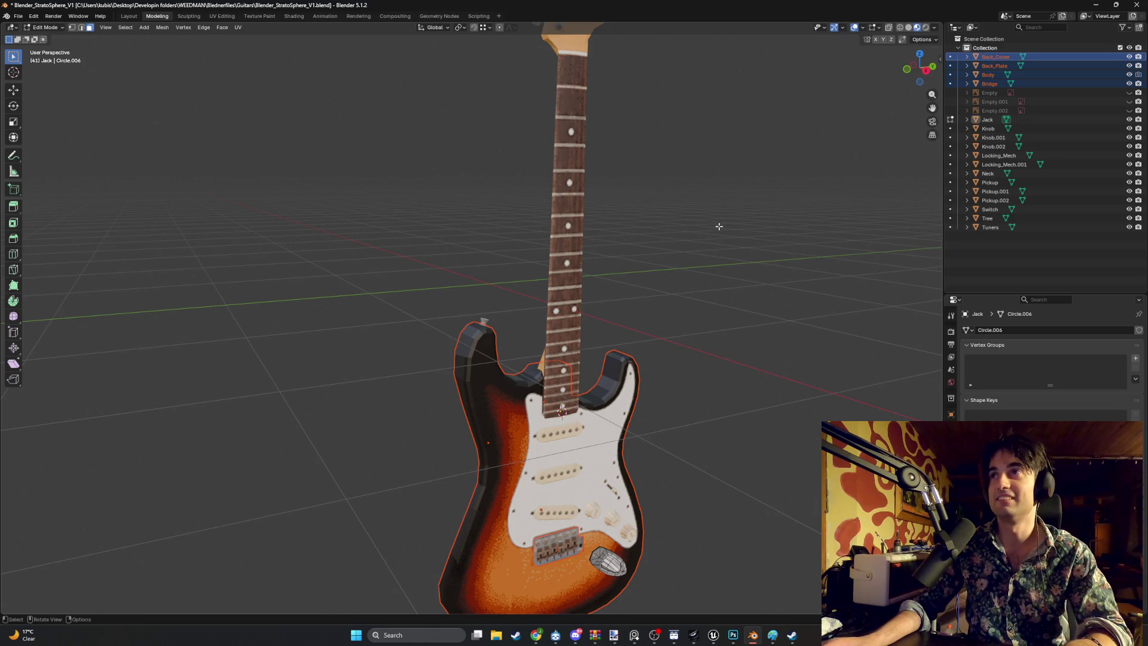
{"action": "key", "text": "Tab"}
{"action": "left_click_drag", "start_coordinate": [718, 226], "coordinate": [693, 228]}
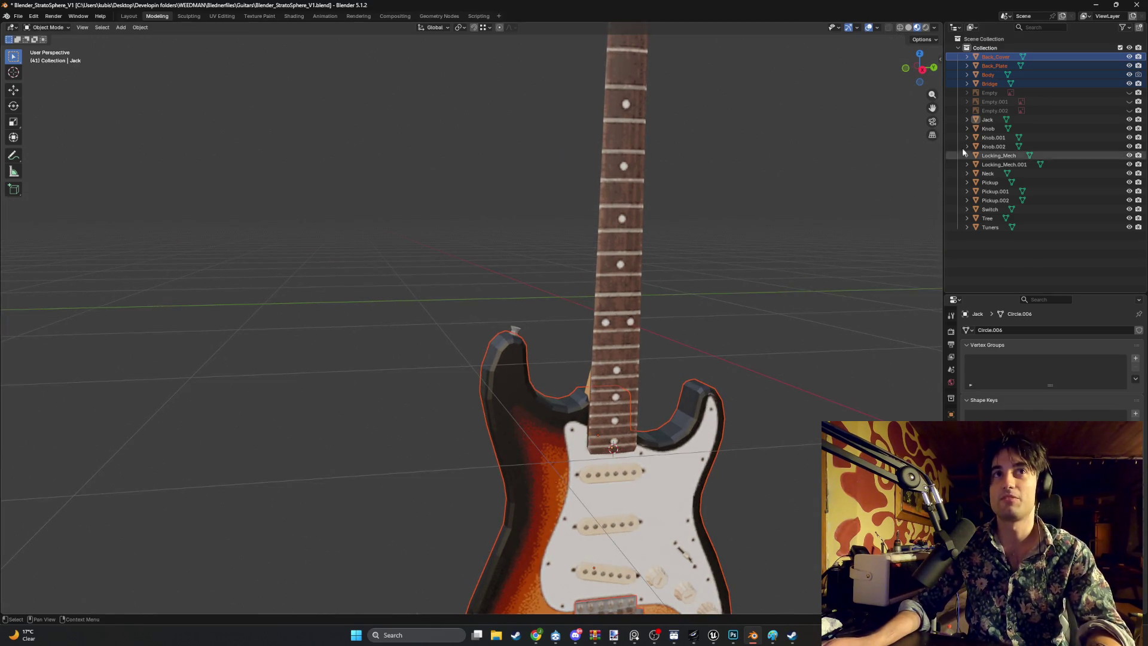
Step: With Body active, select all objects and join them into Body using Ctrl+J
{"action": "key", "text": "ctrl+j"}
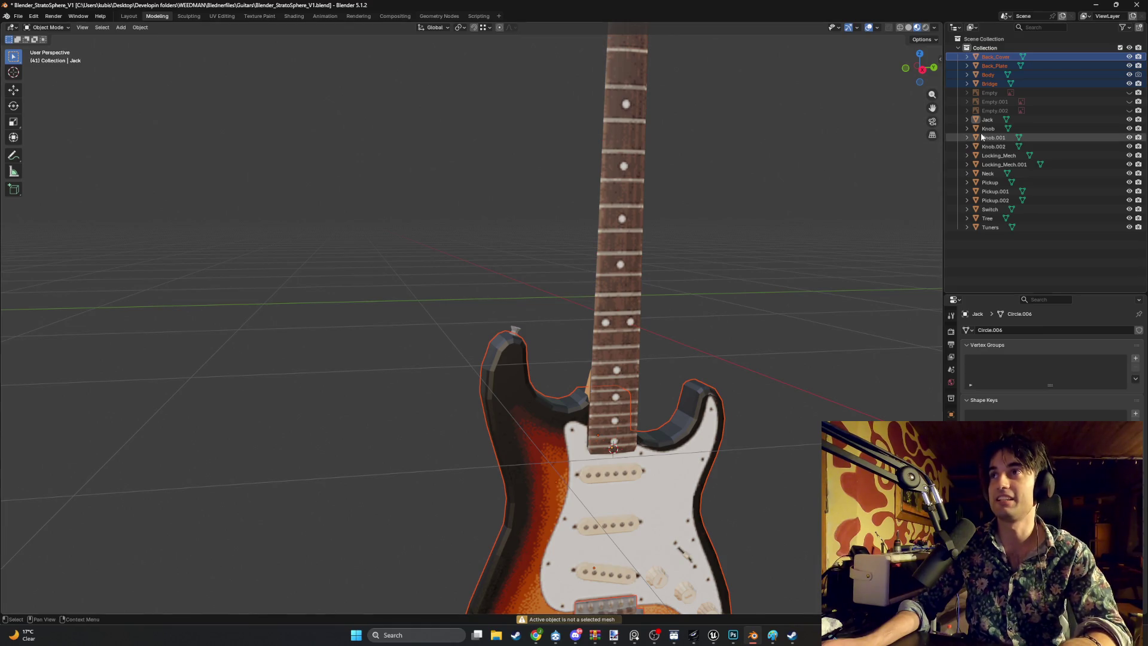
{"action": "left_click", "coordinate": [661, 473]}
{"action": "key", "text": "Home"}
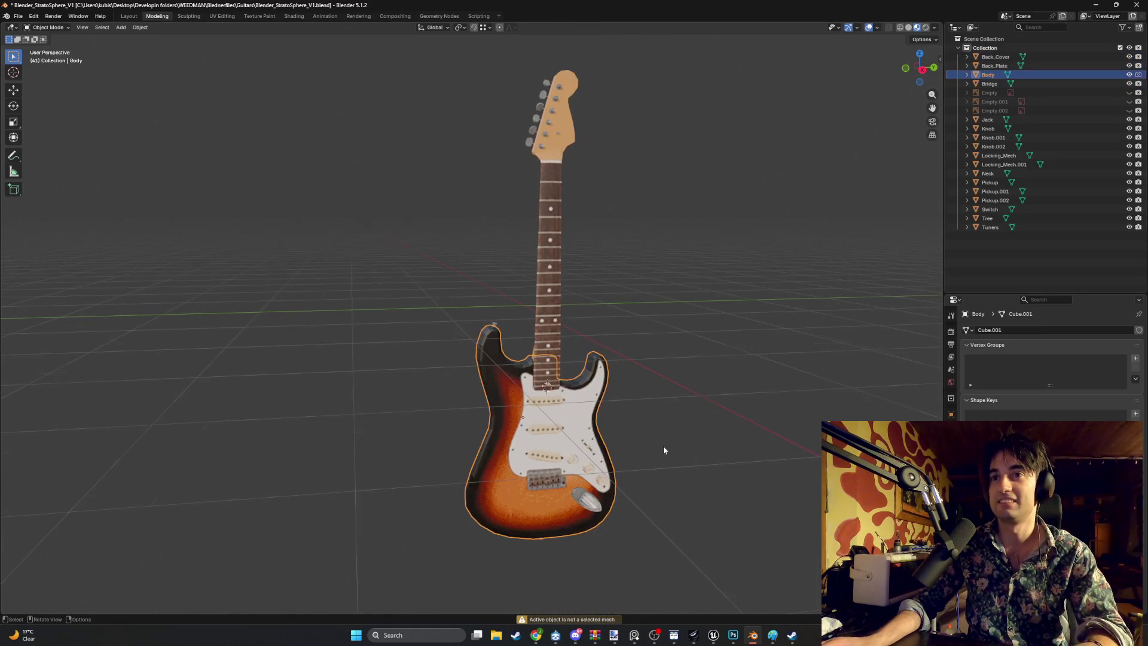
{"action": "key", "text": "a"}
{"action": "key", "text": "ctrl+j"}
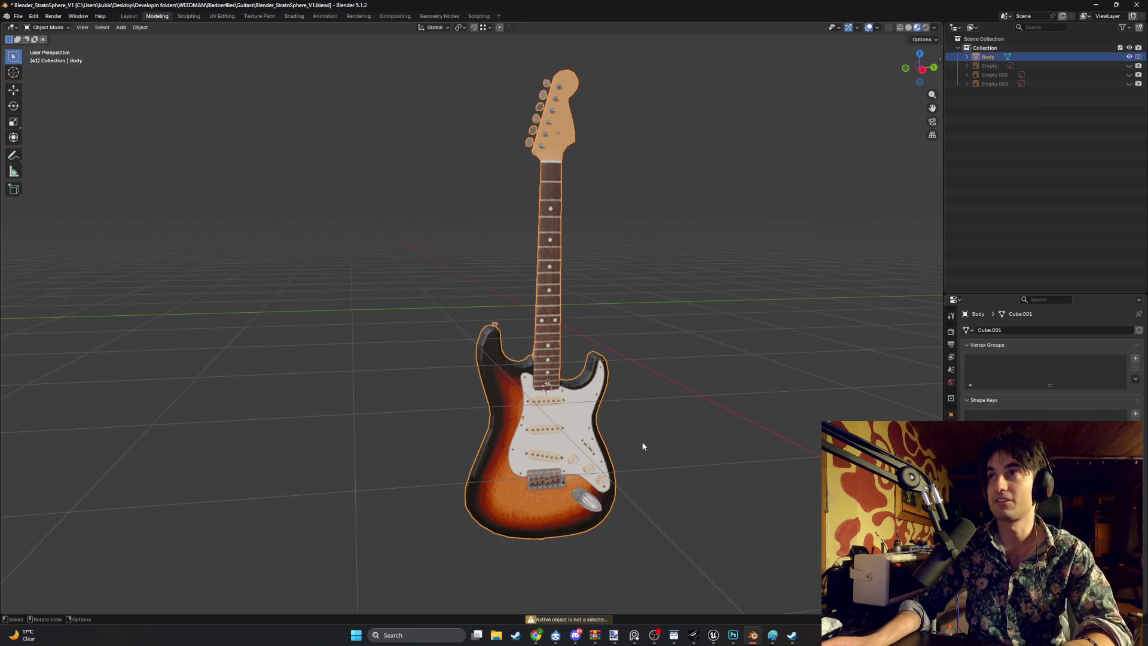
{"action": "left_click", "coordinate": [705, 264]}
{"action": "mouse_move", "coordinate": [656, 336]}
{"action": "left_mouse_down"}
{"action": "mouse_move", "coordinate": [591, 328]}
{"action": "mouse_move", "coordinate": [609, 351]}
{"action": "mouse_move", "coordinate": [545, 362]}
{"action": "mouse_move", "coordinate": [635, 350]}
{"action": "mouse_move", "coordinate": [619, 345]}
{"action": "left_mouse_up"}
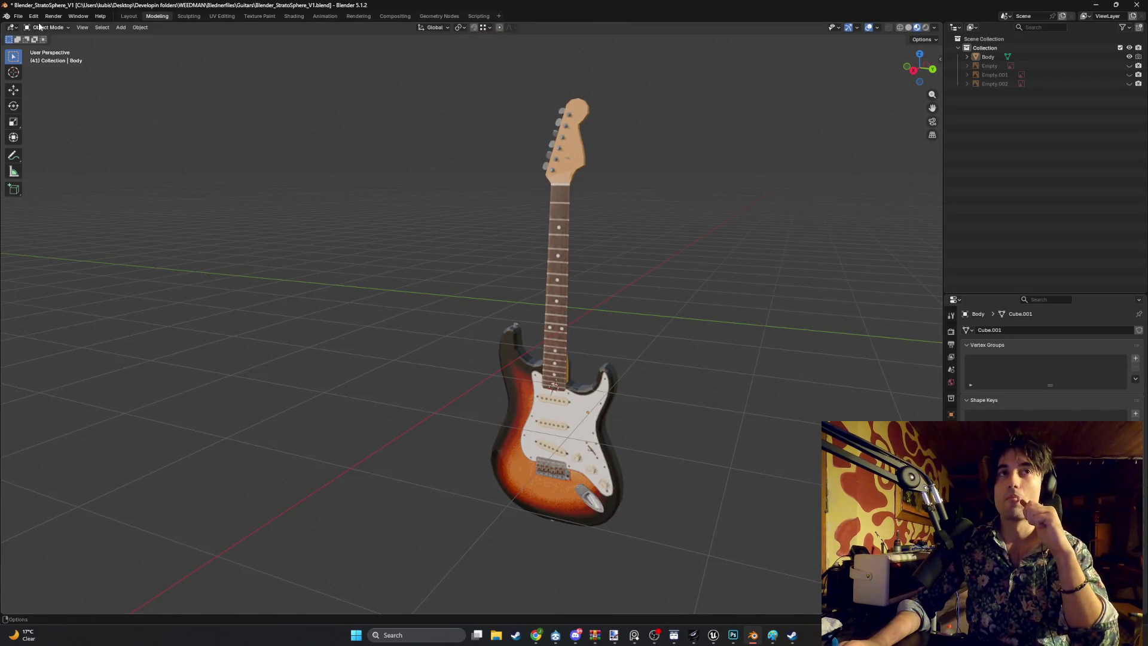
{"action": "left_click", "coordinate": [18, 16]}
Step: Start an FBX export with Geometry smoothing set to Face
{"action": "mouse_move", "coordinate": [66, 151]}
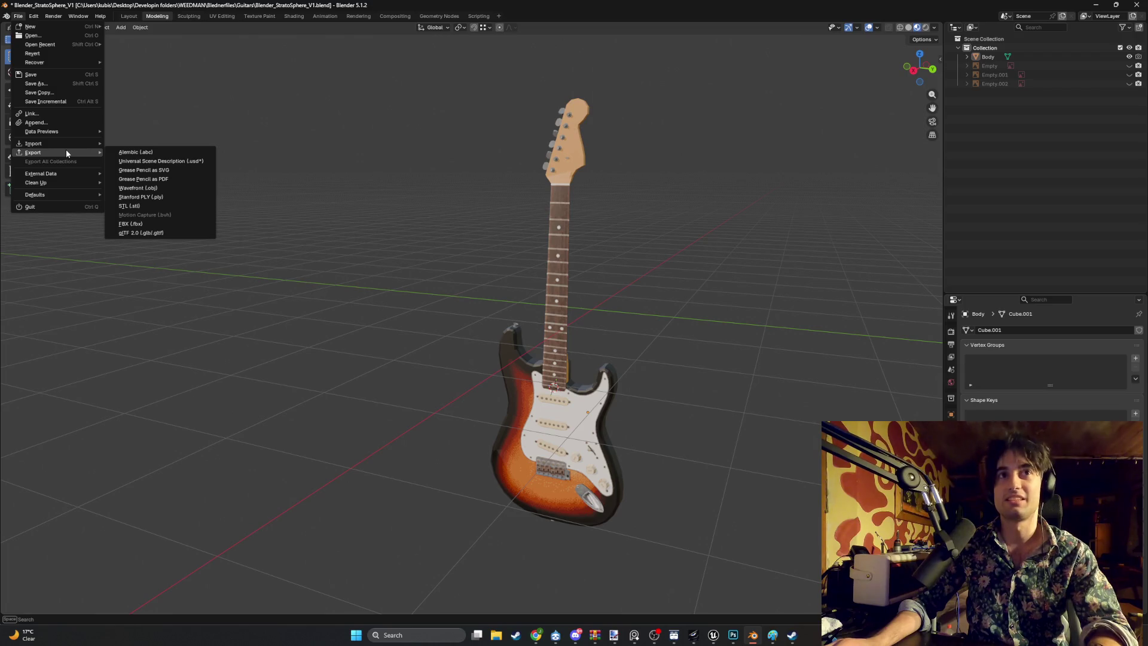
{"action": "left_click", "coordinate": [137, 223]}
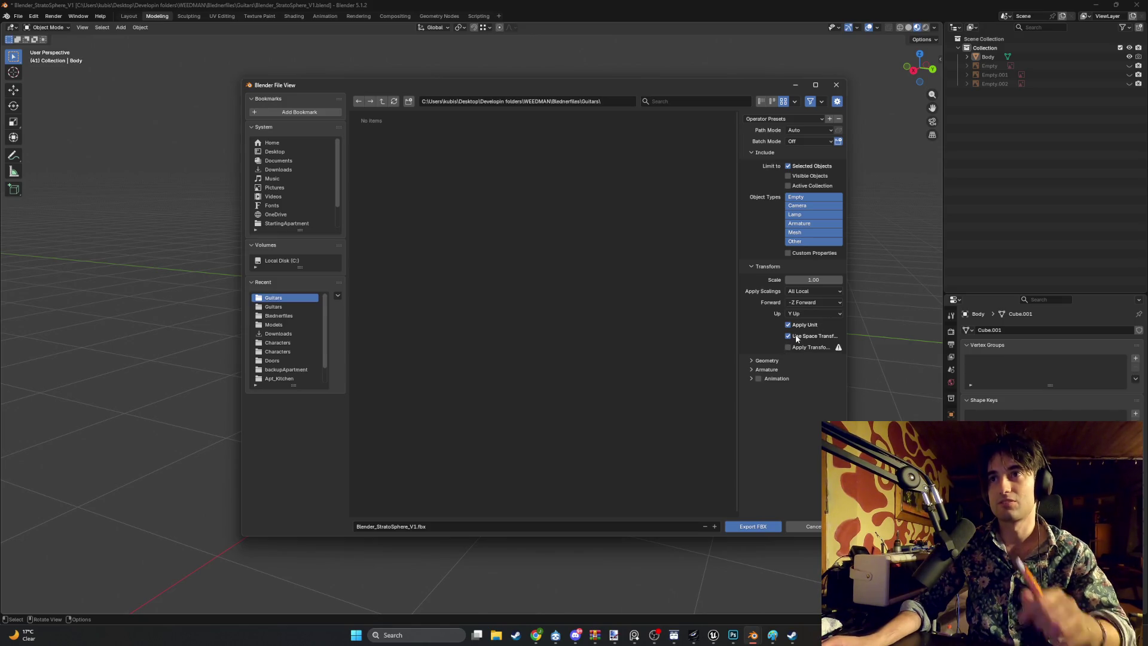
{"action": "left_click", "coordinate": [751, 360]}
{"action": "left_click", "coordinate": [804, 374]}
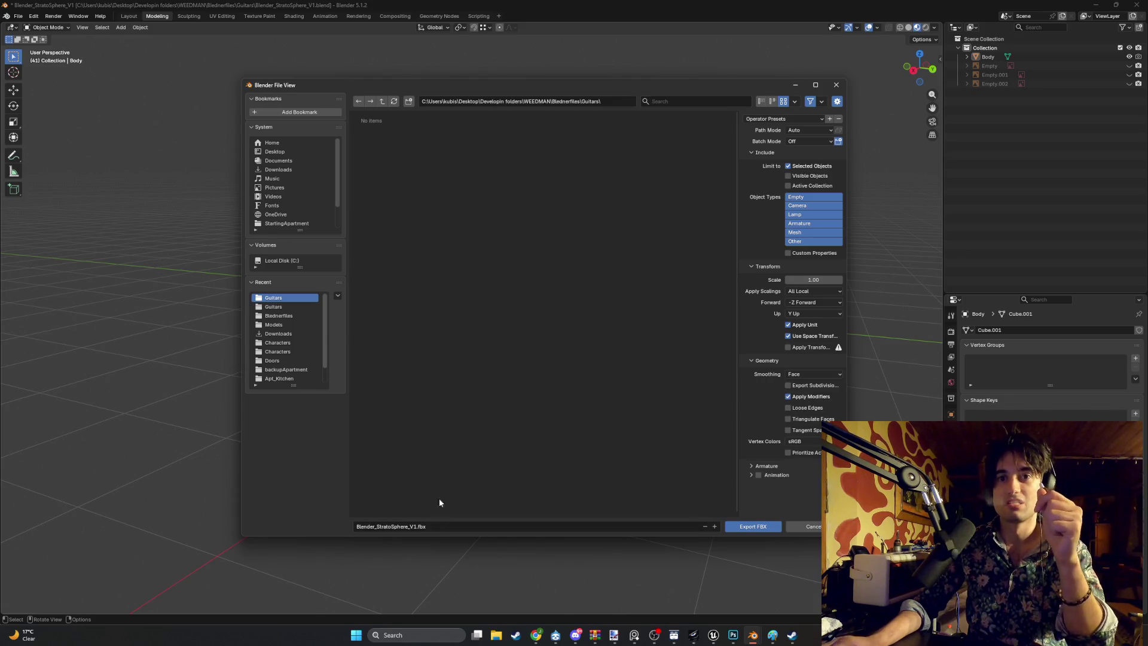
Step: Create a Guitars folder inside Models and export Blender_StratoSphere_V1.fbx into it
{"action": "left_click", "coordinate": [287, 324]}
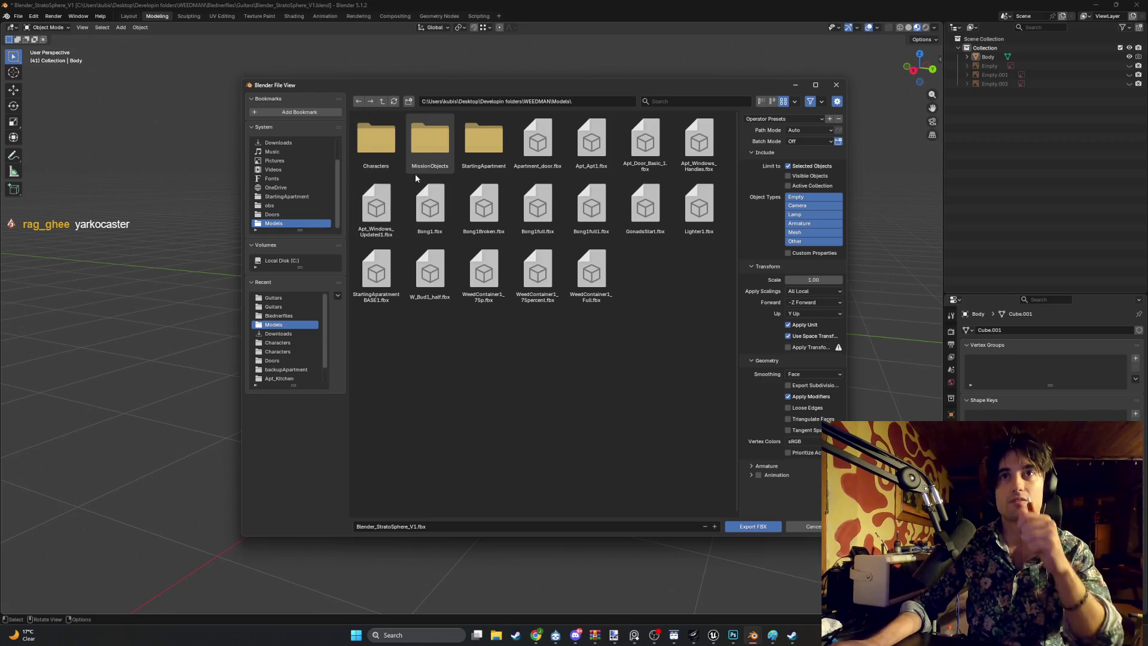
{"action": "right_click", "coordinate": [487, 342]}
{"action": "mouse_move", "coordinate": [475, 367]}
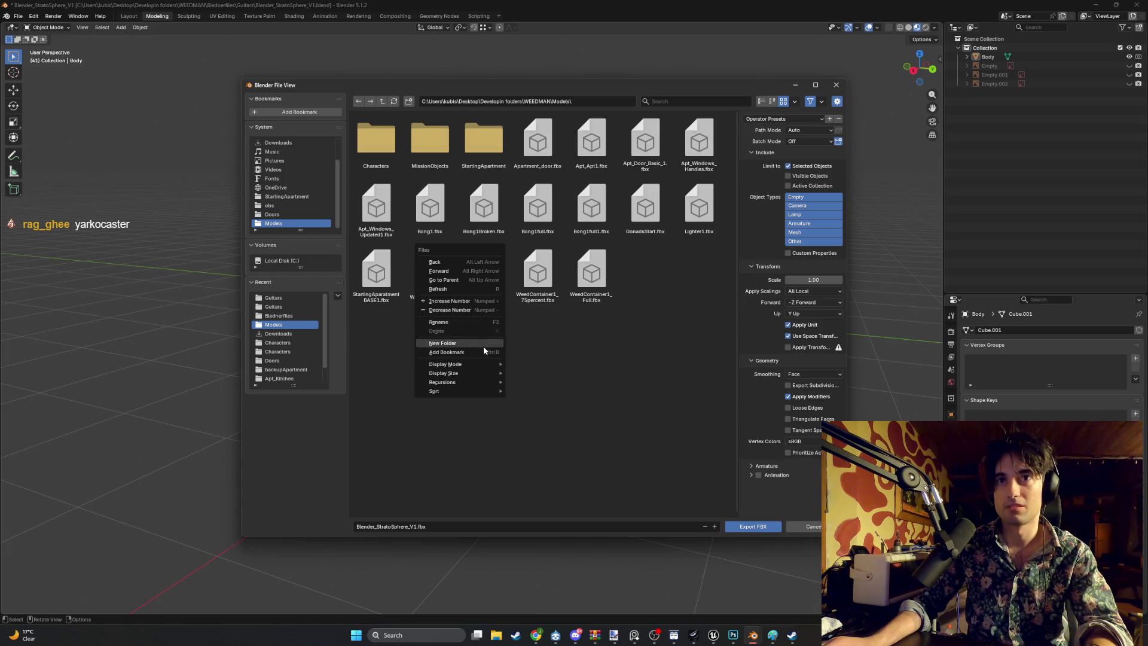
{"action": "left_click", "coordinate": [484, 345]}
{"action": "type", "text": "Guitars"}
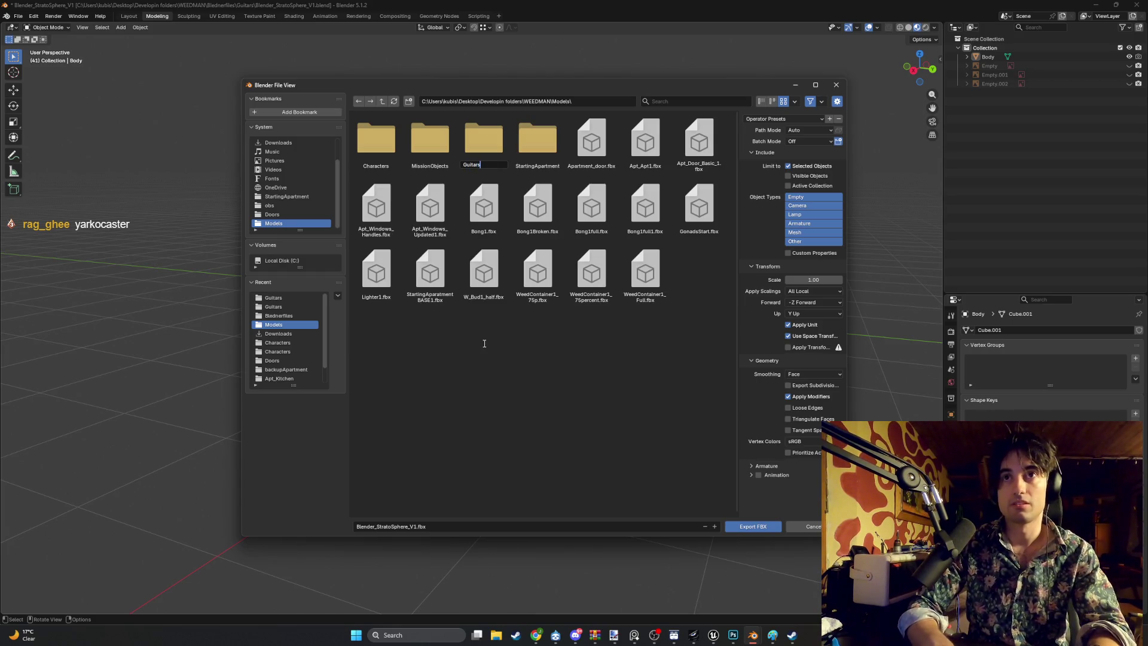
{"action": "key", "text": "Return"}
{"action": "double_click", "coordinate": [434, 157]}
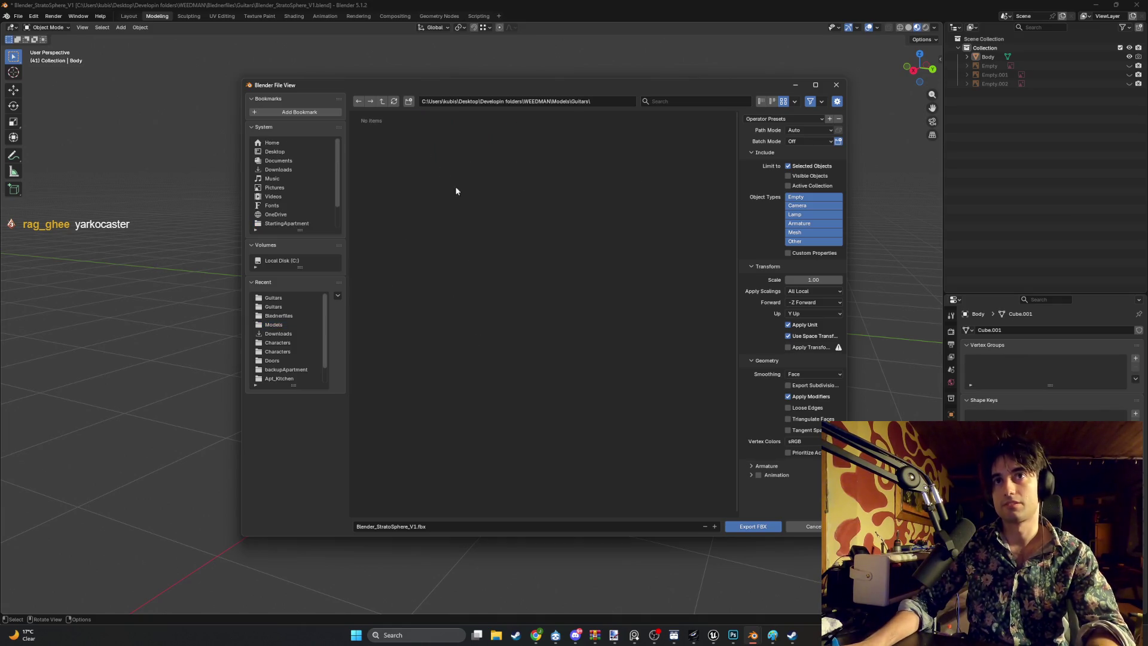
{"action": "left_click", "coordinate": [748, 524]}
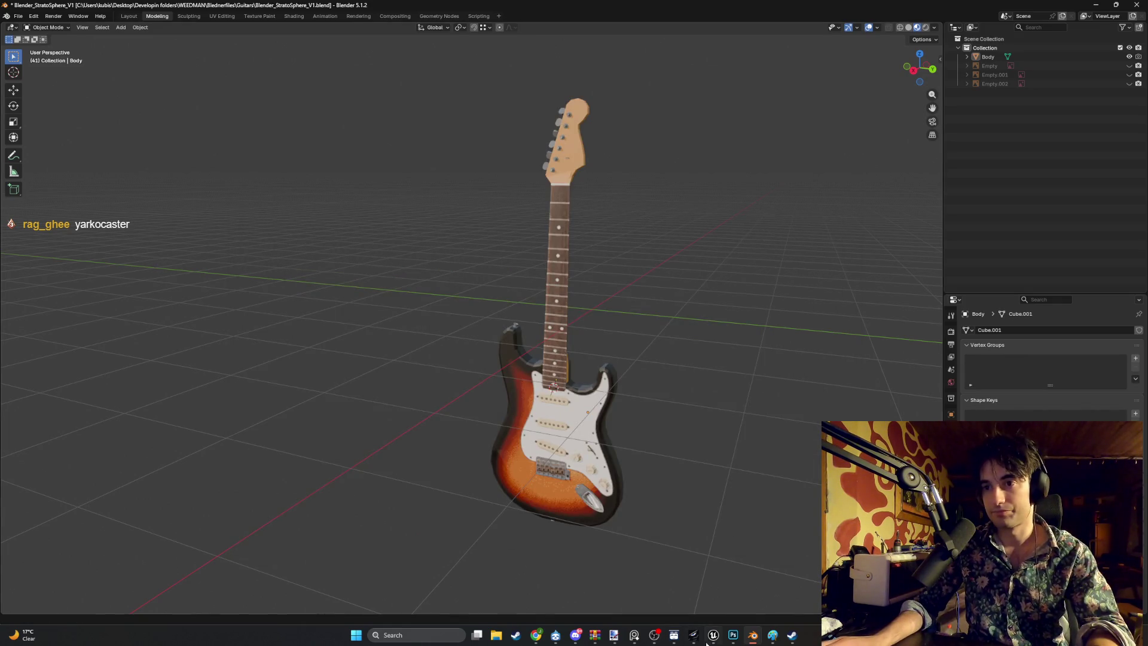
{"action": "left_click", "coordinate": [712, 636]}
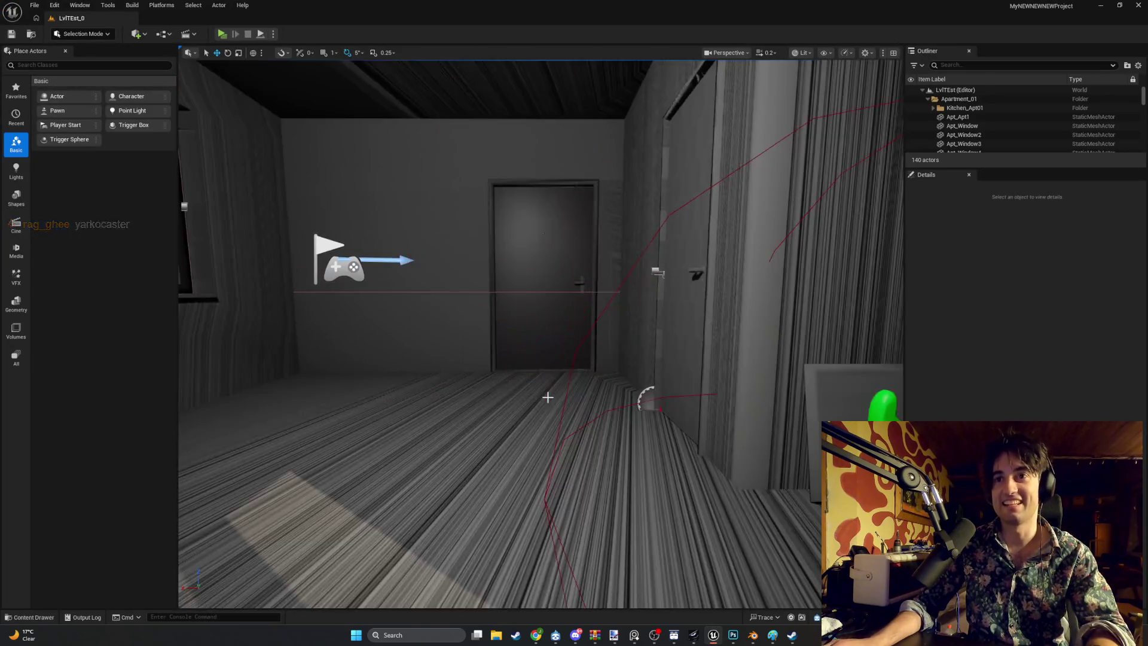
Step: Open the content drawer and go to the World_Models > Guitars folder
{"action": "mouse_move", "coordinate": [592, 415]}
{"action": "left_mouse_down"}
{"action": "mouse_move", "coordinate": [664, 411]}
{"action": "mouse_move", "coordinate": [640, 412]}
{"action": "mouse_move", "coordinate": [640, 383]}
{"action": "mouse_move", "coordinate": [622, 395]}
{"action": "left_mouse_up"}
{"action": "key", "text": "ctrl+space"}
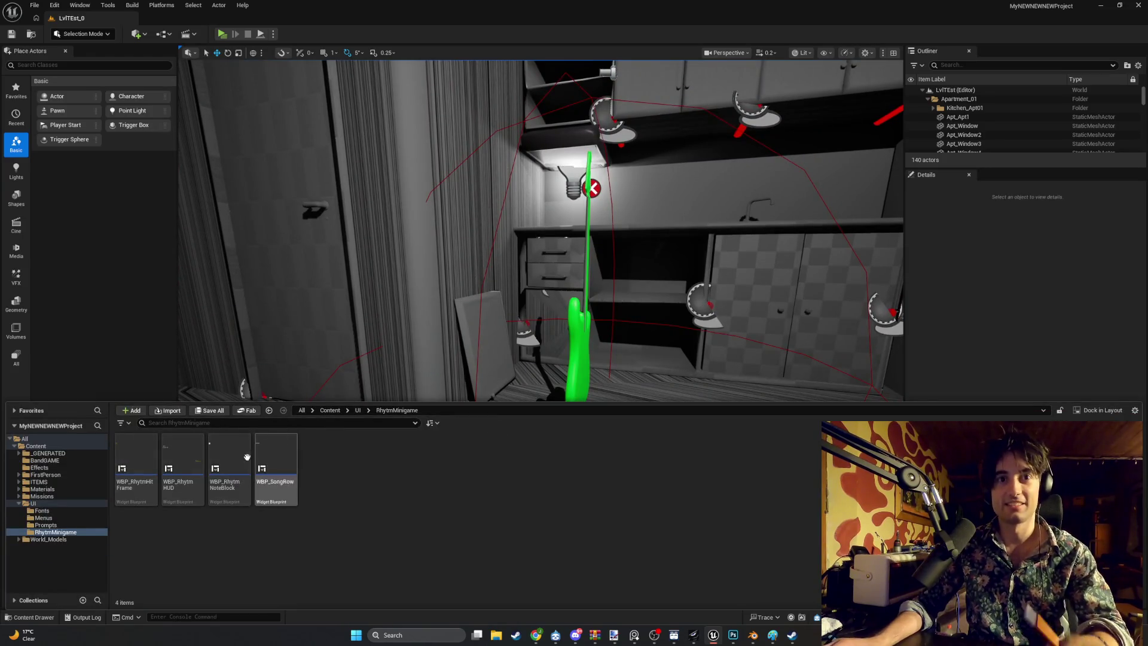
{"action": "left_click", "coordinate": [66, 540]}
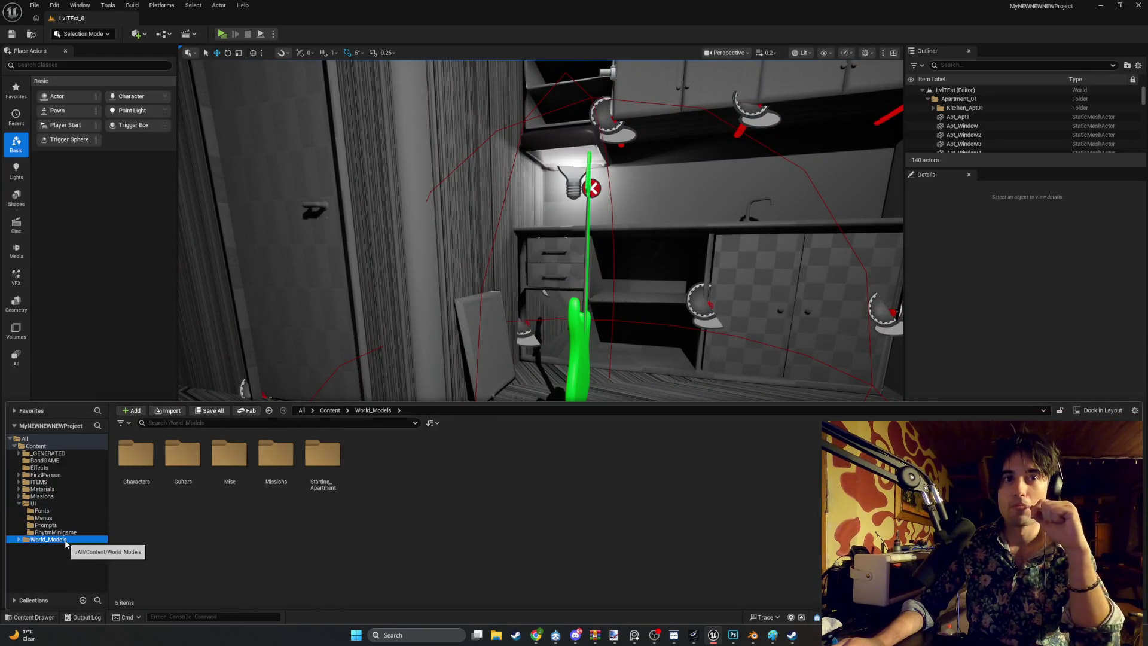
{"action": "double_click", "coordinate": [191, 473]}
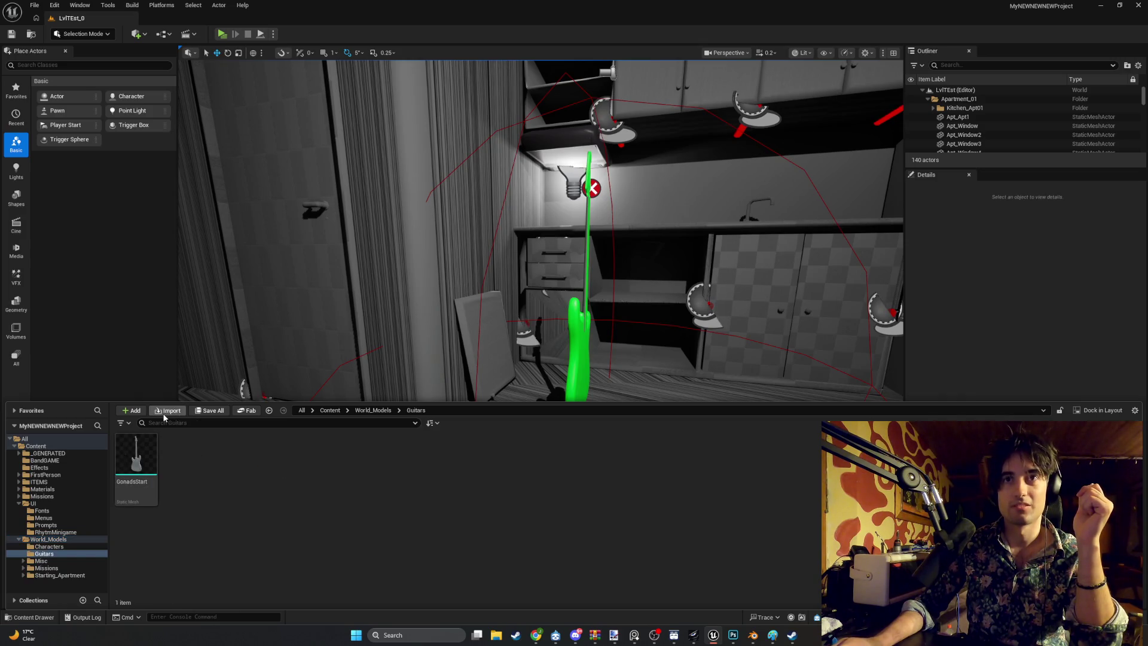
Step: Import Blender_StratoSphere_V1.fbx from Desktop > Developin folders > WEEDMAN > Models > Guitars with default settings
{"action": "left_click", "coordinate": [166, 412]}
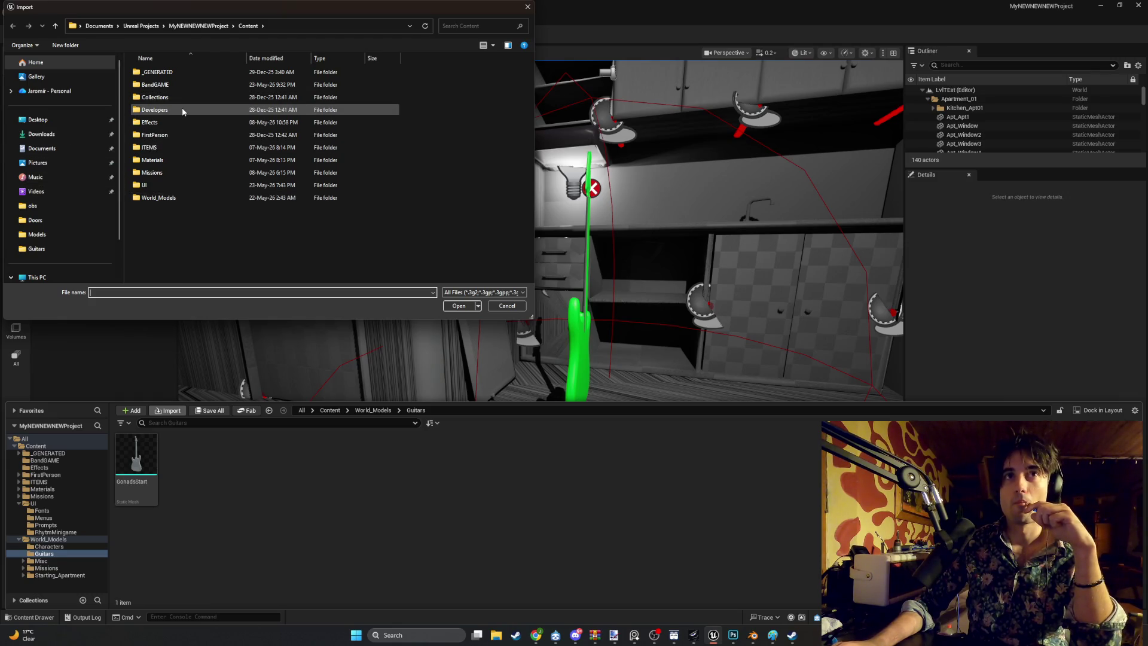
{"action": "left_click", "coordinate": [54, 120]}
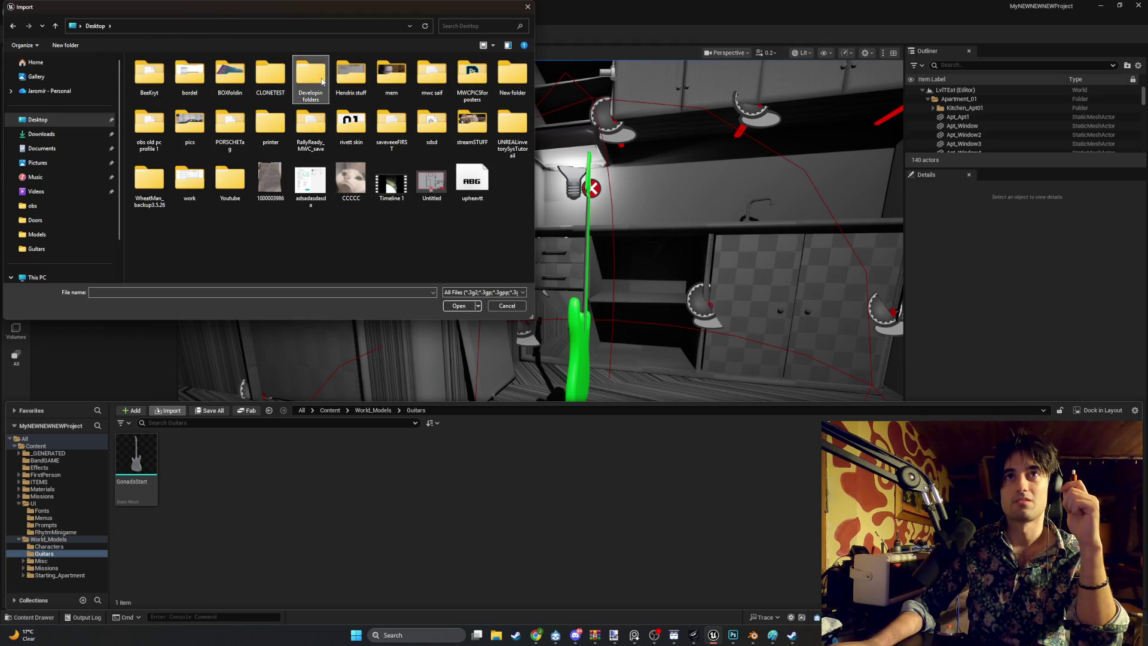
{"action": "double_click", "coordinate": [310, 74]}
{"action": "double_click", "coordinate": [155, 209]}
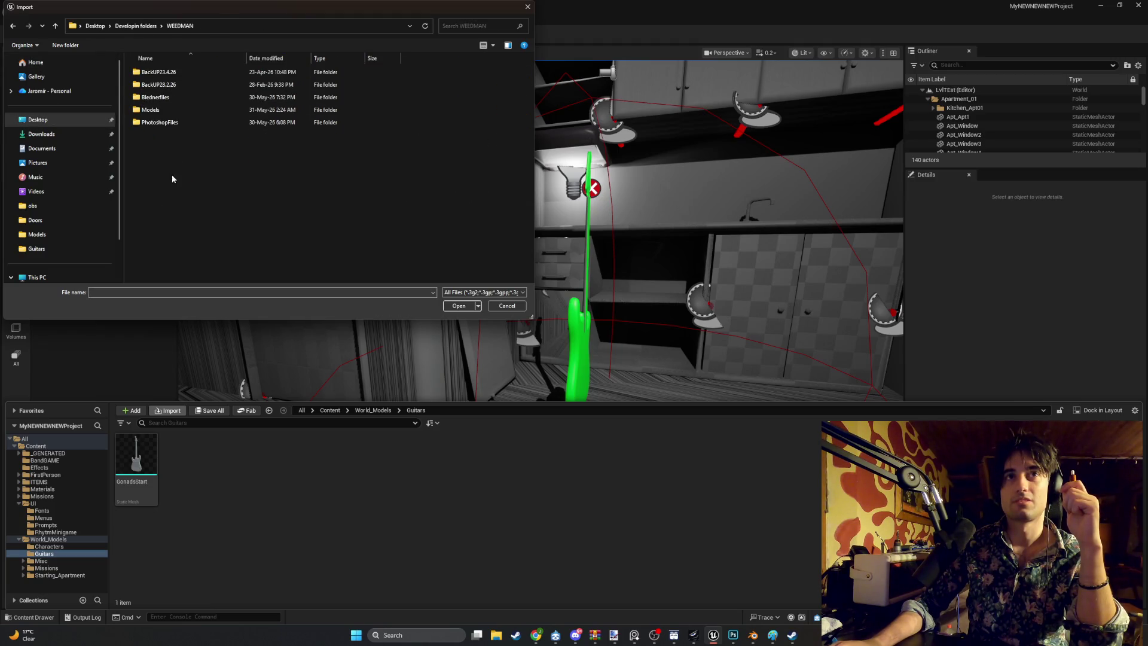
{"action": "double_click", "coordinate": [171, 114]}
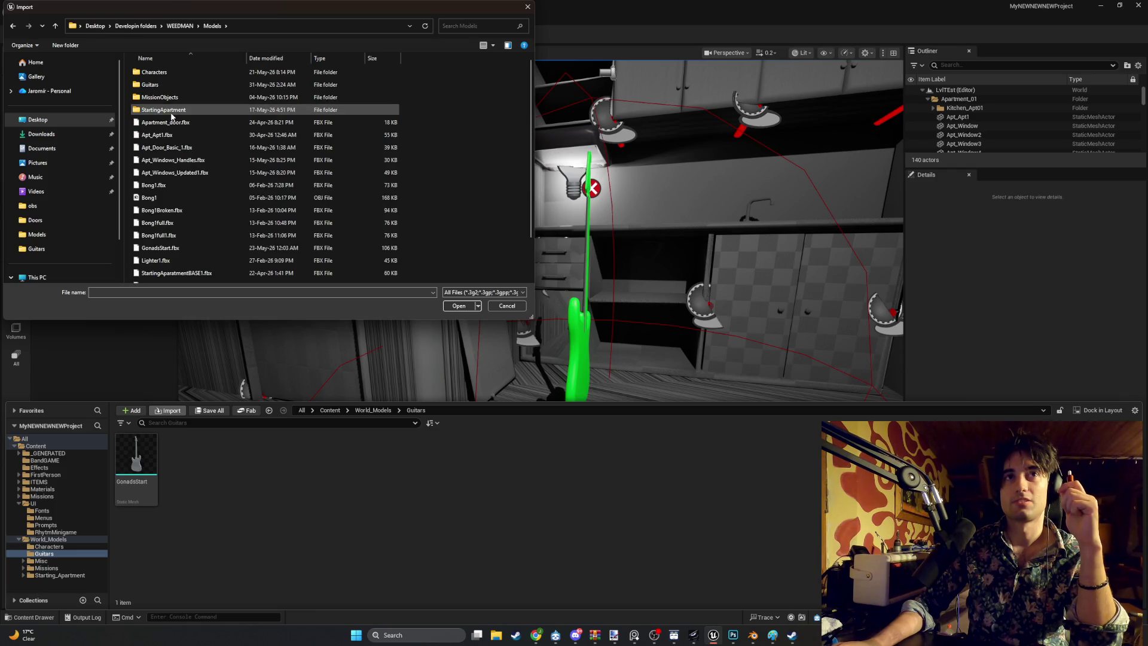
{"action": "double_click", "coordinate": [179, 84]}
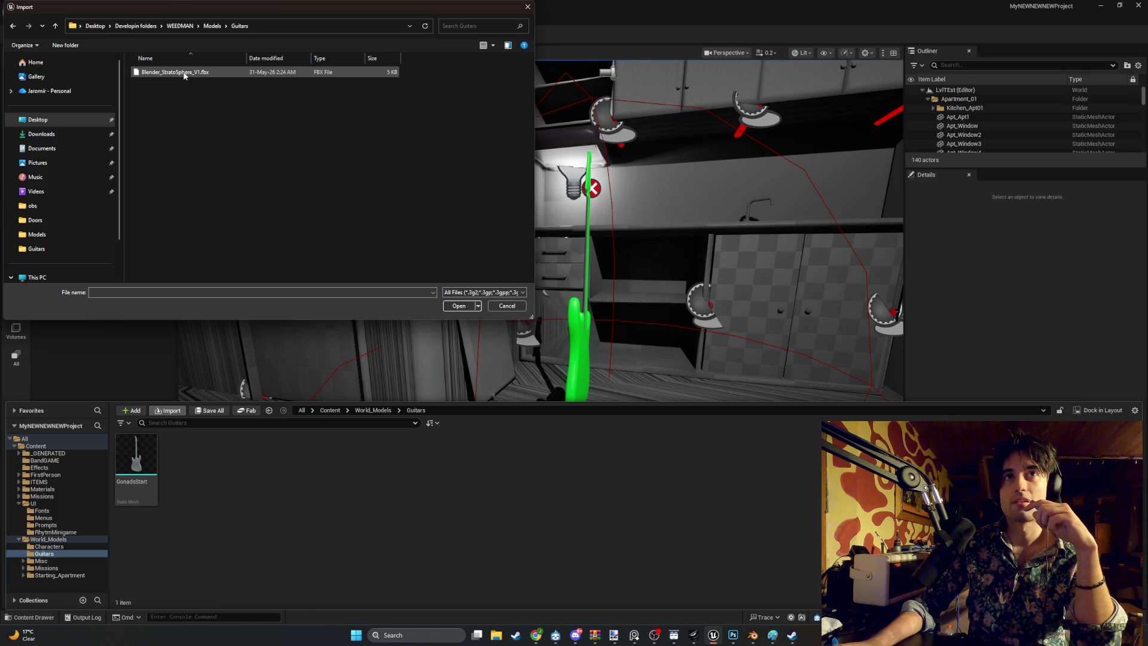
{"action": "double_click", "coordinate": [184, 73]}
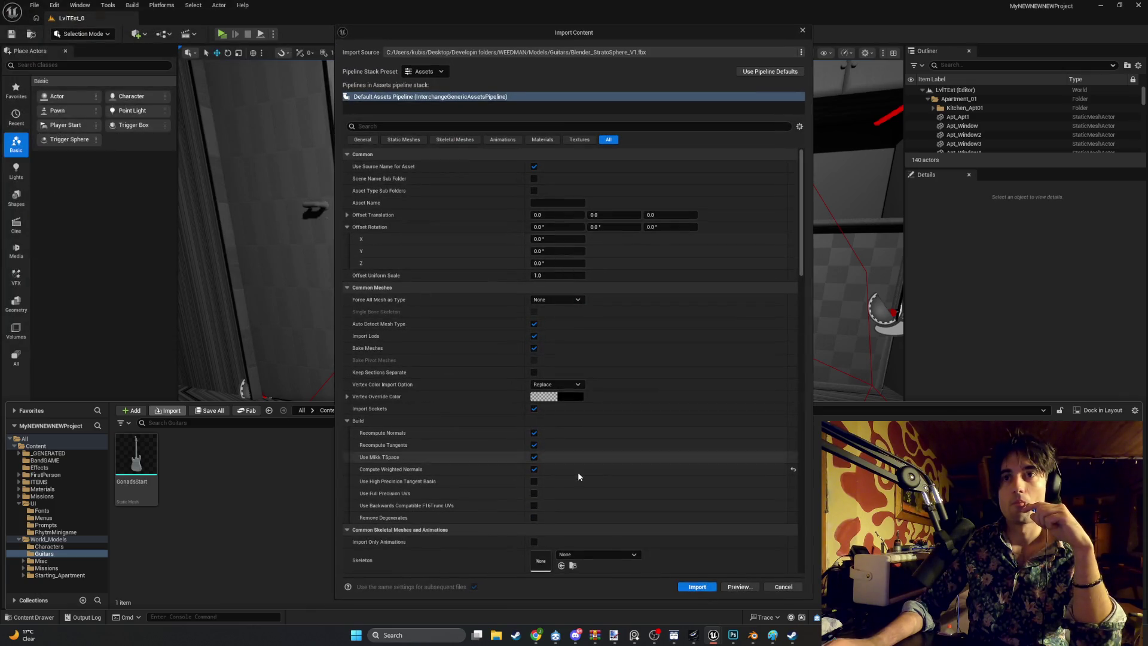
{"action": "left_click", "coordinate": [694, 585]}
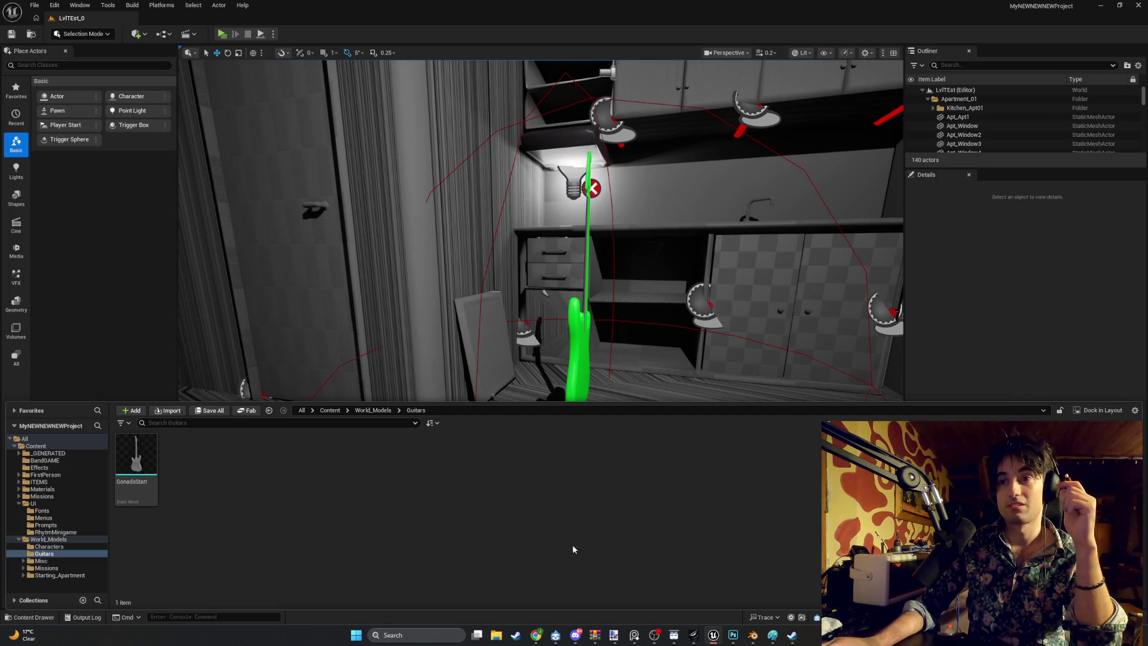
{"action": "left_click", "coordinate": [753, 635]}
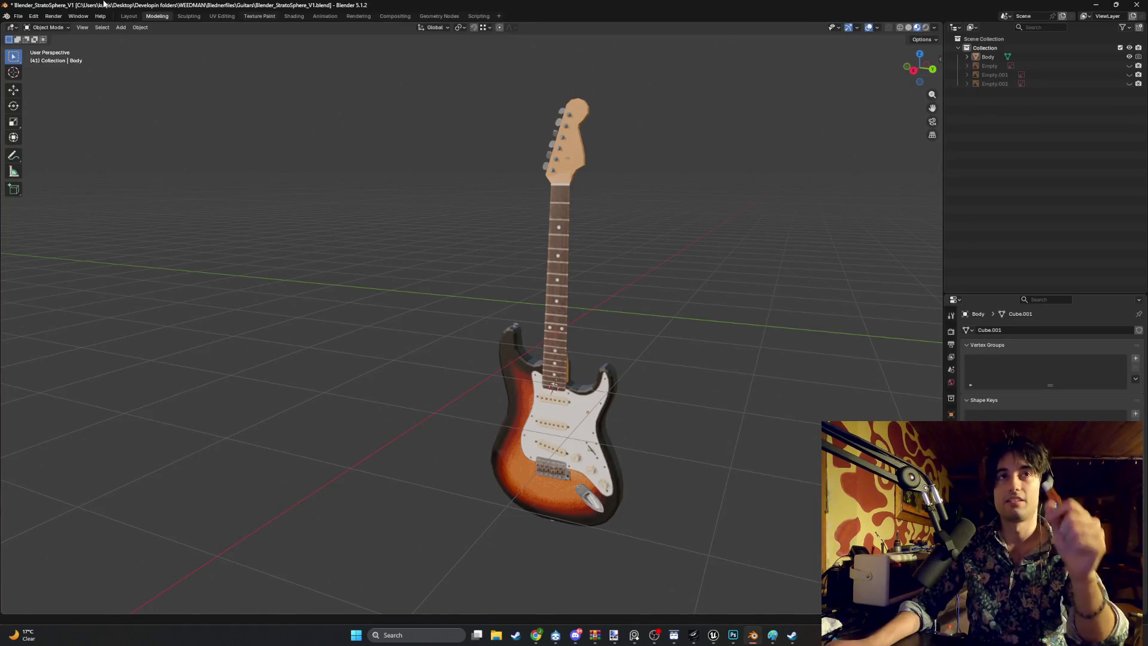
Step: Export FBX again, overwriting Blender_StratoSphere_V1.fbx under the same name
{"action": "left_click", "coordinate": [17, 17]}
{"action": "mouse_move", "coordinate": [58, 151]}
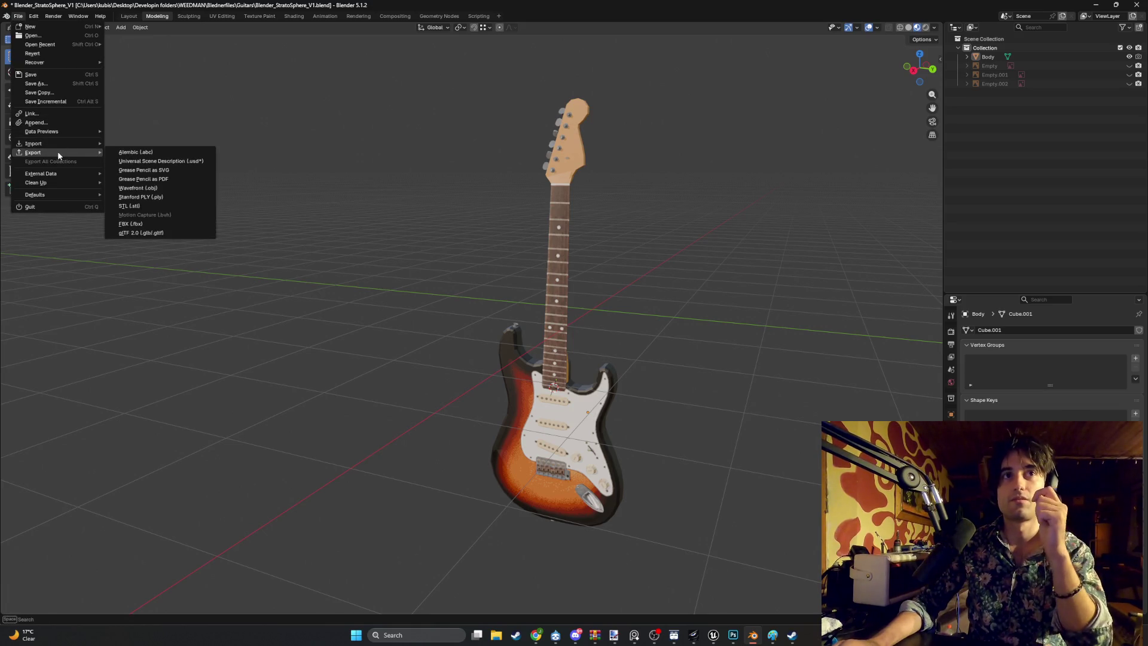
{"action": "left_click", "coordinate": [159, 223]}
{"action": "left_click", "coordinate": [1081, 56]}
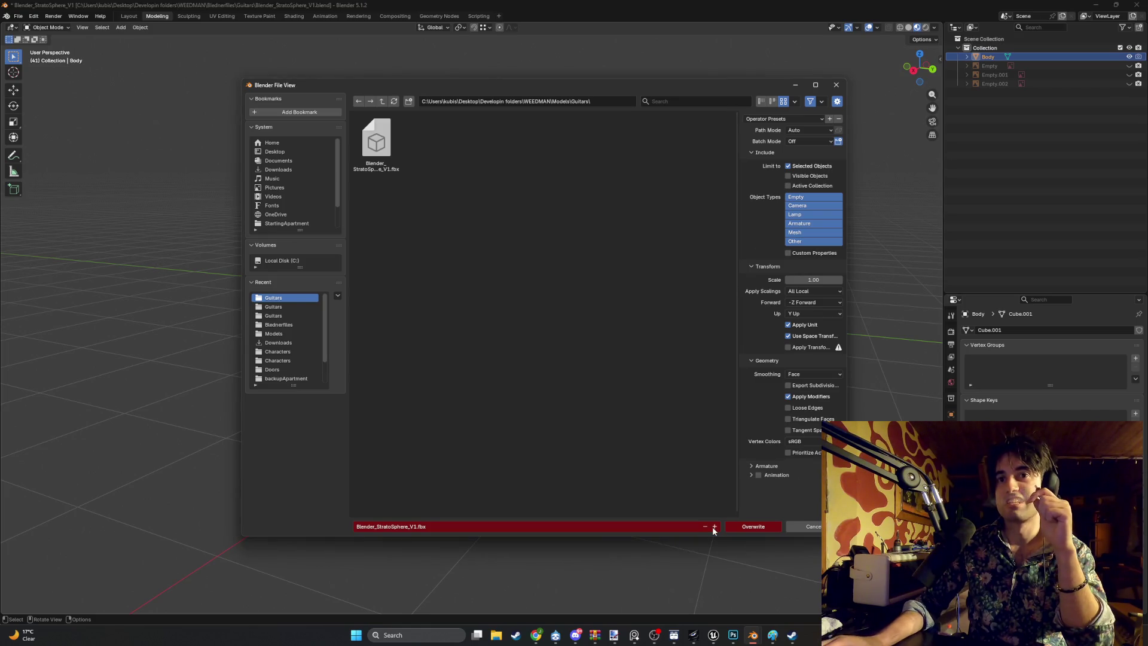
{"action": "left_click", "coordinate": [743, 526]}
{"action": "left_click", "coordinate": [713, 637]}
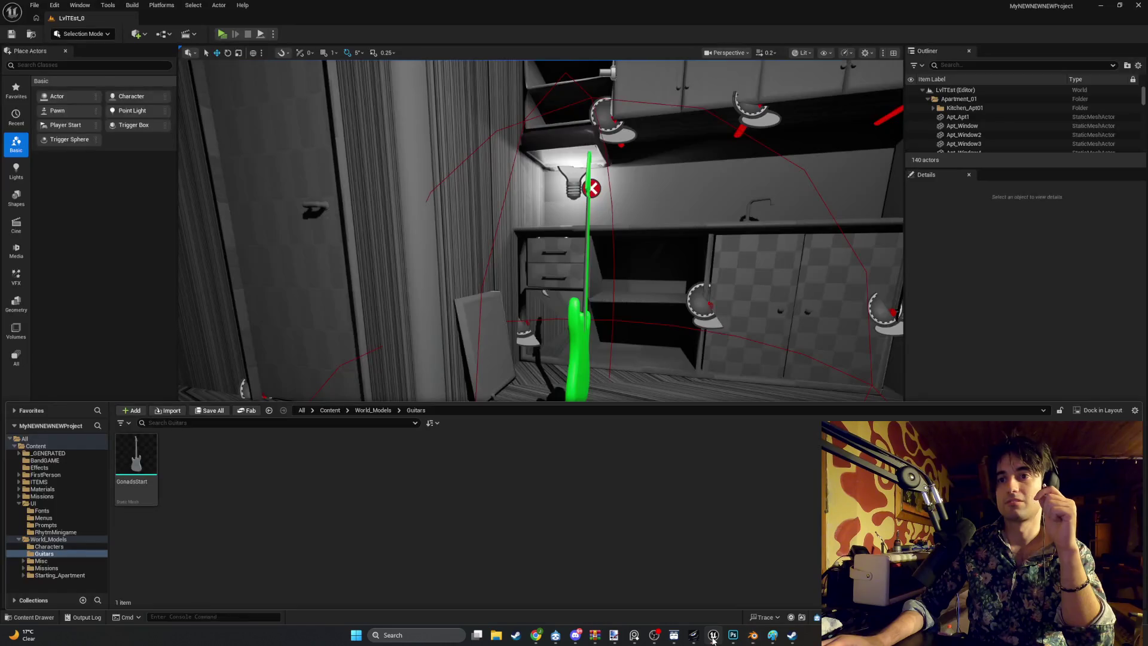
Step: Import Blender_StratoSphere_V1.fbx with default settings and open the resulting GonadsStart mesh
{"action": "left_click", "coordinate": [161, 412]}
{"action": "double_click", "coordinate": [146, 70]}
{"action": "left_click", "coordinate": [694, 583]}
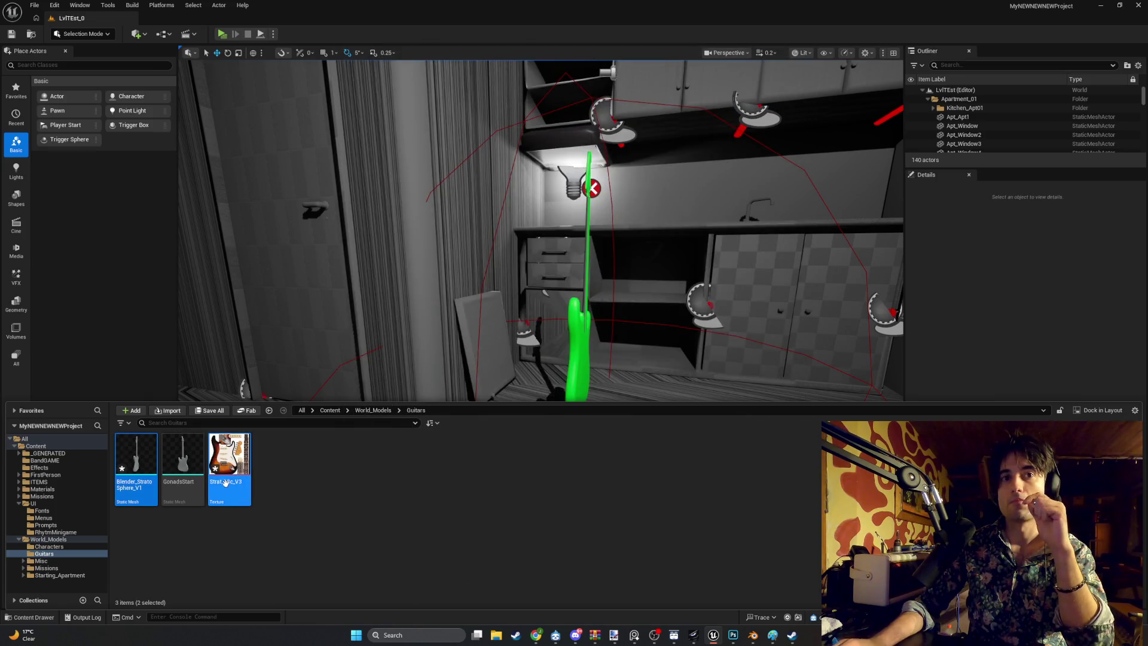
{"action": "mouse_move", "coordinate": [198, 474]}
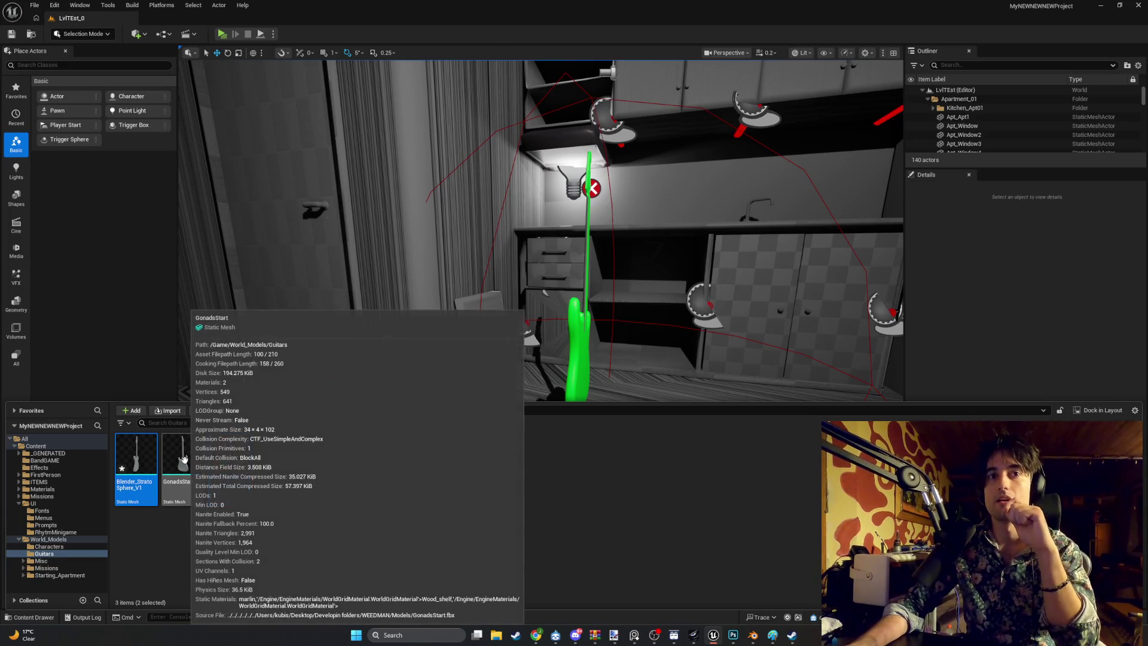
{"action": "double_click", "coordinate": [184, 459]}
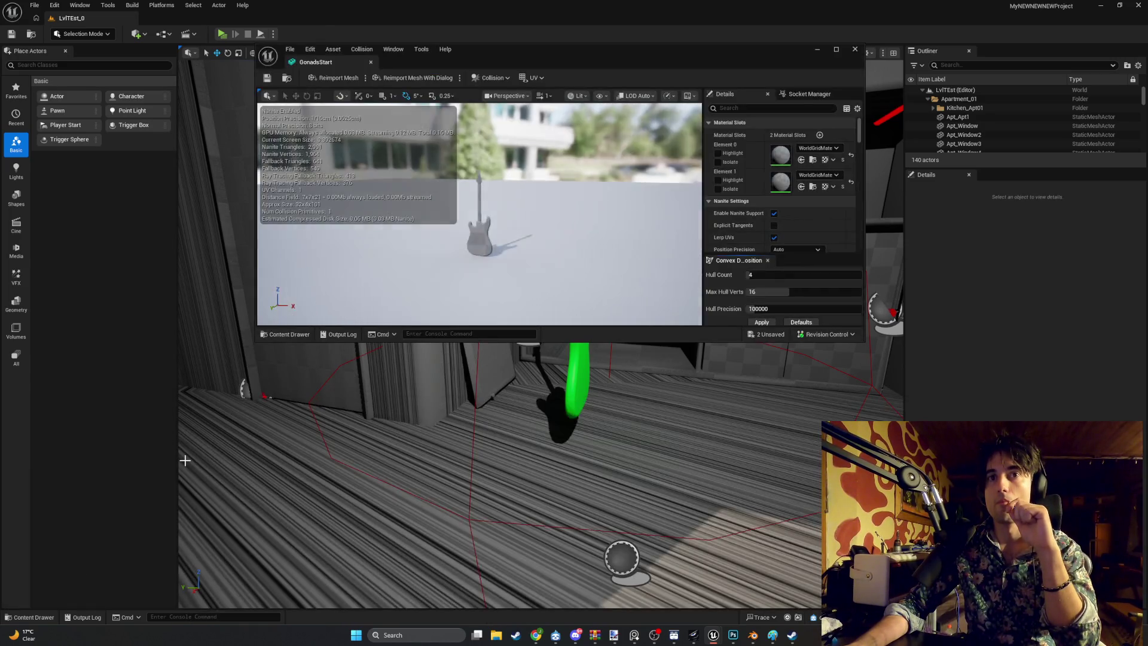
{"action": "left_click", "coordinate": [836, 50]}
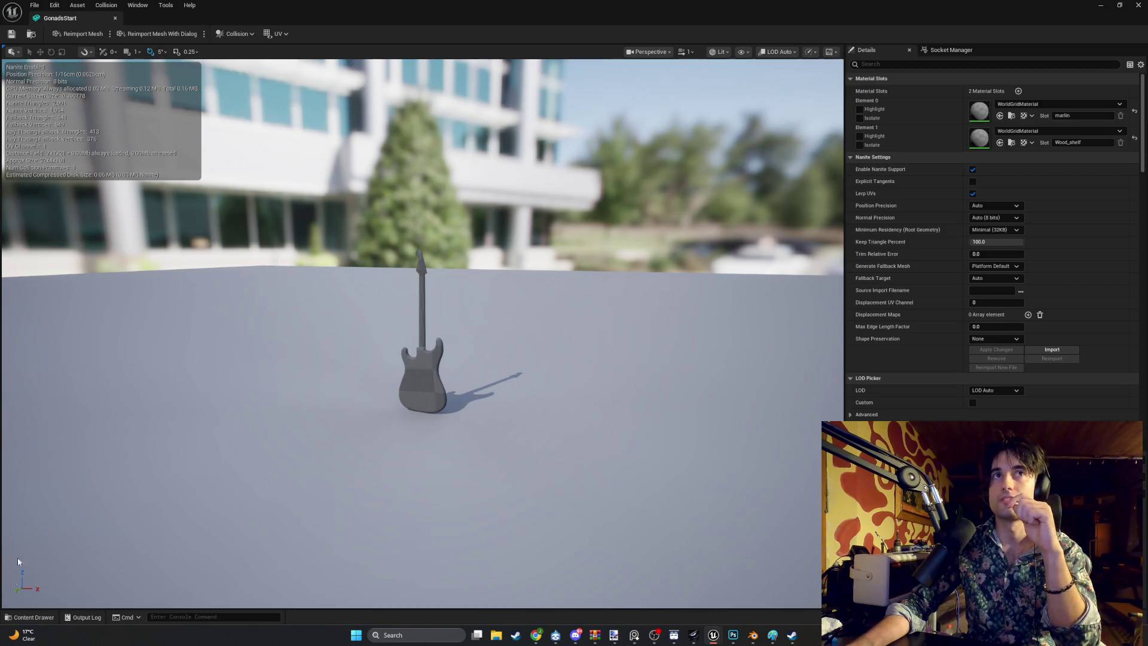
{"action": "left_click", "coordinate": [31, 617]}
{"action": "double_click", "coordinate": [144, 456]}
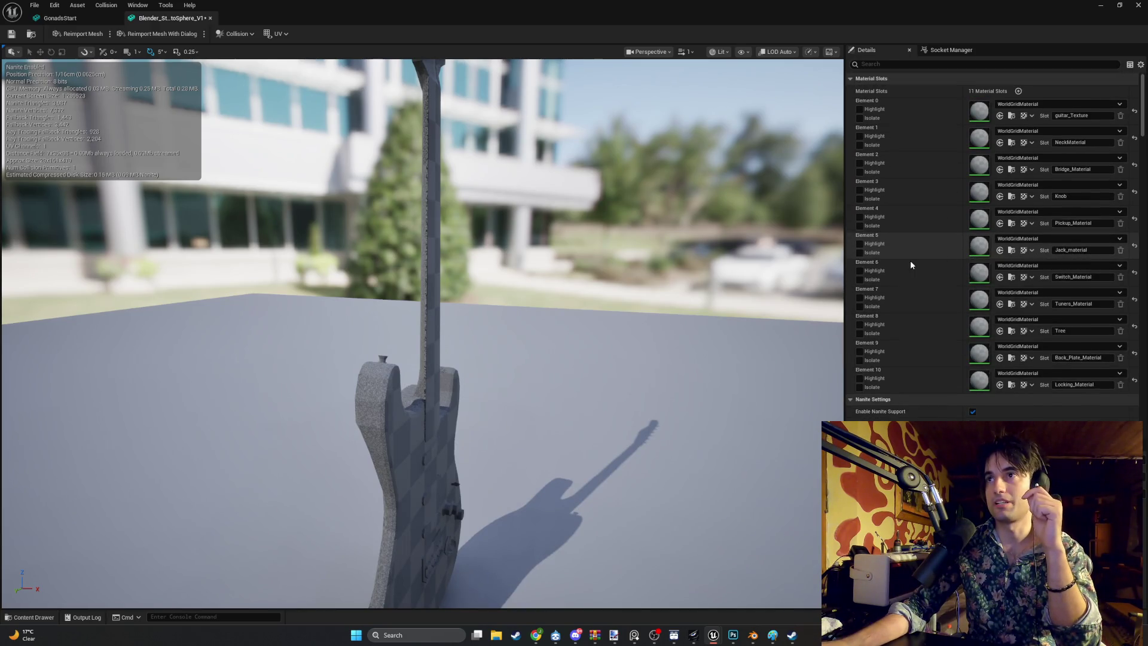
{"action": "scroll", "coordinate": [895, 285], "scroll_direction": "down", "scroll_amount": 3}
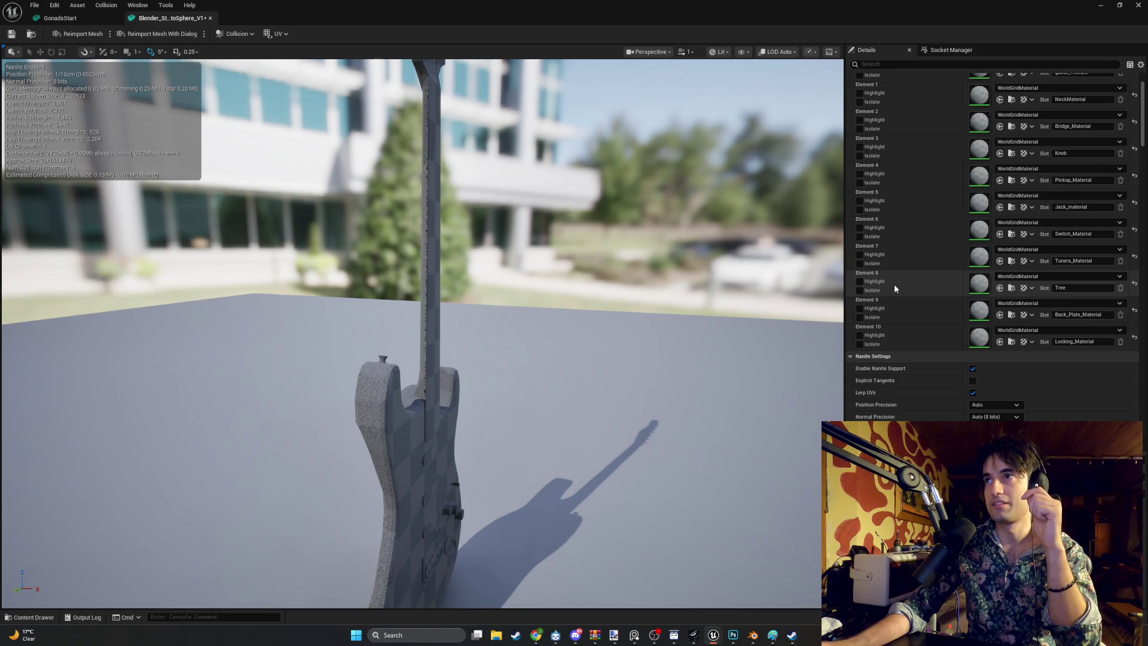
{"action": "scroll", "coordinate": [895, 287], "scroll_direction": "down", "scroll_amount": 2}
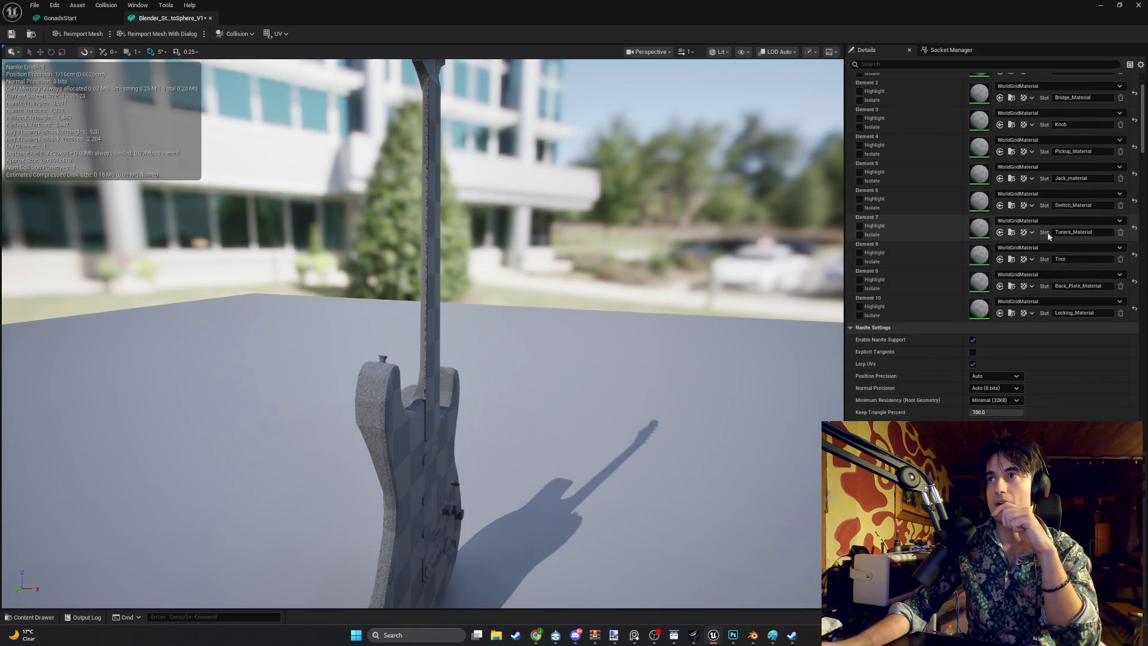
{"action": "scroll", "coordinate": [1046, 230], "scroll_direction": "up", "scroll_amount": 5}
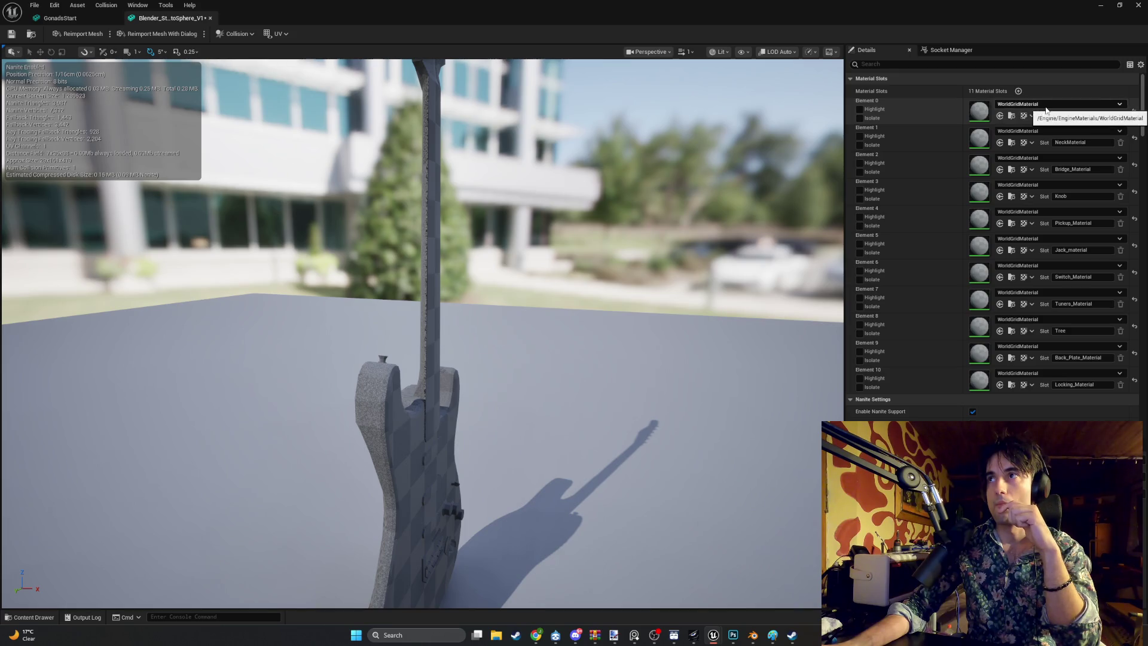
{"action": "left_click", "coordinate": [1068, 106]}
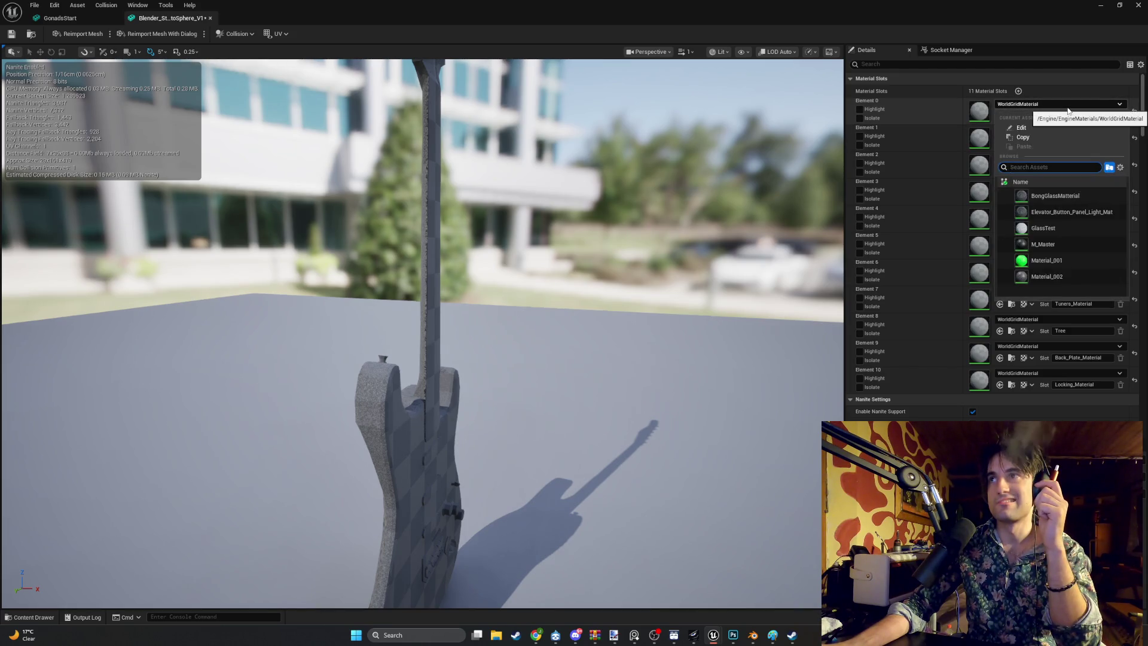
{"action": "key", "text": "Escape"}
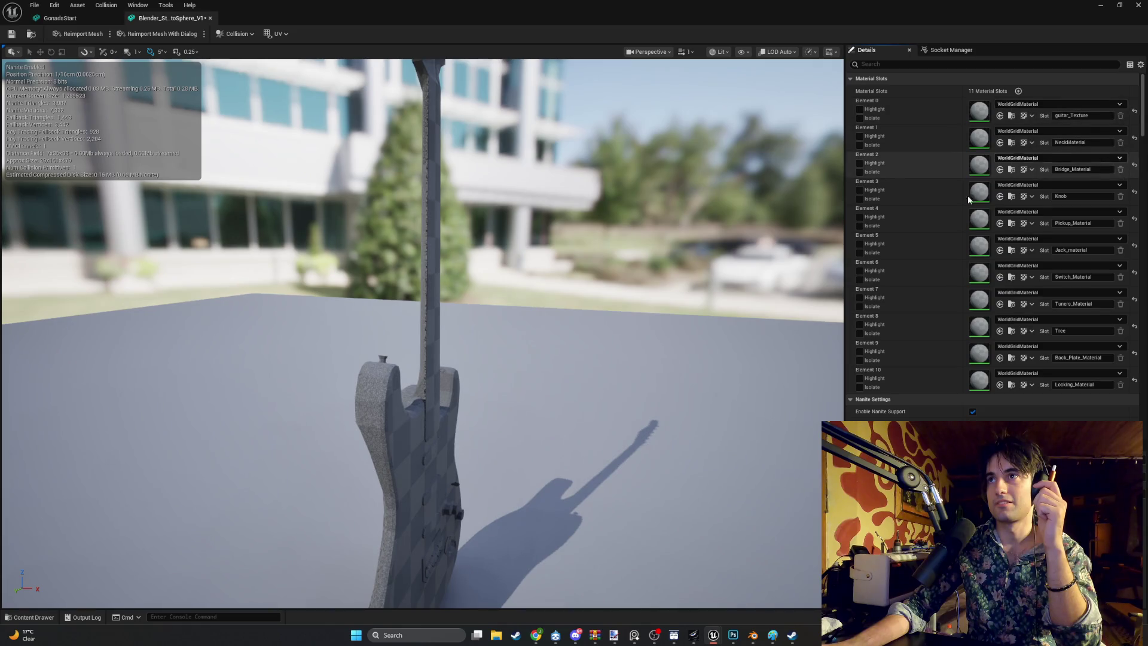
{"action": "scroll", "coordinate": [849, 317], "scroll_direction": "down", "scroll_amount": 1}
{"action": "scroll", "coordinate": [779, 304], "scroll_direction": "down", "scroll_amount": 5}
{"action": "scroll", "coordinate": [650, 339], "scroll_direction": "up", "scroll_amount": 5}
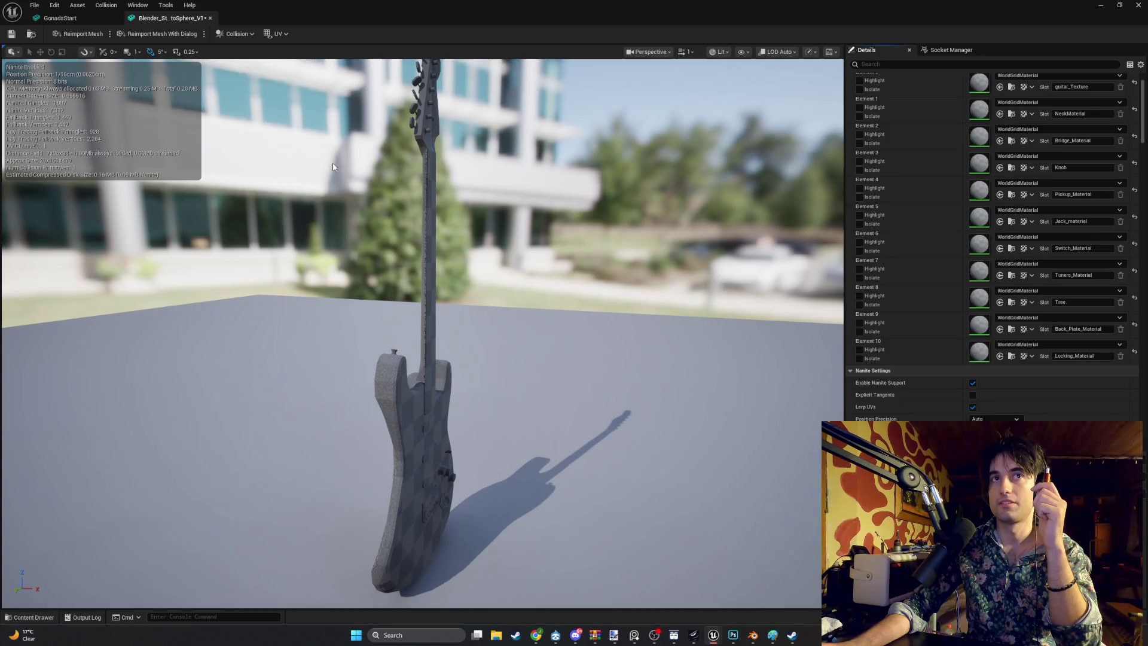
{"action": "left_click", "coordinate": [210, 18]}
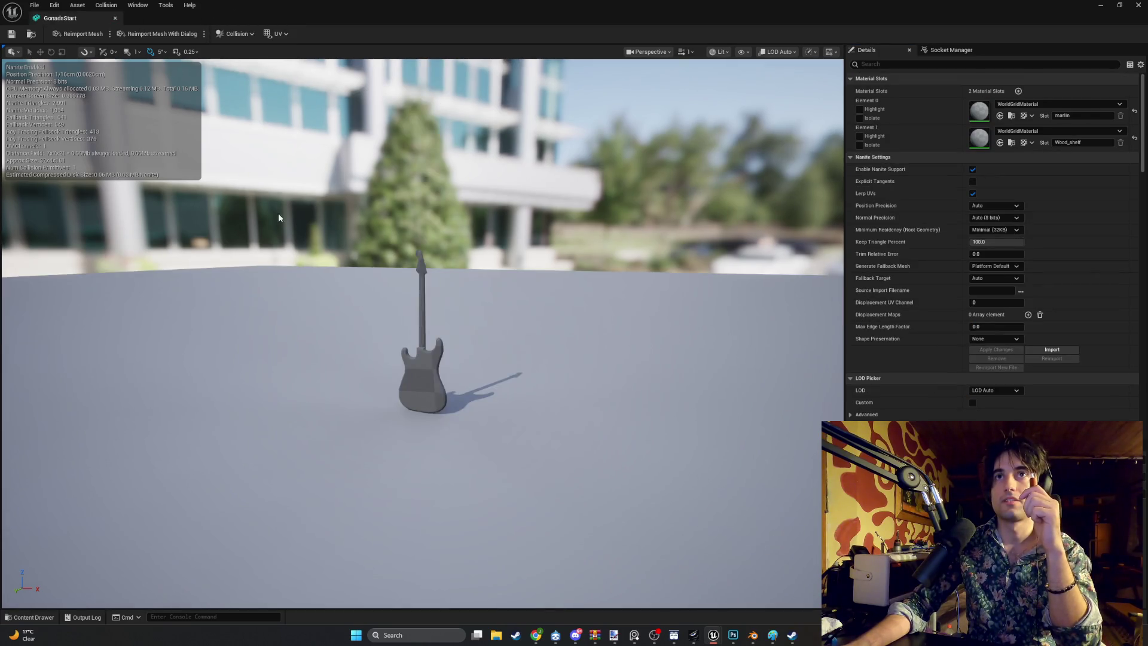
{"action": "left_click", "coordinate": [115, 18]}
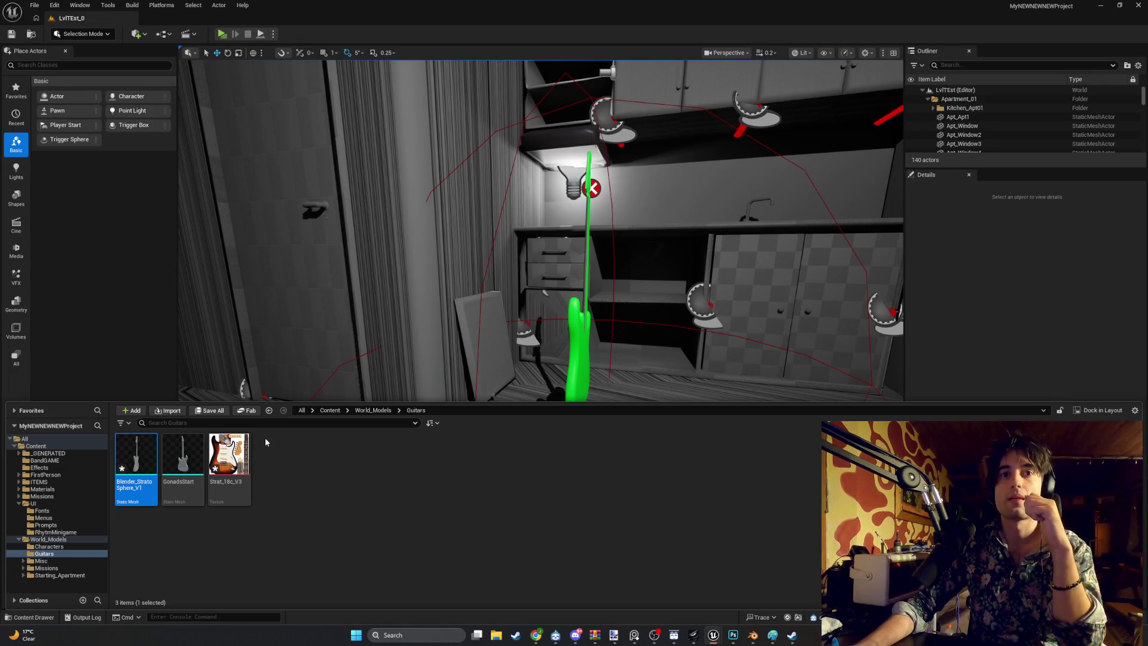
{"action": "double_click", "coordinate": [229, 456]}
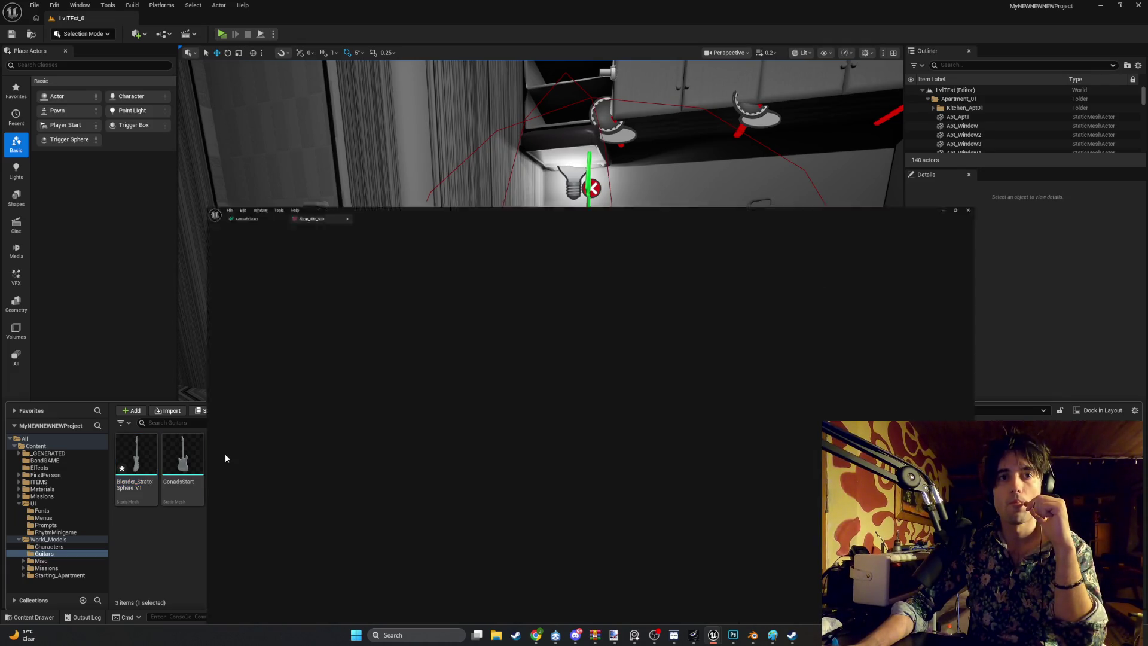
{"action": "scroll", "coordinate": [434, 294], "scroll_direction": "up", "scroll_amount": 5}
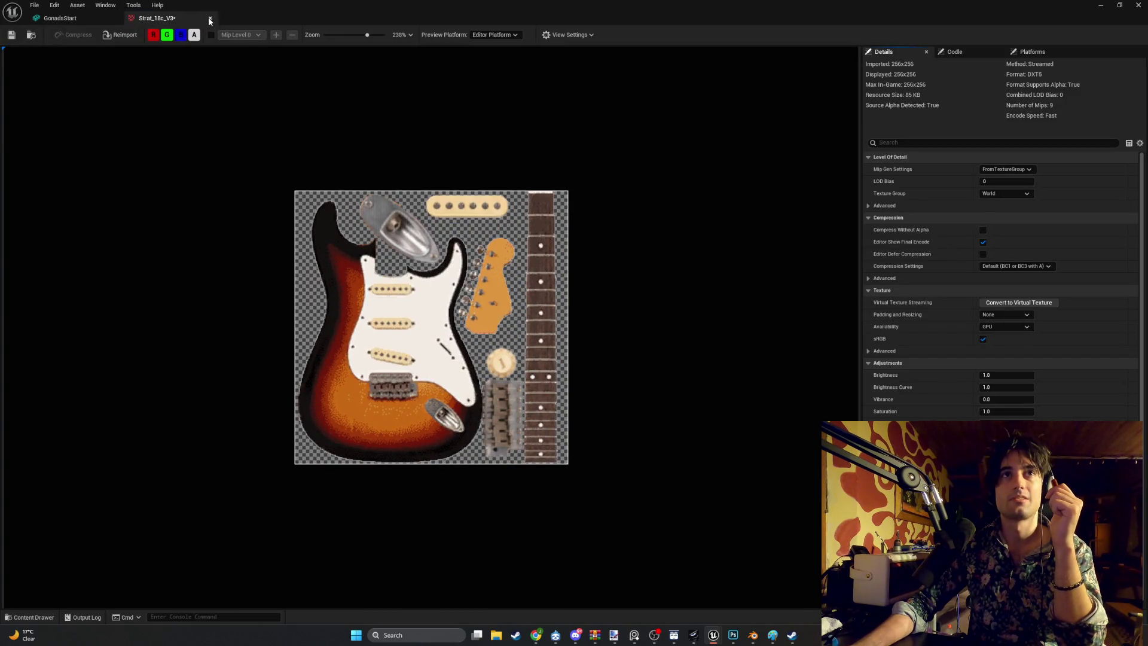
{"action": "left_click", "coordinate": [210, 21]}
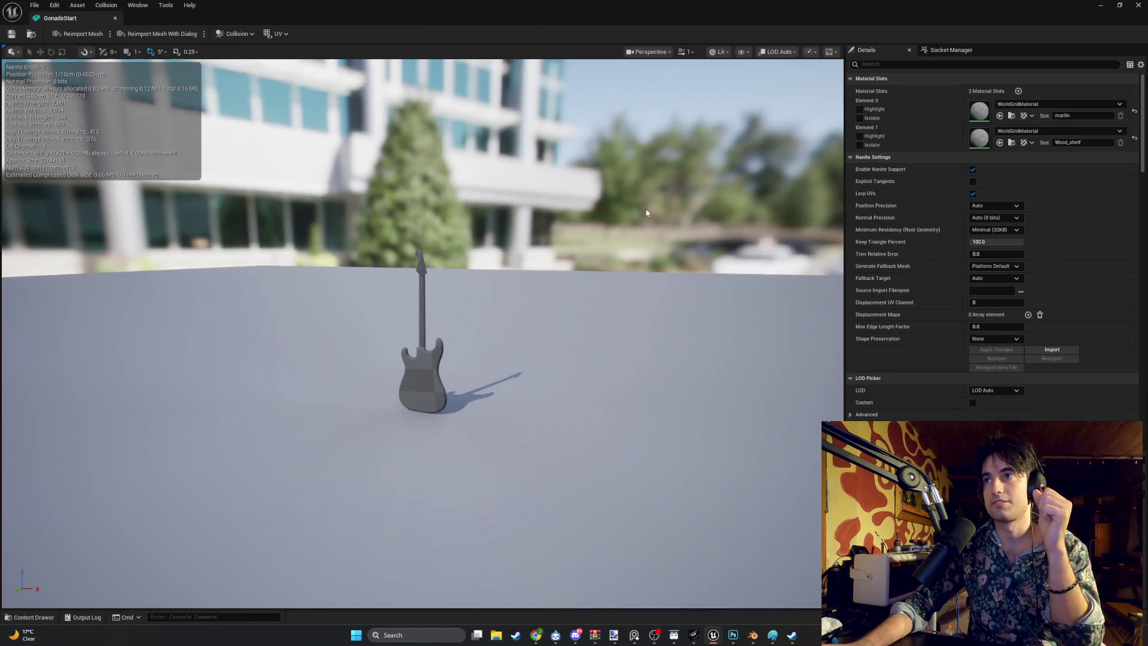
{"action": "scroll", "coordinate": [1009, 250], "scroll_direction": "down", "scroll_amount": 2}
{"action": "scroll", "coordinate": [1009, 250], "scroll_direction": "down", "scroll_amount": 10}
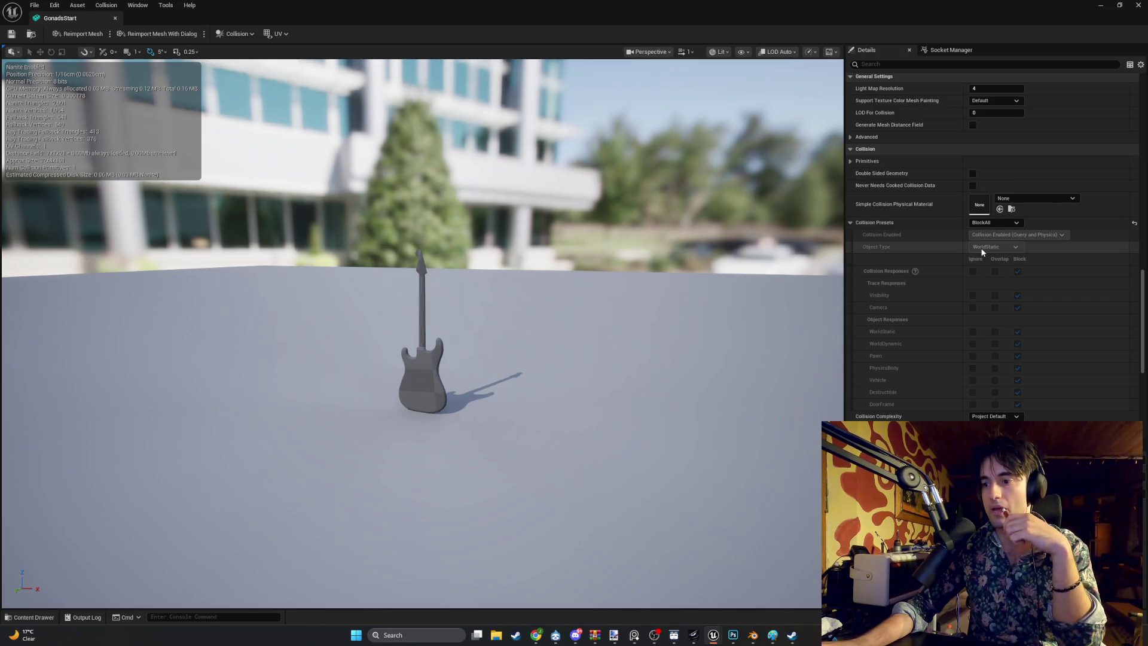
{"action": "left_click", "coordinate": [1097, 5]}
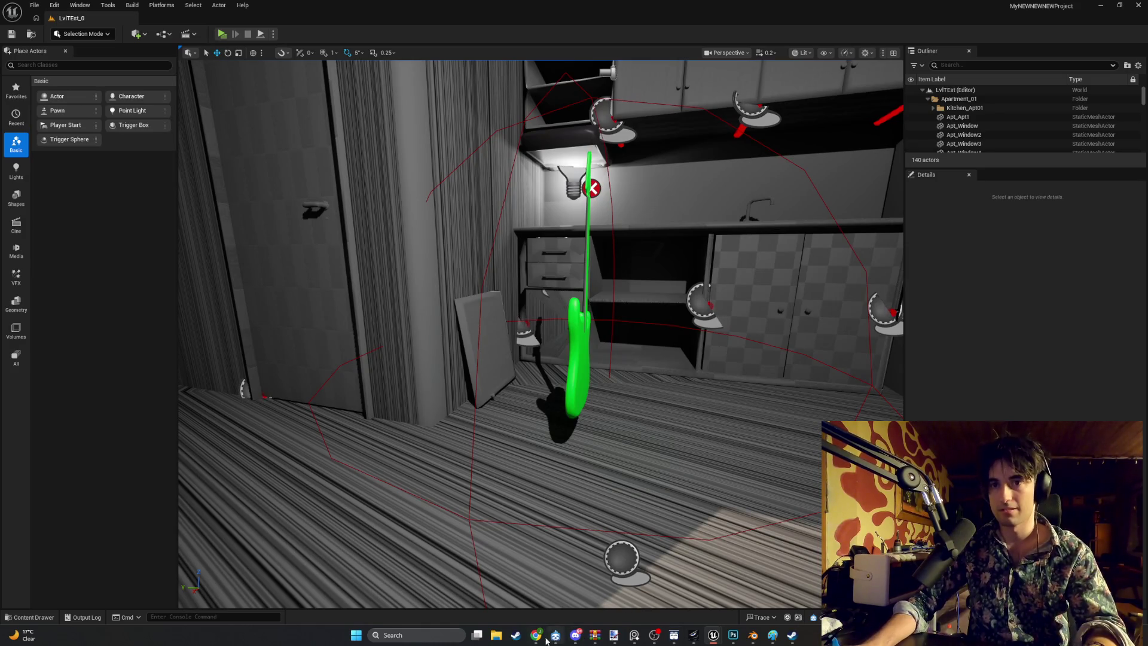
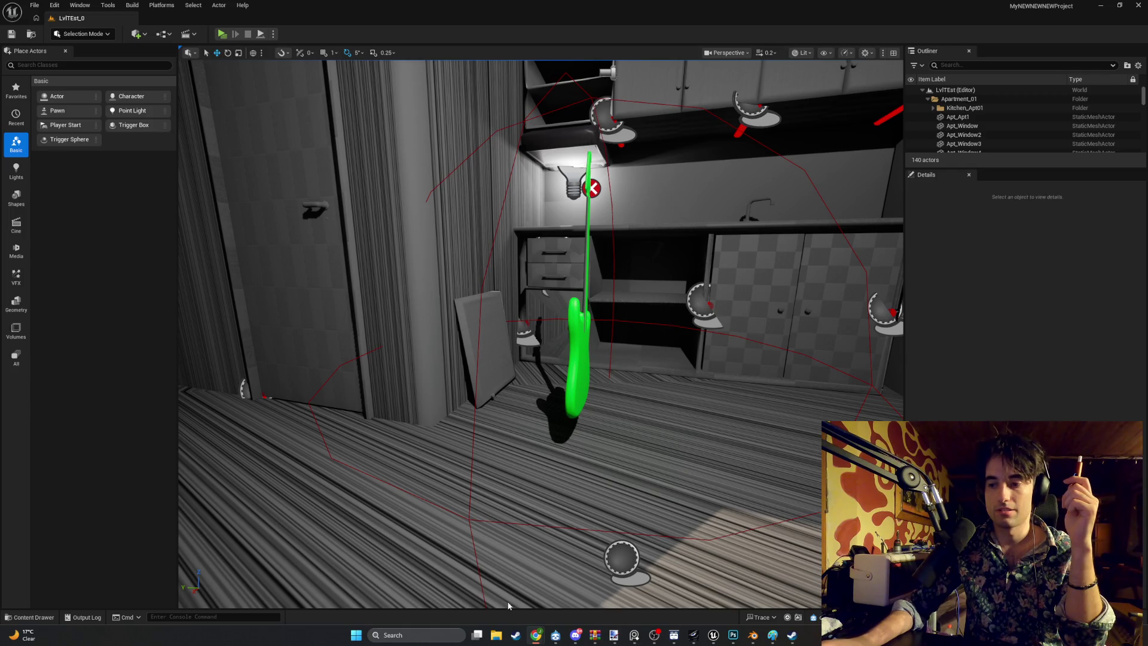
Step: Create a new material named Stratosphere_mat in the Guitars folder and open it in the material editor
{"action": "left_click", "coordinate": [30, 617]}
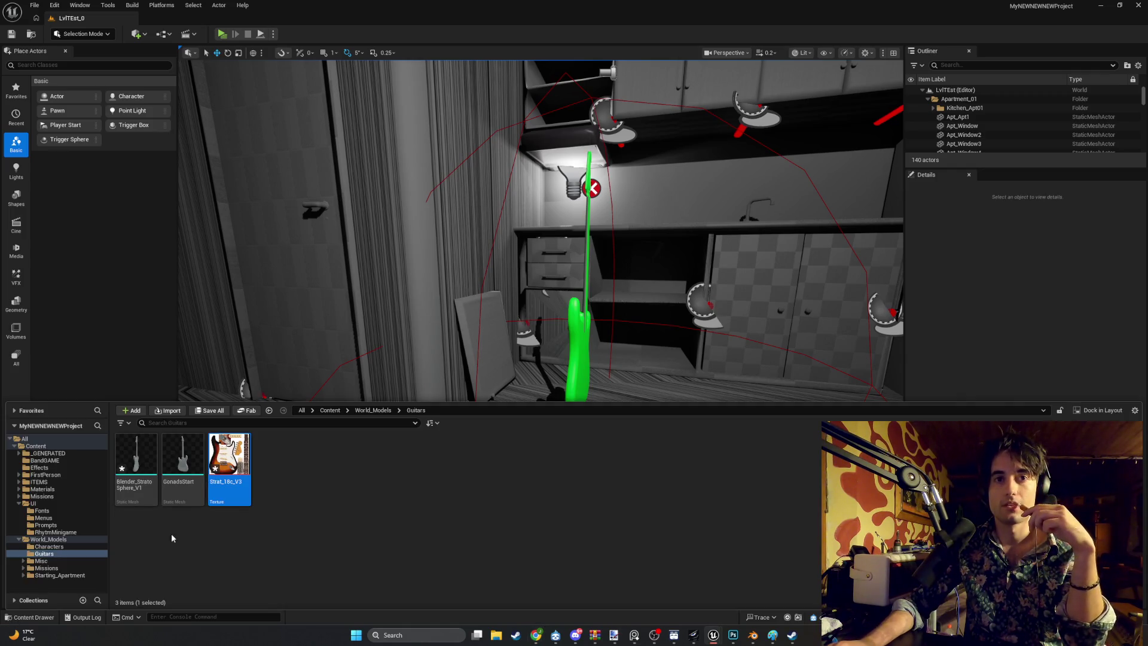
{"action": "right_click", "coordinate": [277, 476]}
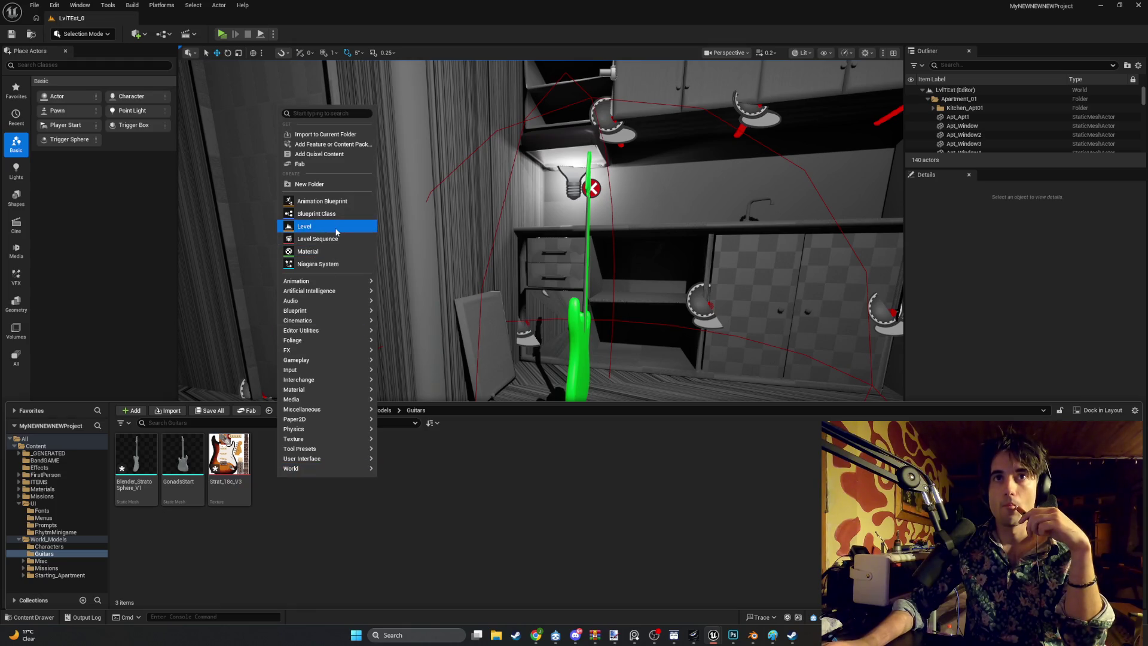
{"action": "left_click", "coordinate": [322, 251]}
{"action": "type", "text": "Strato"}
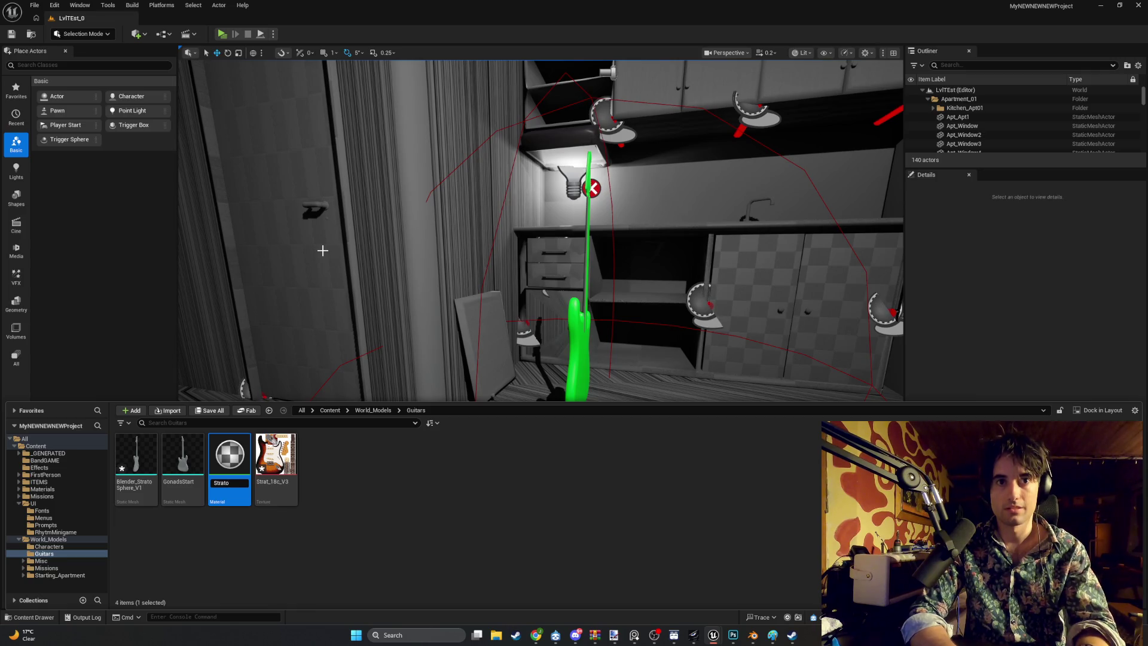
{"action": "type", "text": "e_mat"}
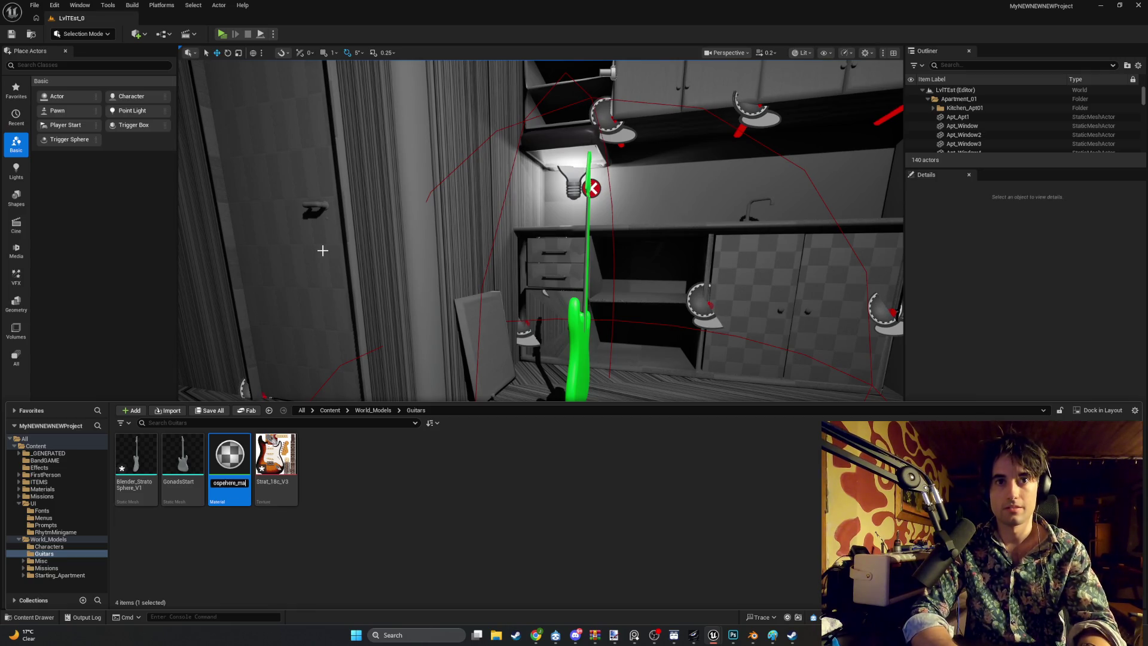
{"action": "key", "text": "Return"}
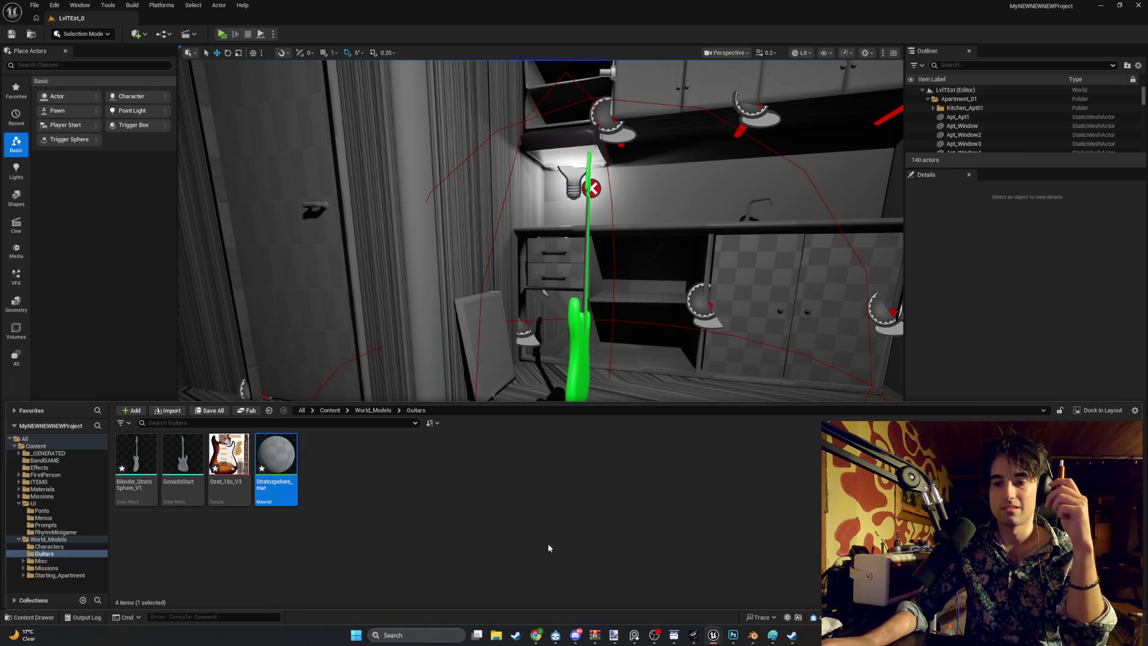
{"action": "double_click", "coordinate": [272, 473]}
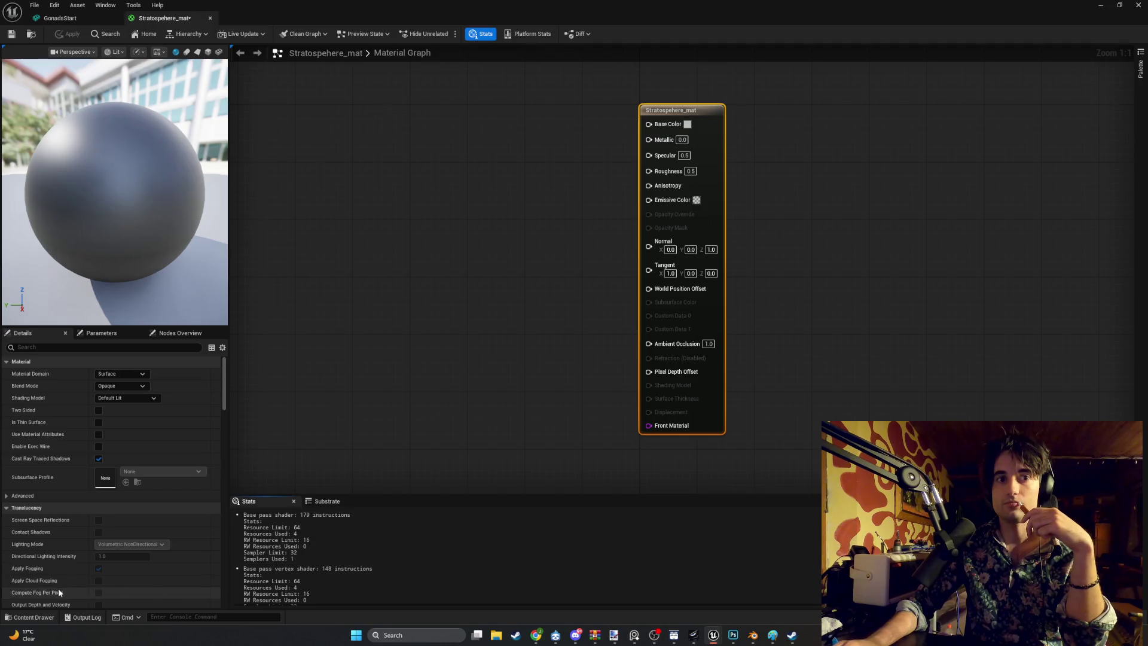
Step: Add the Strat_18c_V3 texture as a Texture Sample and wire its RGB into Base Color
{"action": "left_click", "coordinate": [34, 617]}
{"action": "left_click_drag", "start_coordinate": [272, 497], "coordinate": [351, 268]}
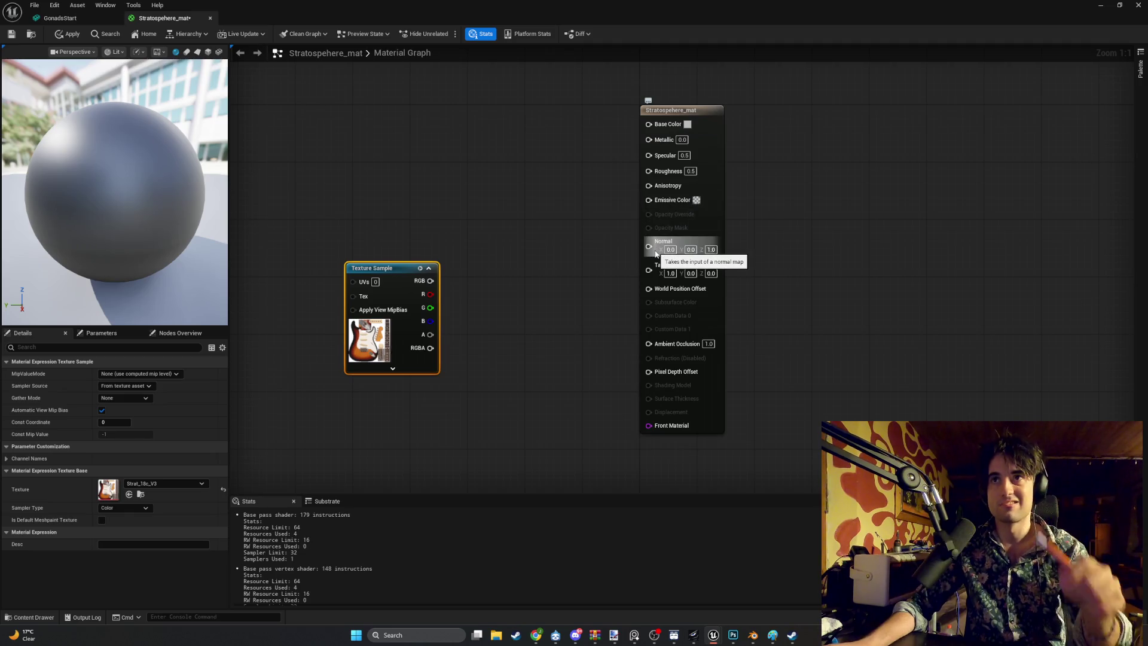
{"action": "key", "text": "super+shift+s"}
{"action": "left_click_drag", "start_coordinate": [934, 645], "coordinate": [453, 249]}
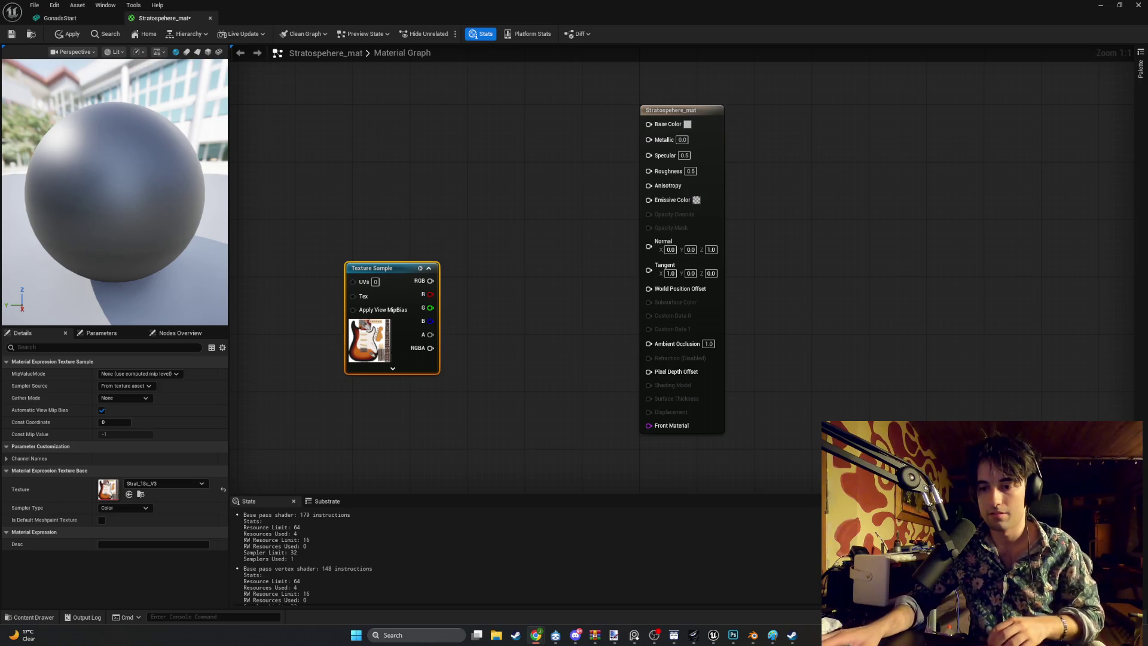
{"action": "left_click_drag", "start_coordinate": [431, 280], "coordinate": [649, 126]}
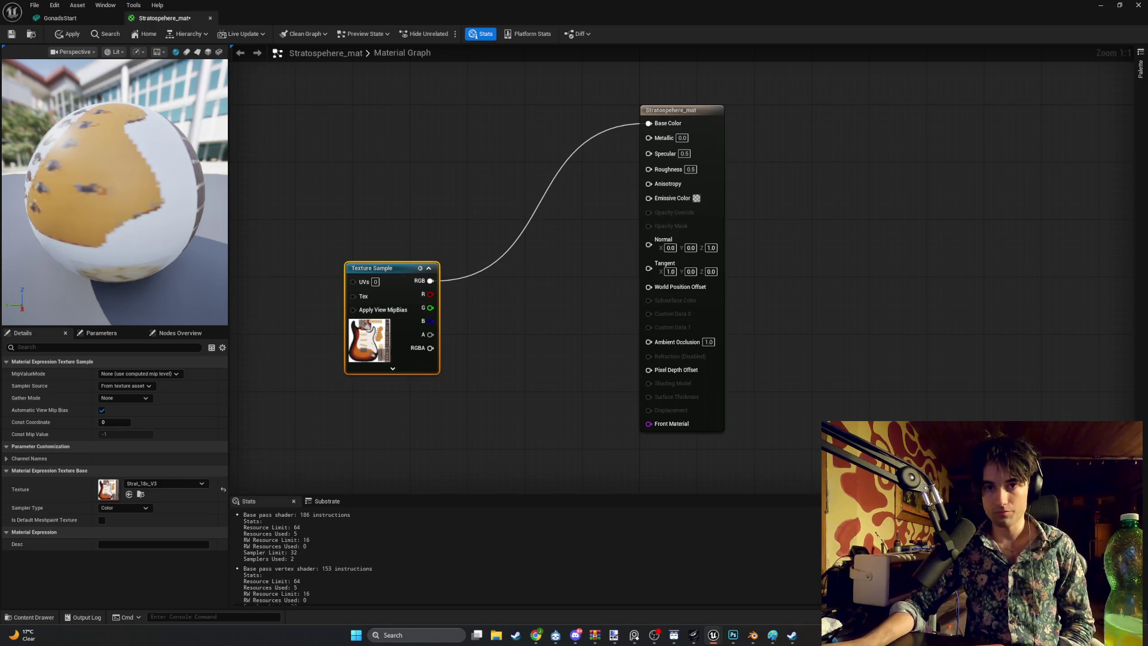
Step: Open the Blender_StratoSphere_V1 guitar mesh from the Guitars folder
{"action": "left_click", "coordinate": [46, 616]}
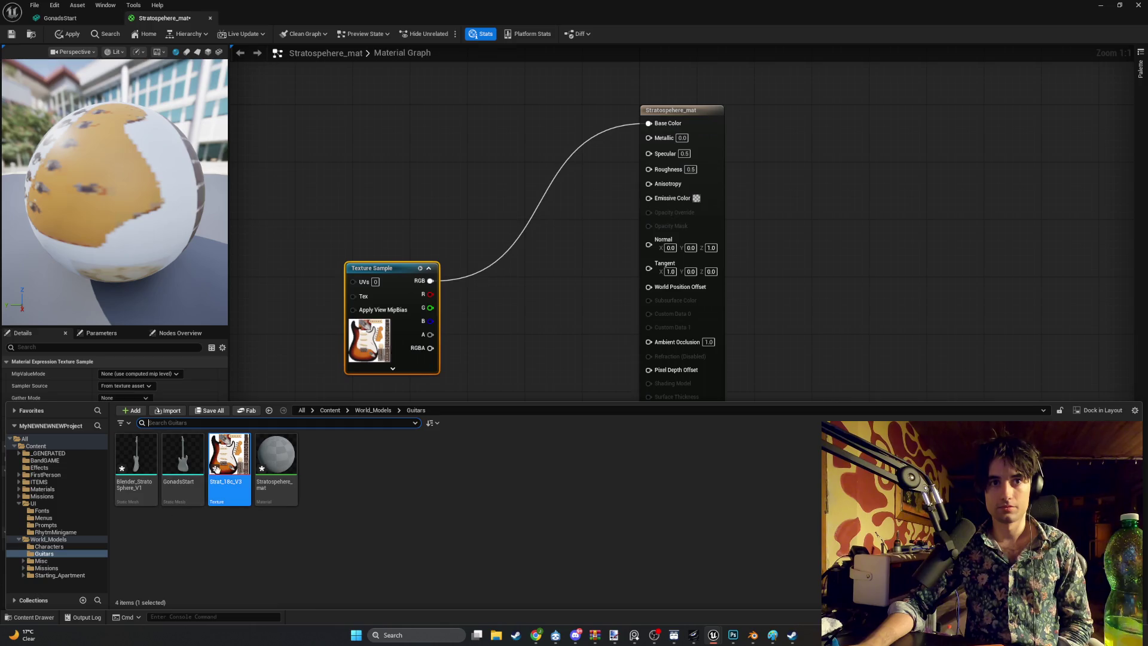
{"action": "mouse_move", "coordinate": [226, 465]}
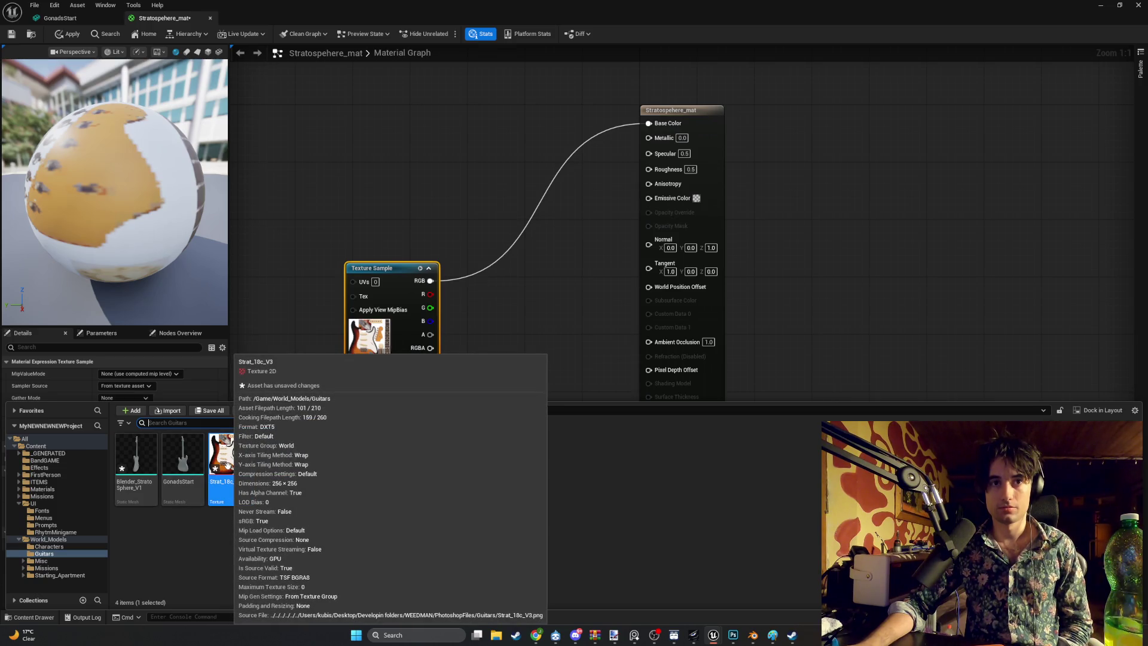
{"action": "double_click", "coordinate": [146, 464]}
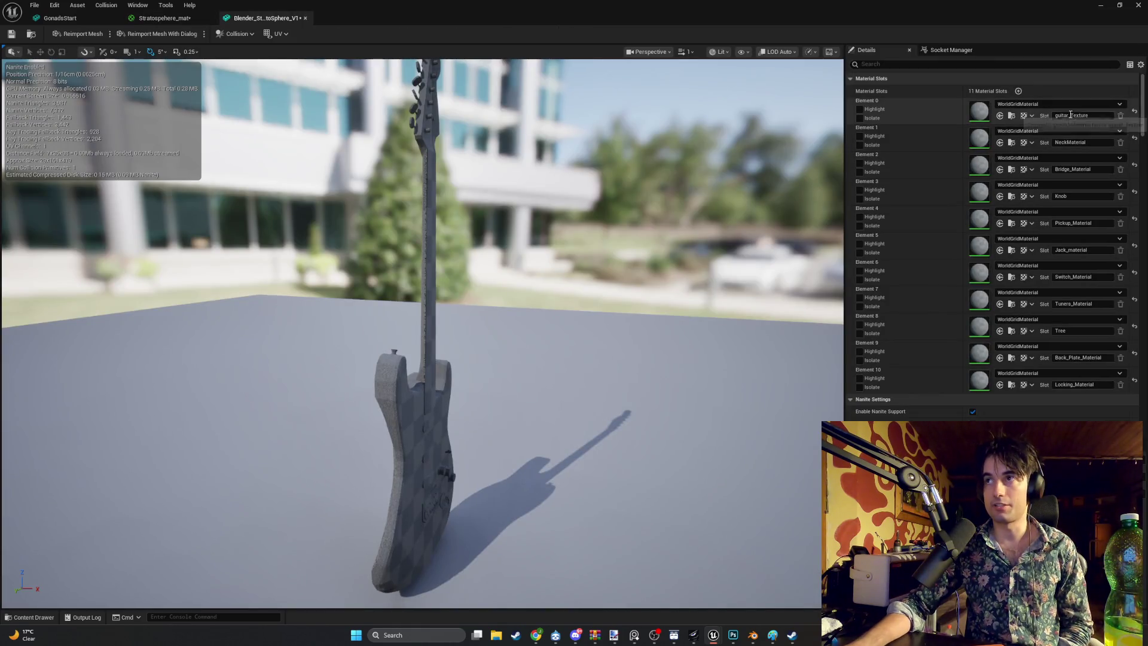
Step: Assign Stratosphere_mat to material slots Element 0 through Element 4
{"action": "left_click", "coordinate": [1043, 103]}
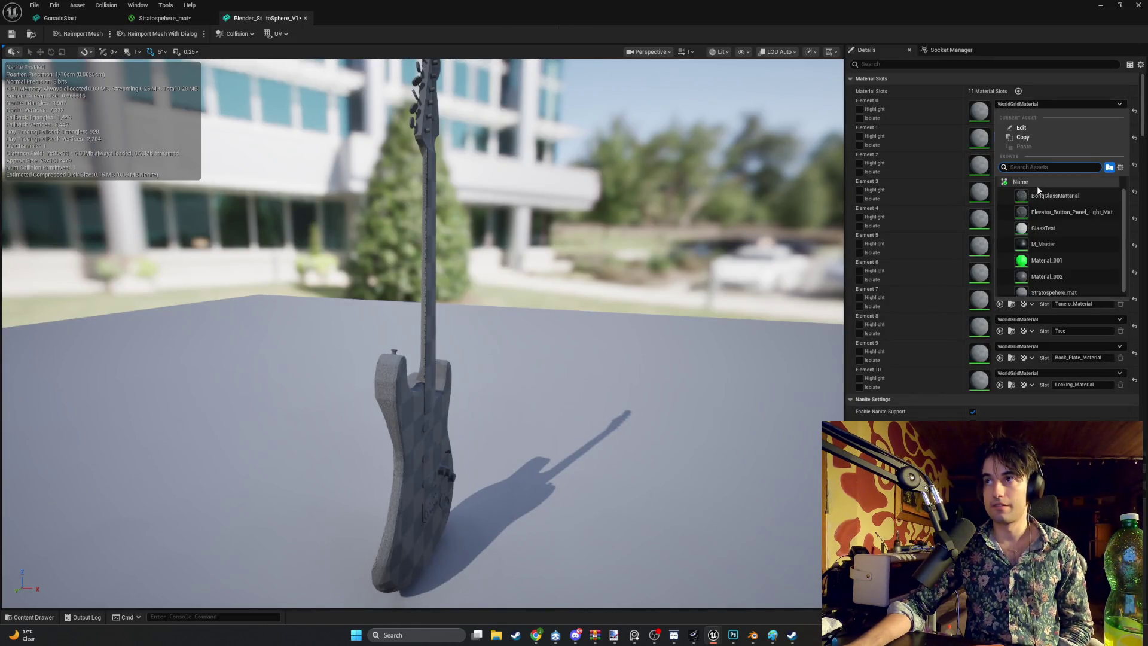
{"action": "scroll", "coordinate": [1035, 281], "scroll_direction": "down", "scroll_amount": 1}
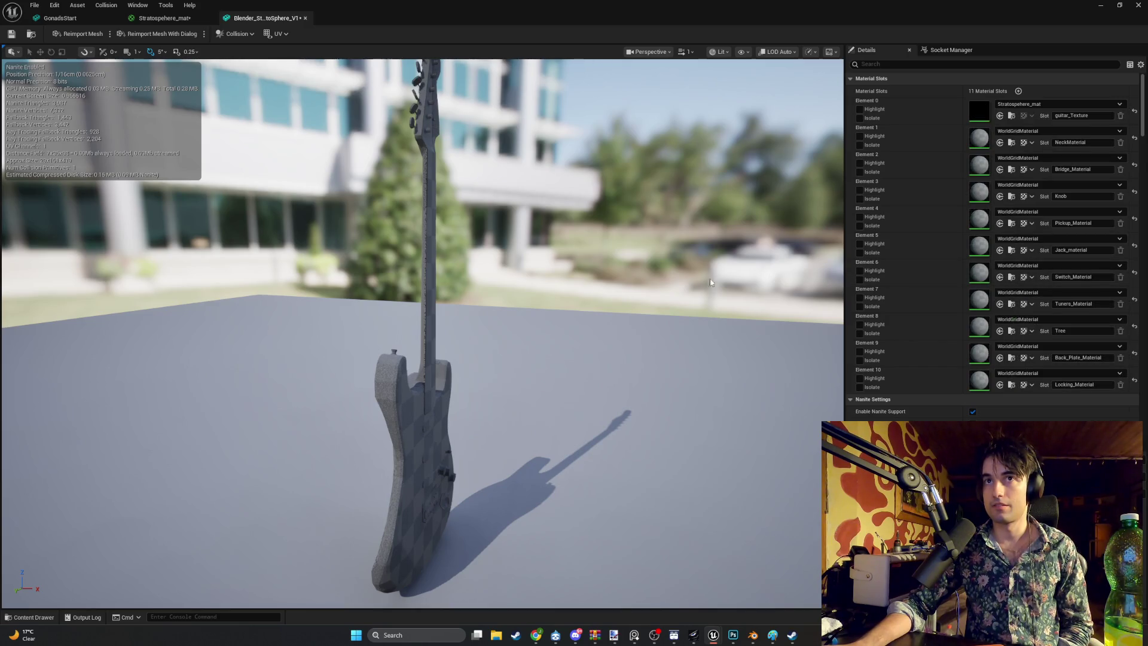
{"action": "left_click", "coordinate": [1049, 133]}
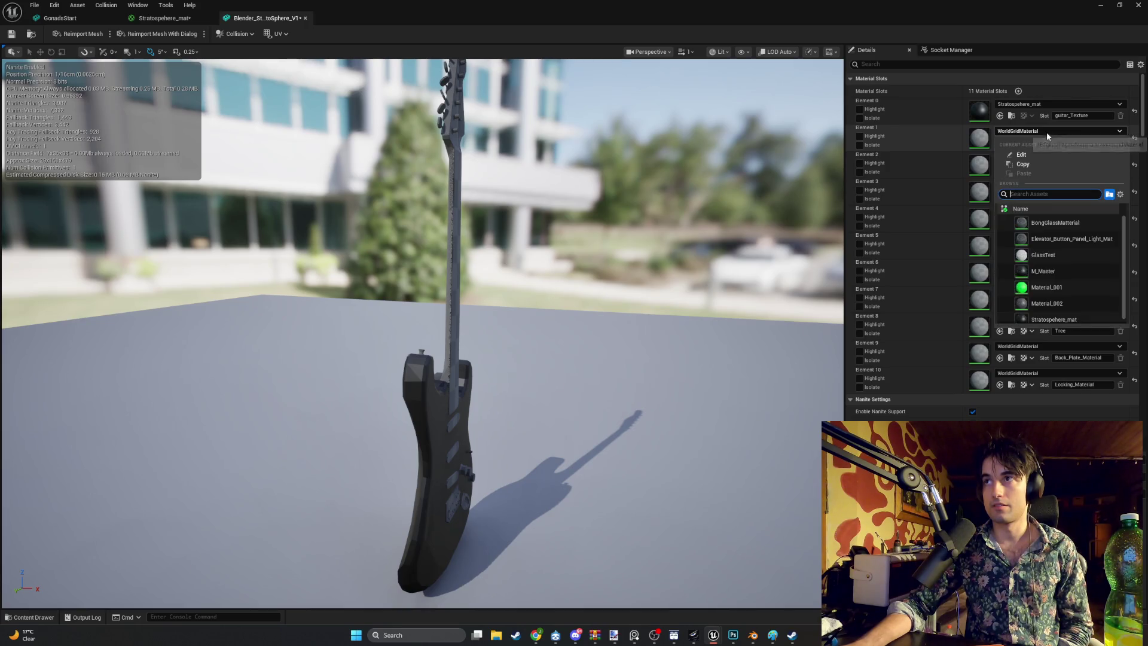
{"action": "left_click", "coordinate": [1029, 316]}
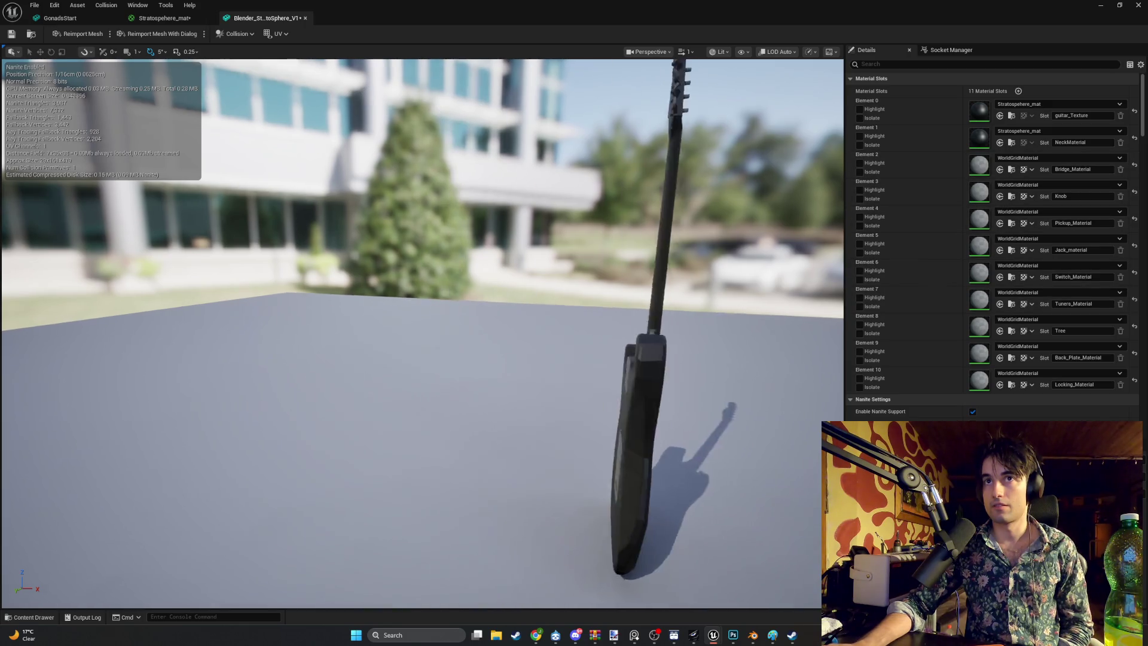
{"action": "left_click_drag", "start_coordinate": [625, 219], "coordinate": [538, 222]}
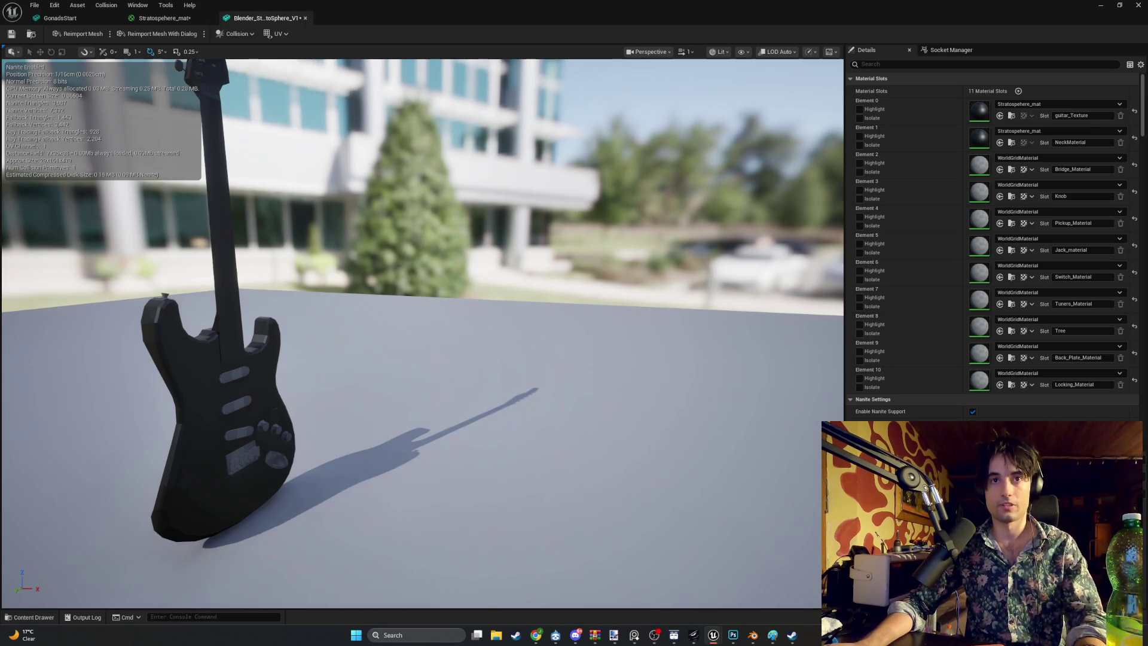
{"action": "left_click_drag", "start_coordinate": [573, 260], "coordinate": [712, 200]}
{"action": "left_click", "coordinate": [1058, 157]}
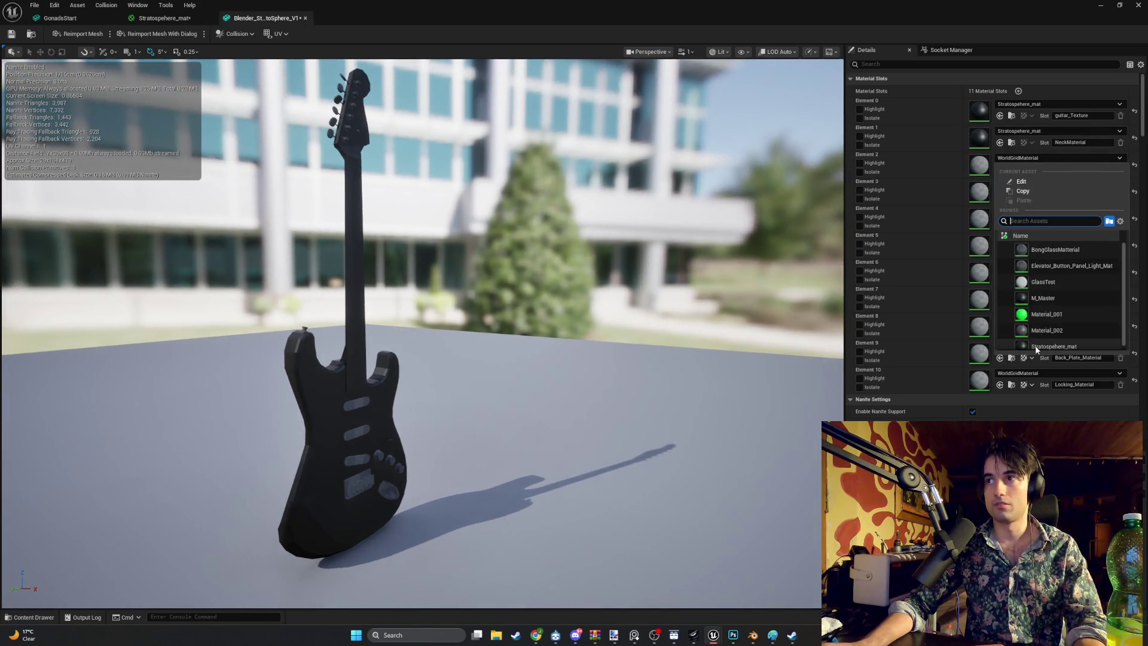
{"action": "left_click", "coordinate": [1036, 346]}
{"action": "left_click", "coordinate": [1040, 184]}
{"action": "left_click", "coordinate": [1028, 371]}
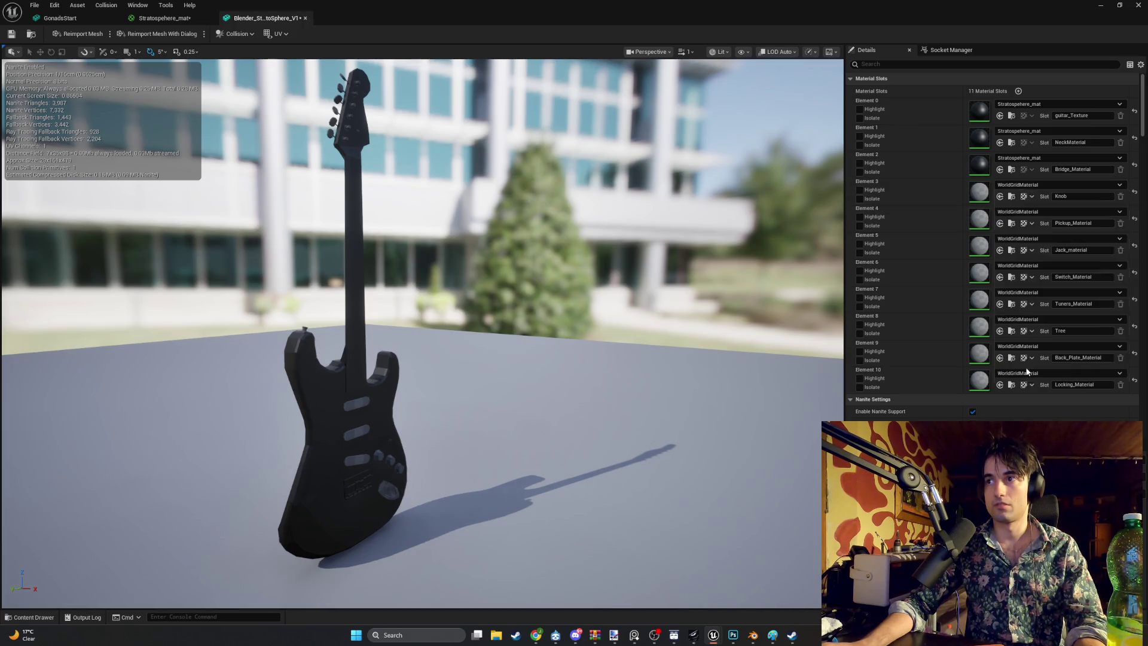
{"action": "left_click", "coordinate": [1059, 212]}
{"action": "left_click", "coordinate": [1064, 398]}
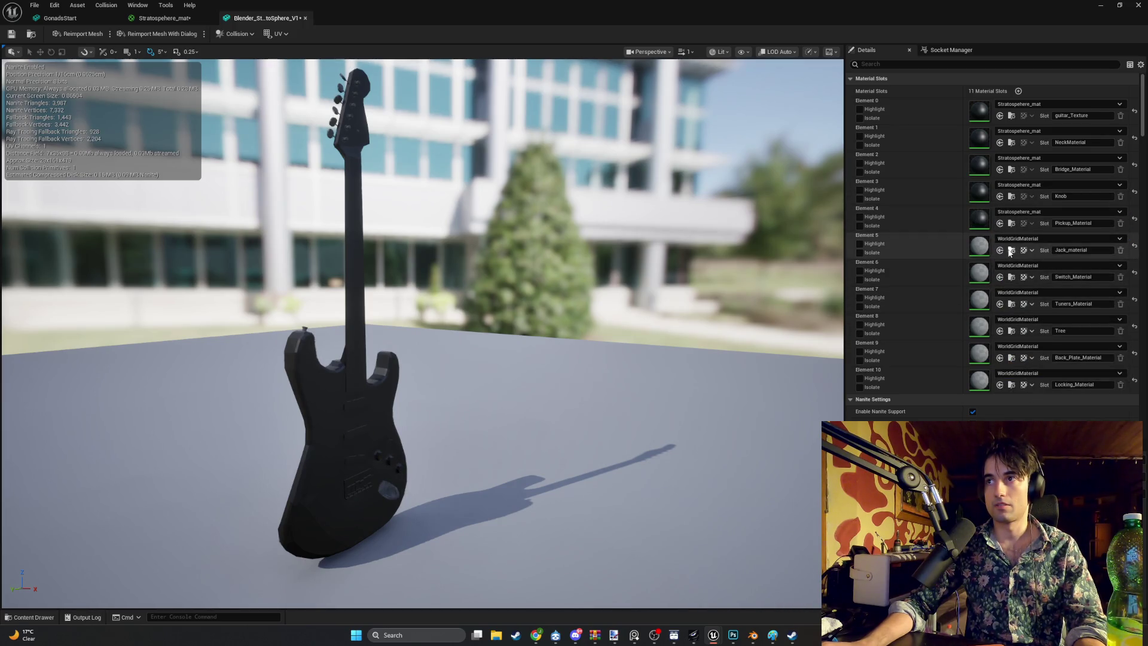
Step: Assign Stratosphere_mat to the remaining slots, Element 5 through Element 10
{"action": "left_click", "coordinate": [1023, 239]}
{"action": "left_click", "coordinate": [1052, 411]}
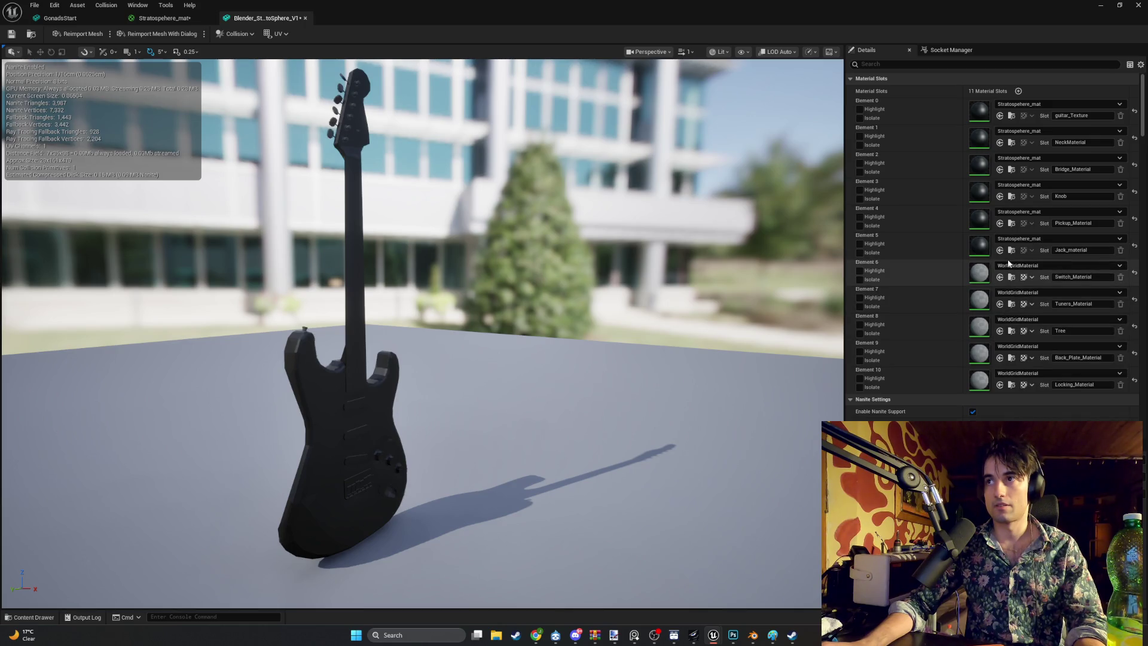
{"action": "left_click", "coordinate": [1017, 265]}
{"action": "left_click", "coordinate": [1053, 390]}
{"action": "left_click", "coordinate": [1010, 293]}
{"action": "left_click", "coordinate": [1028, 394]}
{"action": "left_click", "coordinate": [1017, 320]}
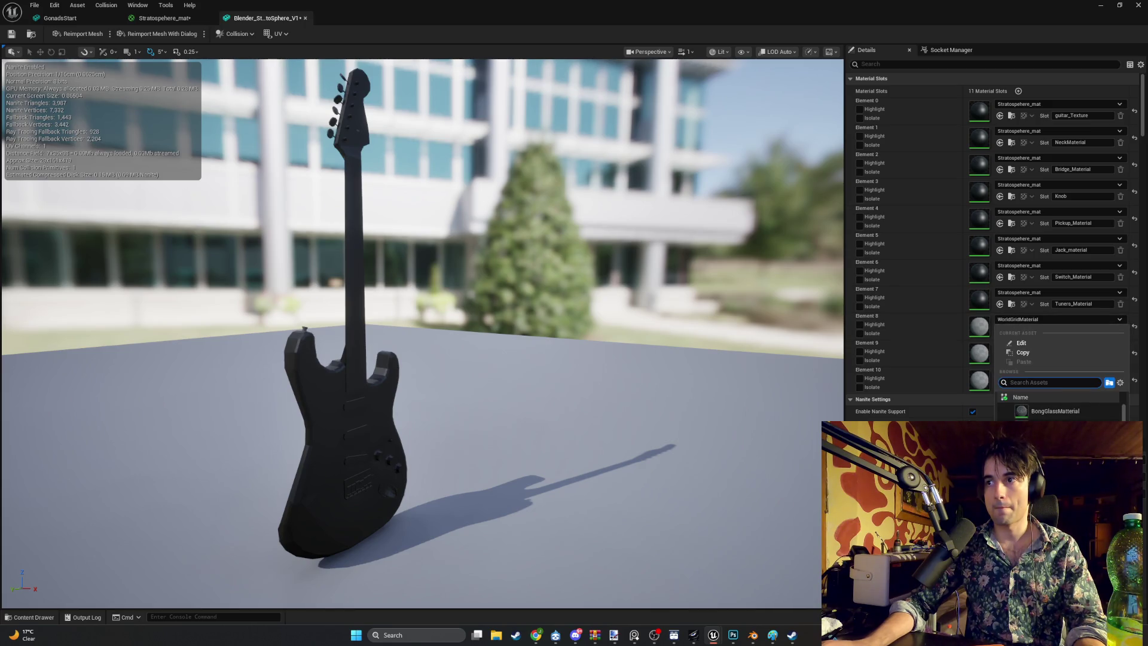
{"action": "left_click", "coordinate": [1053, 418]}
{"action": "left_click", "coordinate": [1018, 347]}
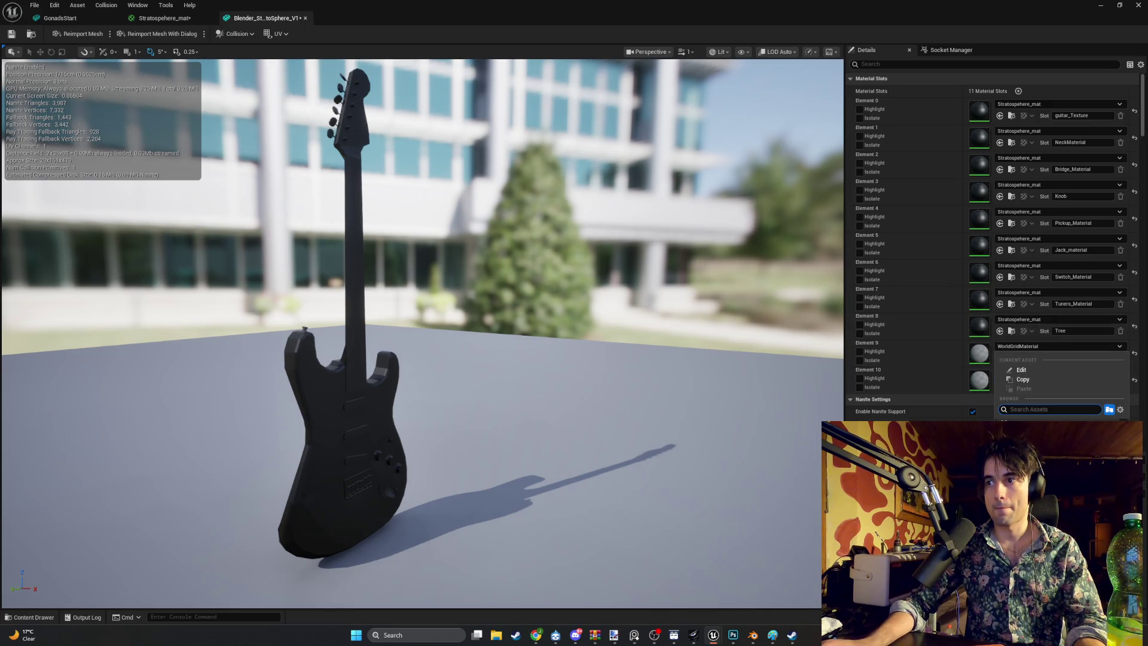
{"action": "left_click", "coordinate": [1041, 428]}
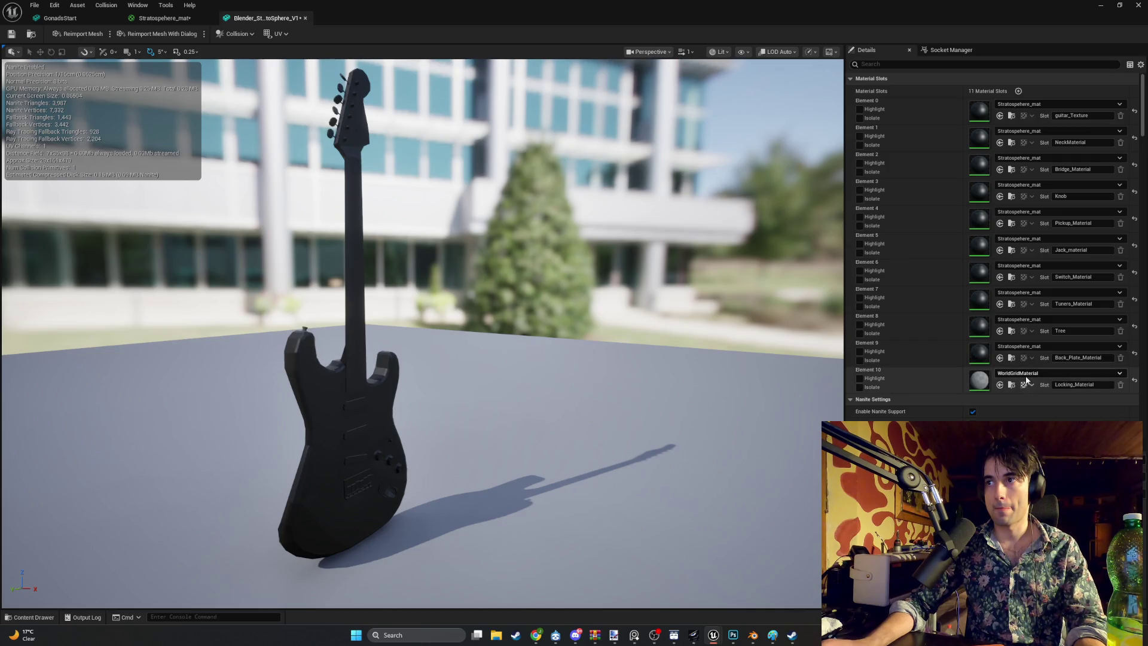
{"action": "left_click", "coordinate": [1017, 373]}
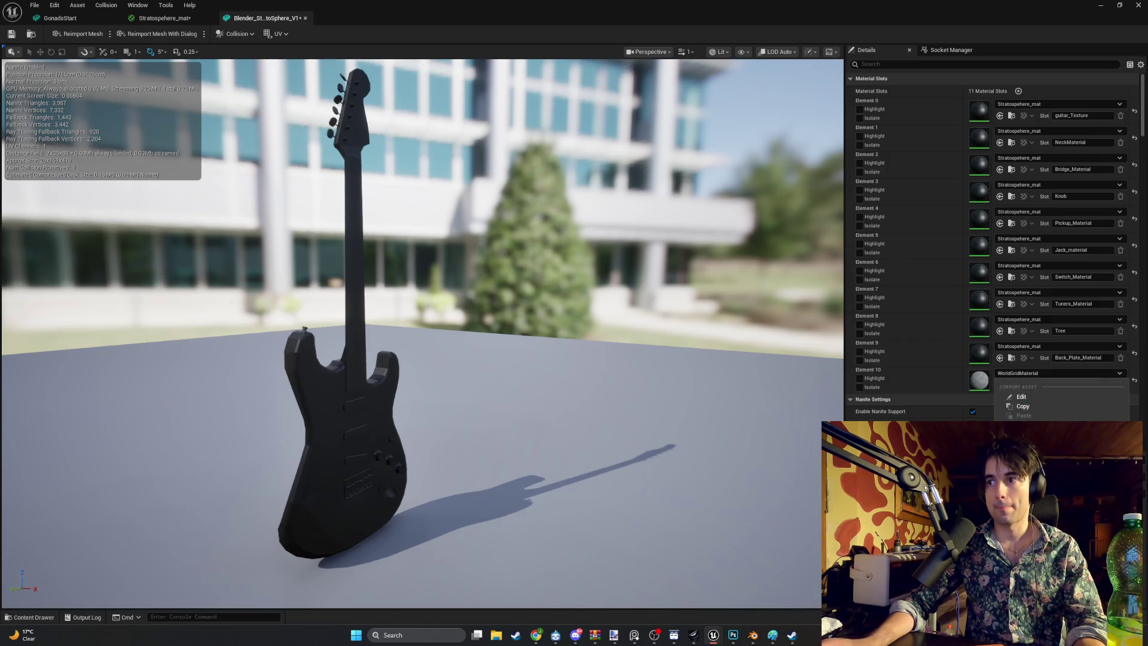
{"action": "left_click", "coordinate": [1041, 427]}
Step: Snip the completed material slot list and return to the Stratosphere_mat graph
{"action": "scroll", "coordinate": [1024, 274], "scroll_direction": "down", "scroll_amount": 3}
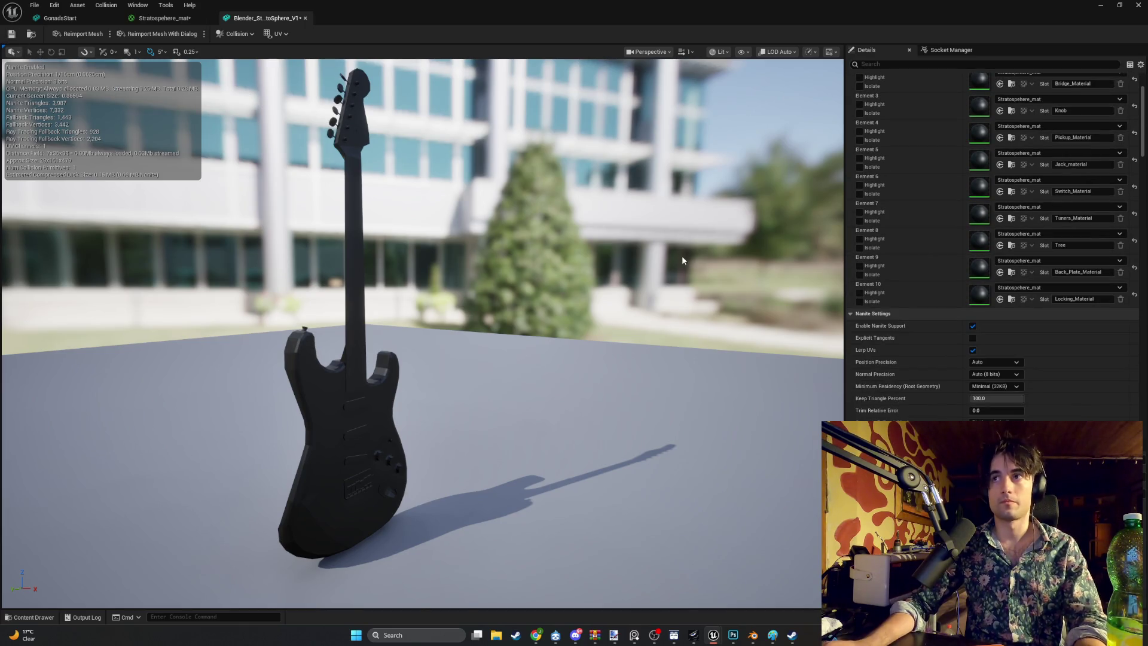
{"action": "key", "text": "super+shift+s"}
{"action": "left_click_drag", "start_coordinate": [705, 125], "coordinate": [462, 453]}
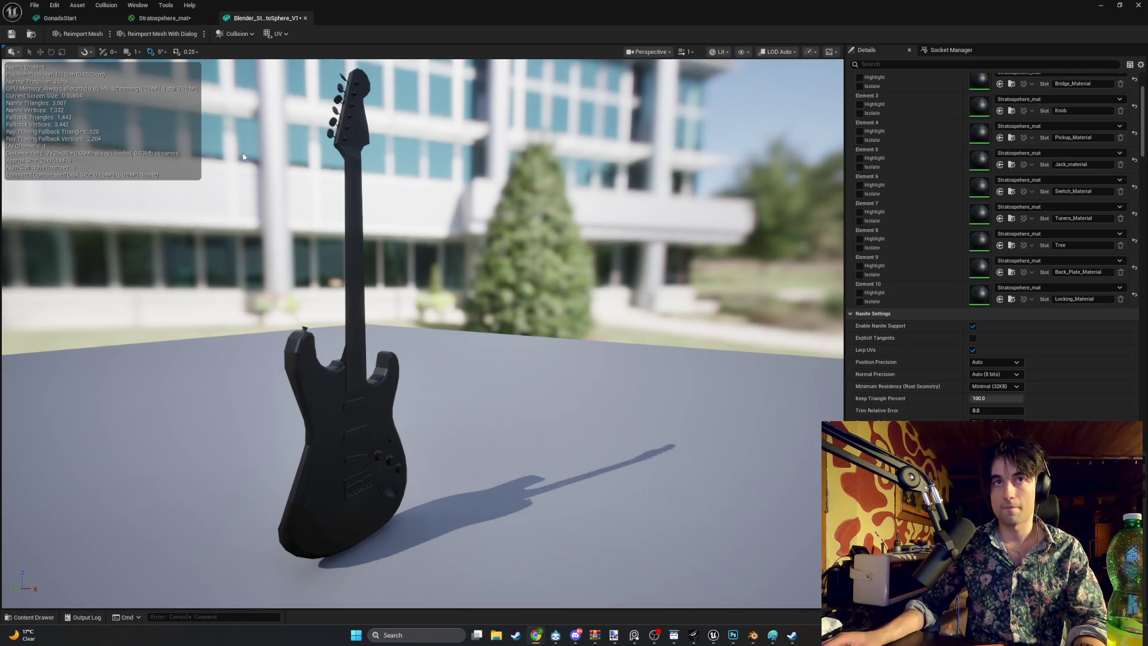
{"action": "left_click", "coordinate": [154, 20]}
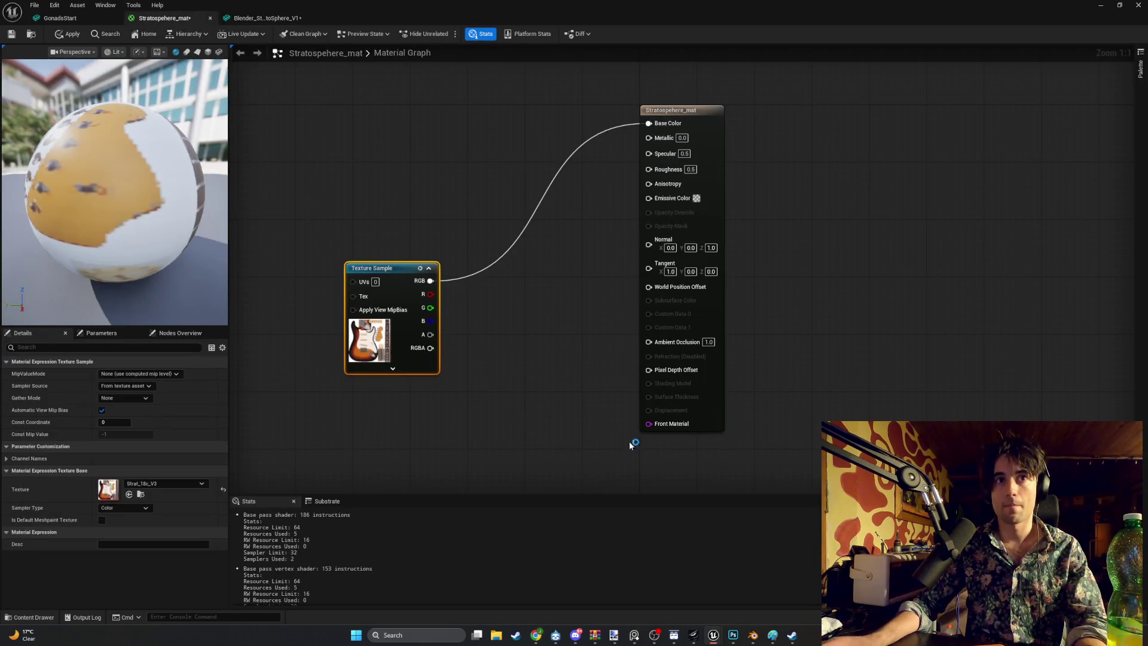
Step: Snip the Stratosphere_mat material graph, then switch to Blender showing the guitar model
{"action": "key", "text": "super+shift+s"}
{"action": "left_click_drag", "start_coordinate": [160, 143], "coordinate": [922, 603]}
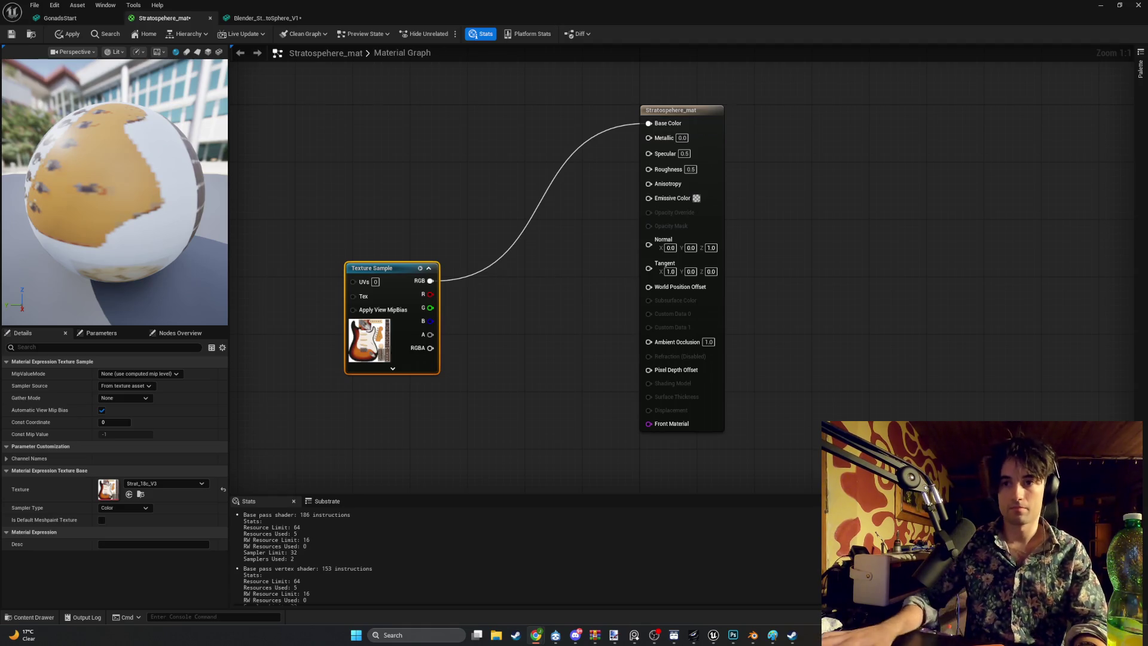
{"action": "left_click", "coordinate": [753, 635]}
{"action": "key", "text": "super"}
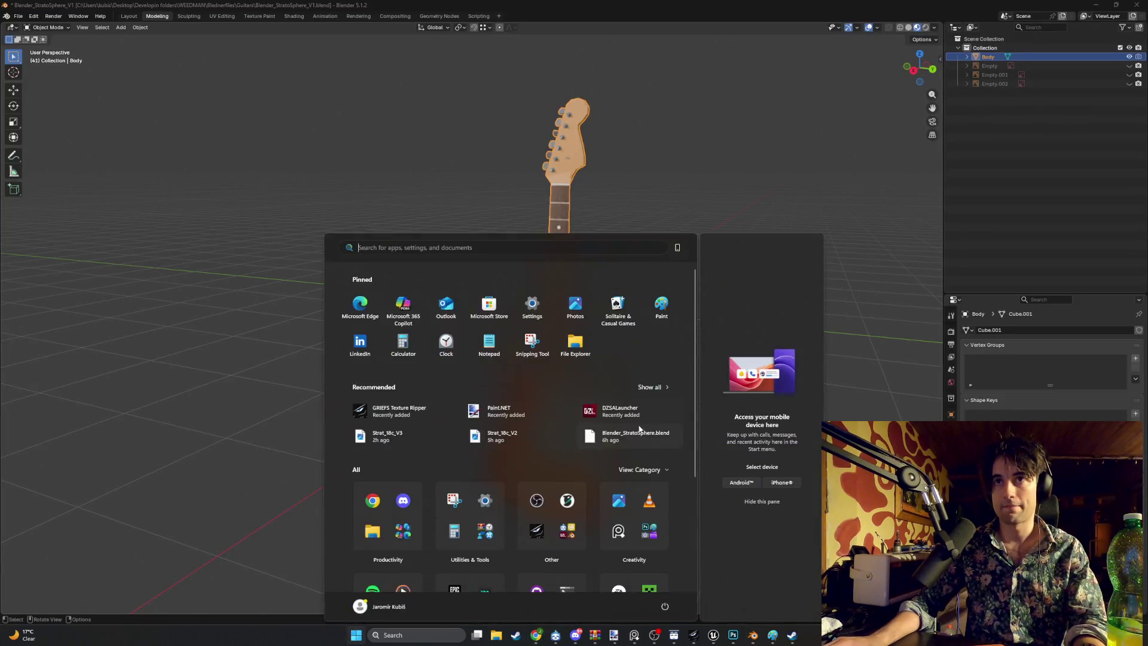
Step: Switch Blender to the UV Editing workspace and zoom out to see the whole texture sheet
{"action": "left_click", "coordinate": [336, 153]}
{"action": "left_click", "coordinate": [217, 19]}
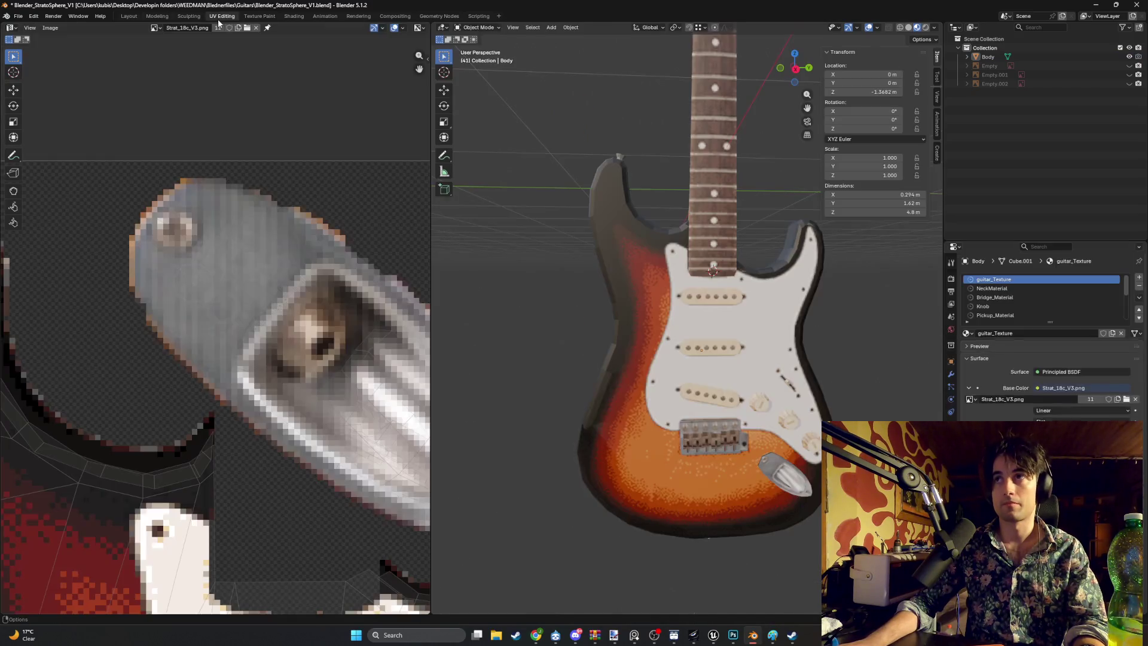
{"action": "scroll", "coordinate": [367, 190], "scroll_direction": "down", "scroll_amount": 6}
{"action": "scroll", "coordinate": [601, 323], "scroll_direction": "down", "scroll_amount": 3}
{"action": "mouse_move", "coordinate": [602, 323]}
{"action": "left_mouse_down"}
{"action": "mouse_move", "coordinate": [613, 231]}
{"action": "mouse_move", "coordinate": [601, 324]}
{"action": "left_mouse_up"}
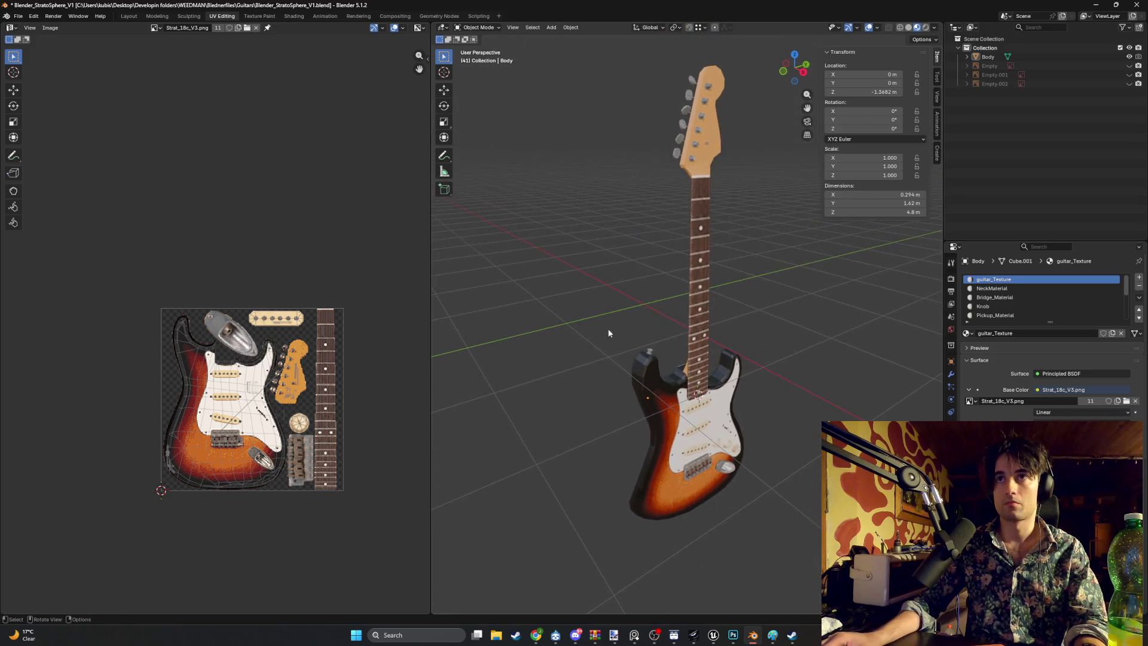
Step: Snip the textured sunburst Strat view and bring Unreal's Stratosphere_mat graph back to the front
{"action": "key", "text": "shift+super+s"}
{"action": "left_click_drag", "start_coordinate": [805, 566], "coordinate": [161, 4]}
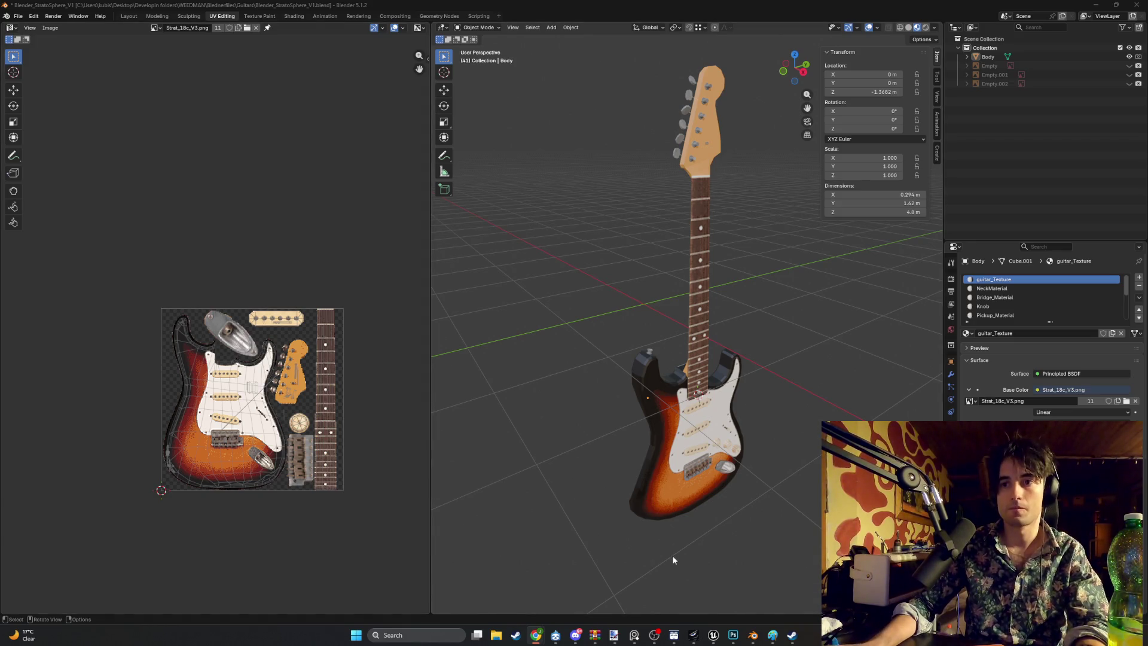
{"action": "mouse_move", "coordinate": [713, 635]}
{"action": "left_click", "coordinate": [733, 597]}
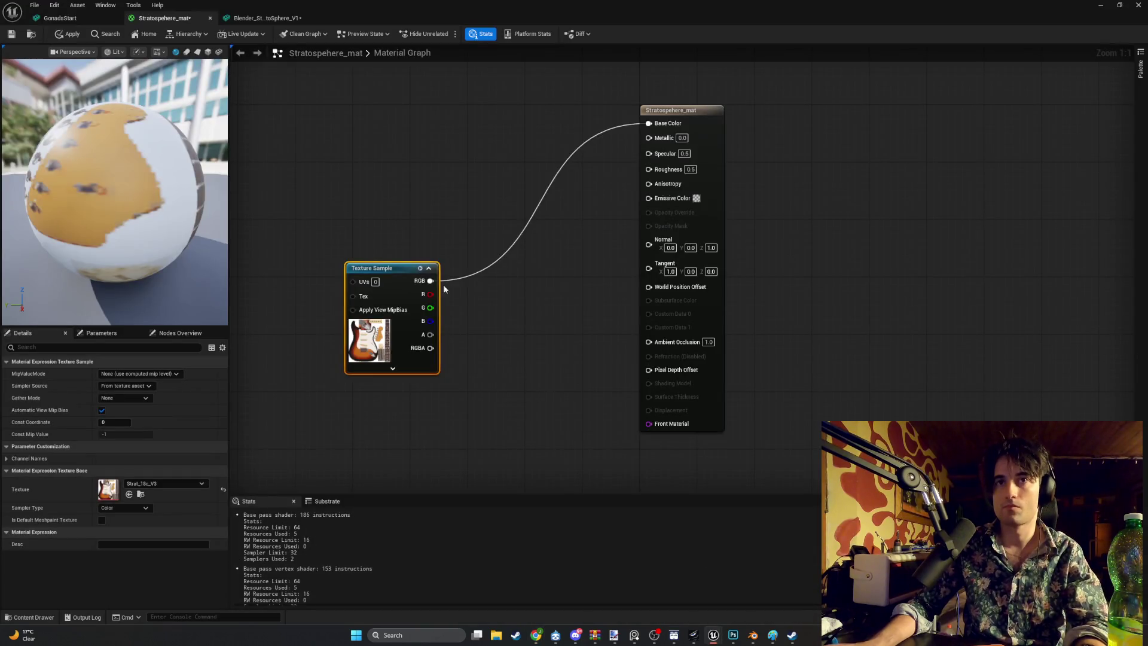
Step: Inspect the untextured guitar mesh close up, then move the Texture Sample node up and pan the graph left
{"action": "left_click", "coordinate": [263, 18]}
{"action": "mouse_move", "coordinate": [296, 281]}
{"action": "left_mouse_down"}
{"action": "mouse_move", "coordinate": [272, 299]}
{"action": "mouse_move", "coordinate": [415, 299]}
{"action": "mouse_move", "coordinate": [364, 311]}
{"action": "left_mouse_up"}
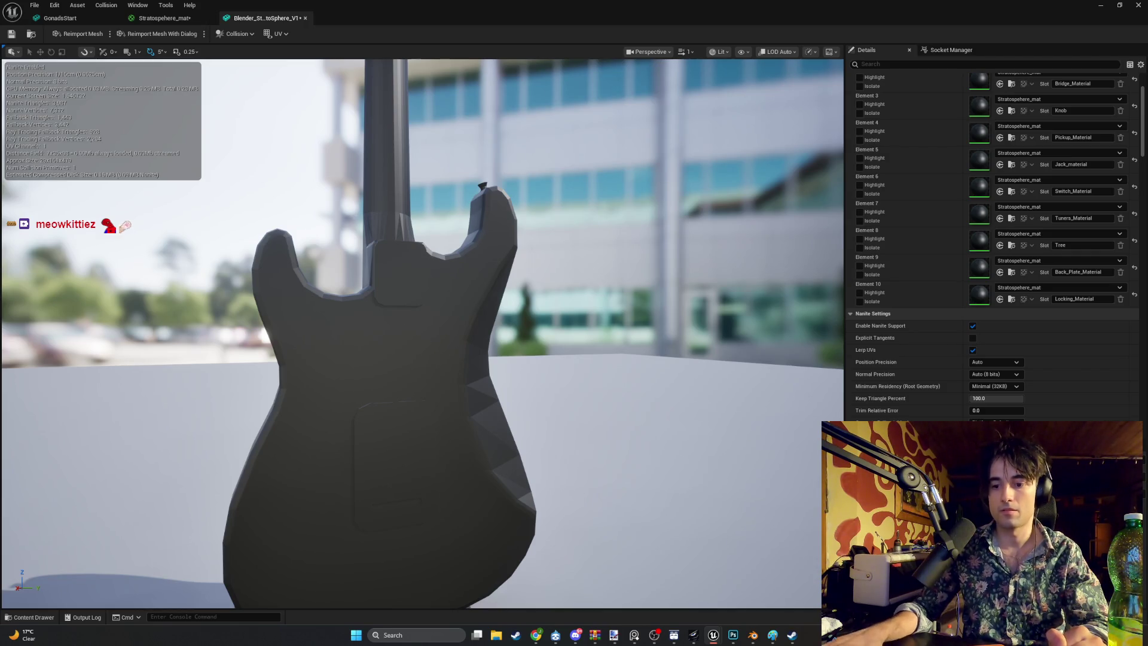
{"action": "left_click", "coordinate": [163, 17]}
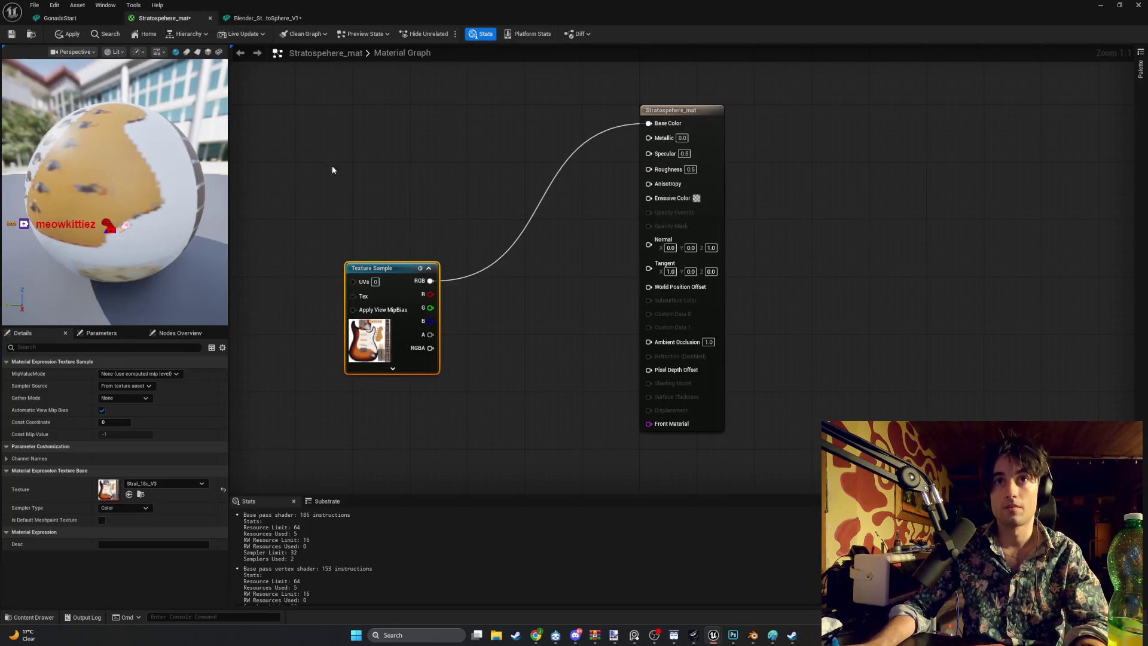
{"action": "left_click", "coordinate": [422, 234]}
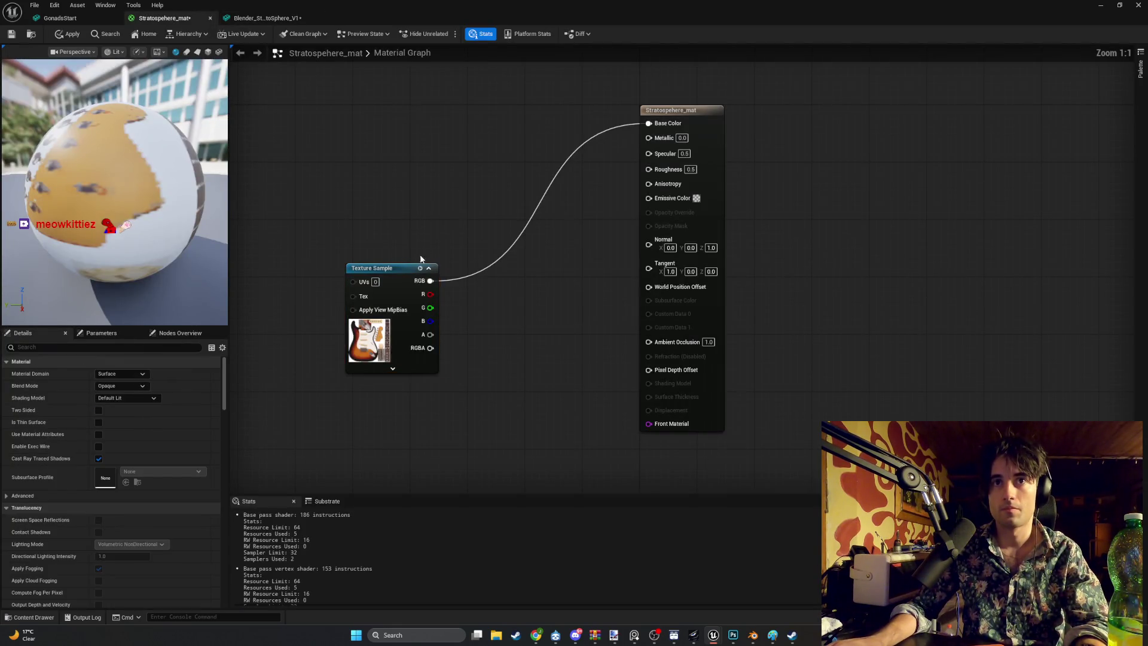
{"action": "mouse_move", "coordinate": [369, 269]}
{"action": "left_mouse_down"}
{"action": "mouse_move", "coordinate": [412, 216]}
{"action": "mouse_move", "coordinate": [433, 119]}
{"action": "left_mouse_up"}
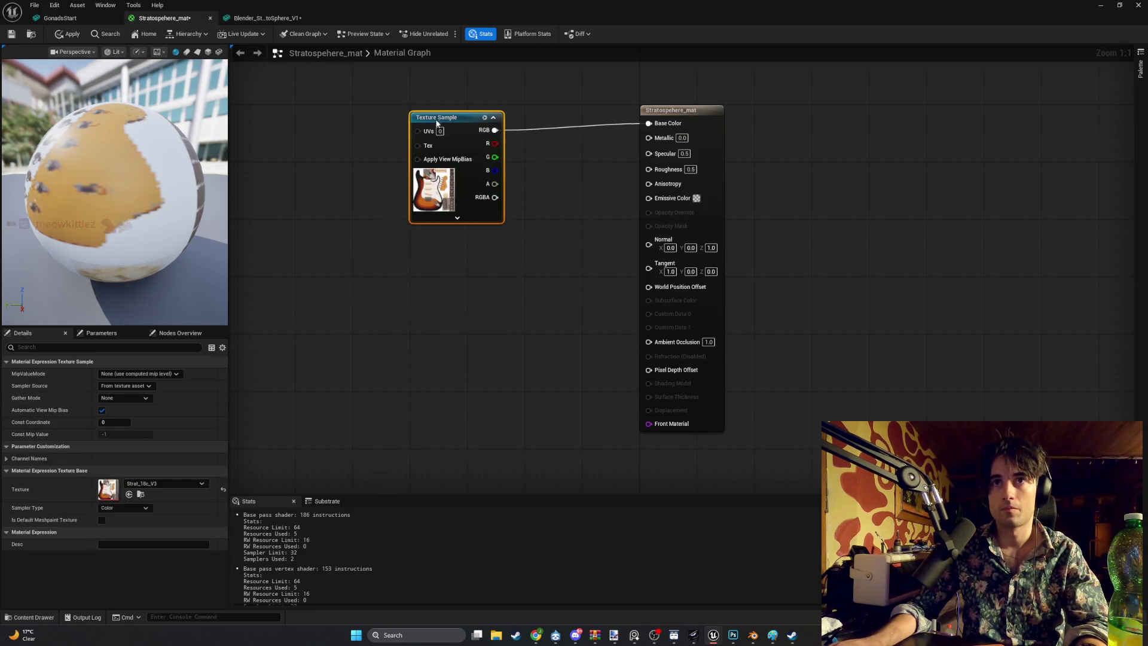
{"action": "left_click_drag", "start_coordinate": [521, 208], "coordinate": [733, 328]}
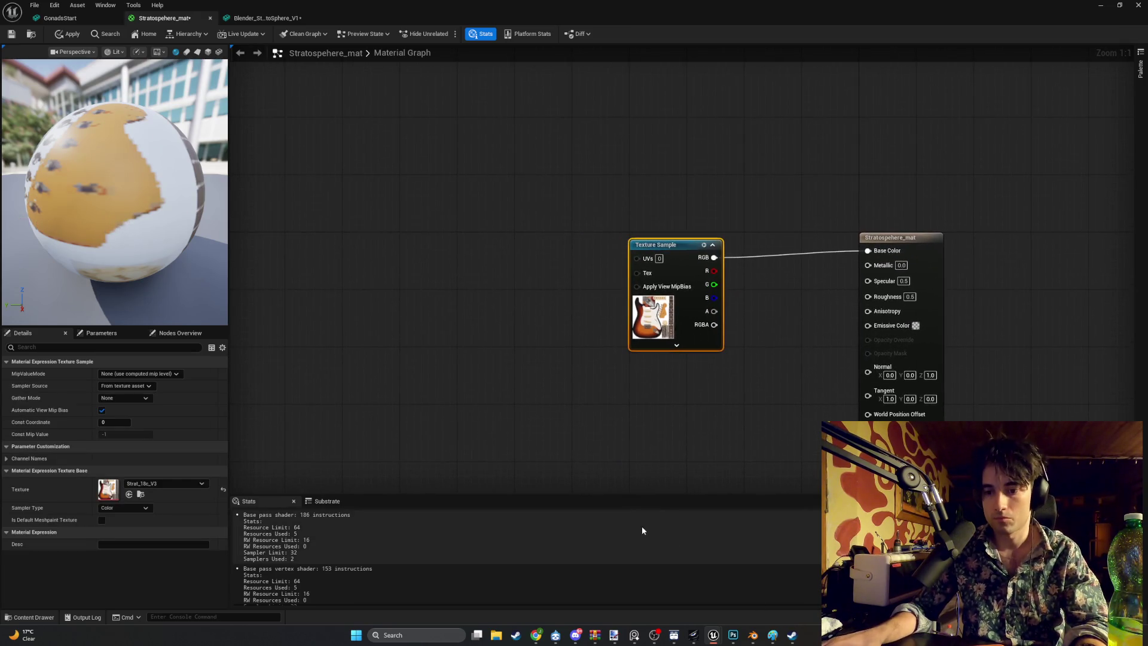
{"action": "left_click", "coordinate": [502, 341]}
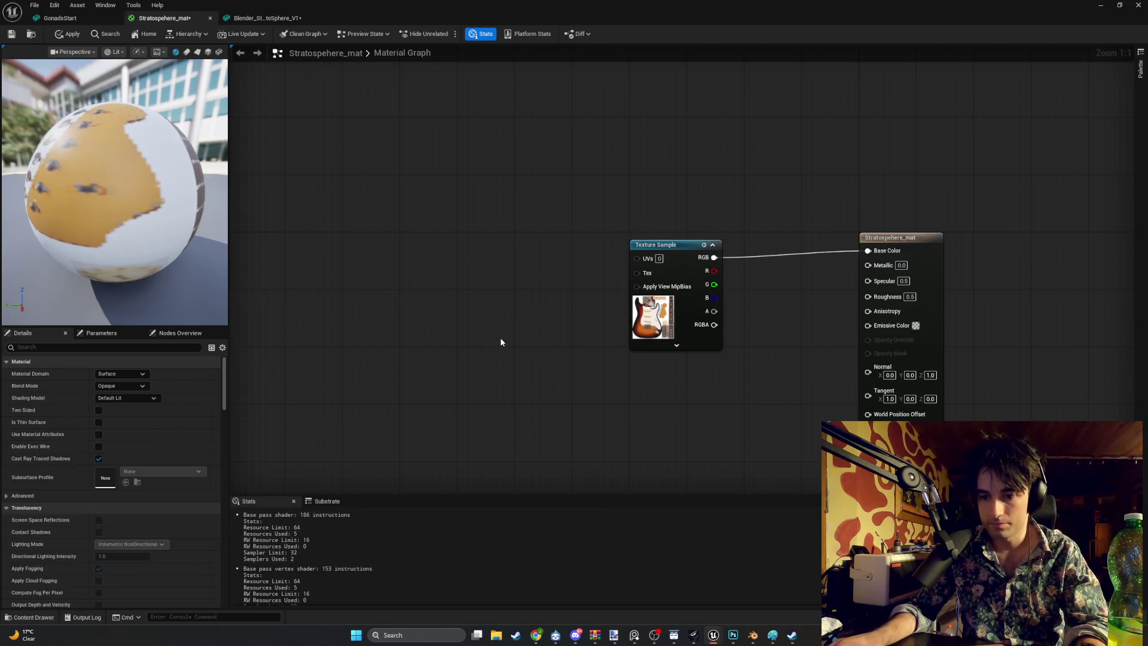
{"action": "right_click", "coordinate": [502, 342]}
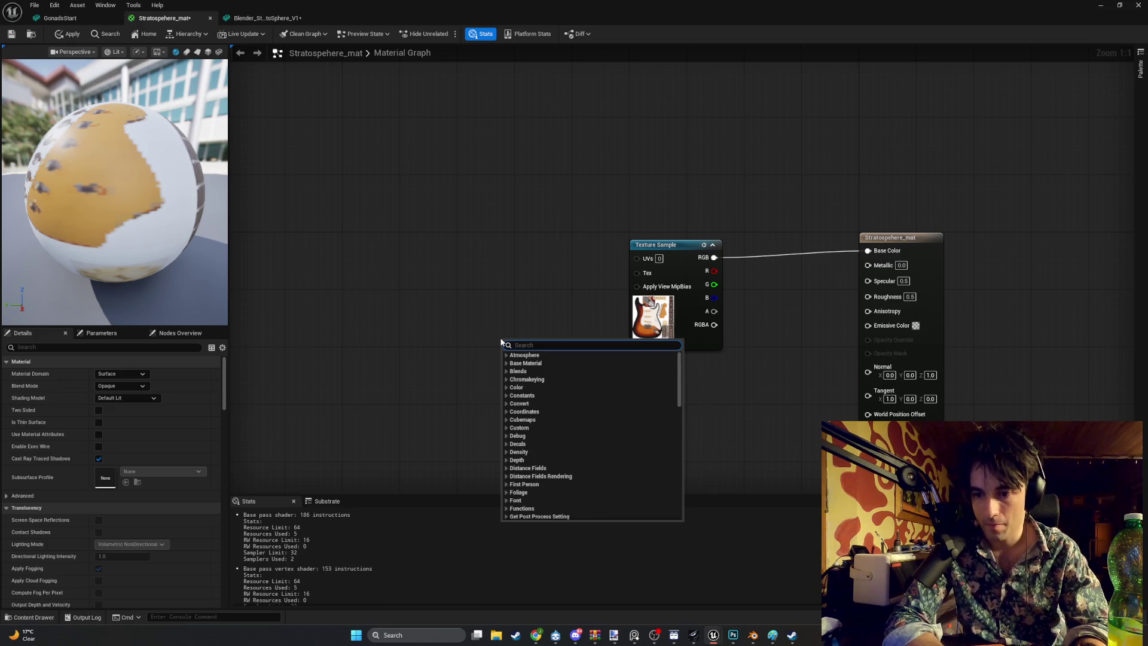
Step: Add a TexCoord[0] node beside the Texture Sample to drive its UVs
{"action": "type", "text": "texture coo"}
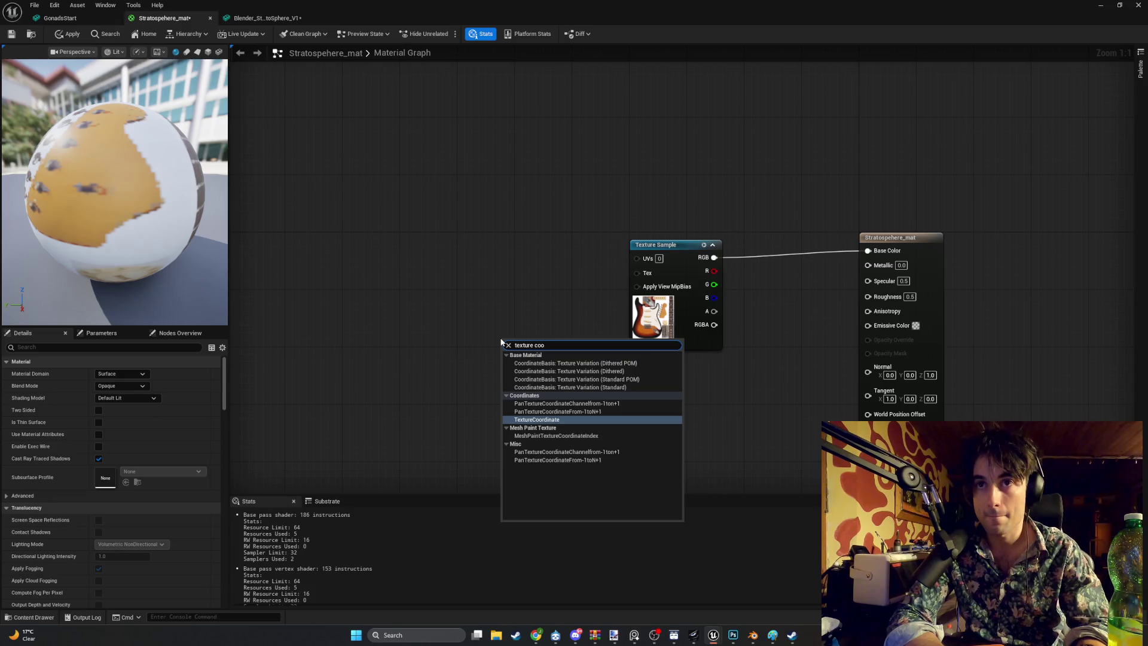
{"action": "key", "text": "Return"}
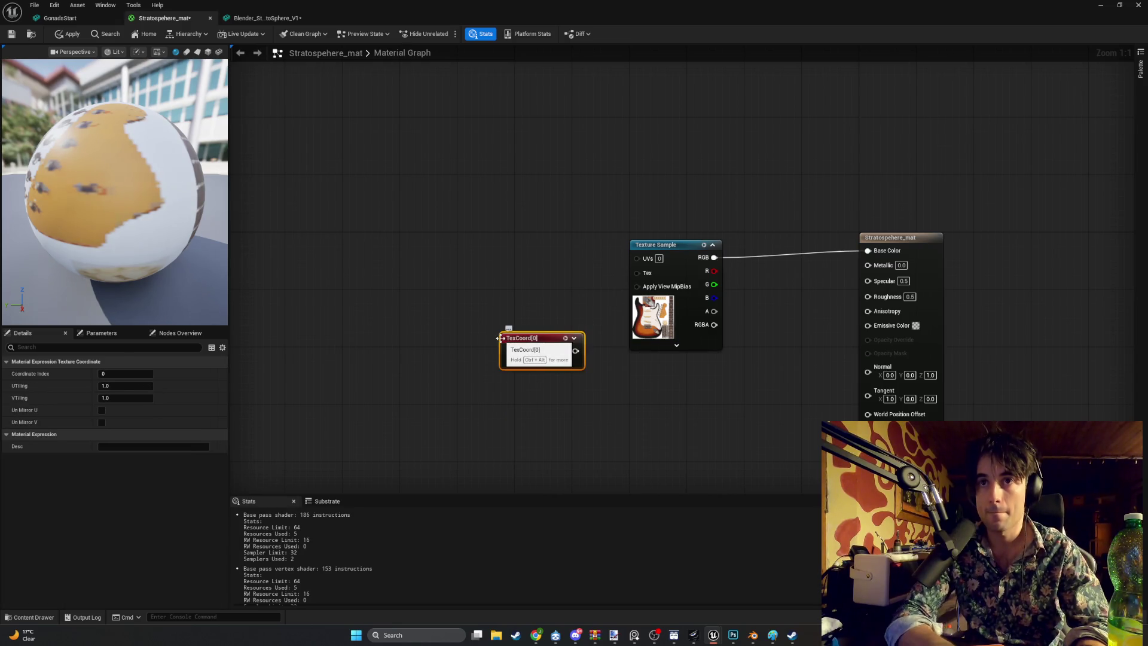
{"action": "mouse_move", "coordinate": [543, 342]}
{"action": "left_mouse_down"}
{"action": "mouse_move", "coordinate": [505, 232]}
{"action": "mouse_move", "coordinate": [586, 258]}
{"action": "mouse_move", "coordinate": [658, 263]}
{"action": "mouse_move", "coordinate": [636, 257]}
{"action": "left_mouse_up"}
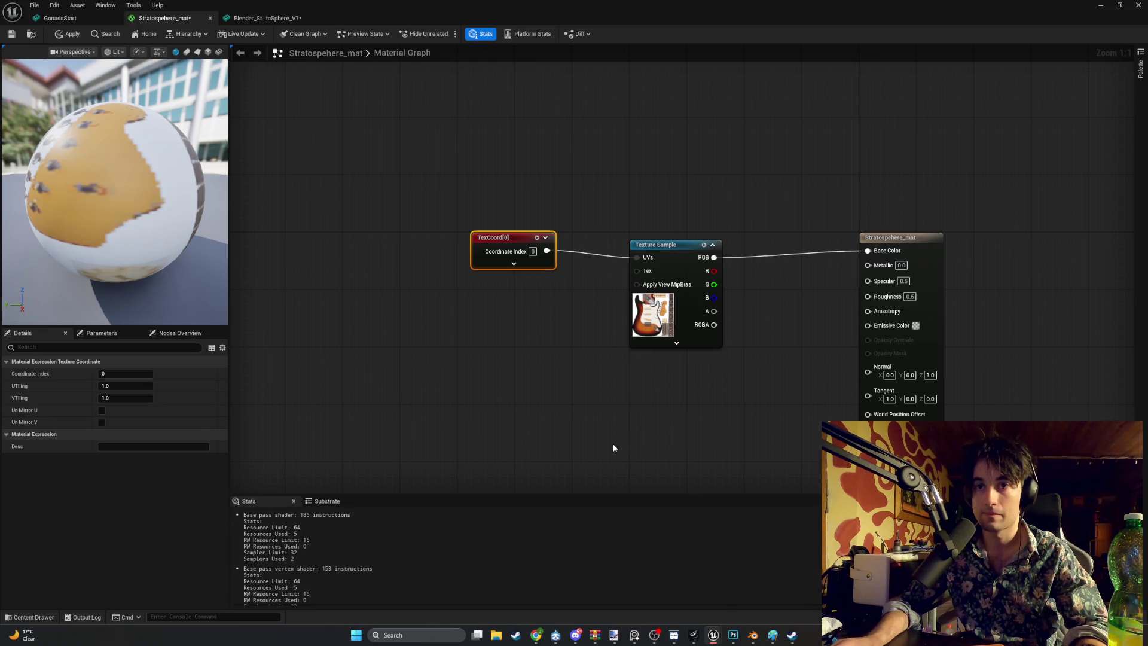
Step: Save the material and view the sunburst-textured guitar in the mesh editor
{"action": "left_click", "coordinate": [11, 36]}
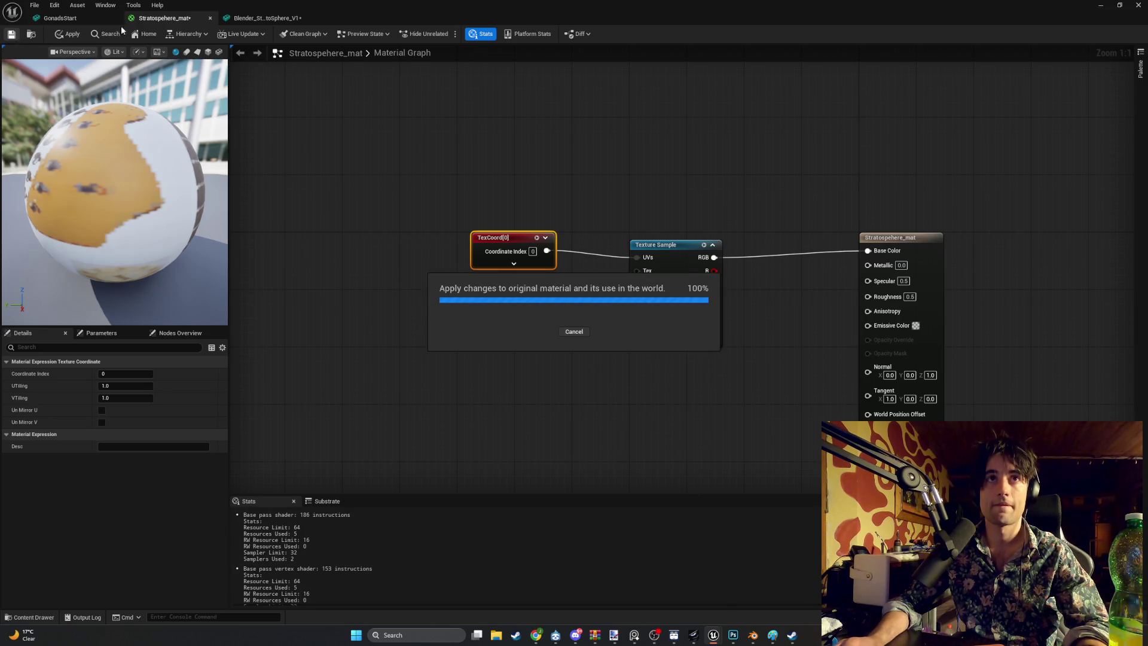
{"action": "left_click", "coordinate": [225, 20]}
{"action": "mouse_move", "coordinate": [343, 324]}
{"action": "left_mouse_down"}
{"action": "mouse_move", "coordinate": [479, 330]}
{"action": "mouse_move", "coordinate": [110, 140]}
{"action": "left_mouse_up"}
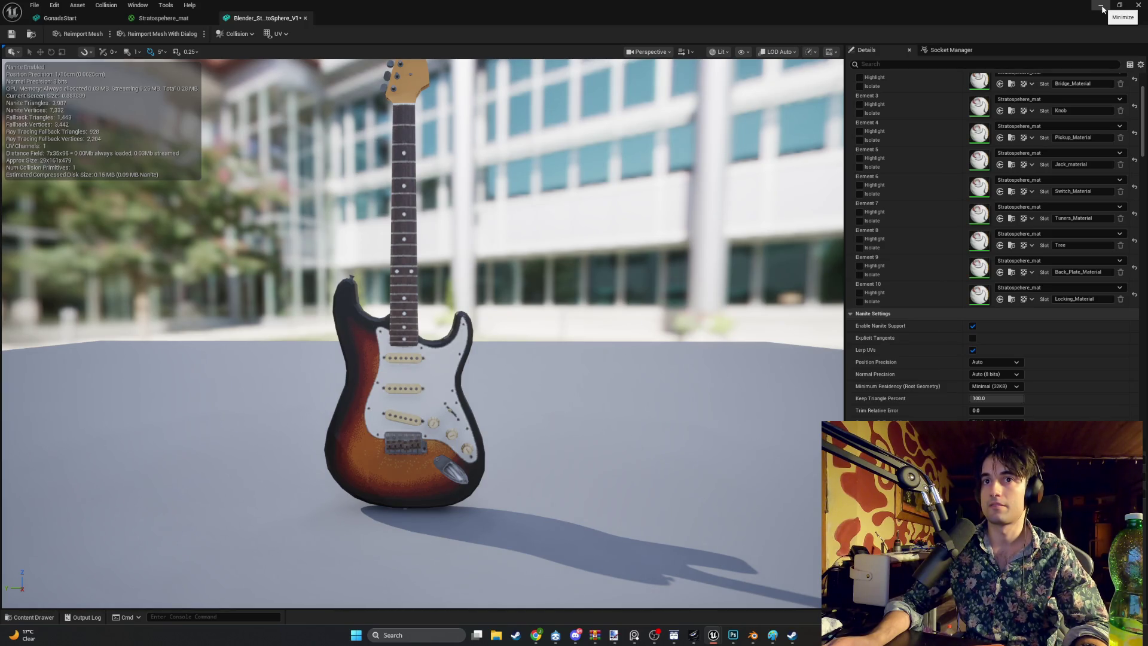
Step: Open the placed guitar's BP_Strat blueprint in the full Blueprint Editor from the level viewport
{"action": "left_click", "coordinate": [1103, 9]}
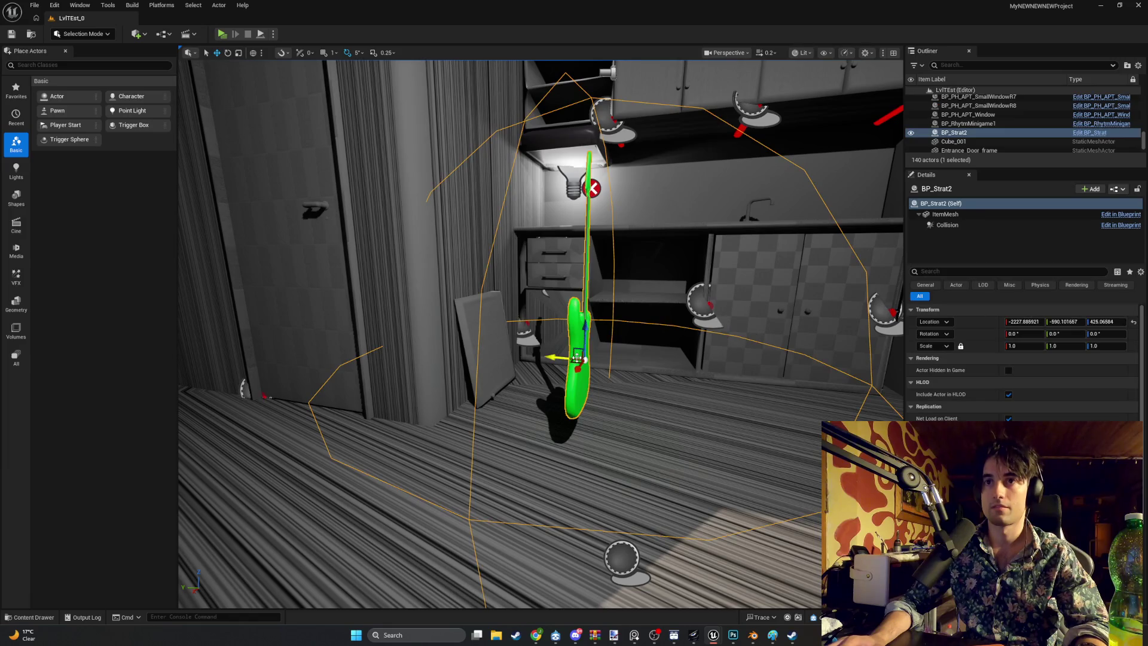
{"action": "right_click", "coordinate": [575, 357]}
{"action": "left_click", "coordinate": [625, 85]}
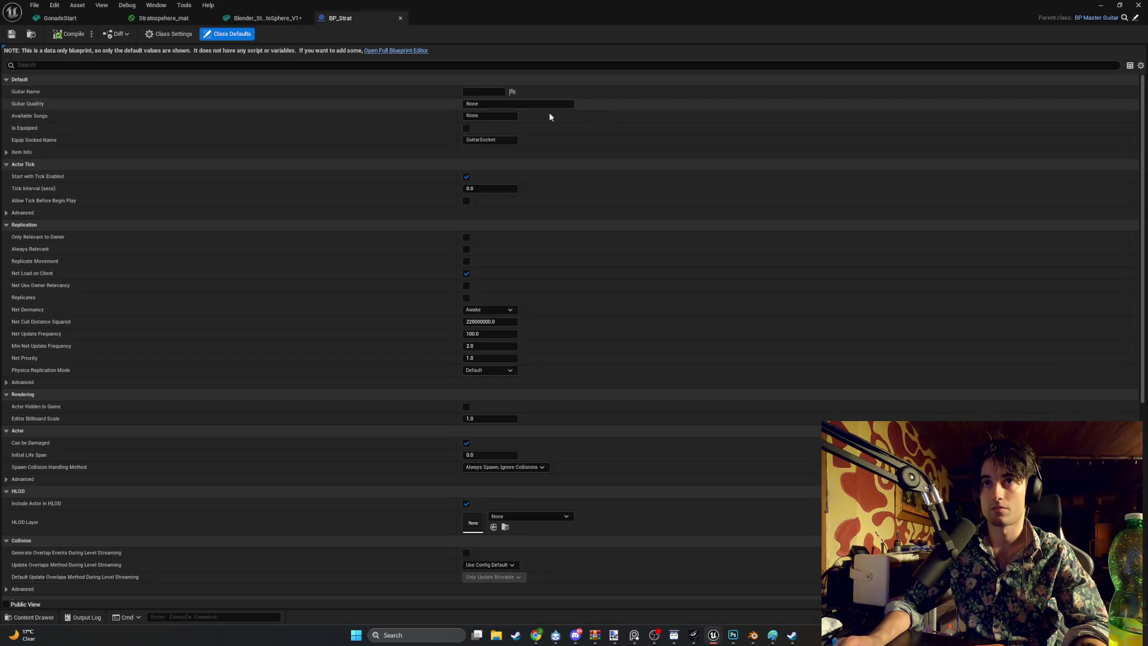
{"action": "left_click", "coordinate": [384, 51]}
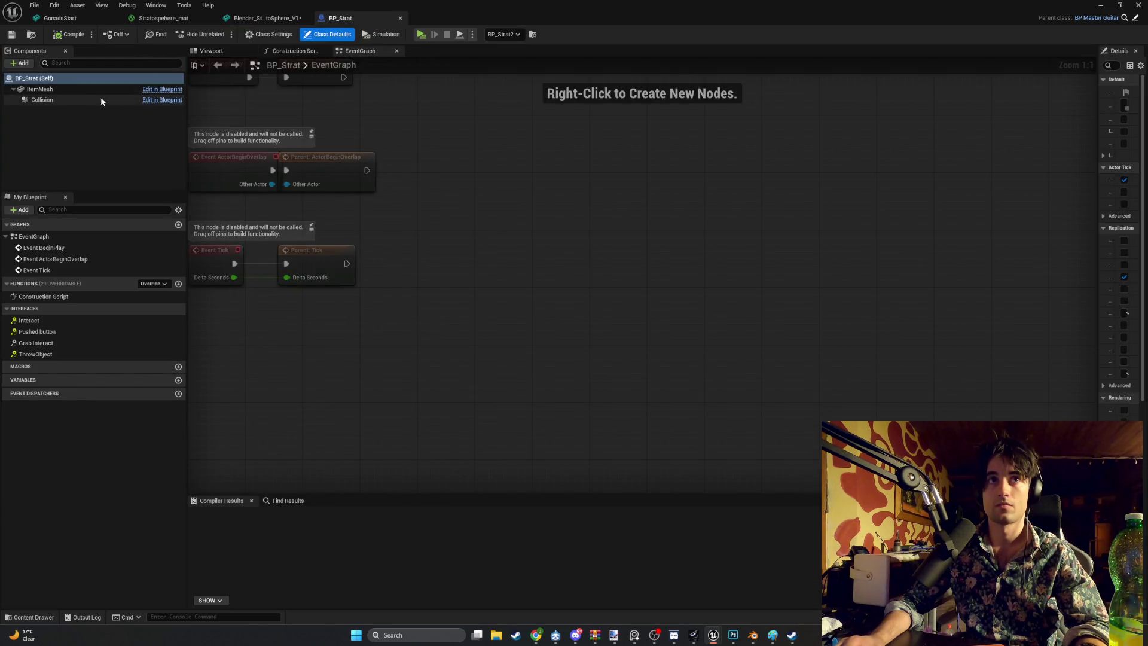
Step: Set BP_Strat's ItemMesh static mesh to Blender_StratoSphere_V1 and preview it in the viewport
{"action": "left_click", "coordinate": [87, 90]}
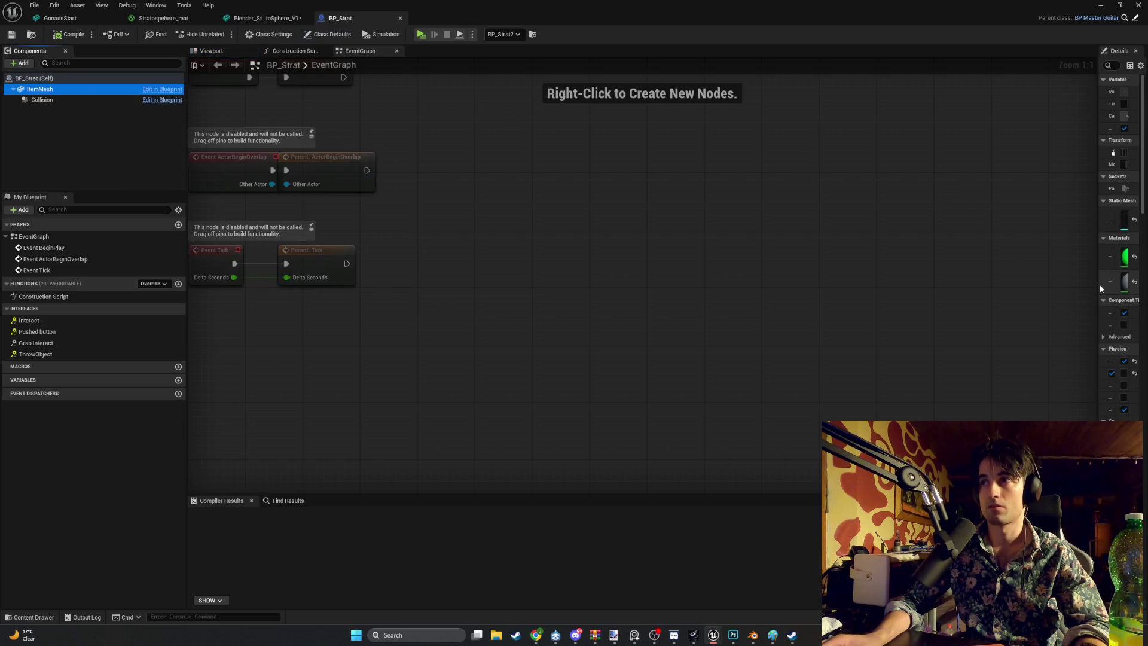
{"action": "left_click_drag", "start_coordinate": [1100, 289], "coordinate": [800, 288]}
{"action": "left_click", "coordinate": [992, 213]}
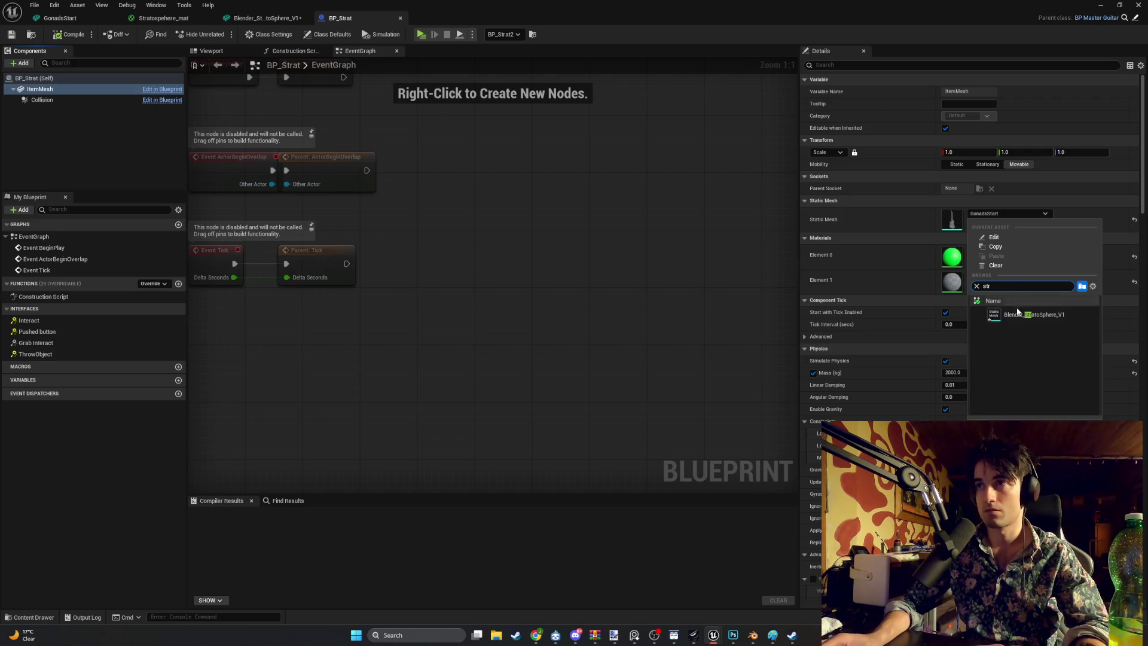
{"action": "left_click", "coordinate": [1026, 314]}
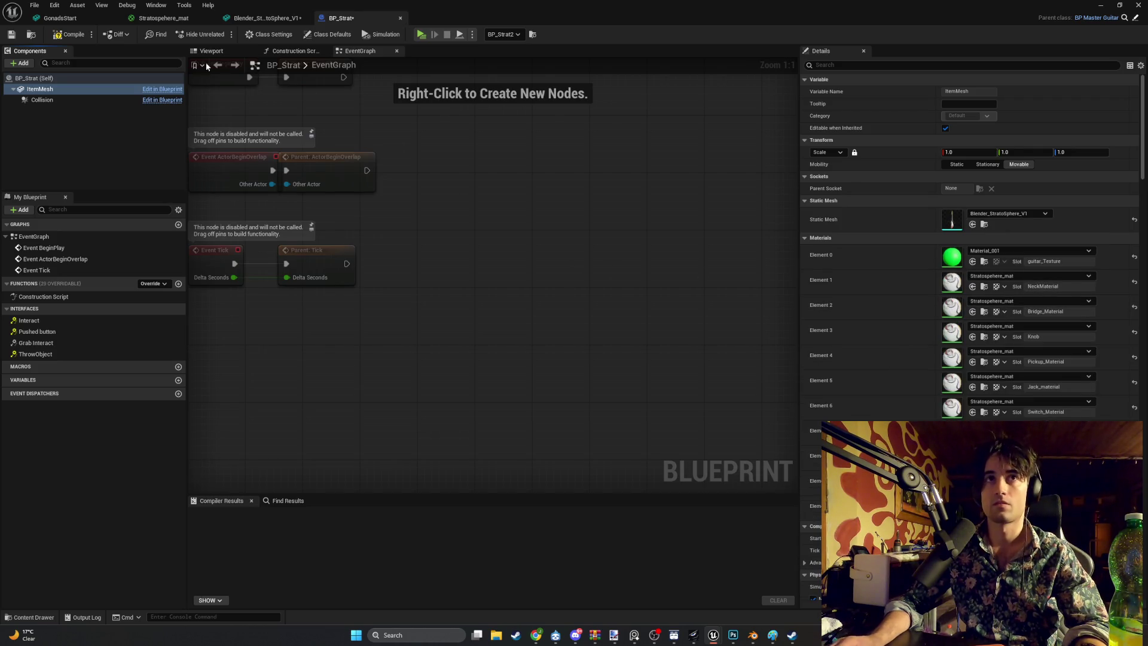
{"action": "left_click", "coordinate": [211, 51]}
{"action": "mouse_move", "coordinate": [572, 250]}
{"action": "left_mouse_down"}
{"action": "mouse_move", "coordinate": [735, 251]}
{"action": "mouse_move", "coordinate": [604, 249]}
{"action": "left_mouse_up"}
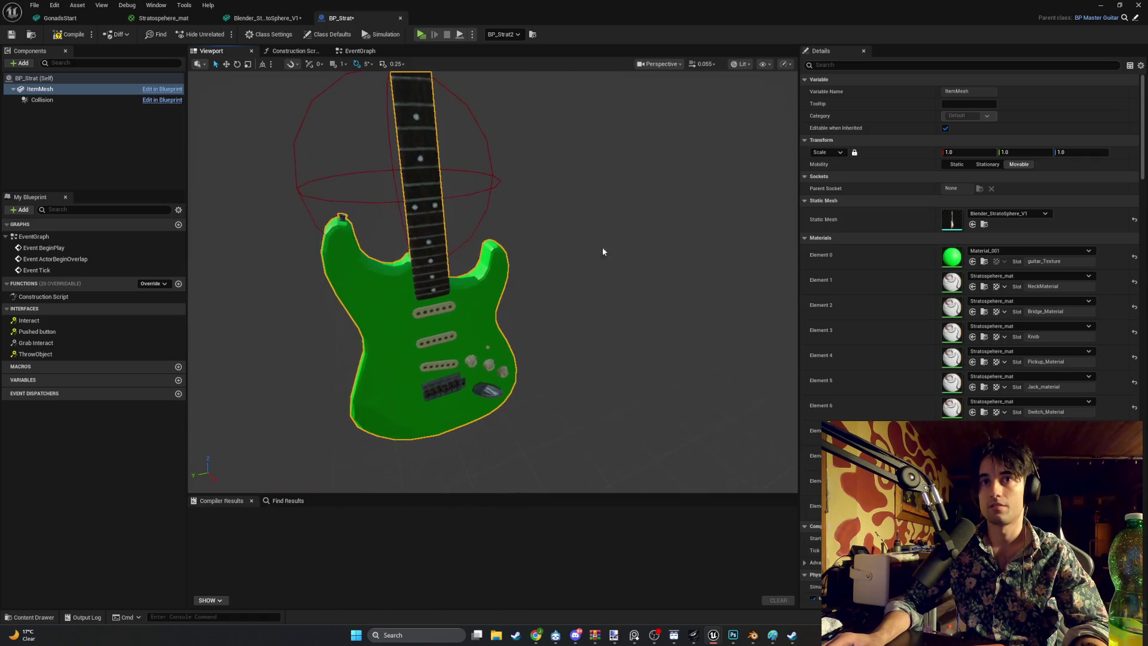
Step: Assign Stratosphere_mat to element 0, compile BP_Strat, and return to the level editor
{"action": "left_click", "coordinate": [1000, 254]}
{"action": "left_click", "coordinate": [1046, 391]}
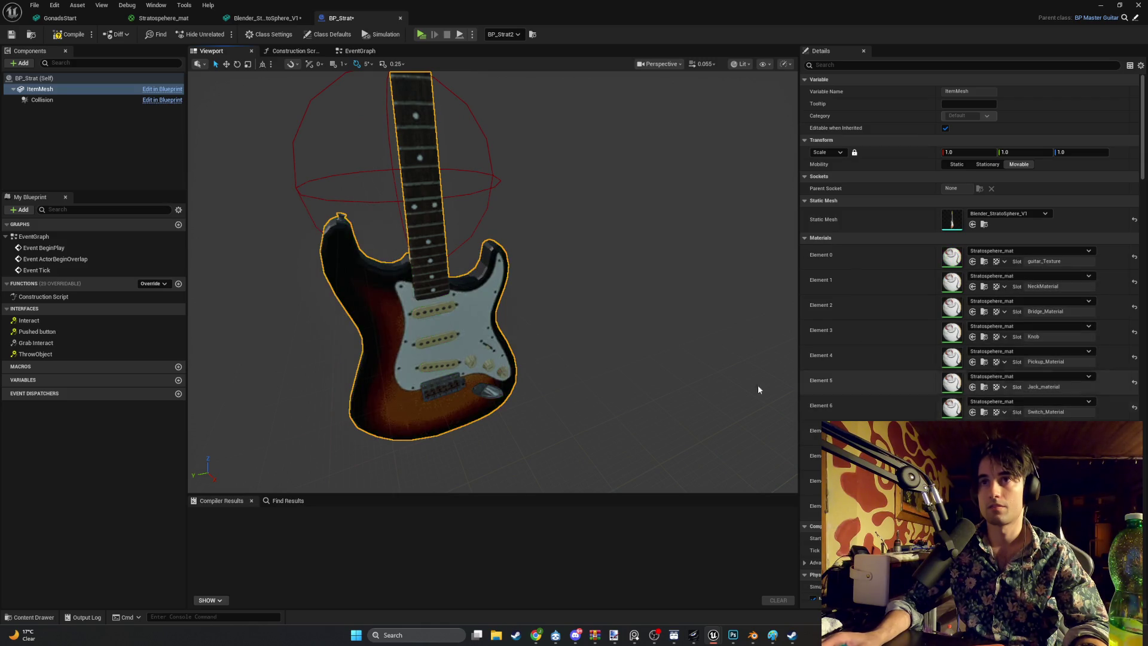
{"action": "left_click", "coordinate": [69, 34]}
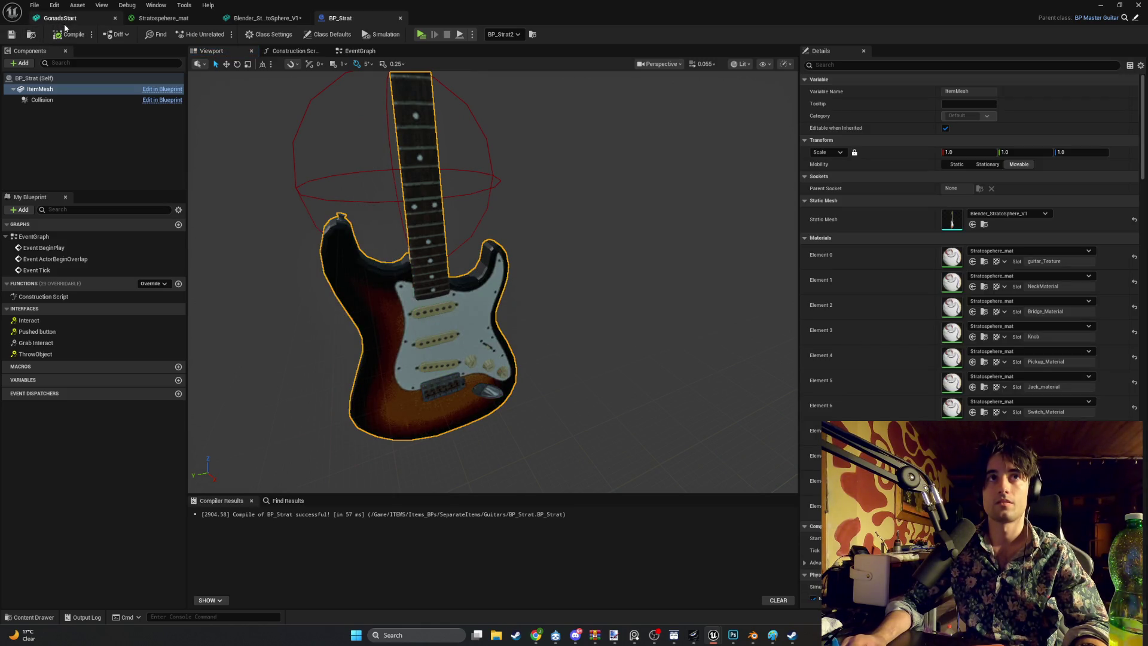
{"action": "left_click", "coordinate": [1098, 7]}
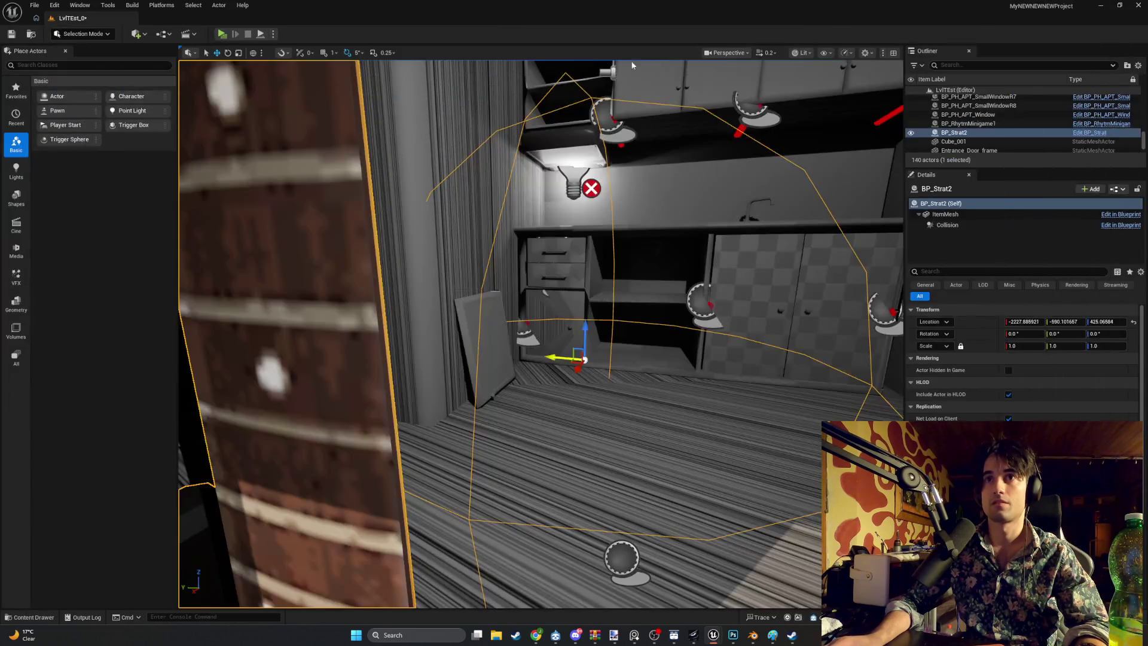
Step: Frame the placed guitar in the level, then reopen BP_Strat and recompile it
{"action": "mouse_move", "coordinate": [349, 85]}
{"action": "left_mouse_down"}
{"action": "mouse_move", "coordinate": [404, 154]}
{"action": "mouse_move", "coordinate": [410, 215]}
{"action": "mouse_move", "coordinate": [206, 211]}
{"action": "left_mouse_up"}
{"action": "key", "text": "f"}
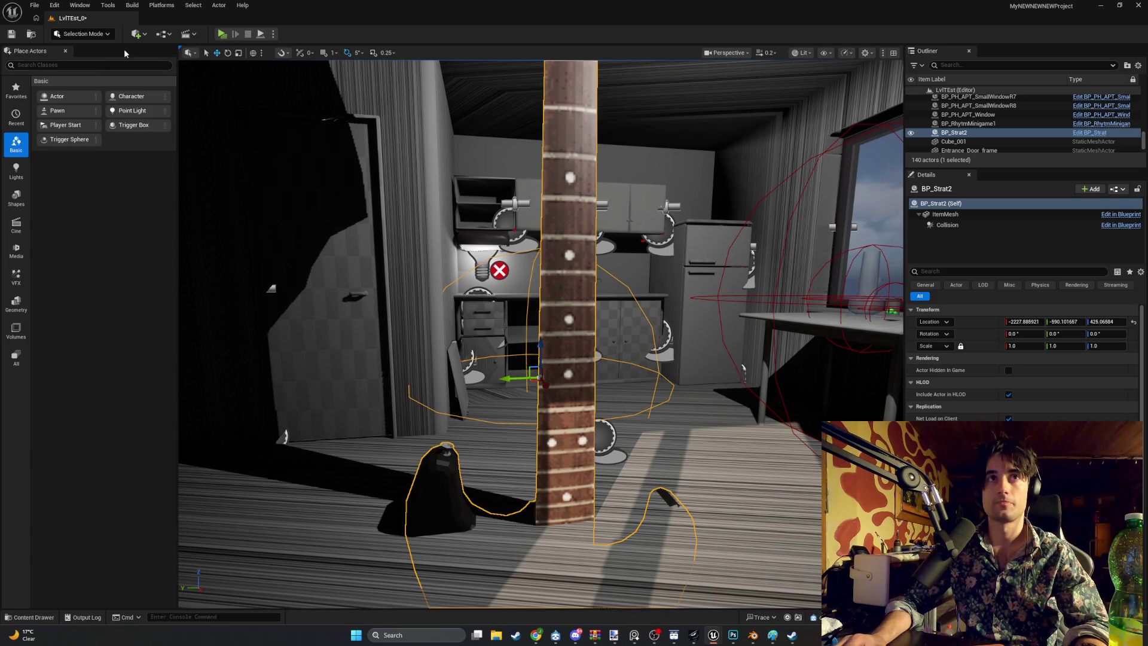
{"action": "mouse_move", "coordinate": [714, 635]}
{"action": "left_click", "coordinate": [759, 583]}
{"action": "mouse_move", "coordinate": [483, 294]}
{"action": "left_mouse_down"}
{"action": "mouse_move", "coordinate": [539, 287]}
{"action": "mouse_move", "coordinate": [520, 275]}
{"action": "mouse_move", "coordinate": [534, 287]}
{"action": "left_mouse_up"}
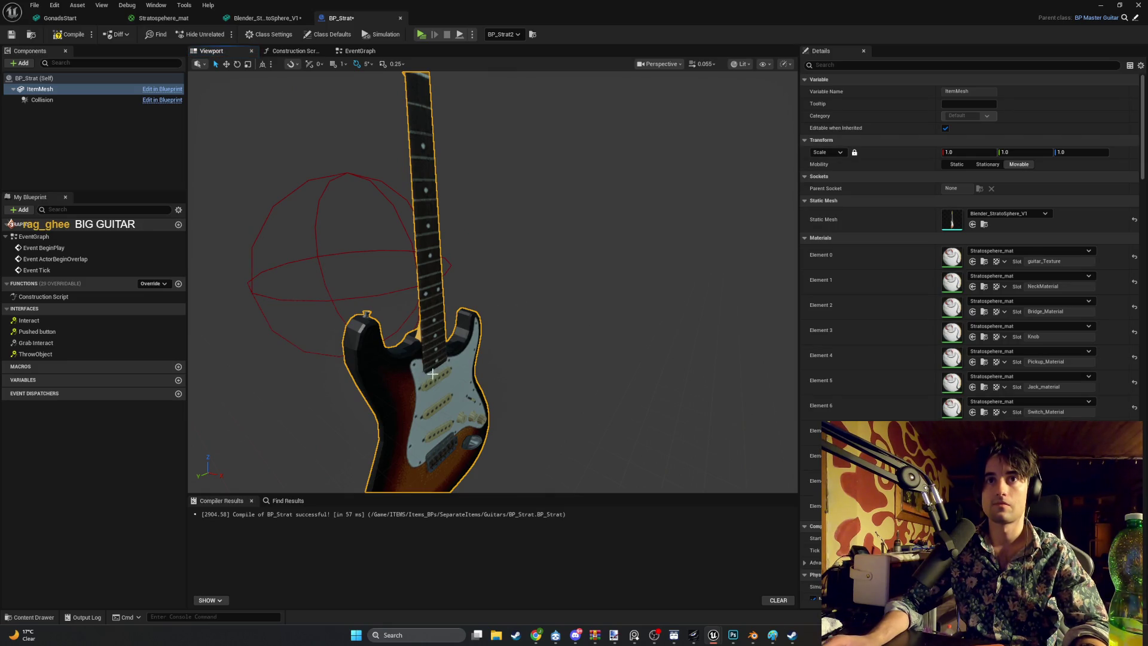
{"action": "scroll", "coordinate": [433, 370], "scroll_direction": "down", "scroll_amount": 10}
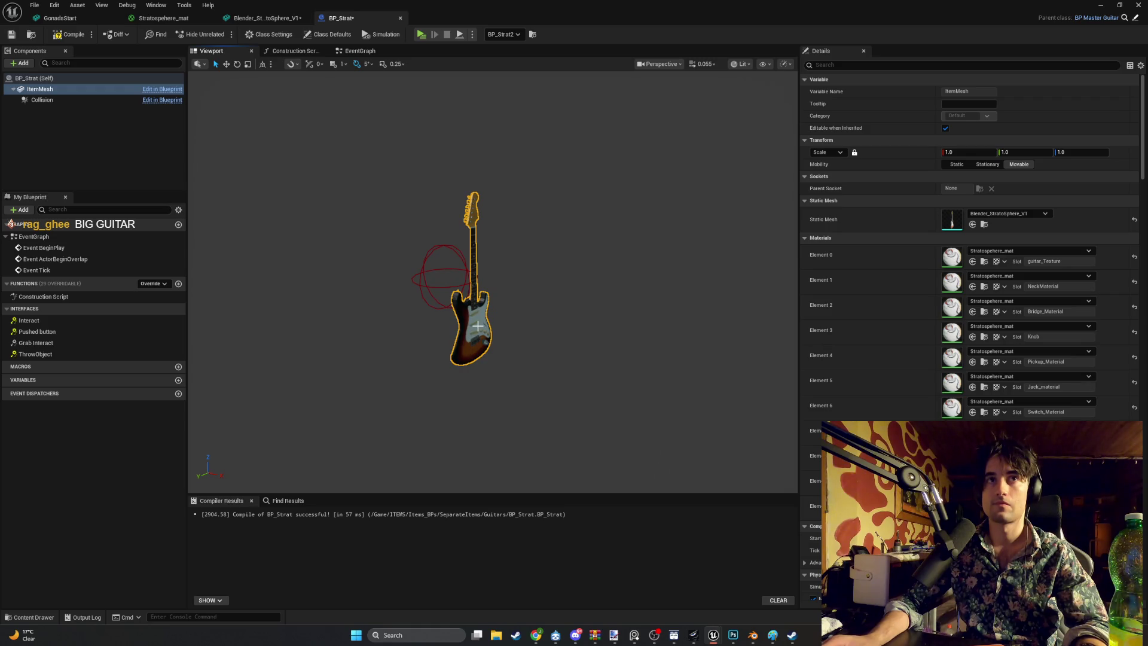
{"action": "left_click", "coordinate": [70, 34]}
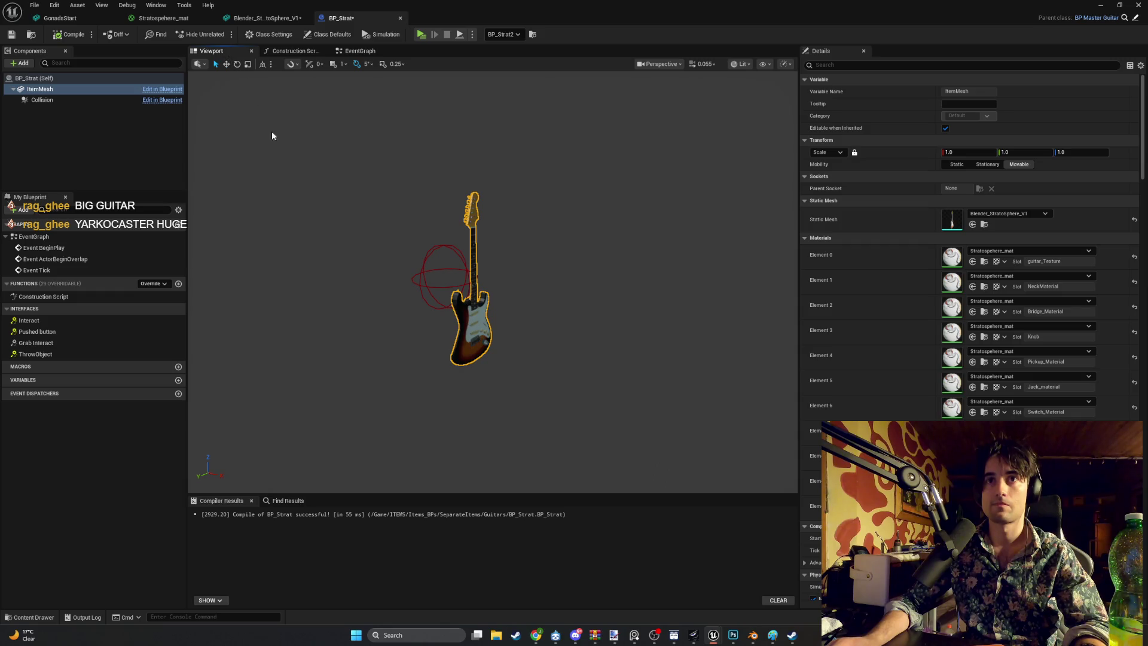
{"action": "scroll", "coordinate": [316, 240], "scroll_direction": "up", "scroll_amount": 5}
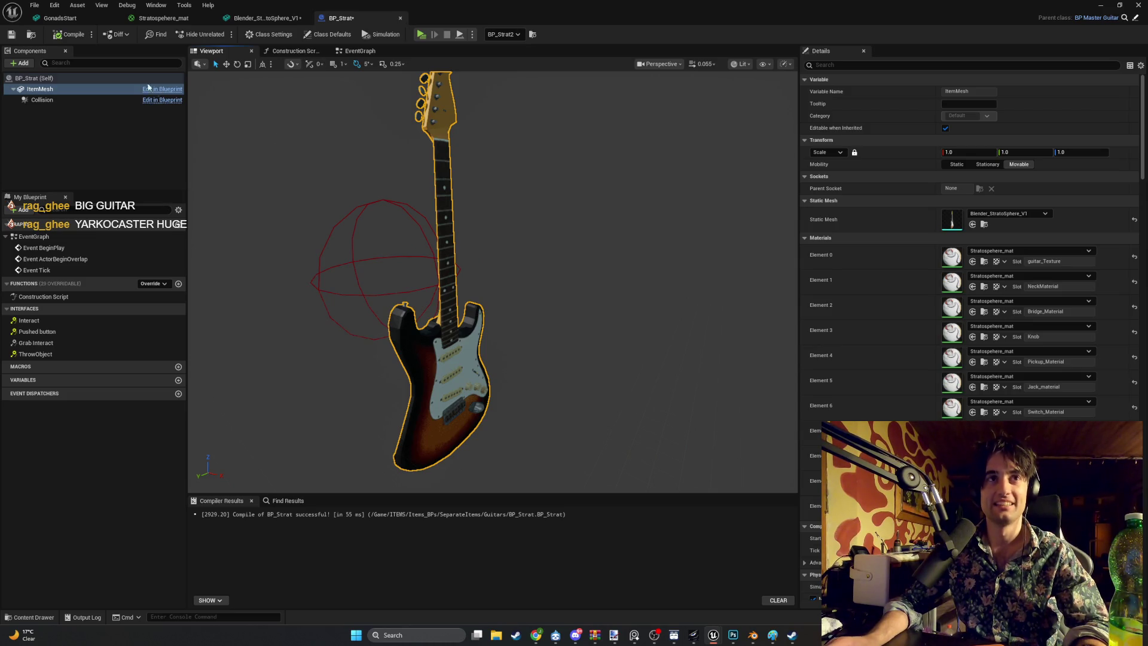
Step: Compare the Collision sphere against the ItemMesh guitar, then bring Blender's Strat model forward
{"action": "left_click", "coordinate": [90, 89]}
{"action": "left_click_drag", "start_coordinate": [424, 325], "coordinate": [426, 347]}
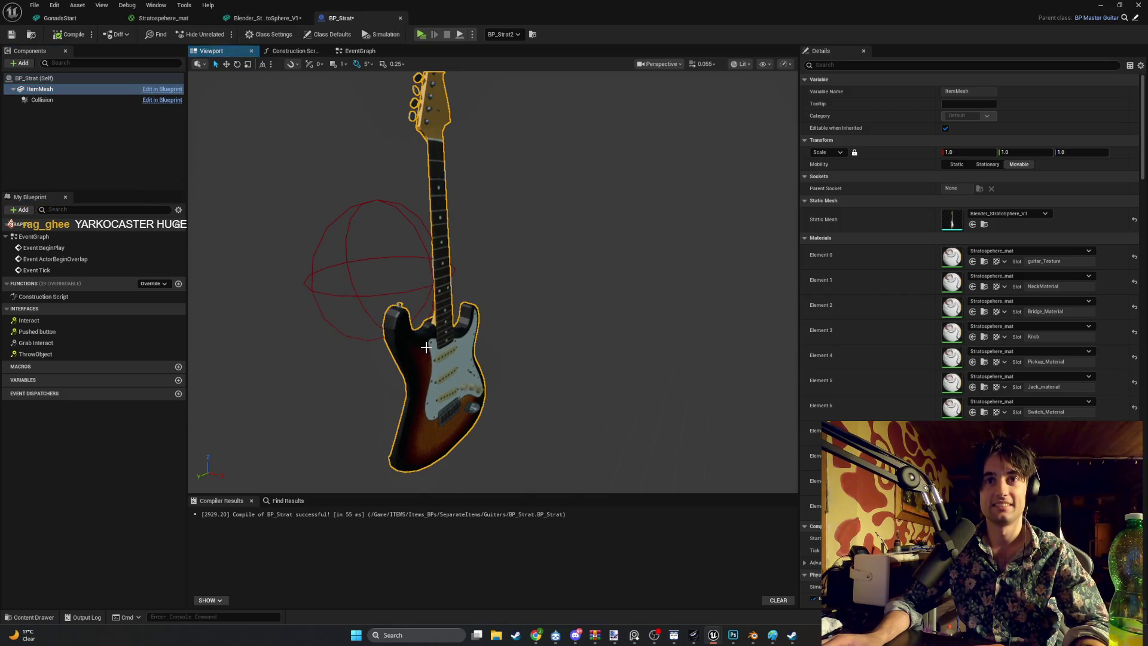
{"action": "left_click", "coordinate": [54, 100]}
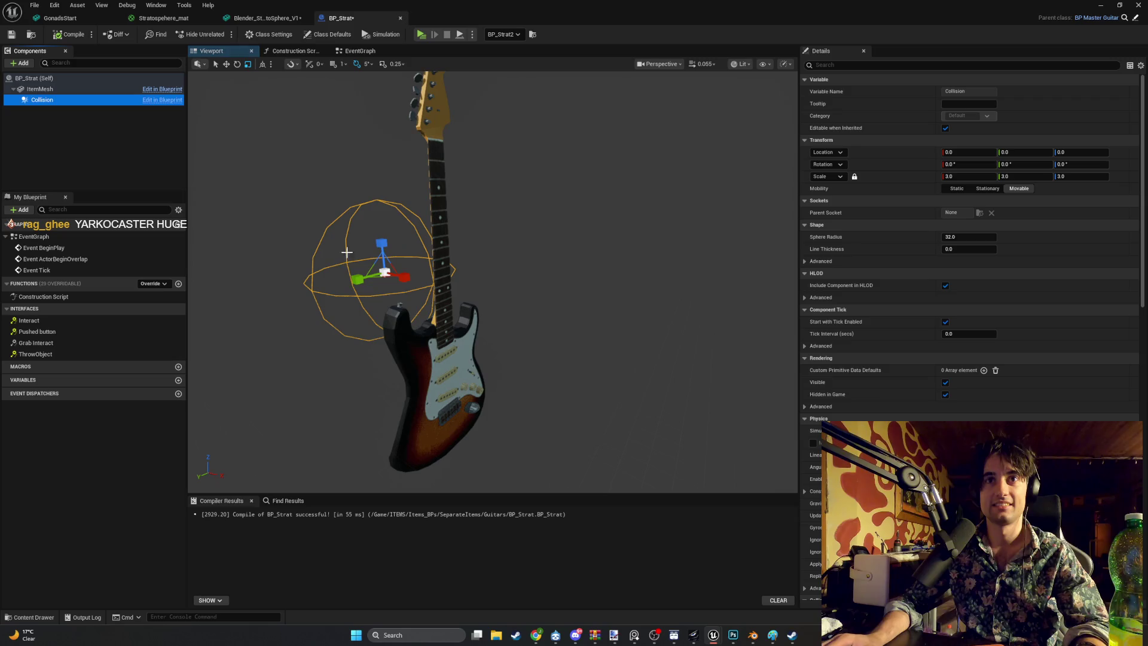
{"action": "left_click", "coordinate": [421, 327]}
{"action": "scroll", "coordinate": [441, 276], "scroll_direction": "down", "scroll_amount": 8}
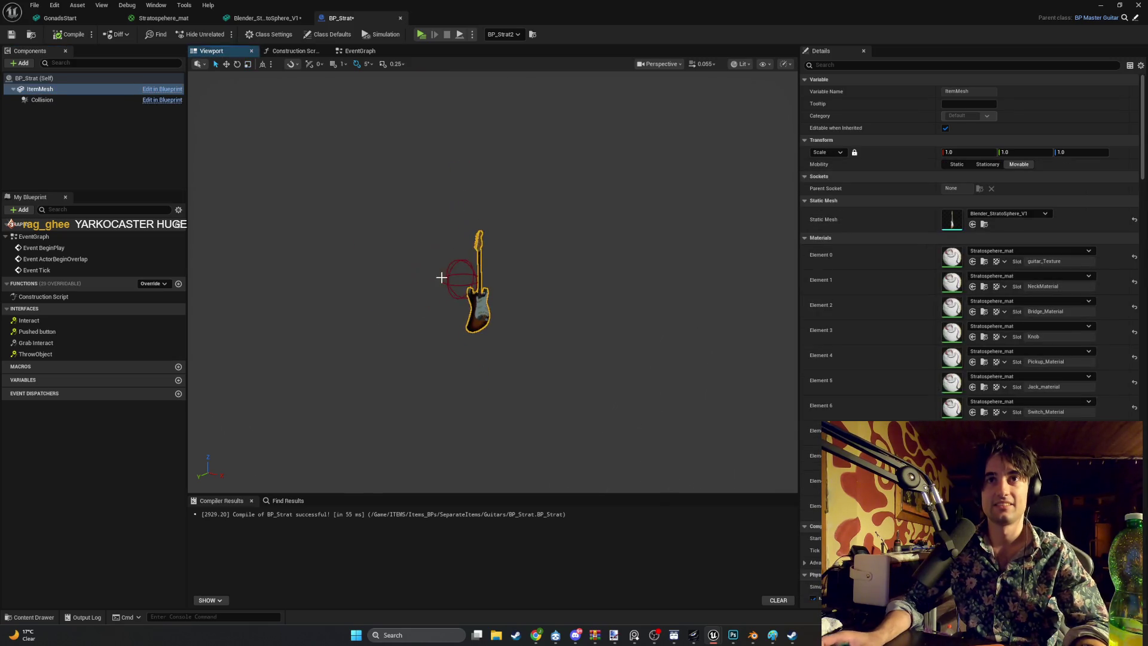
{"action": "scroll", "coordinate": [459, 278], "scroll_direction": "up", "scroll_amount": 1}
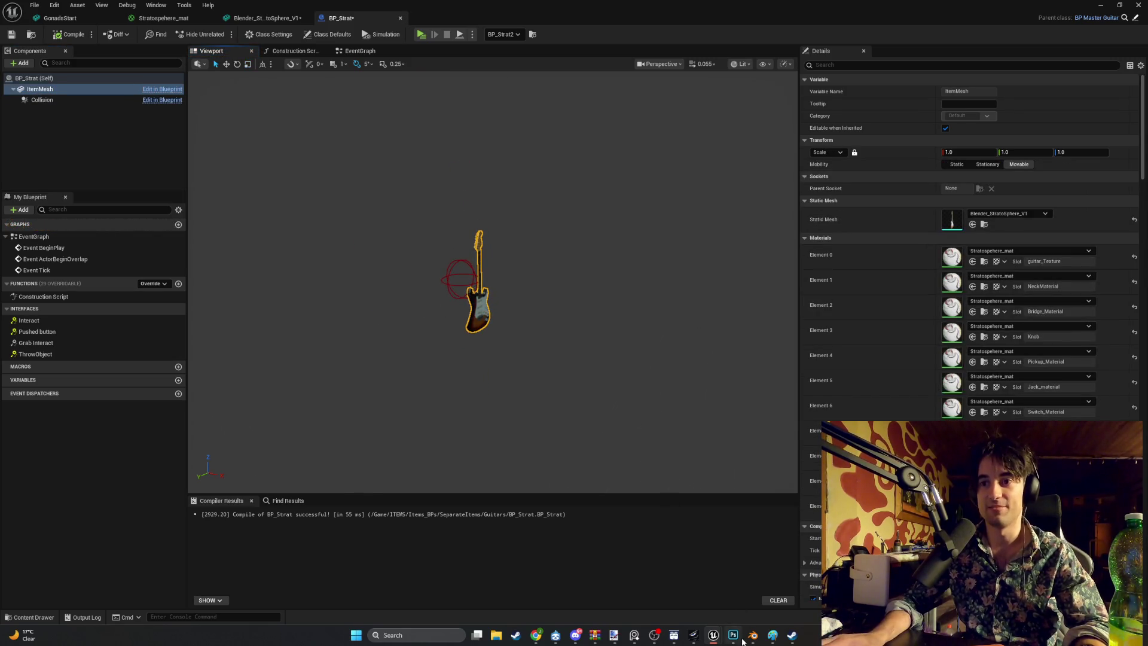
{"action": "left_click", "coordinate": [751, 637]}
{"action": "scroll", "coordinate": [660, 489], "scroll_direction": "up", "scroll_amount": 2}
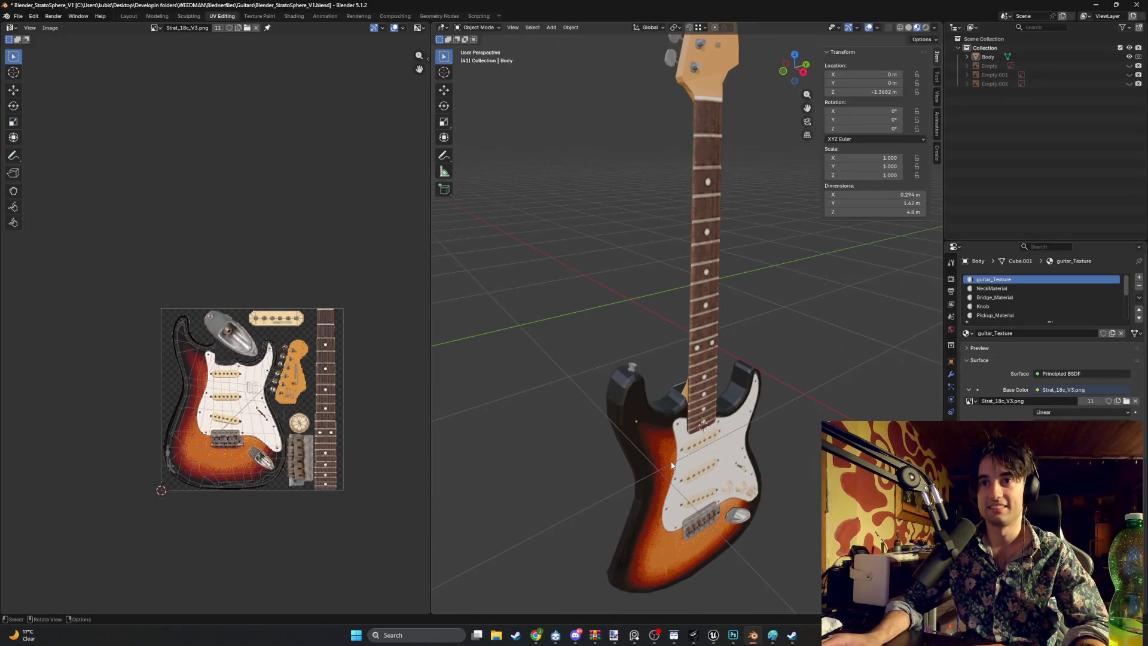
Step: Set the origin to geometry for the guitar and its Body object
{"action": "right_click", "coordinate": [670, 466]}
{"action": "mouse_move", "coordinate": [648, 482]}
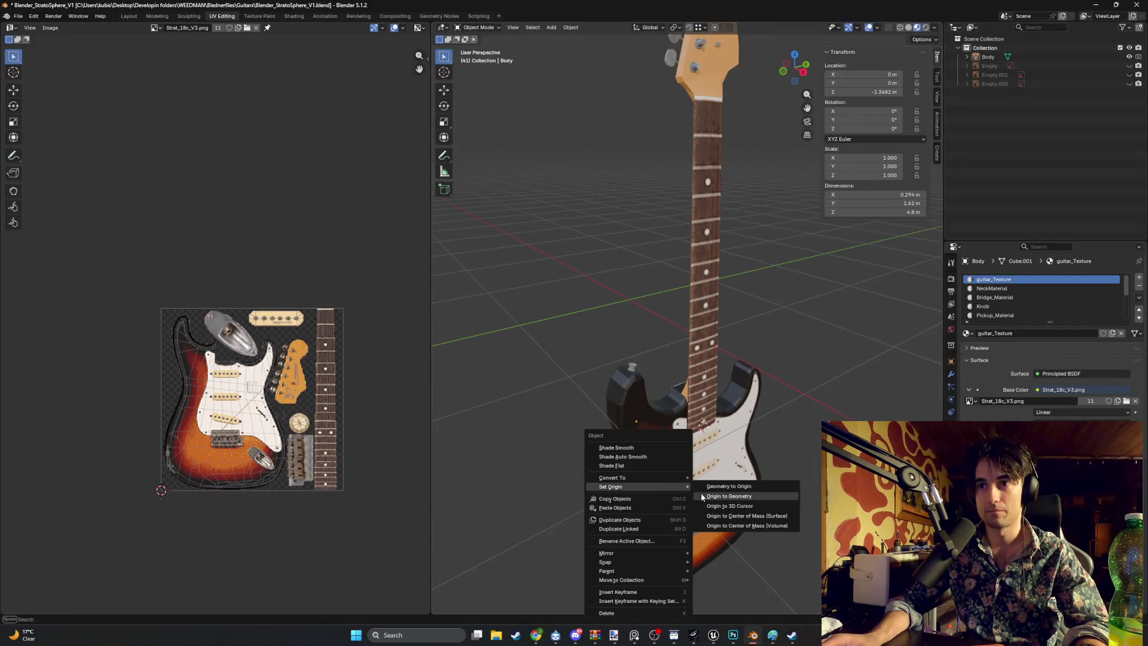
{"action": "left_click", "coordinate": [700, 493]}
{"action": "right_click", "coordinate": [658, 442]}
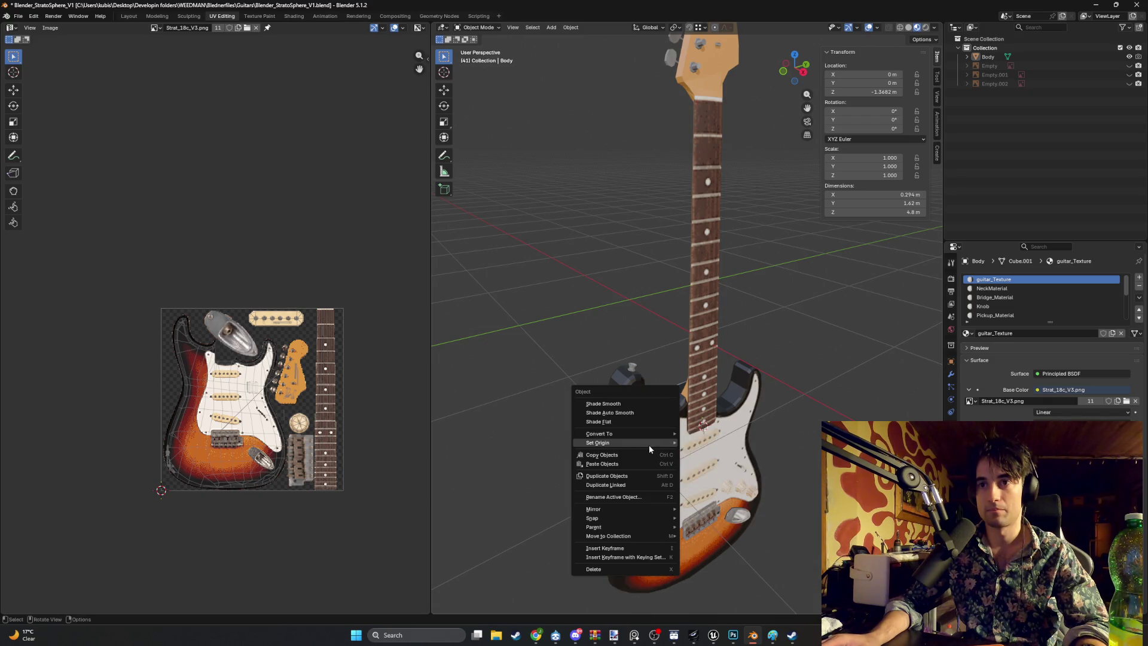
{"action": "left_click", "coordinate": [690, 451]}
{"action": "mouse_move", "coordinate": [644, 422]}
{"action": "left_mouse_down"}
{"action": "mouse_move", "coordinate": [705, 399]}
{"action": "mouse_move", "coordinate": [683, 397]}
{"action": "left_mouse_up"}
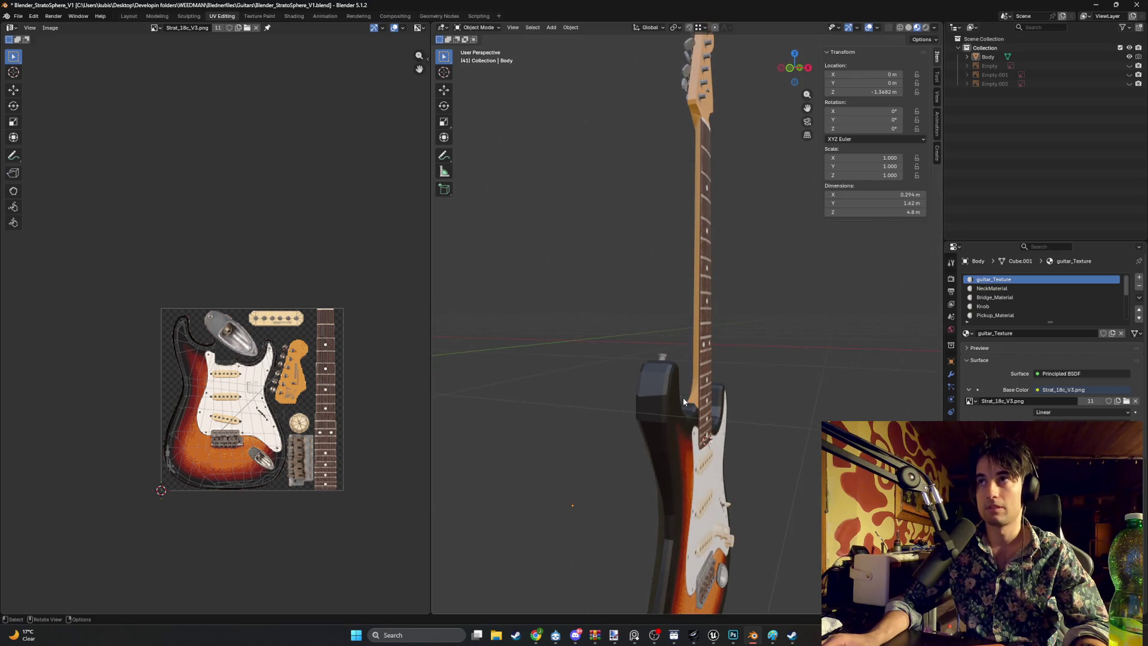
{"action": "left_click", "coordinate": [993, 56]}
{"action": "right_click", "coordinate": [769, 373]}
{"action": "mouse_move", "coordinate": [769, 378]}
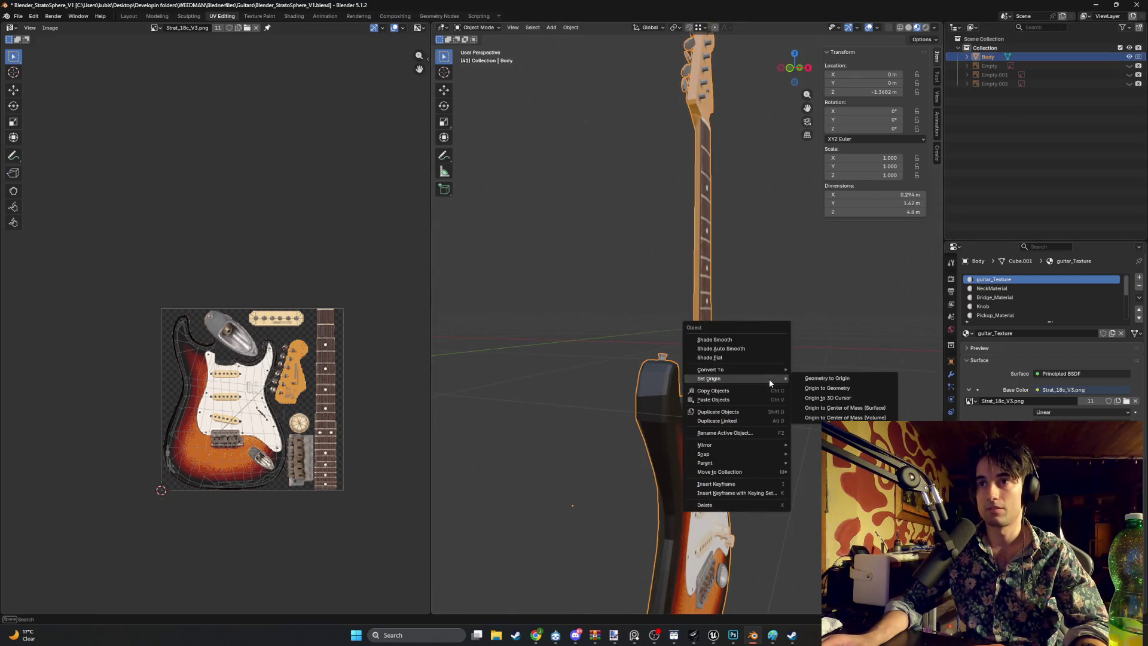
{"action": "left_click", "coordinate": [813, 388]}
{"action": "mouse_move", "coordinate": [741, 383]}
{"action": "left_mouse_down"}
{"action": "mouse_move", "coordinate": [688, 392]}
{"action": "mouse_move", "coordinate": [737, 377]}
{"action": "left_mouse_up"}
Step: Scale the body down to 0.309 and set its location to X 0, Y 0, Z 0
{"action": "key", "text": "s"}
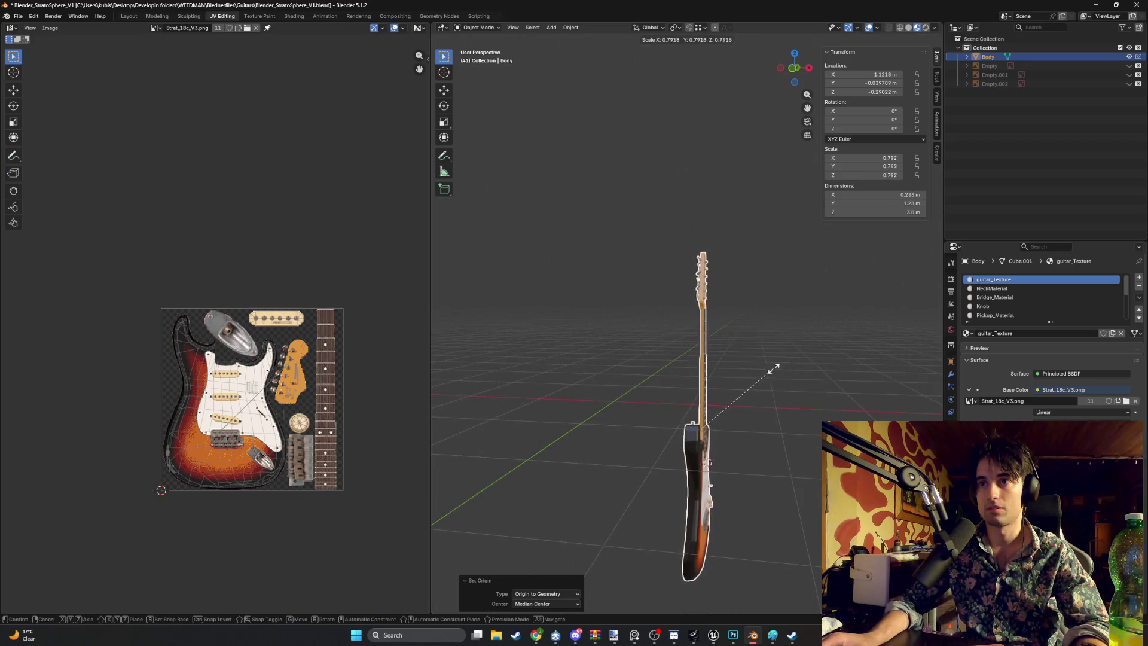
{"action": "left_click", "coordinate": [719, 398]}
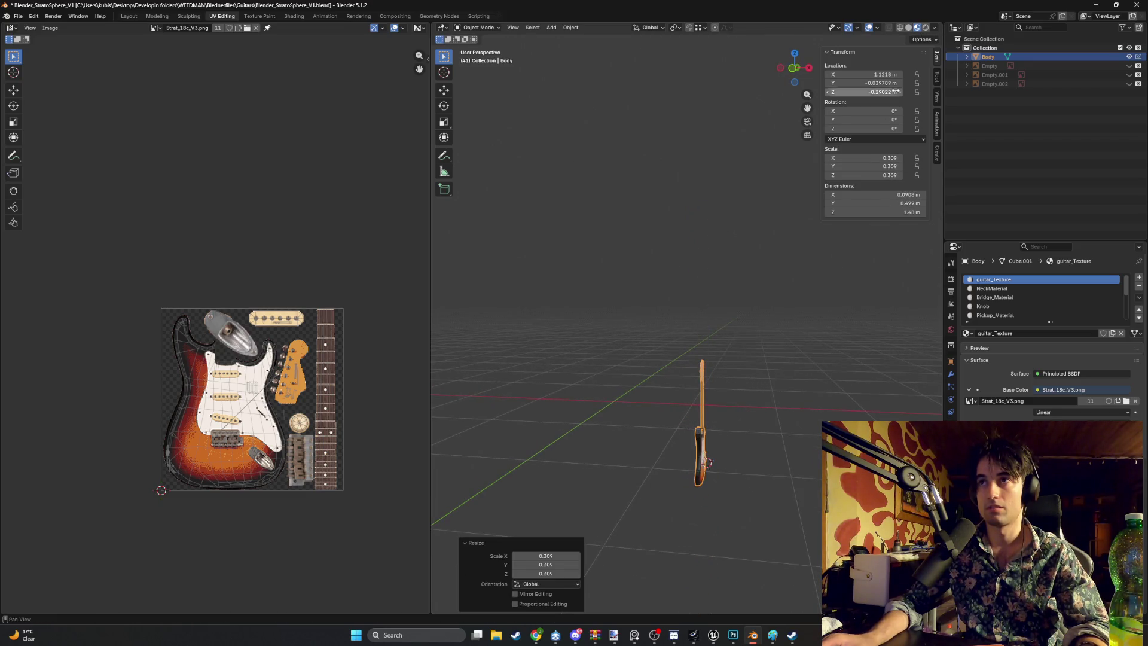
{"action": "type", "text": "0"}
{"action": "key", "text": "Return"}
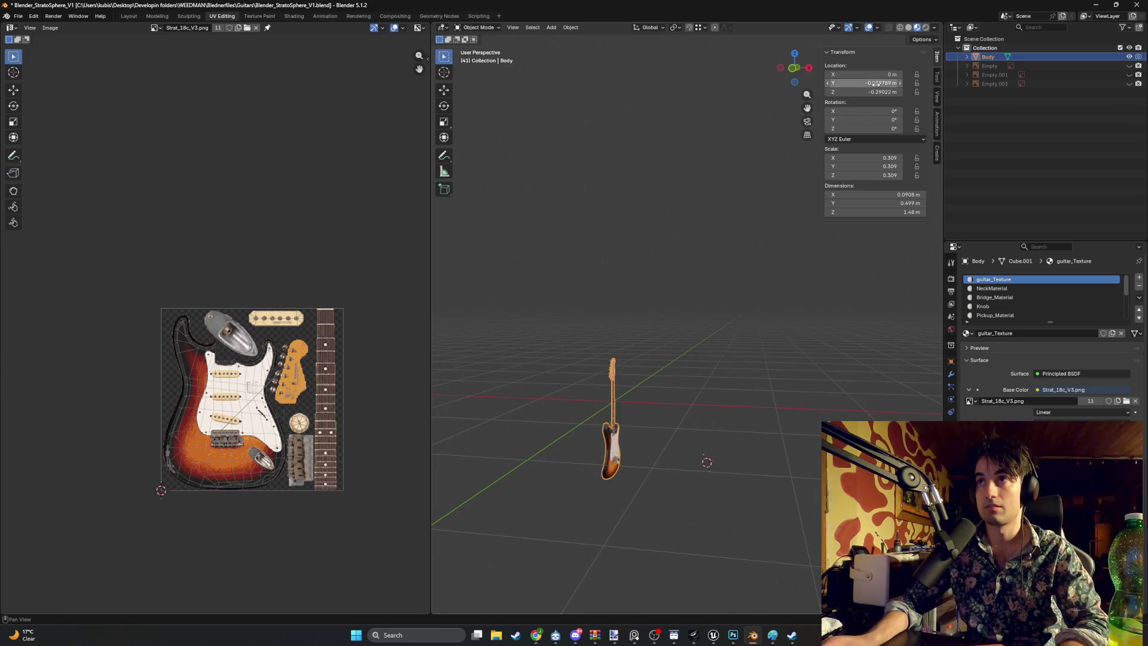
{"action": "left_click", "coordinate": [876, 83]}
{"action": "type", "text": "0"}
{"action": "key", "text": "Return"}
{"action": "type", "text": "0"}
{"action": "key", "text": "Return"}
Step: Shrink the guitar body further to 0.177 scale, about 0.85 m tall
{"action": "left_click", "coordinate": [708, 253]}
{"action": "scroll", "coordinate": [629, 366], "scroll_direction": "up", "scroll_amount": 5}
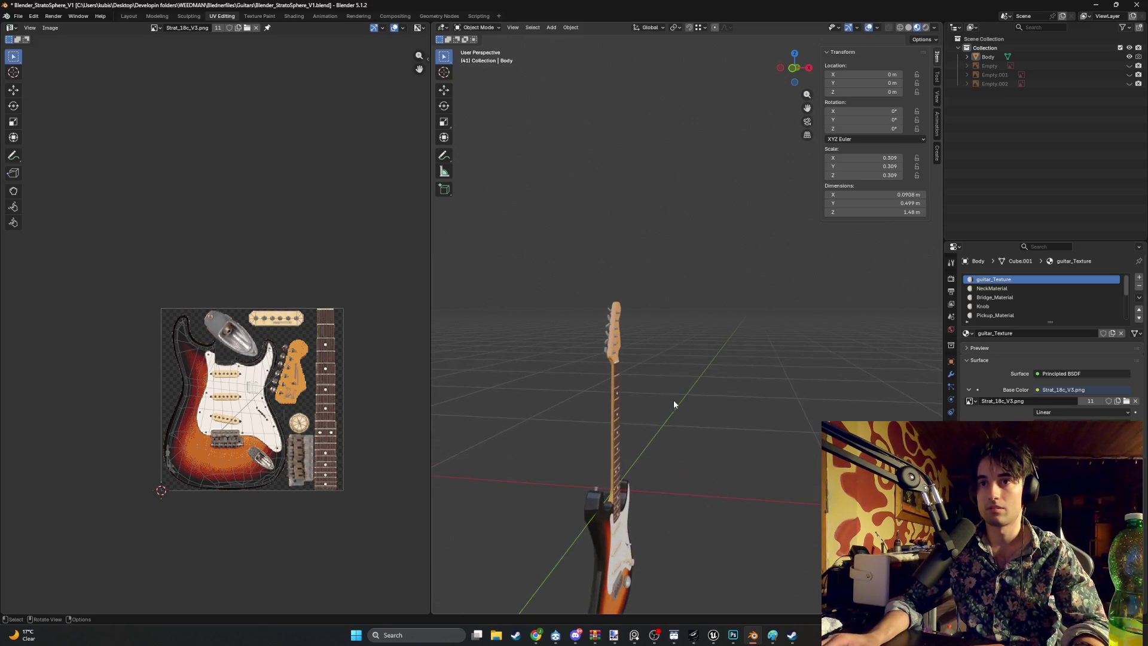
{"action": "mouse_move", "coordinate": [654, 433]}
{"action": "left_mouse_down"}
{"action": "mouse_move", "coordinate": [587, 381]}
{"action": "mouse_move", "coordinate": [651, 340]}
{"action": "mouse_move", "coordinate": [723, 358]}
{"action": "left_mouse_up"}
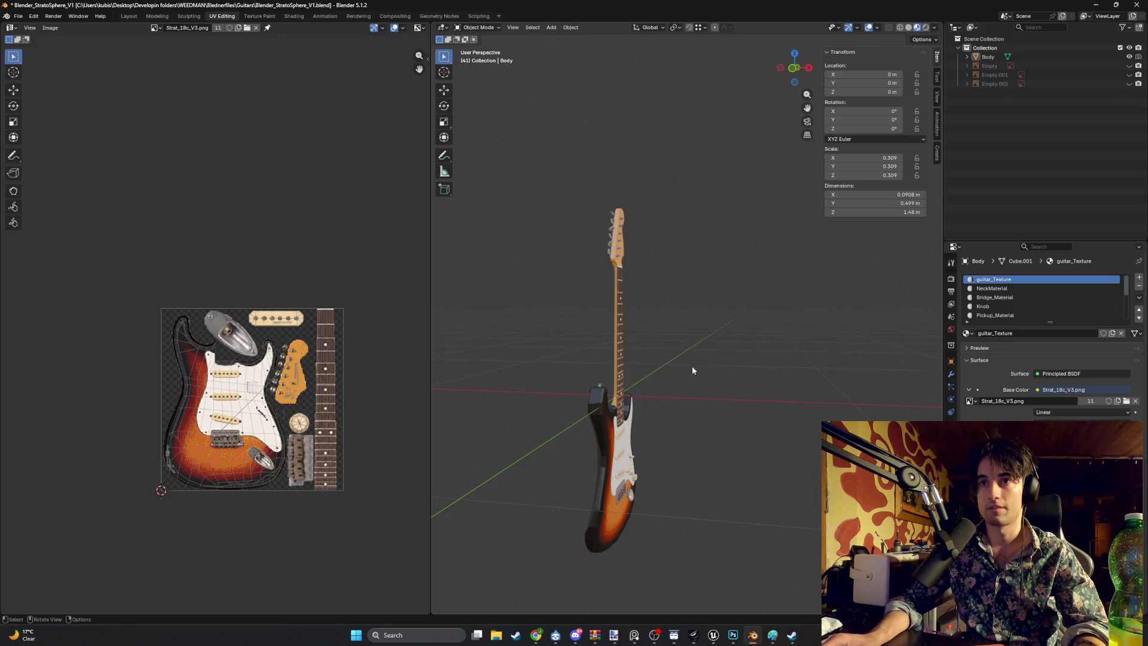
{"action": "left_click", "coordinate": [645, 407]}
{"action": "key", "text": "s"}
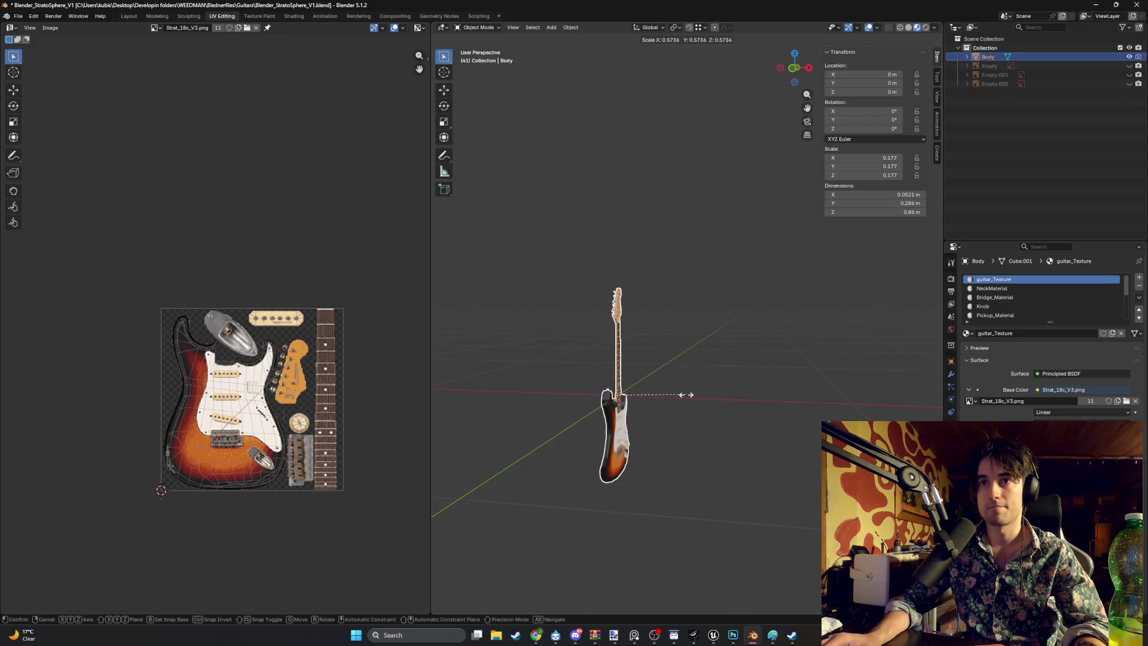
{"action": "left_click", "coordinate": [685, 385]}
{"action": "left_click_drag", "start_coordinate": [681, 376], "coordinate": [665, 415]}
{"action": "scroll", "coordinate": [665, 415], "scroll_direction": "up", "scroll_amount": 3}
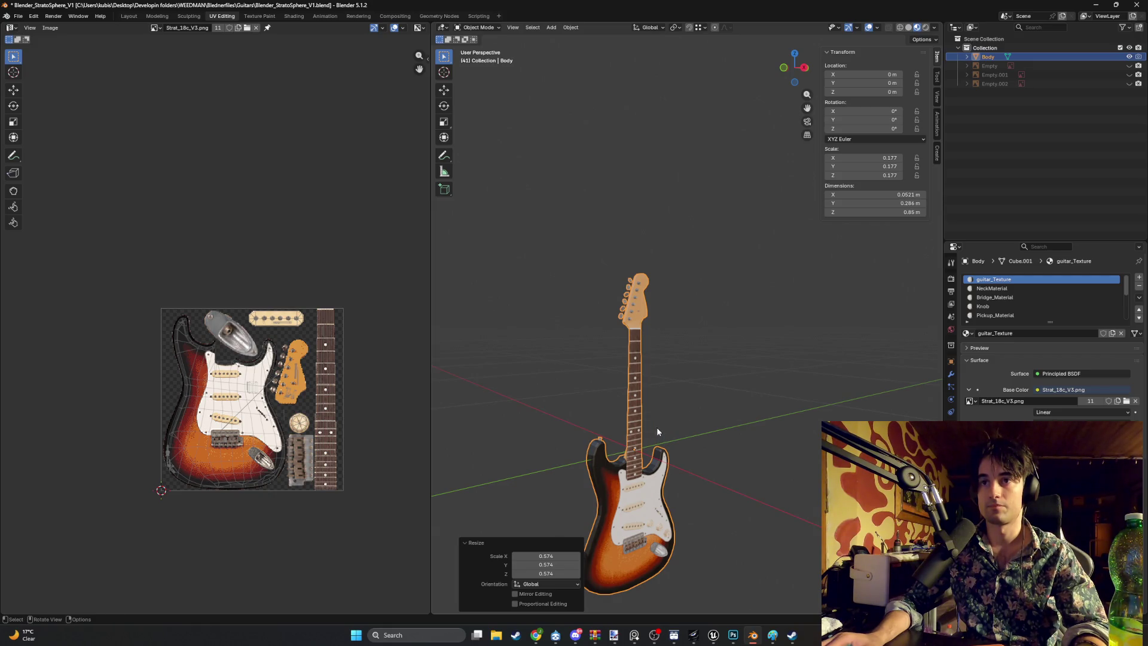
{"action": "left_click", "coordinate": [682, 414]}
{"action": "mouse_move", "coordinate": [680, 408]}
{"action": "left_mouse_down"}
{"action": "mouse_move", "coordinate": [662, 410]}
{"action": "mouse_move", "coordinate": [675, 405]}
{"action": "left_mouse_up"}
{"action": "scroll", "coordinate": [663, 410], "scroll_direction": "down", "scroll_amount": 3}
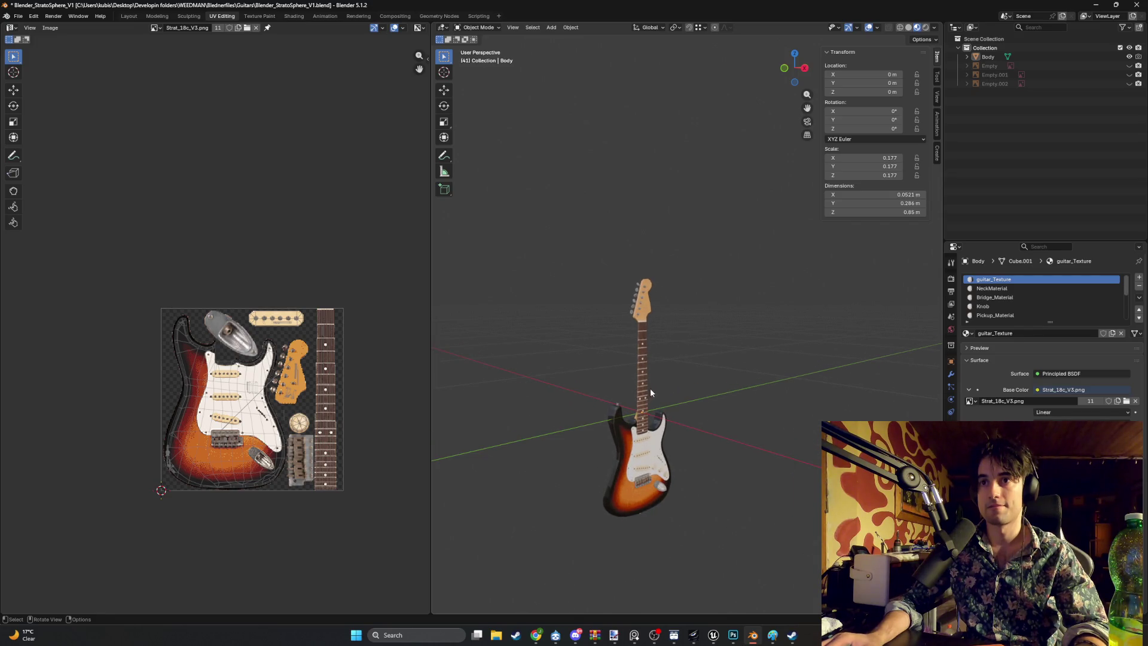
{"action": "left_click", "coordinate": [6, 16]}
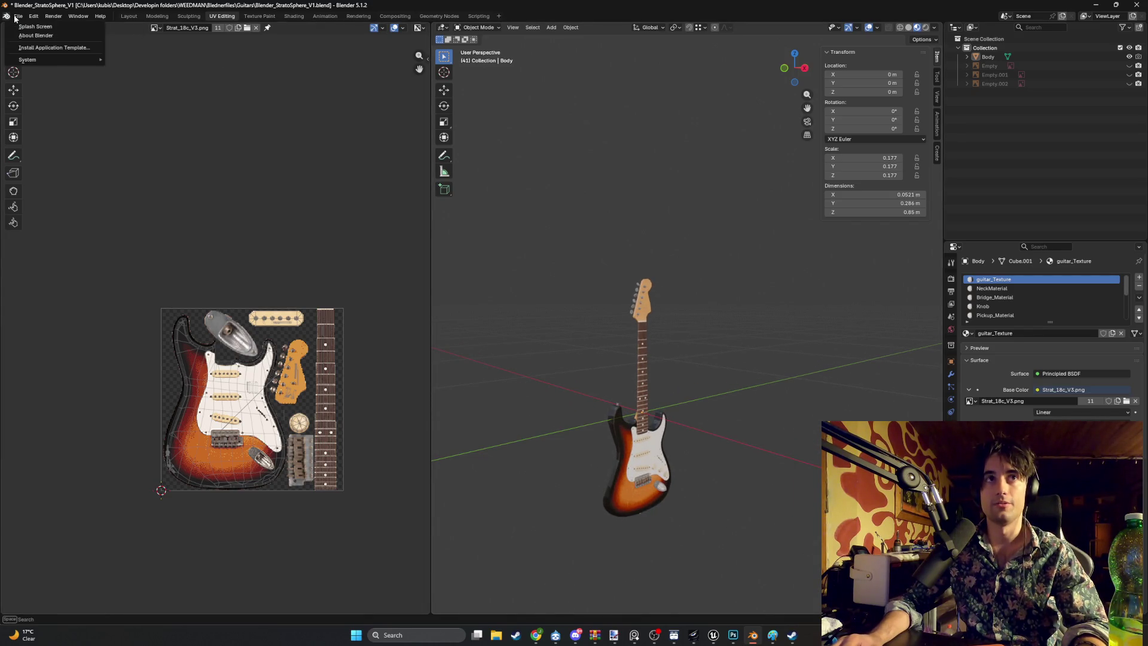
Step: Export the guitar as FBX, overwrite Blender_StratoSphere_V1.fbx, and return to BP_Strat in Unreal
{"action": "left_click", "coordinate": [17, 17]}
{"action": "mouse_move", "coordinate": [69, 155]}
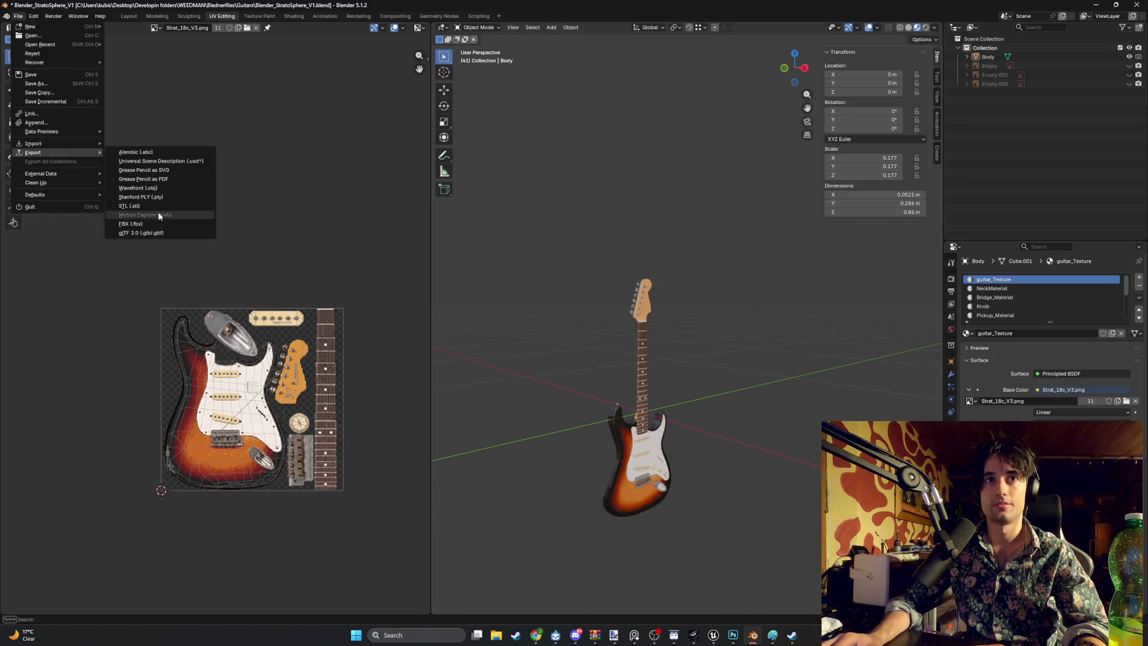
{"action": "left_click", "coordinate": [160, 223]}
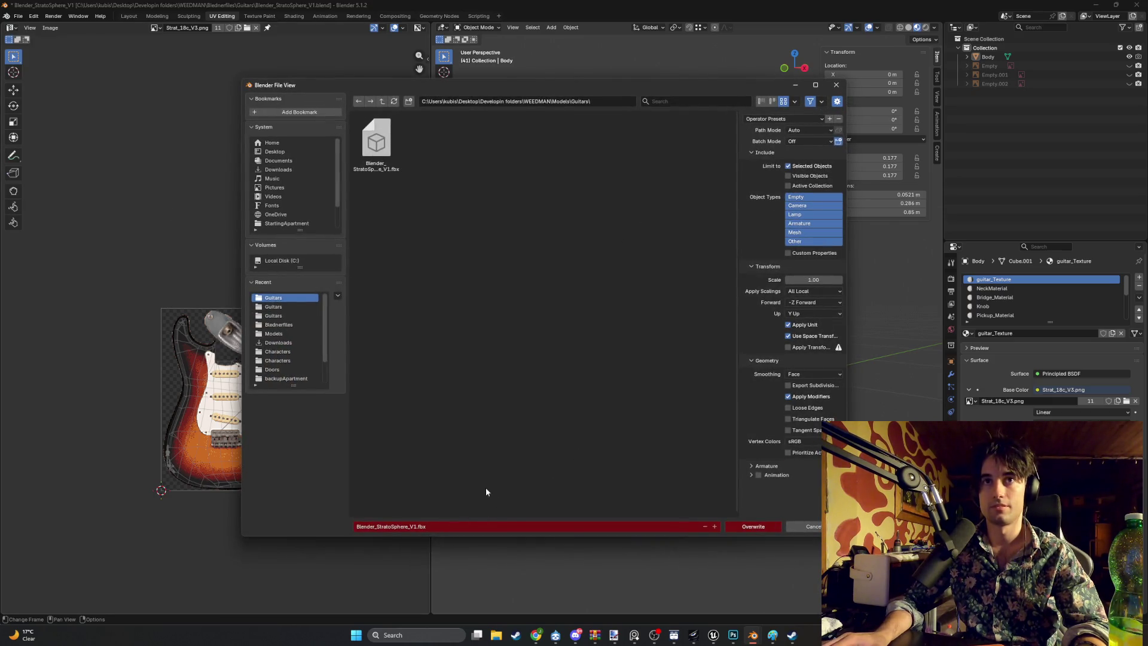
{"action": "left_click", "coordinate": [988, 57]}
{"action": "left_click", "coordinate": [741, 526]}
{"action": "mouse_move", "coordinate": [718, 634]}
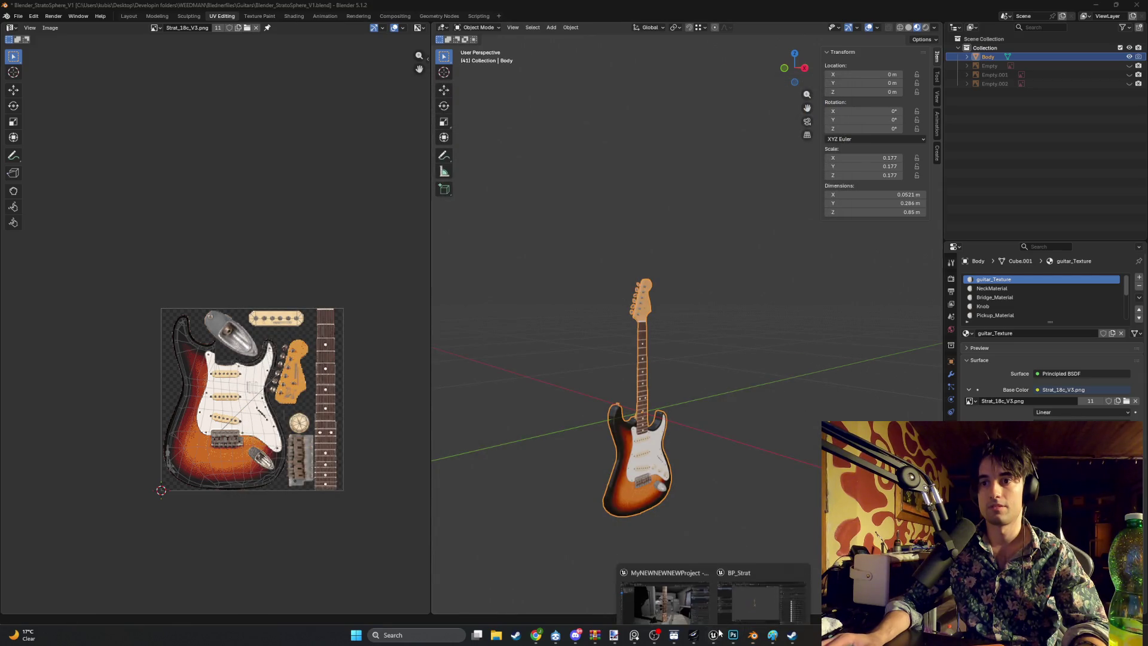
{"action": "left_click", "coordinate": [759, 601]}
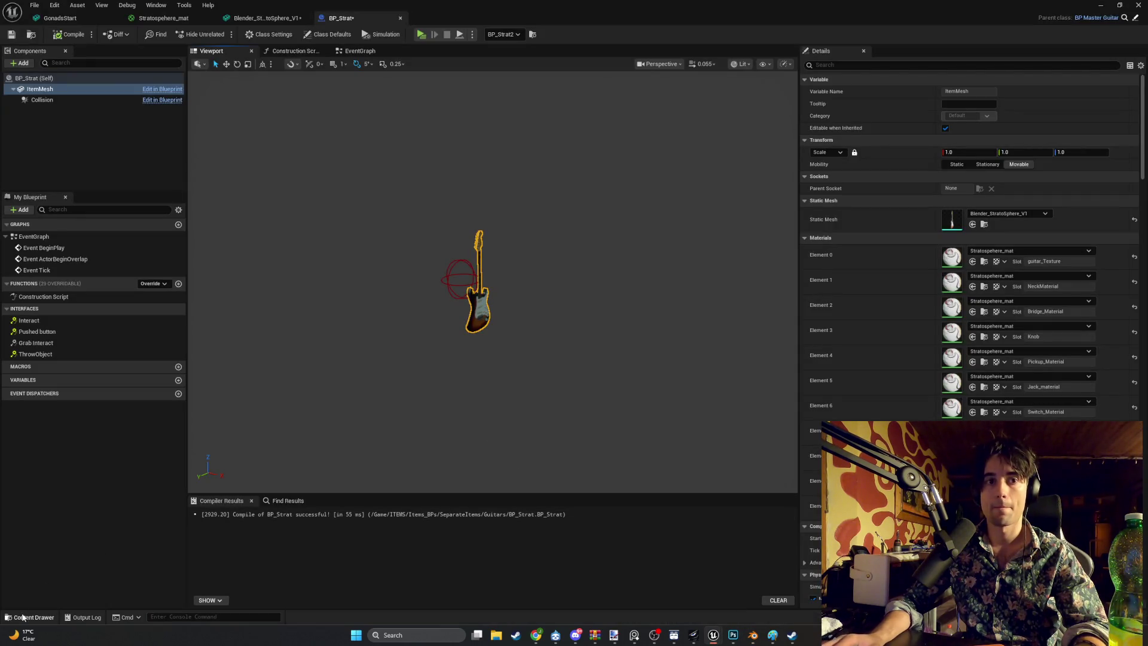
Step: Reimport the Blender_StratoSphere_V1 mesh from the updated FBX
{"action": "left_click", "coordinate": [23, 616]}
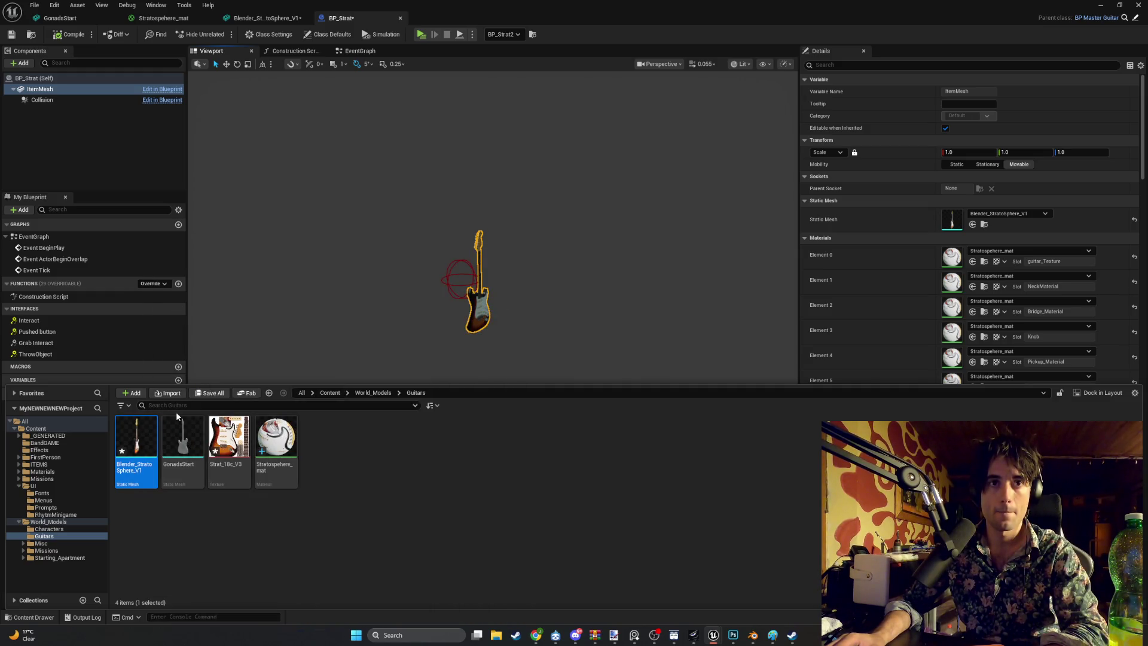
{"action": "right_click", "coordinate": [142, 426]}
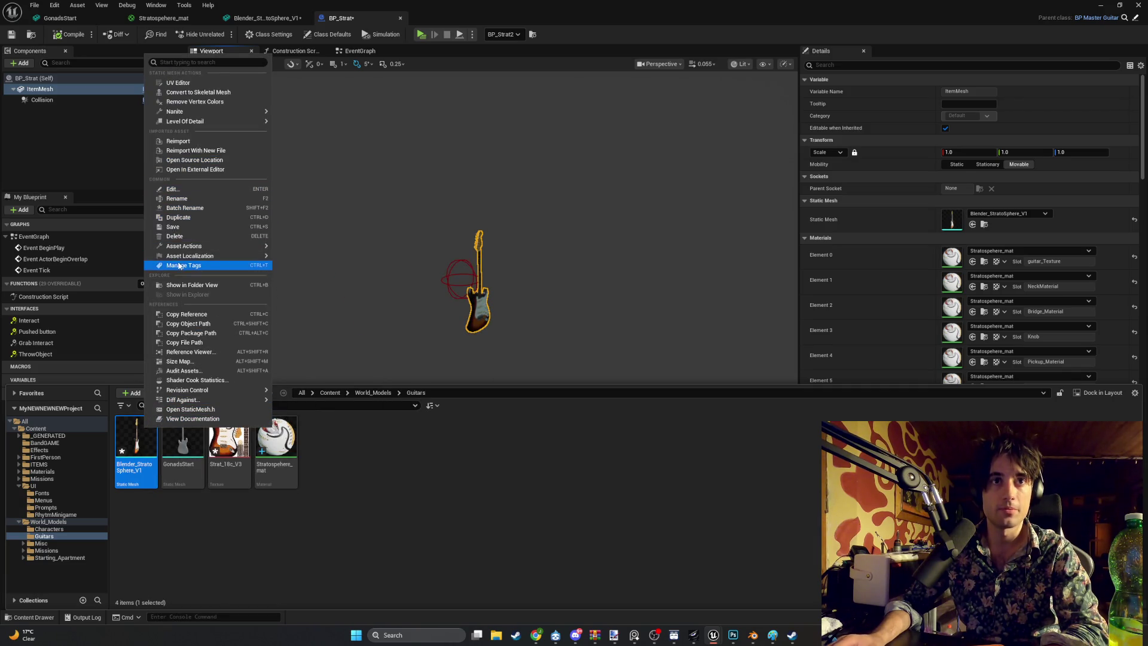
{"action": "mouse_move", "coordinate": [198, 114]}
{"action": "left_click", "coordinate": [200, 142]}
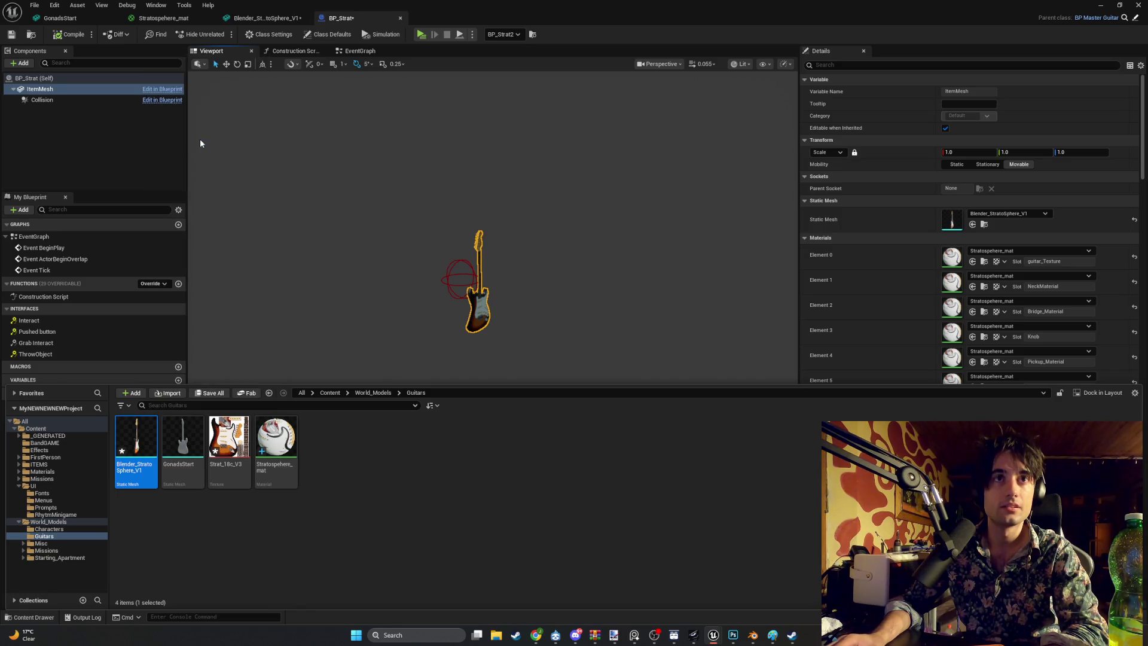
{"action": "scroll", "coordinate": [428, 293], "scroll_direction": "up", "scroll_amount": 5}
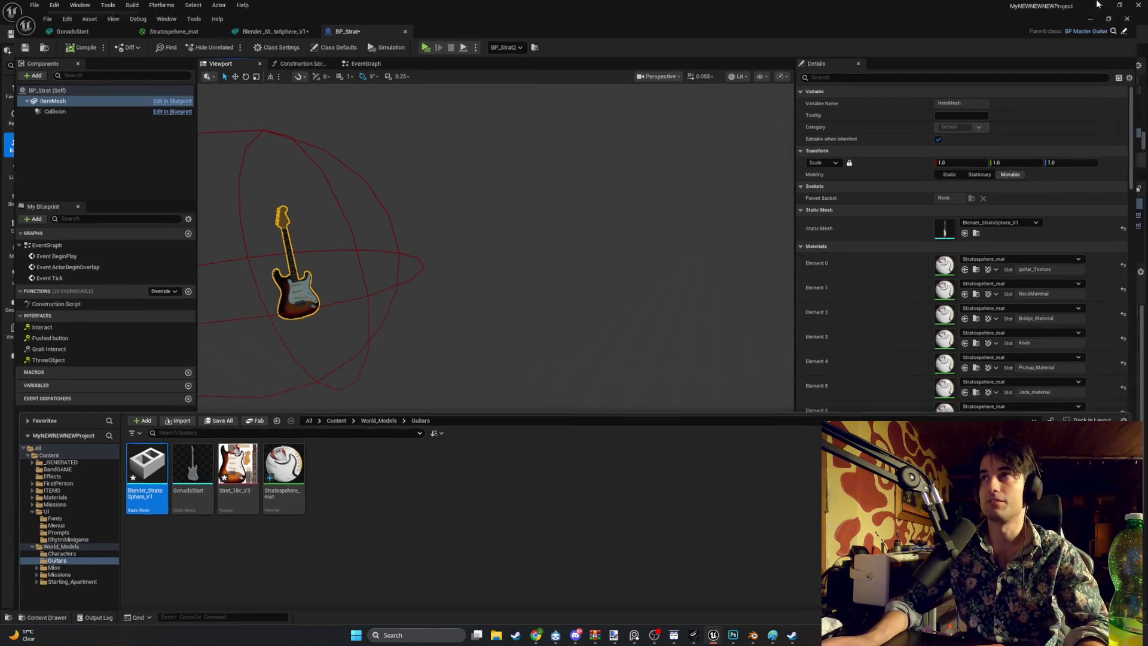
Step: Play-test the level, then frame the guitar and raise it from Z 425.07 to 434.91
{"action": "key", "text": "alt+Tab"}
{"action": "left_click", "coordinate": [225, 35]}
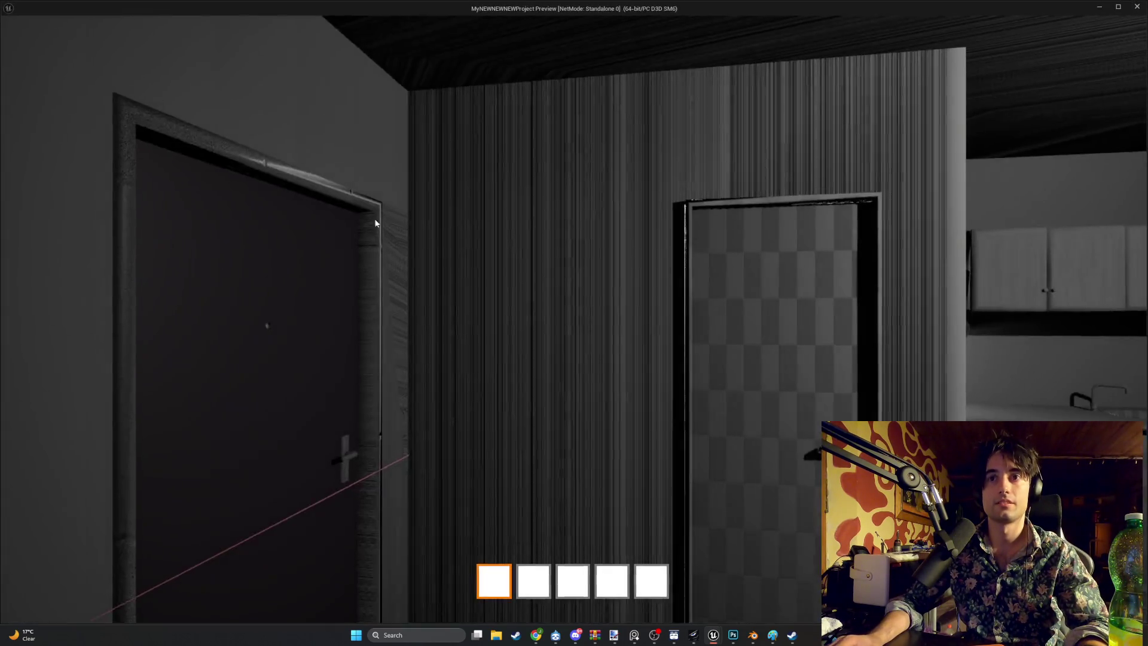
{"action": "key", "text": "Escape"}
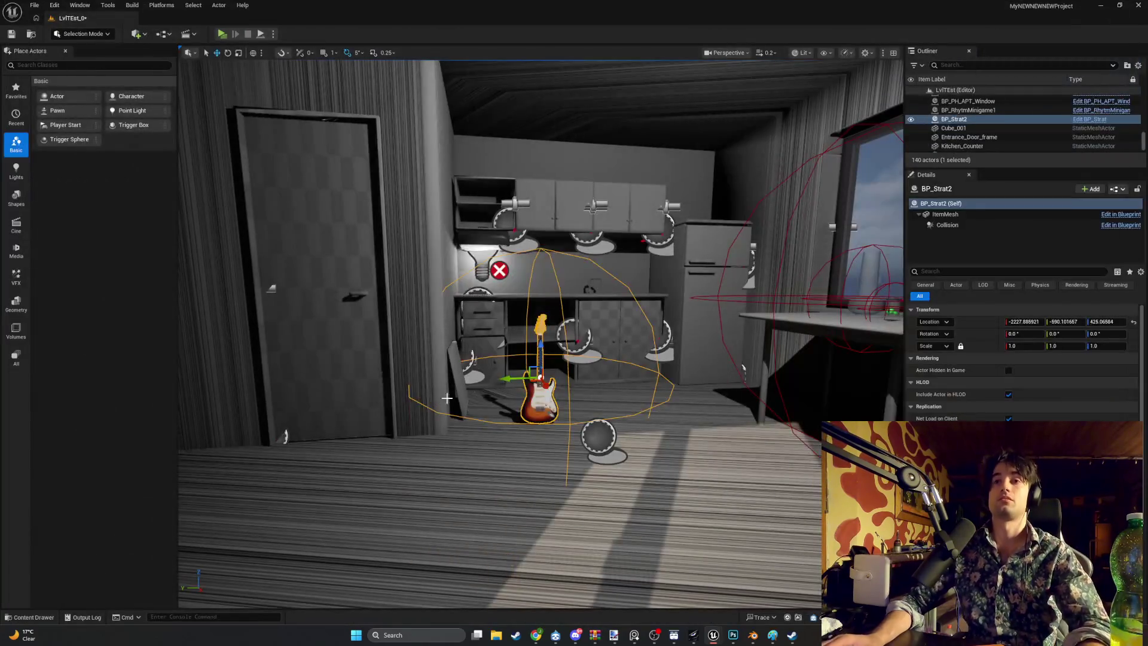
{"action": "key", "text": "ctrl+space"}
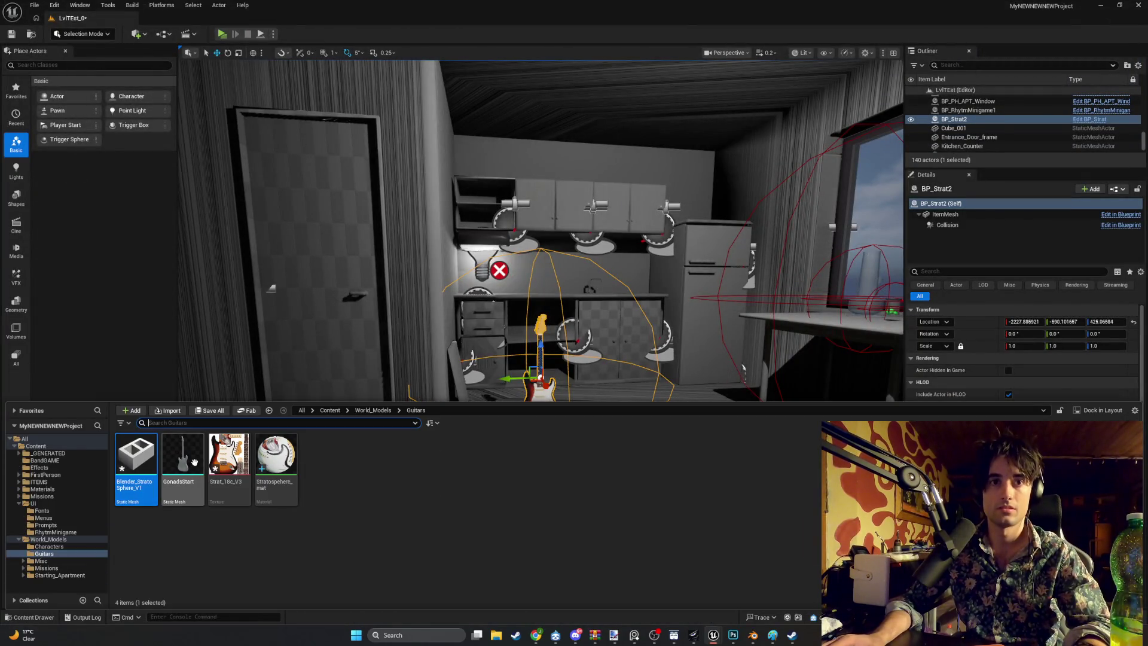
{"action": "key", "text": "ctrl+space"}
{"action": "key", "text": "f"}
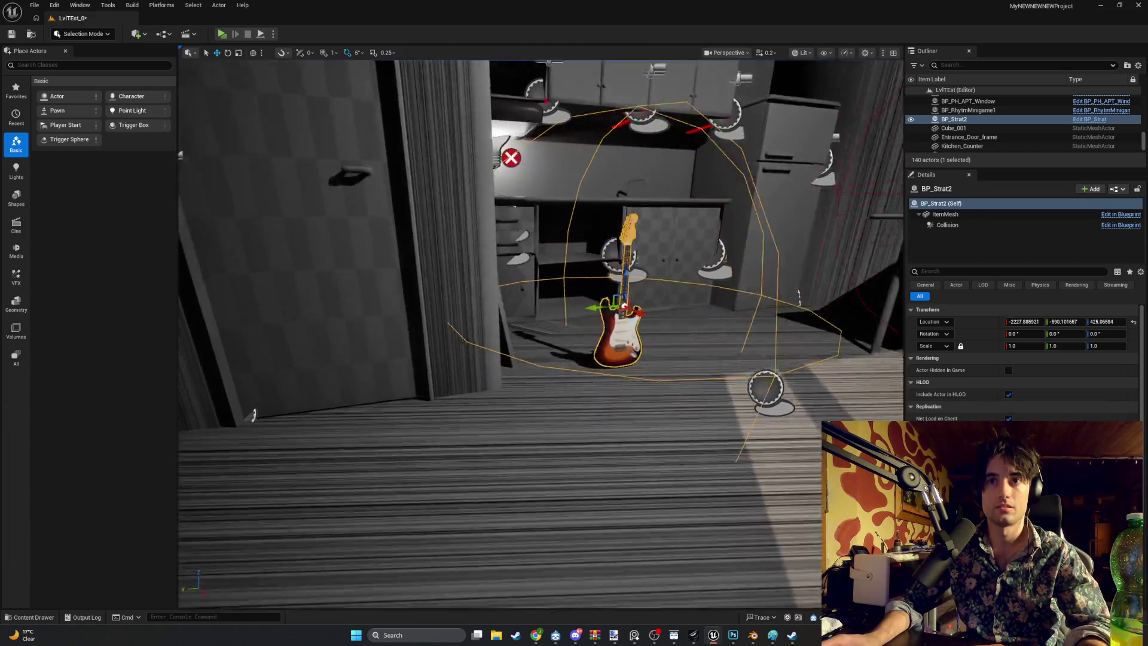
{"action": "key", "text": "f"}
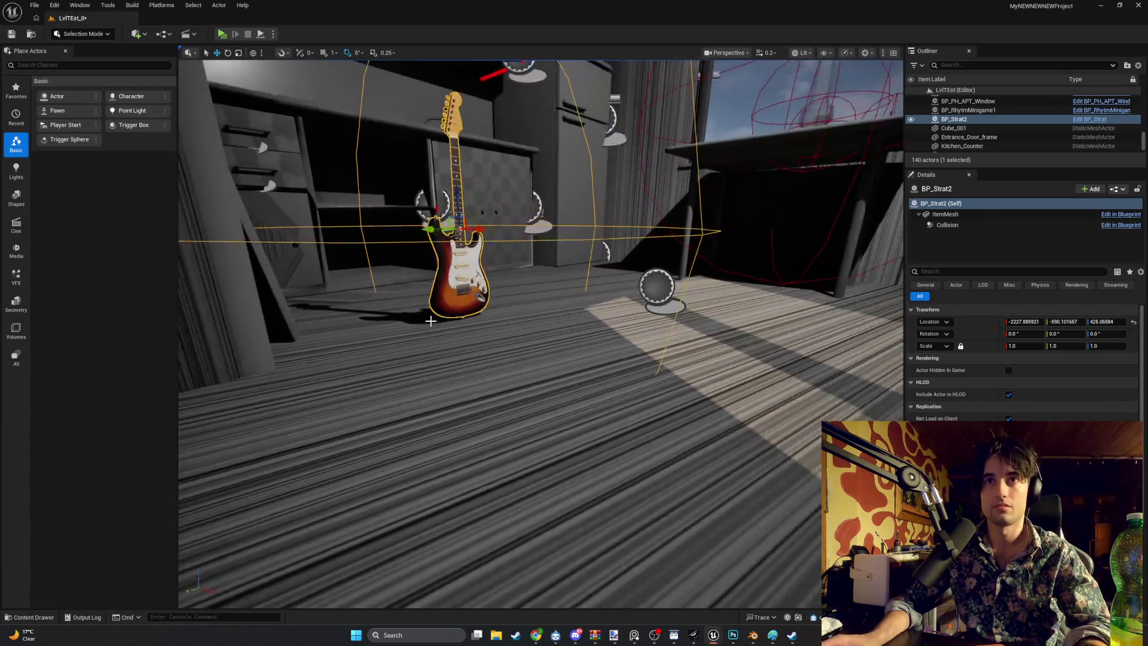
{"action": "left_click_drag", "start_coordinate": [439, 214], "coordinate": [418, 160]}
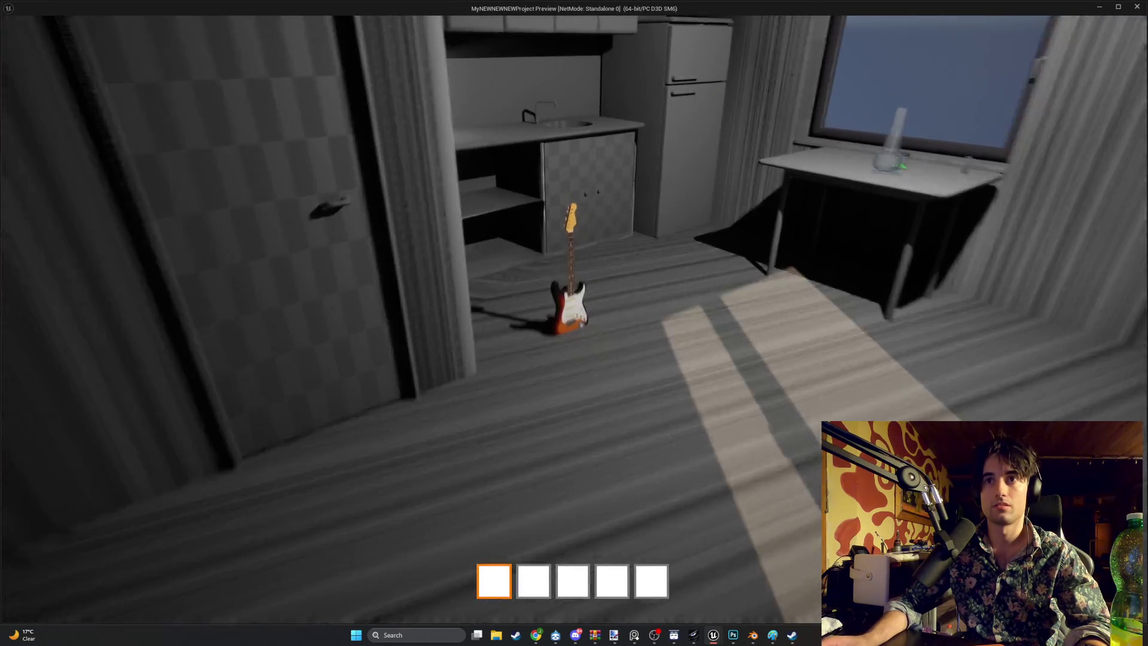
Step: Walk up to the guitar in a standalone play-test, then orbit around it in the editor
{"action": "key", "text": "w"}
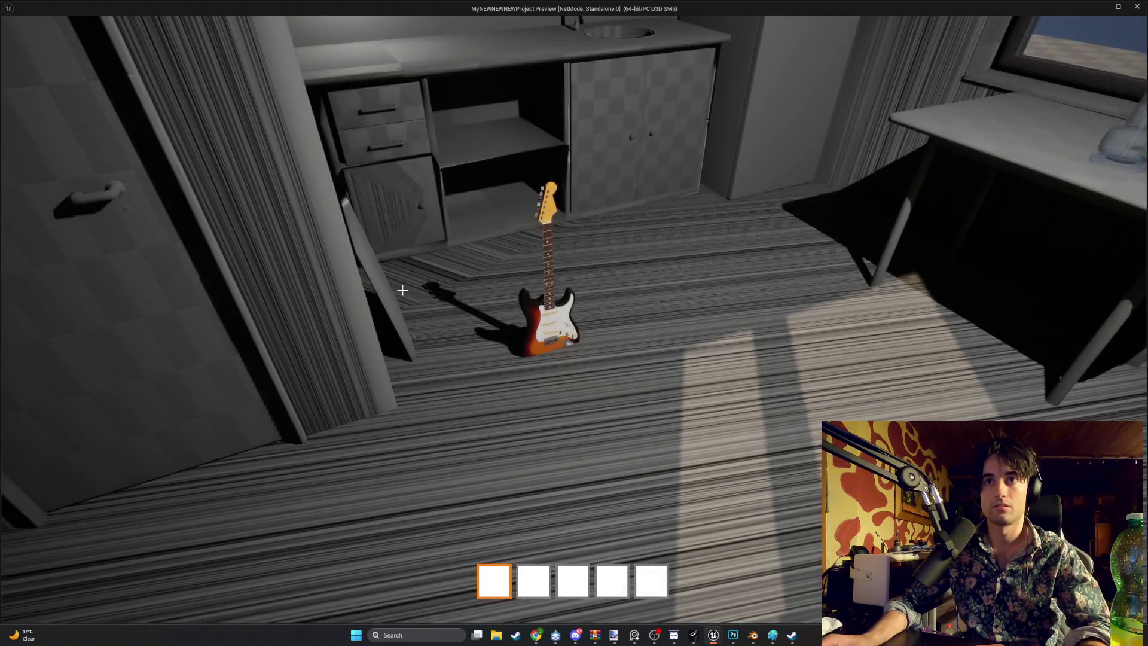
{"action": "key", "text": "Escape"}
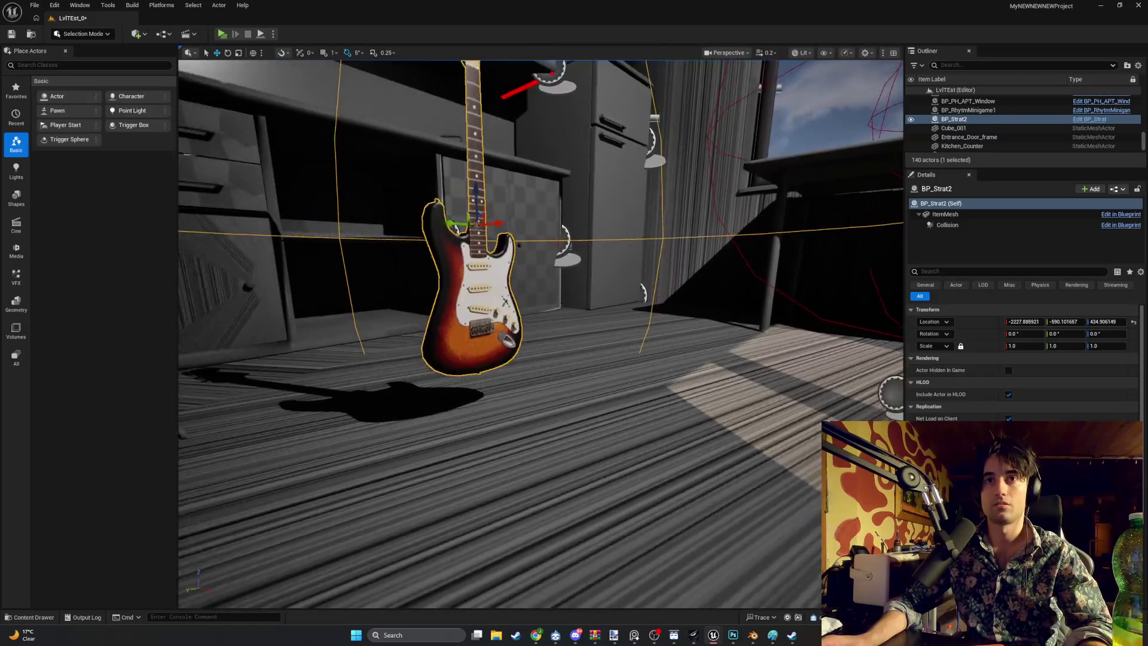
{"action": "scroll", "coordinate": [509, 271], "scroll_direction": "down", "scroll_amount": 8}
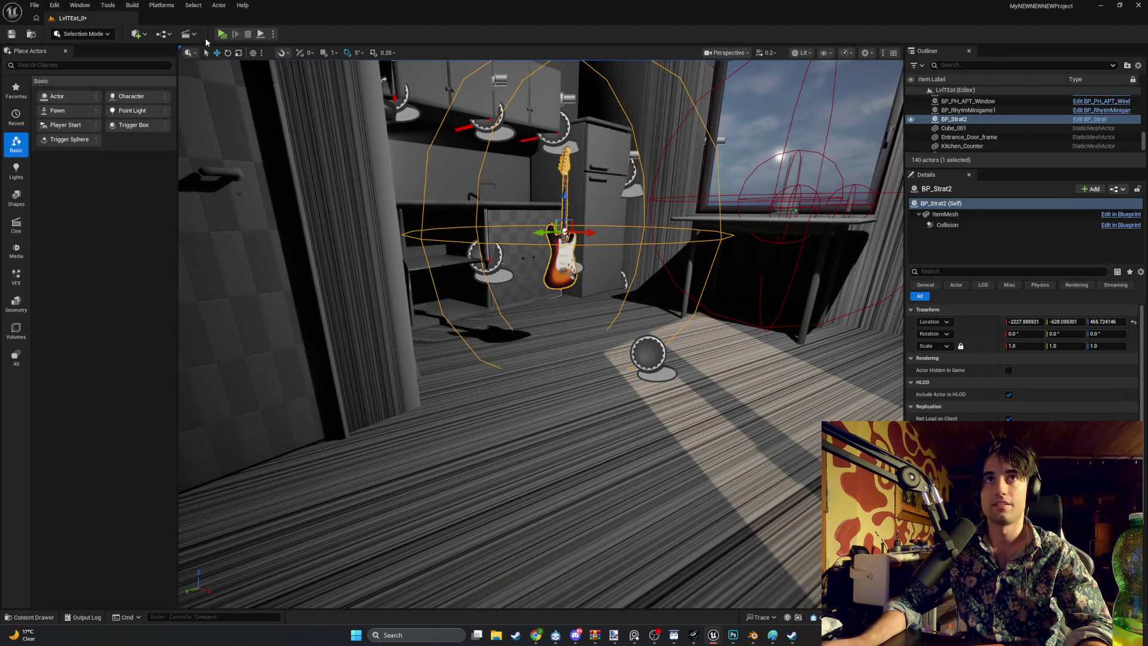
{"action": "left_click", "coordinate": [216, 39]}
{"action": "key", "text": "w"}
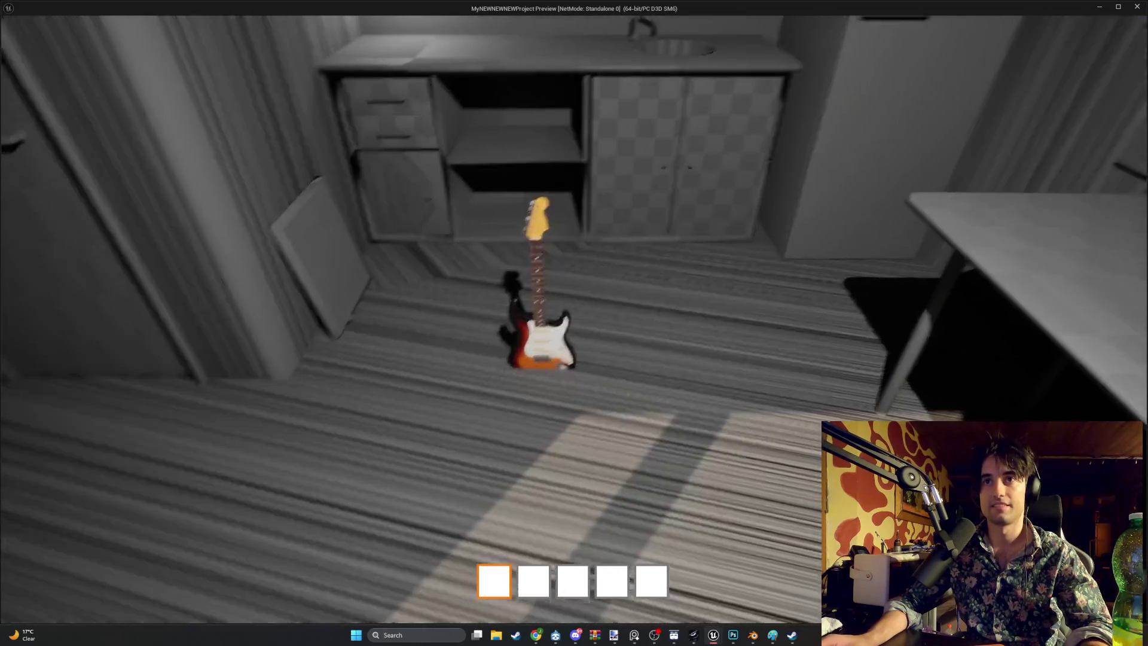
{"action": "key", "text": "Escape"}
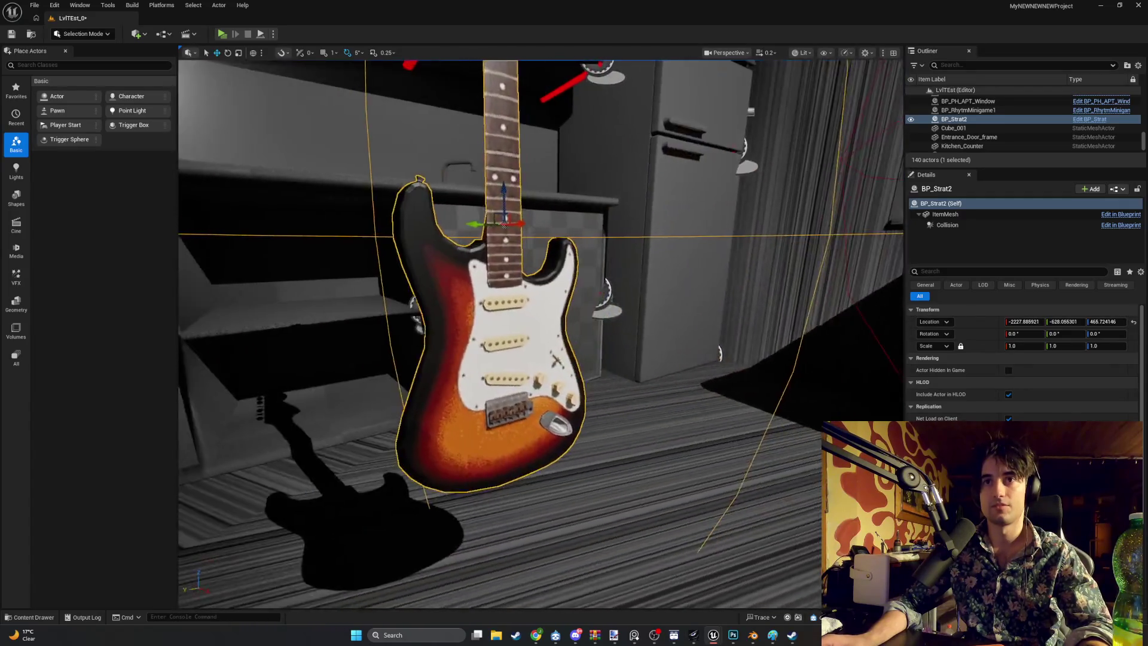
{"action": "key", "text": "f"}
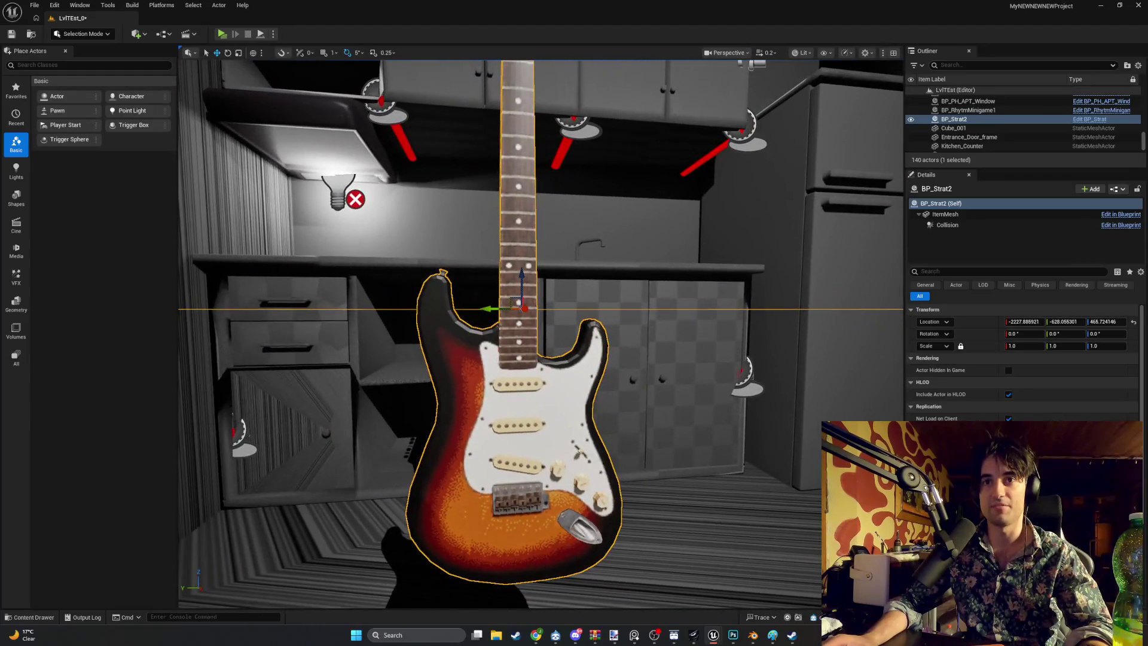
{"action": "mouse_move", "coordinate": [538, 299]}
{"action": "left_mouse_down"}
{"action": "mouse_move", "coordinate": [460, 292]}
{"action": "mouse_move", "coordinate": [439, 335]}
{"action": "mouse_move", "coordinate": [454, 317]}
{"action": "left_mouse_up"}
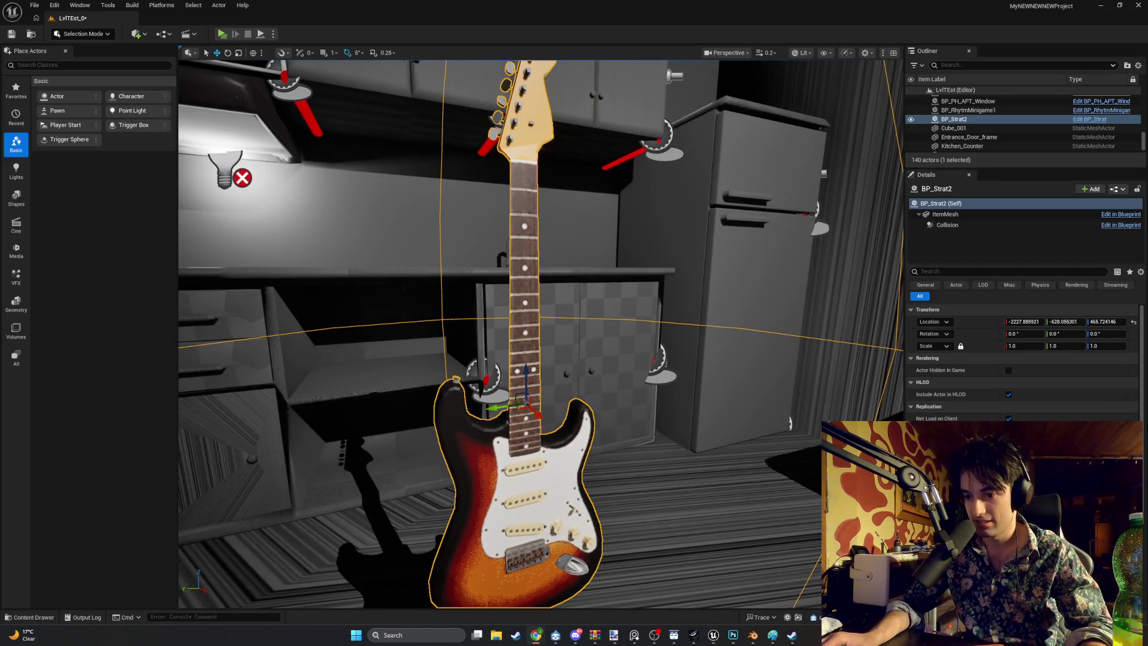
{"action": "left_click_drag", "start_coordinate": [454, 317], "coordinate": [464, 324]}
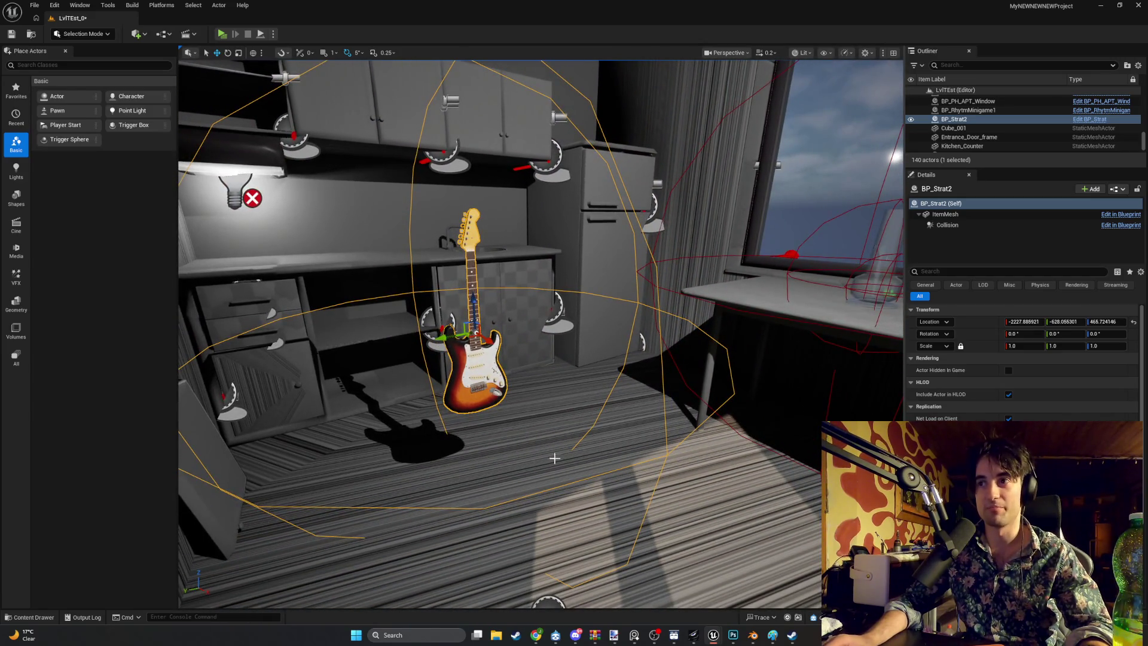
{"action": "left_click", "coordinate": [30, 617]}
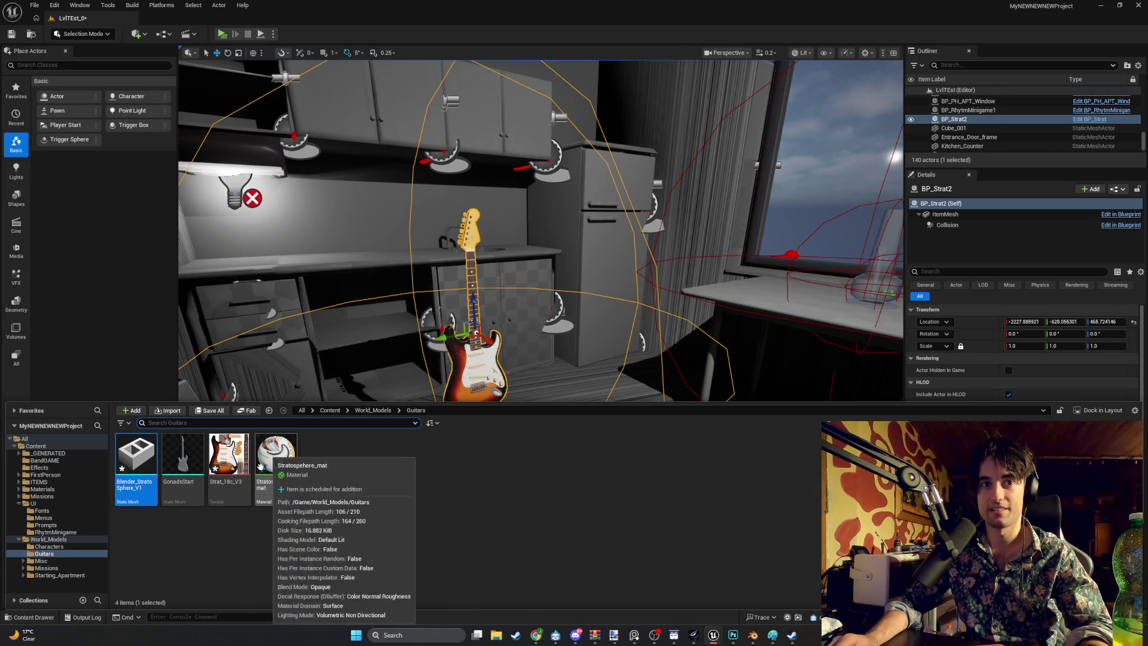
Step: Open the Blender_Strato_Sphere_V1 mesh and review its Collision Complexity options without changing them
{"action": "left_click", "coordinate": [200, 541]}
{"action": "double_click", "coordinate": [152, 467]}
{"action": "scroll", "coordinate": [281, 461], "scroll_direction": "down", "scroll_amount": 5}
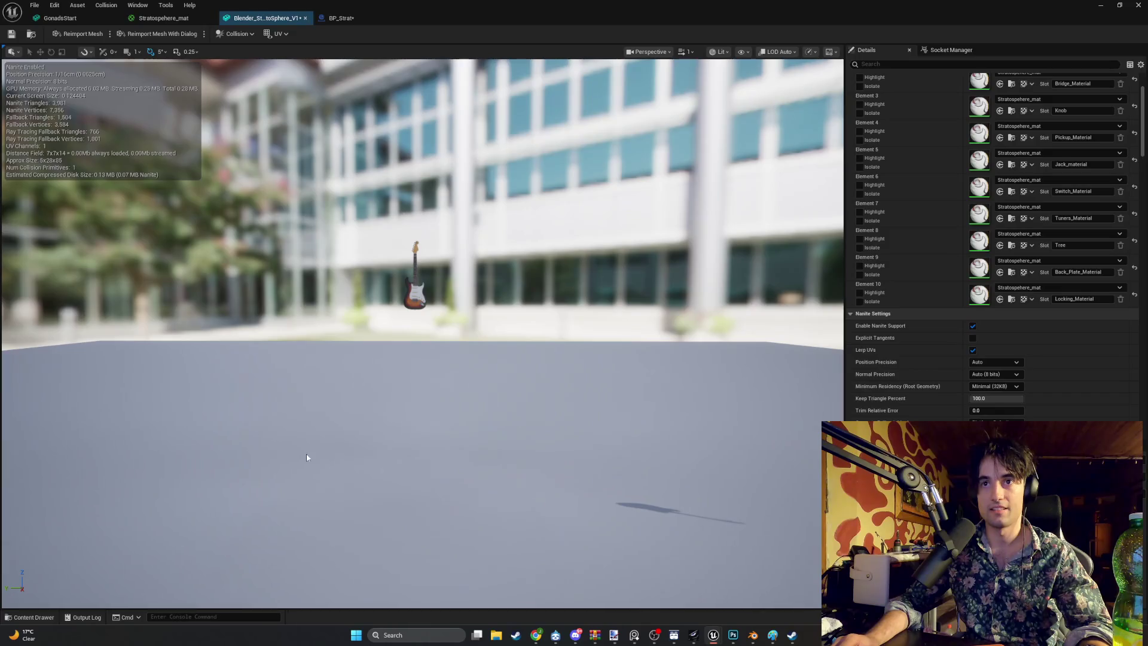
{"action": "scroll", "coordinate": [927, 336], "scroll_direction": "down", "scroll_amount": 9}
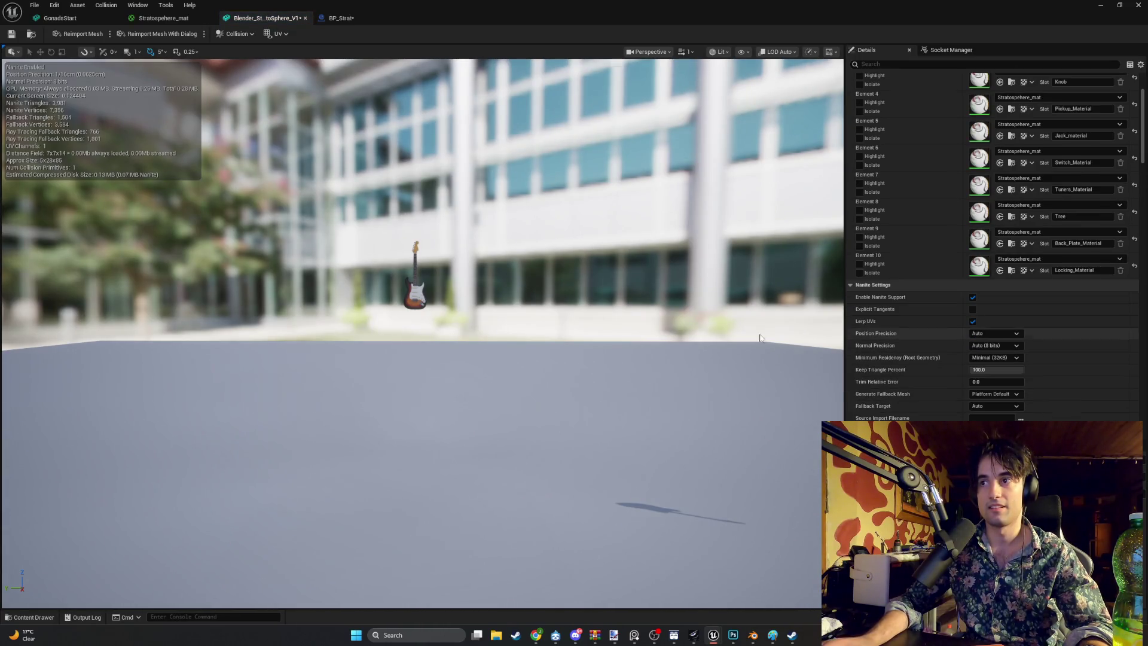
{"action": "scroll", "coordinate": [927, 336], "scroll_direction": "down", "scroll_amount": 15}
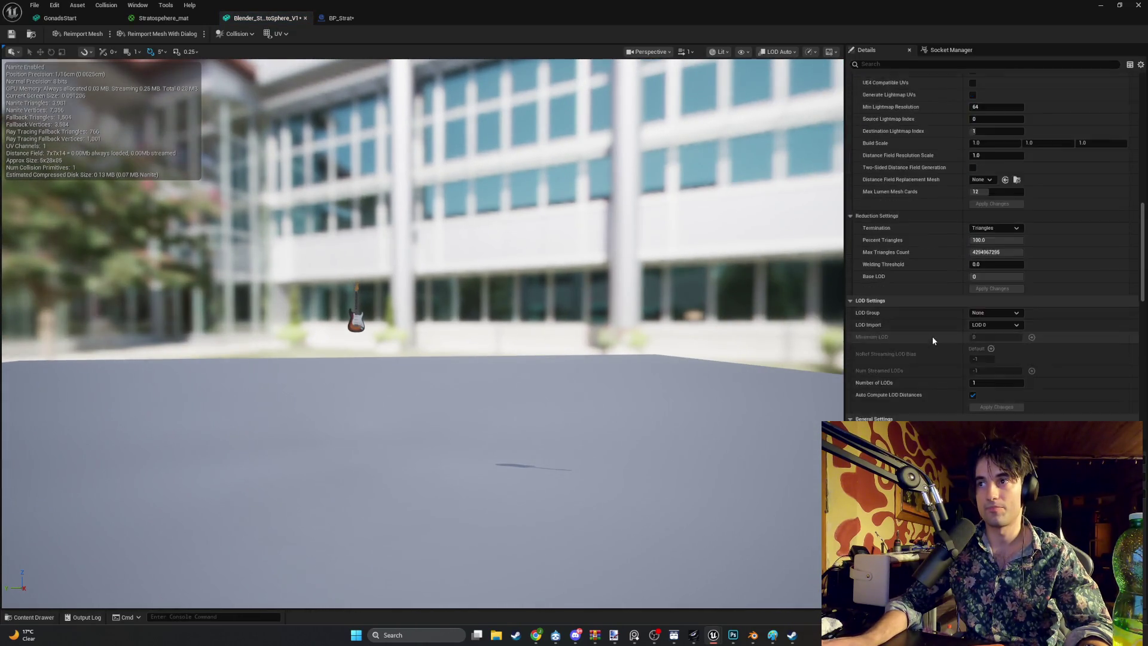
{"action": "left_click", "coordinate": [1005, 238]}
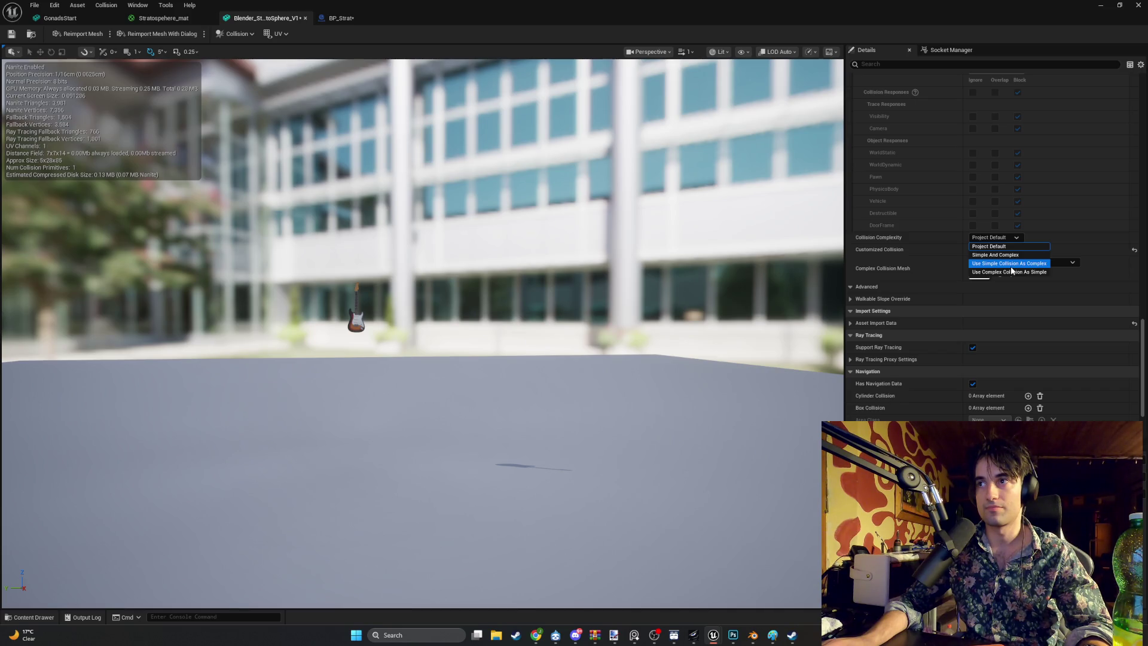
{"action": "left_click", "coordinate": [488, 457]}
Step: Open the GonadsStart mesh and compare it with Blender_Strato_Sphere_V1, then bring up Photoshop
{"action": "left_click", "coordinate": [28, 617]}
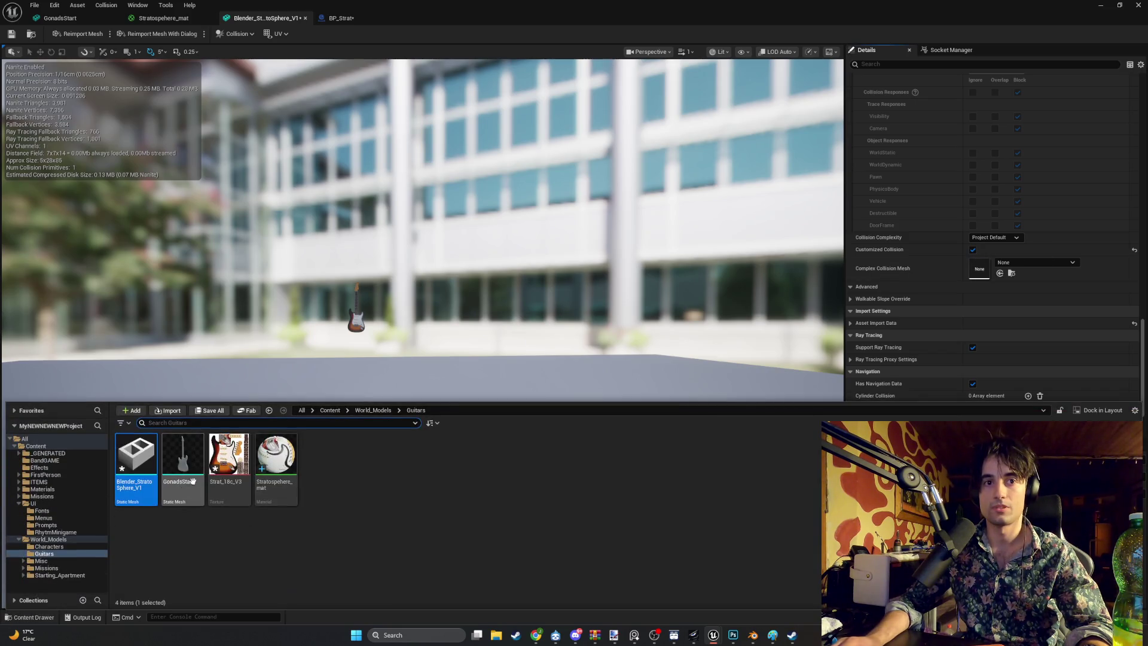
{"action": "double_click", "coordinate": [183, 468]}
{"action": "scroll", "coordinate": [881, 376], "scroll_direction": "down", "scroll_amount": 4}
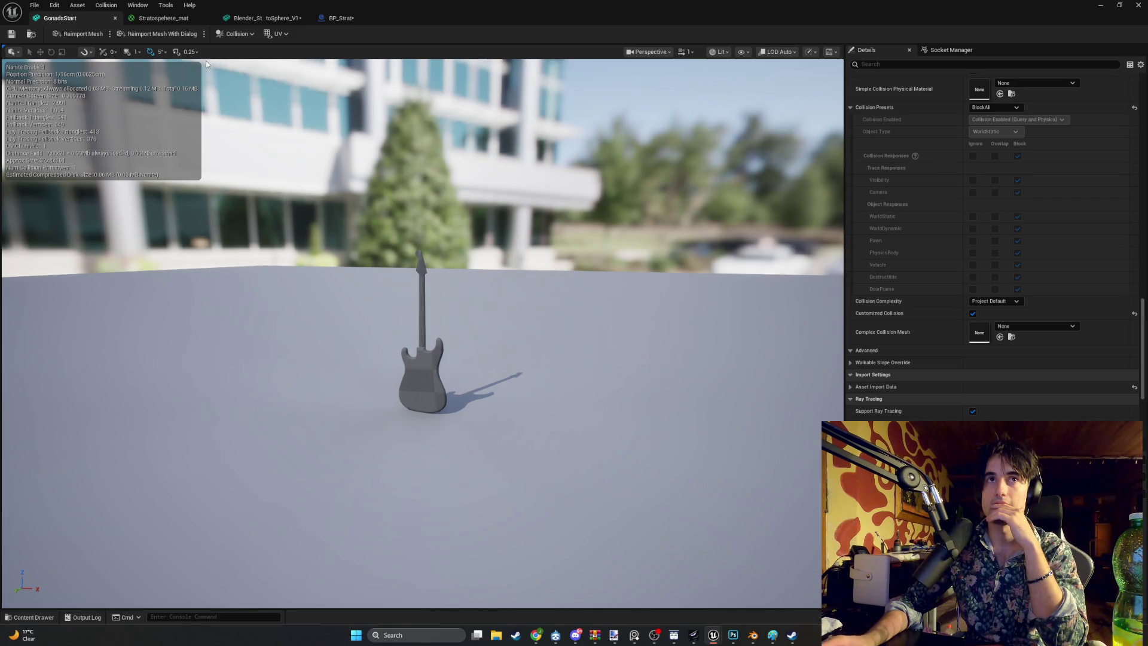
{"action": "left_click", "coordinate": [239, 18]}
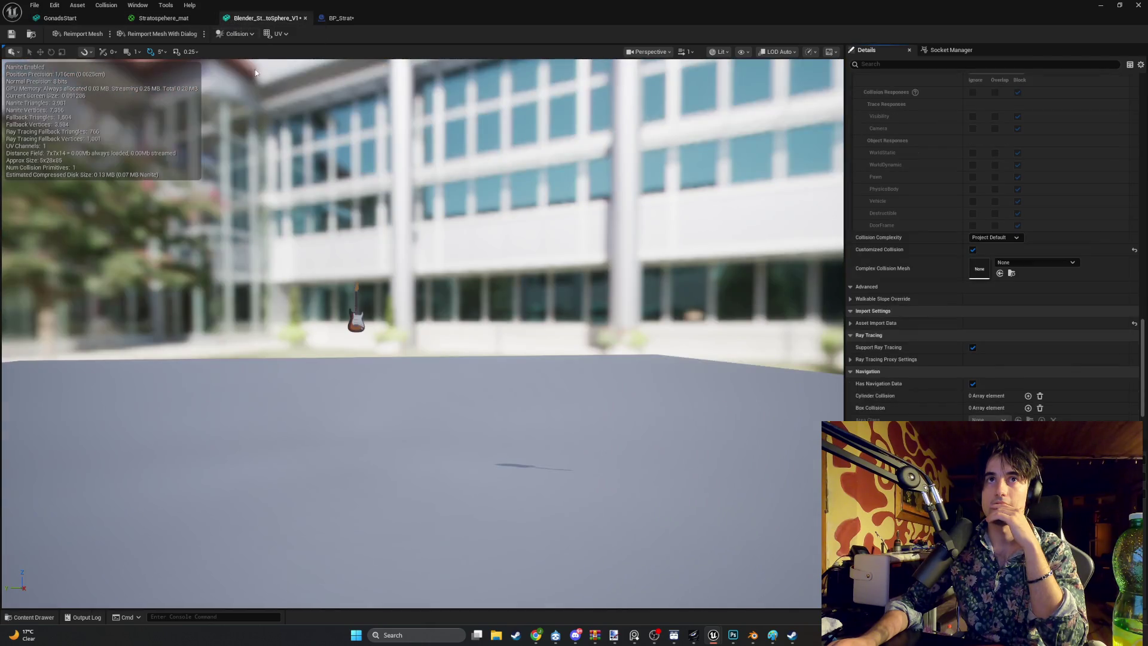
{"action": "left_click_drag", "start_coordinate": [335, 209], "coordinate": [418, 227]}
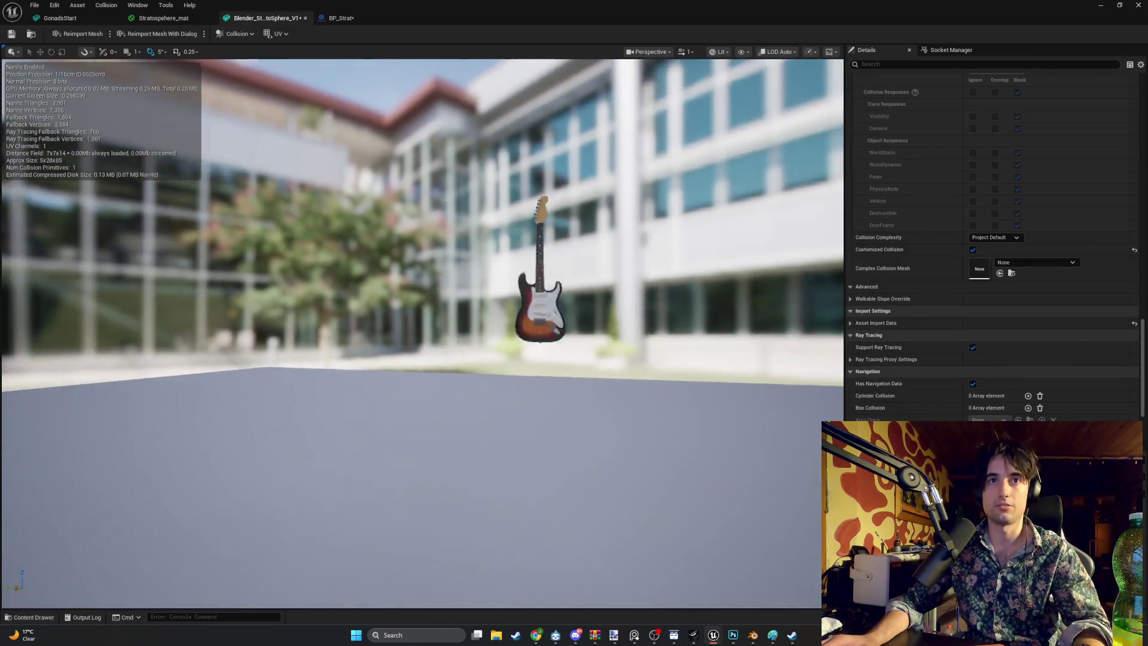
{"action": "mouse_move", "coordinate": [376, 351]}
{"action": "left_mouse_down"}
{"action": "mouse_move", "coordinate": [382, 382]}
{"action": "mouse_move", "coordinate": [365, 395]}
{"action": "mouse_move", "coordinate": [376, 351]}
{"action": "mouse_move", "coordinate": [422, 355]}
{"action": "left_mouse_up"}
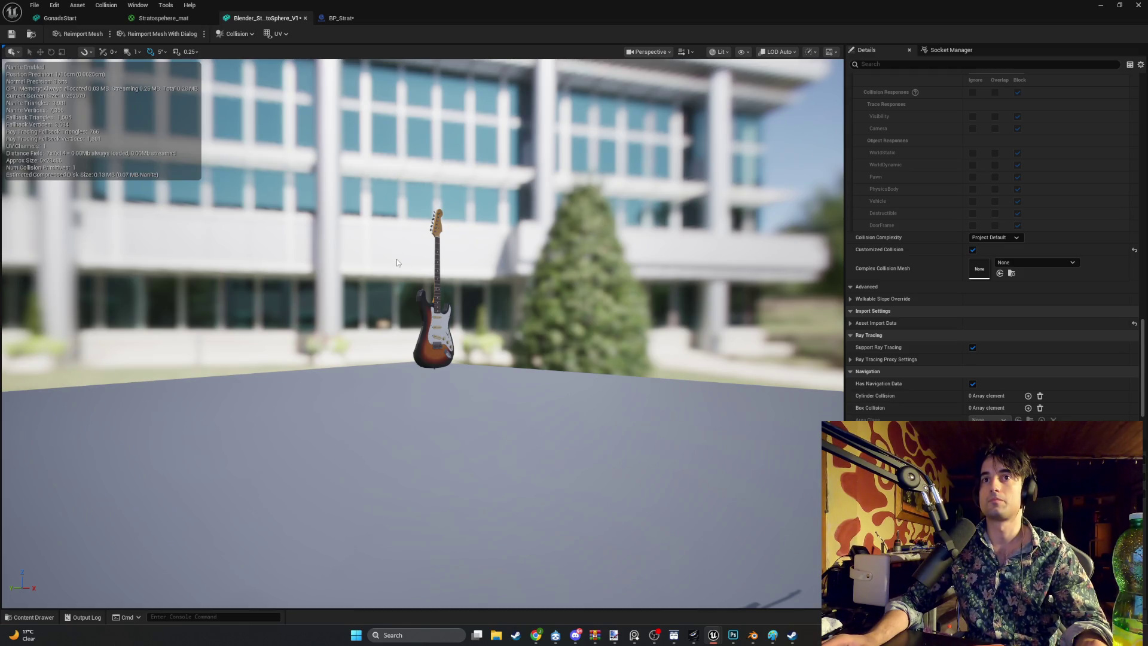
{"action": "left_click", "coordinate": [92, 21]}
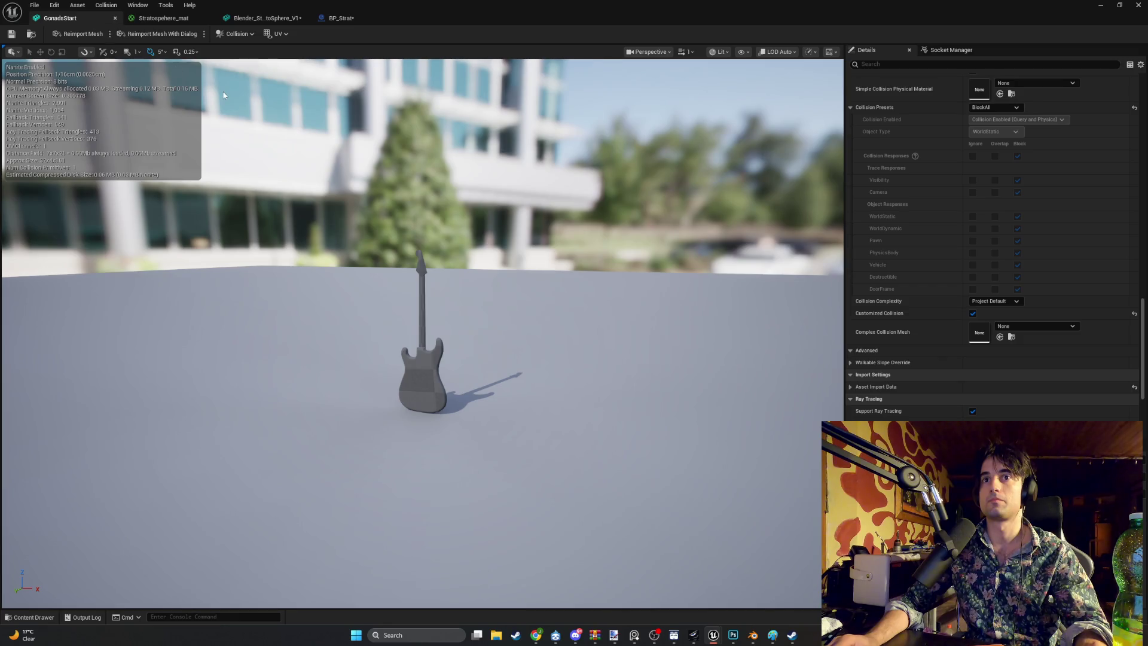
{"action": "left_click", "coordinate": [733, 636]}
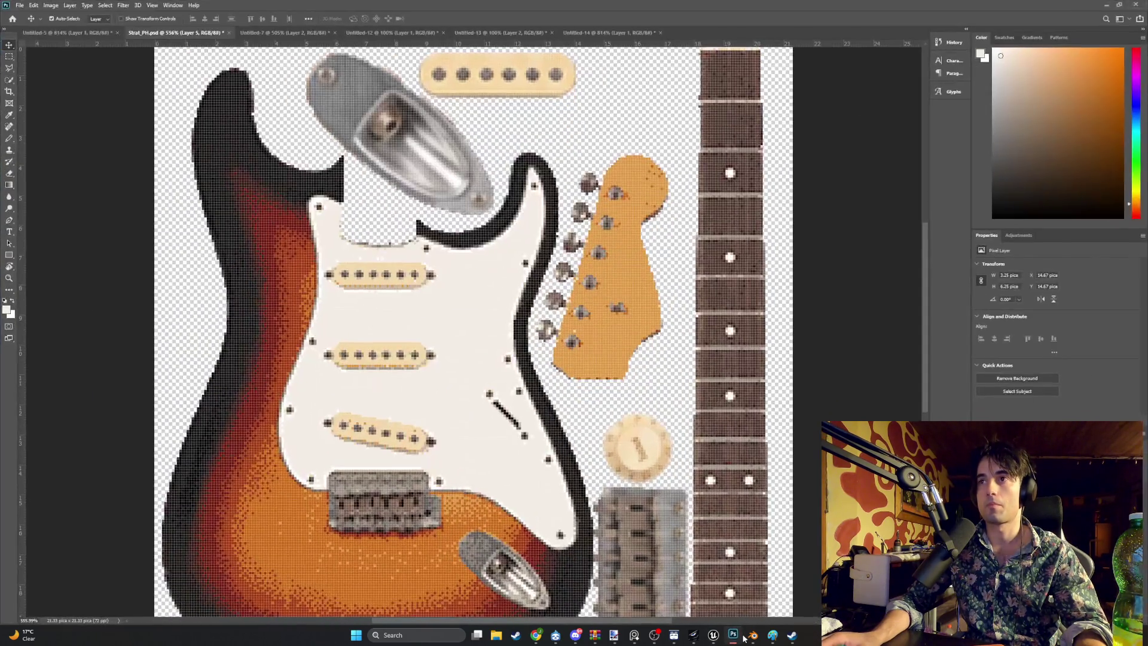
Step: Inspect the guitar body's mesh in Blender's Edit Mode
{"action": "left_click", "coordinate": [753, 635]}
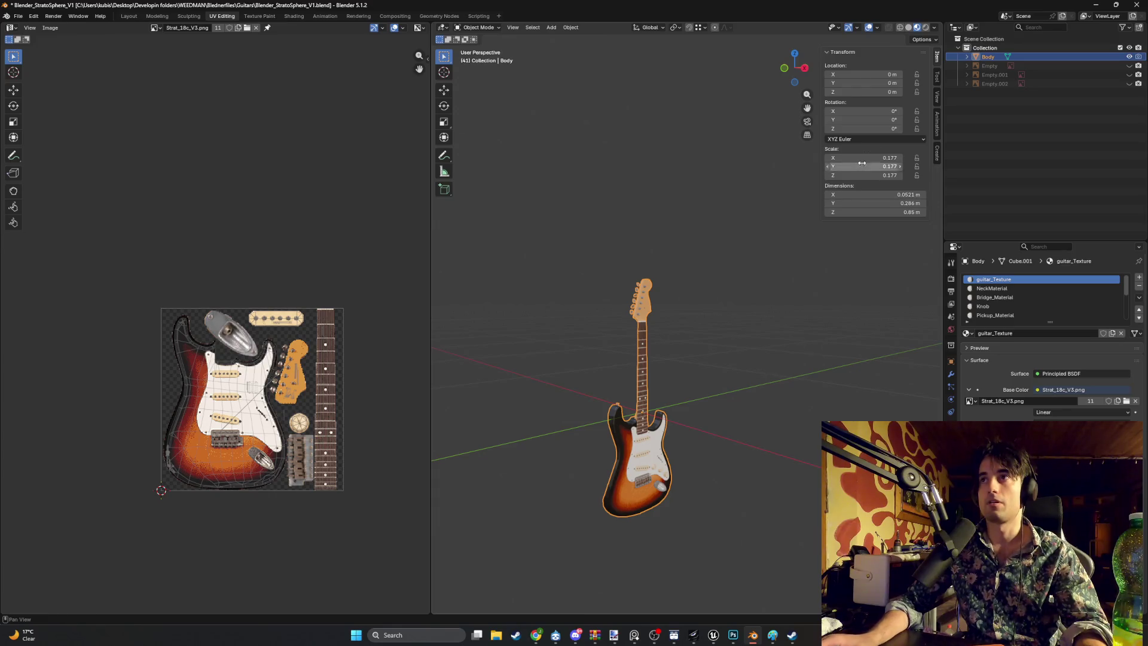
{"action": "right_click", "coordinate": [572, 336]}
{"action": "key", "text": "Escape"}
{"action": "mouse_move", "coordinate": [598, 277]}
{"action": "left_mouse_down"}
{"action": "mouse_move", "coordinate": [537, 285]}
{"action": "mouse_move", "coordinate": [626, 303]}
{"action": "mouse_move", "coordinate": [568, 292]}
{"action": "mouse_move", "coordinate": [656, 291]}
{"action": "left_mouse_up"}
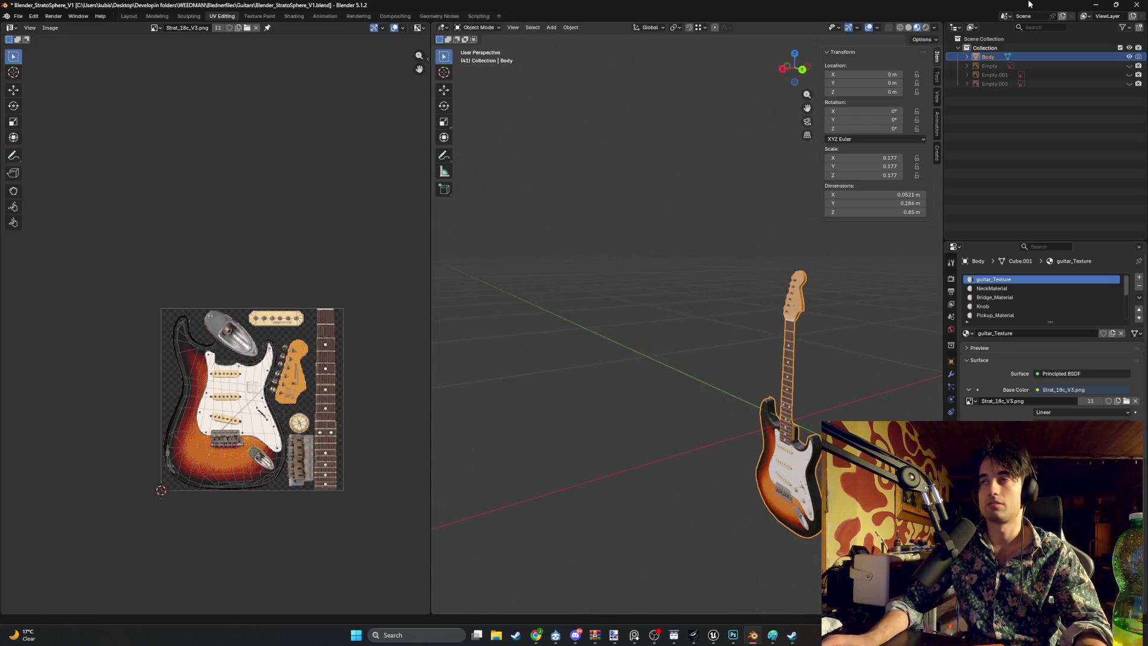
{"action": "key", "text": "Tab"}
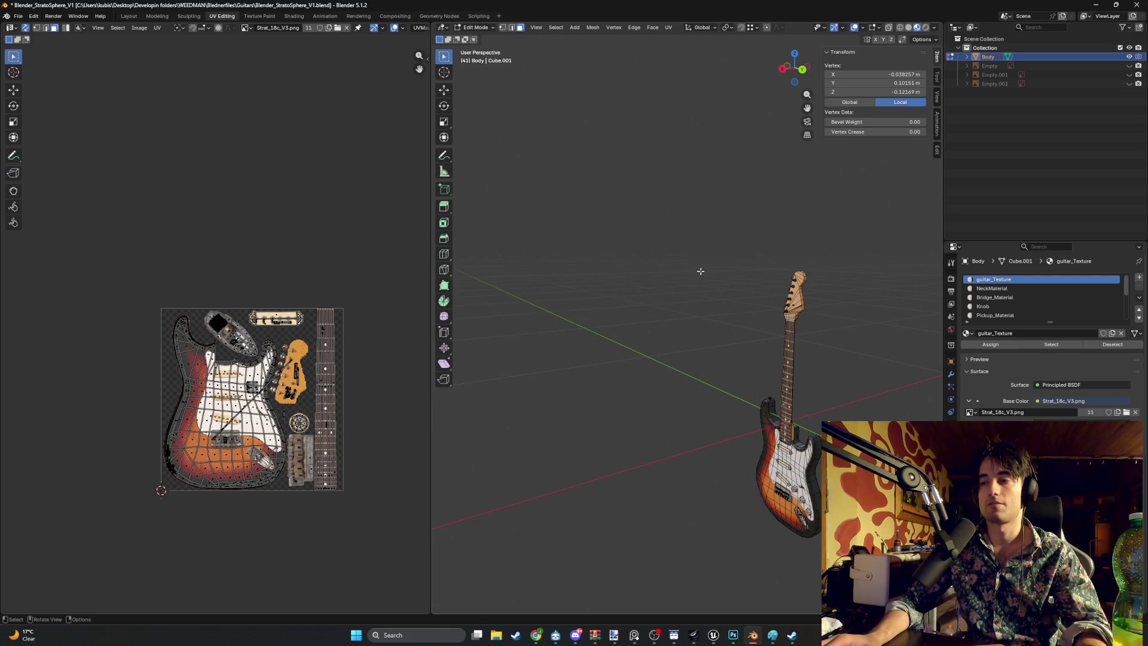
{"action": "left_click_drag", "start_coordinate": [639, 281], "coordinate": [724, 274]}
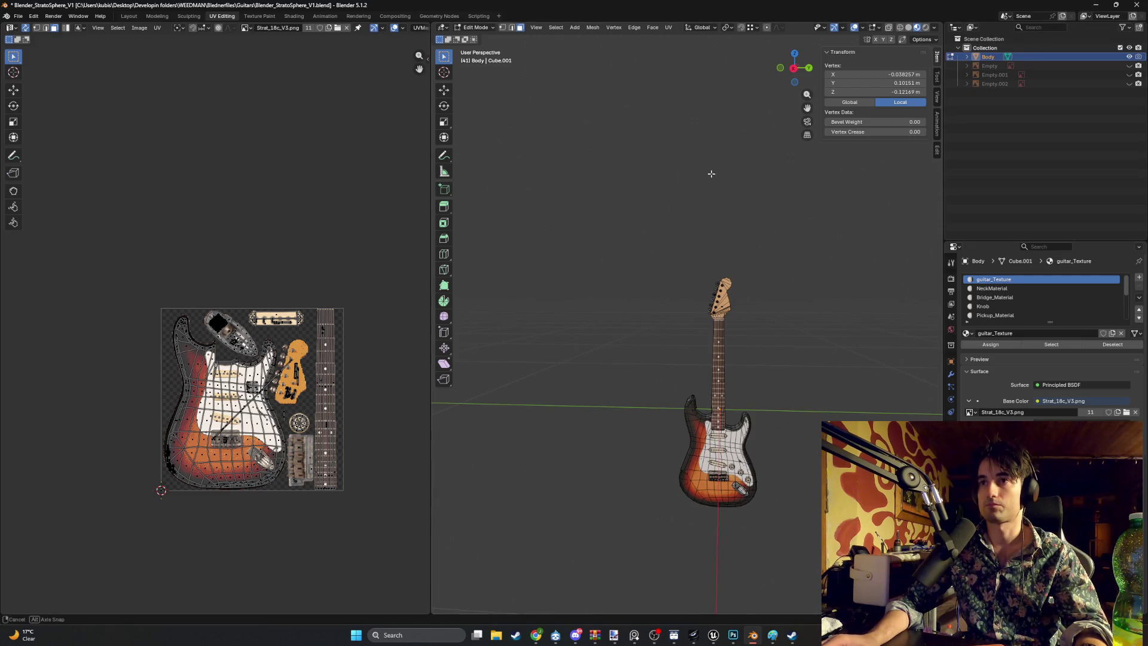
Step: Save Blender_StratoSphere_V1.blend and minimise Blender and Photoshop
{"action": "left_click_drag", "start_coordinate": [710, 174], "coordinate": [720, 177]}
{"action": "key", "text": "ctrl+s"}
{"action": "left_click", "coordinate": [1095, 6]}
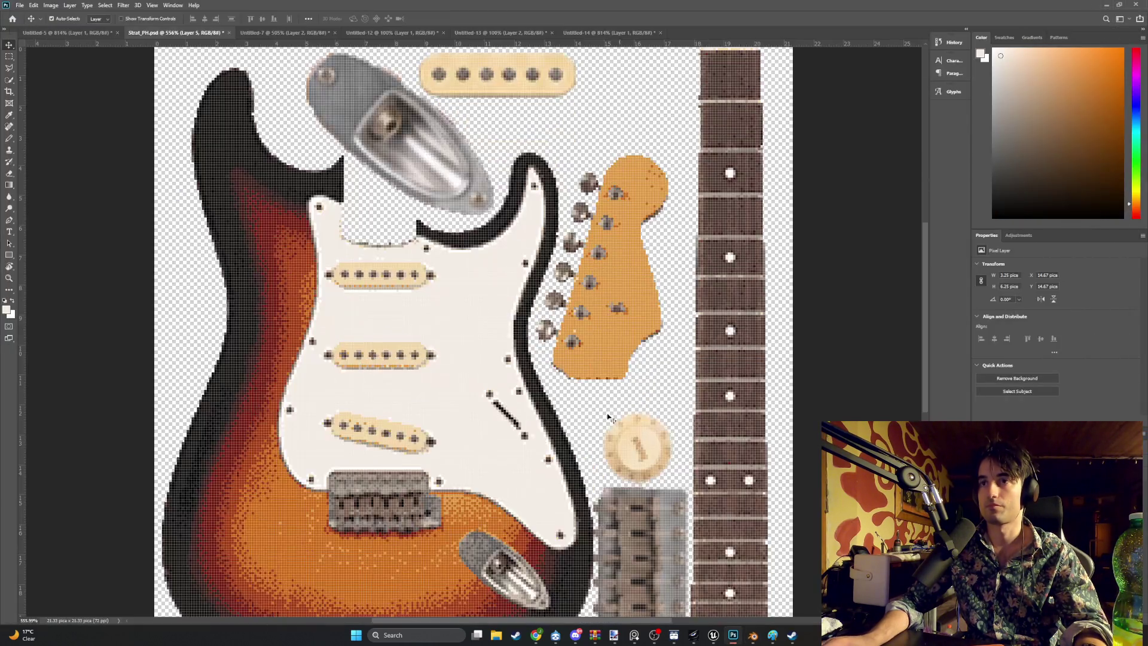
{"action": "left_click", "coordinate": [1106, 6]}
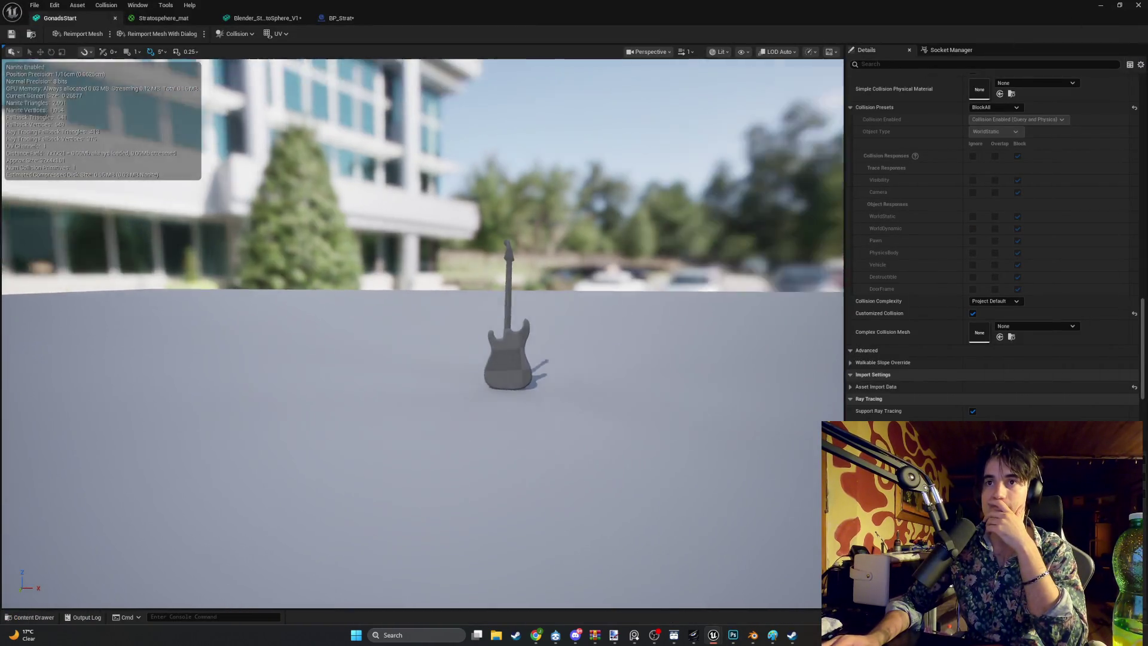
Step: Frame GonadsStart, orbit the textured Blender_StratoSphere_V1 mesh, then minimise the Static Mesh Editor
{"action": "key", "text": "f"}
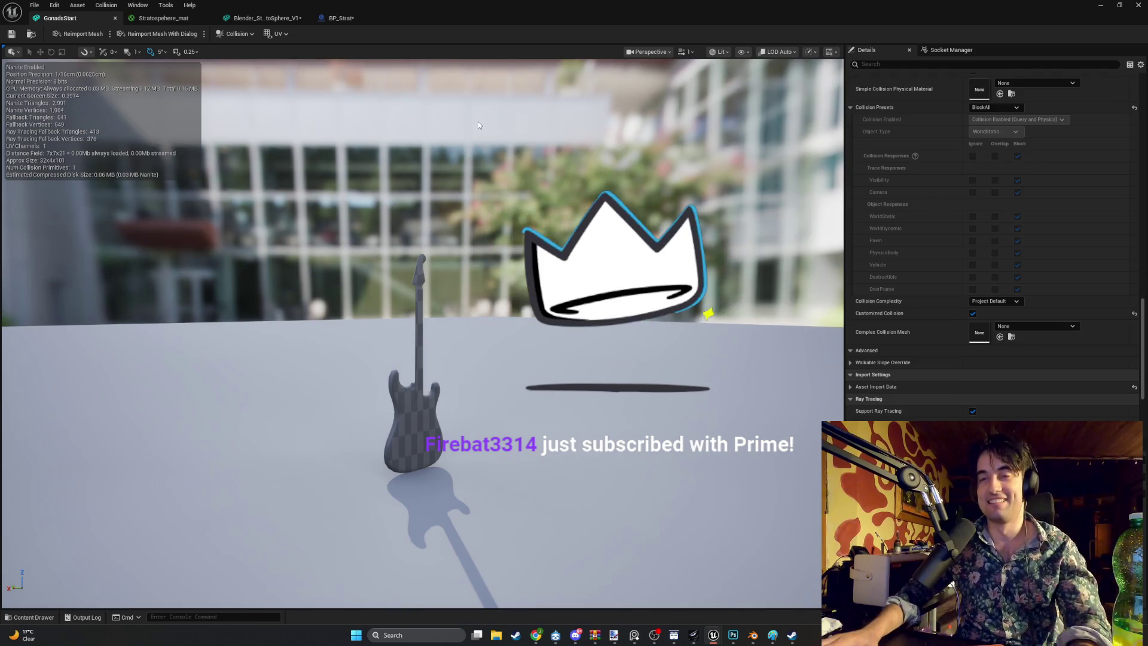
{"action": "left_click", "coordinate": [266, 17]}
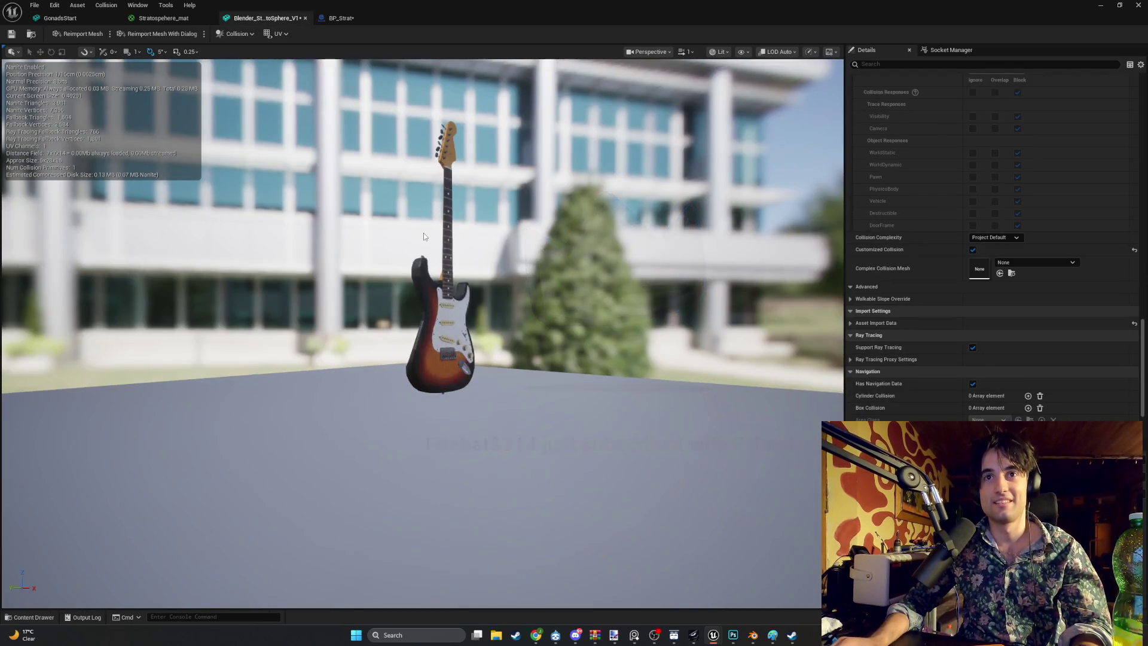
{"action": "scroll", "coordinate": [425, 233], "scroll_direction": "up", "scroll_amount": 4}
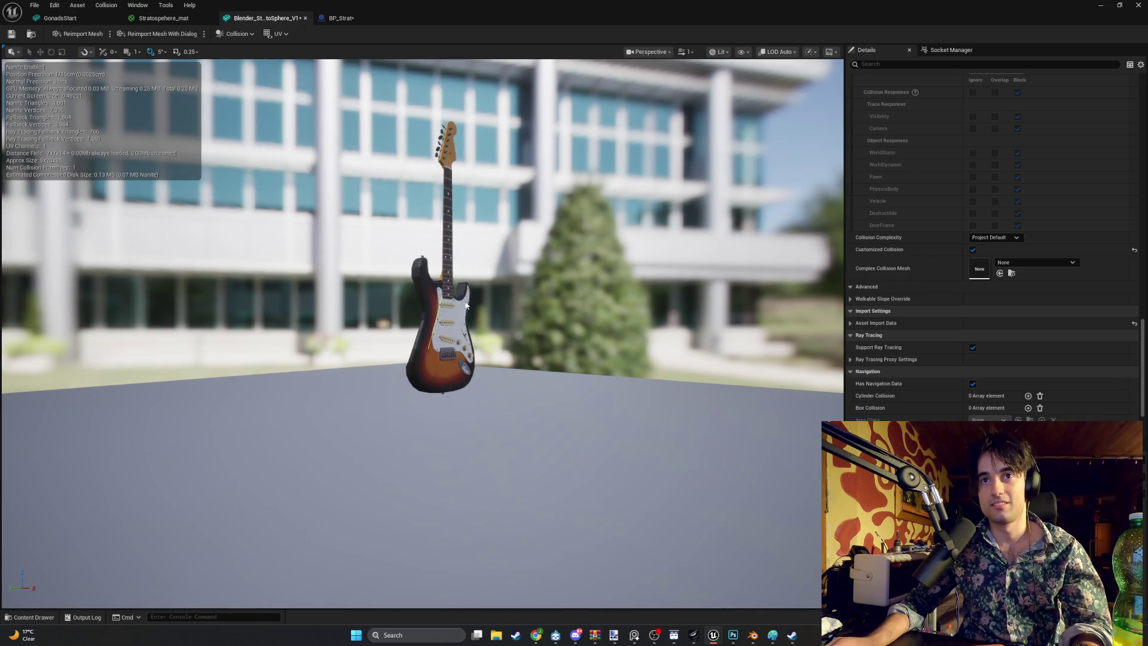
{"action": "mouse_move", "coordinate": [528, 319]}
{"action": "left_mouse_down"}
{"action": "mouse_move", "coordinate": [478, 323]}
{"action": "mouse_move", "coordinate": [466, 299]}
{"action": "mouse_move", "coordinate": [454, 323]}
{"action": "mouse_move", "coordinate": [413, 326]}
{"action": "left_mouse_up"}
{"action": "mouse_move", "coordinate": [737, 199]}
{"action": "left_mouse_down"}
{"action": "mouse_move", "coordinate": [727, 200]}
{"action": "mouse_move", "coordinate": [737, 200]}
{"action": "left_mouse_up"}
{"action": "left_click", "coordinate": [1099, 6]}
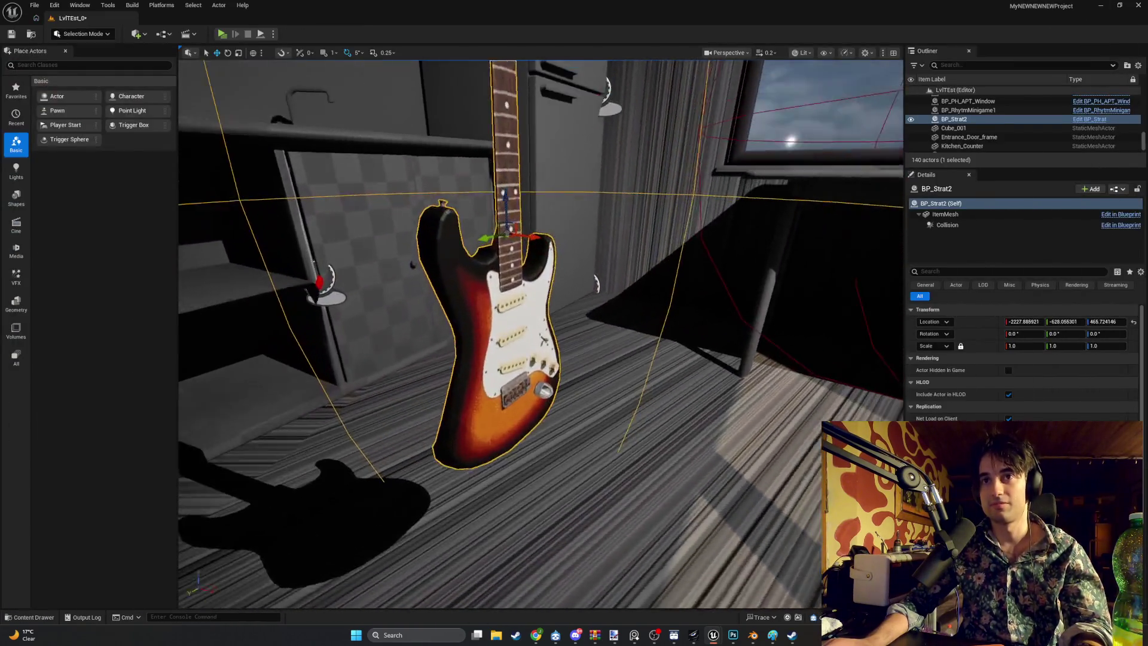
Step: Run a quick standalone play-test, then locate the guitar's asset in the Content Drawer
{"action": "mouse_move", "coordinate": [541, 323]}
{"action": "left_mouse_down"}
{"action": "mouse_move", "coordinate": [915, 328]}
{"action": "mouse_move", "coordinate": [526, 334]}
{"action": "mouse_move", "coordinate": [515, 371]}
{"action": "mouse_move", "coordinate": [496, 328]}
{"action": "left_mouse_up"}
{"action": "scroll", "coordinate": [555, 243], "scroll_direction": "down", "scroll_amount": 5}
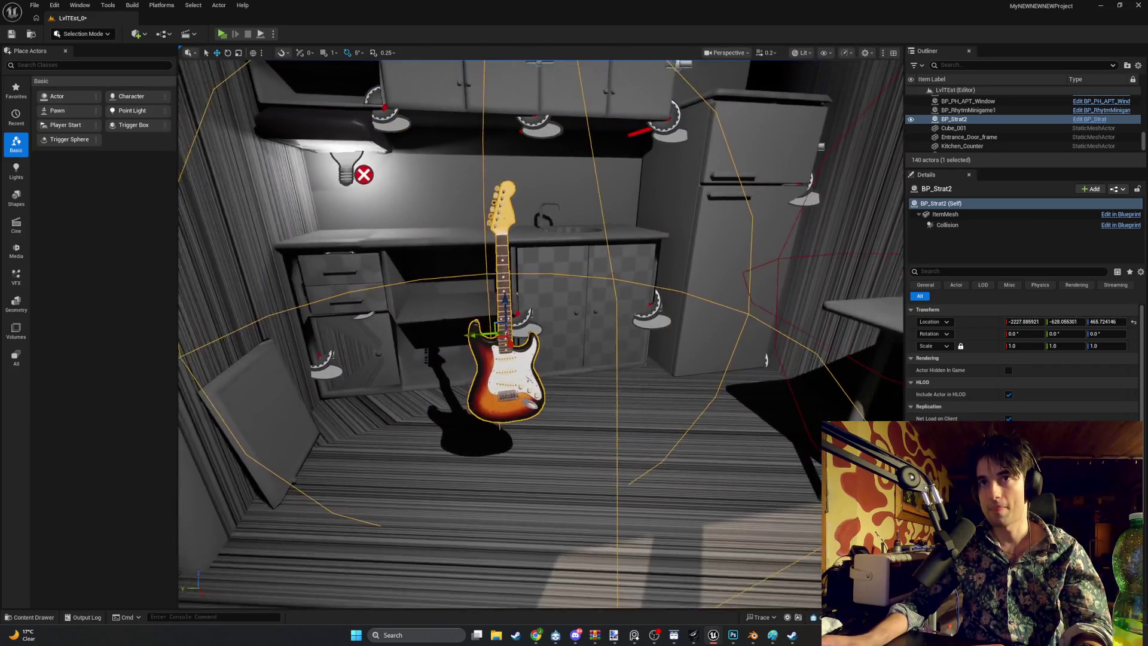
{"action": "left_click", "coordinate": [221, 34]}
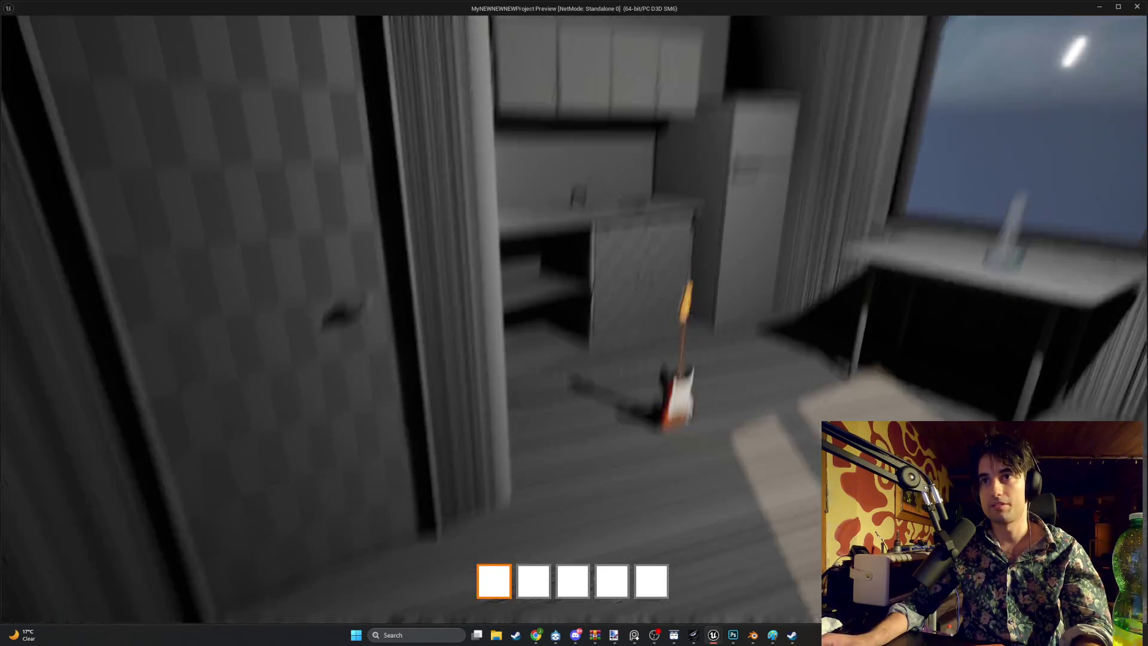
{"action": "key", "text": "Escape"}
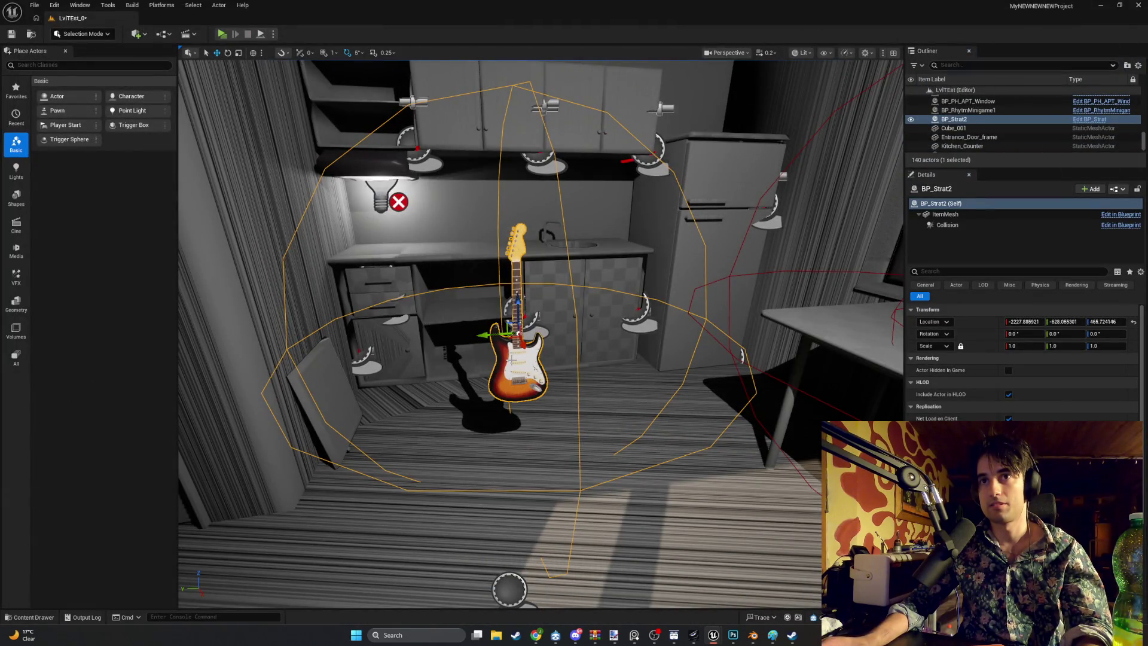
{"action": "right_click", "coordinate": [513, 52]}
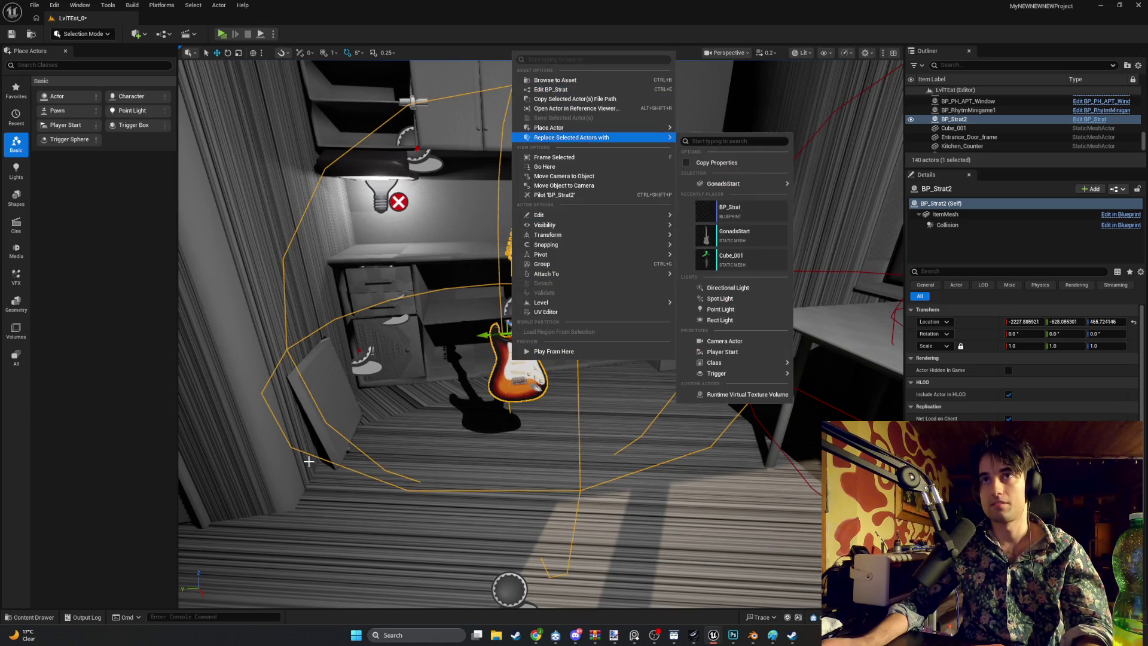
{"action": "left_click", "coordinate": [48, 616]}
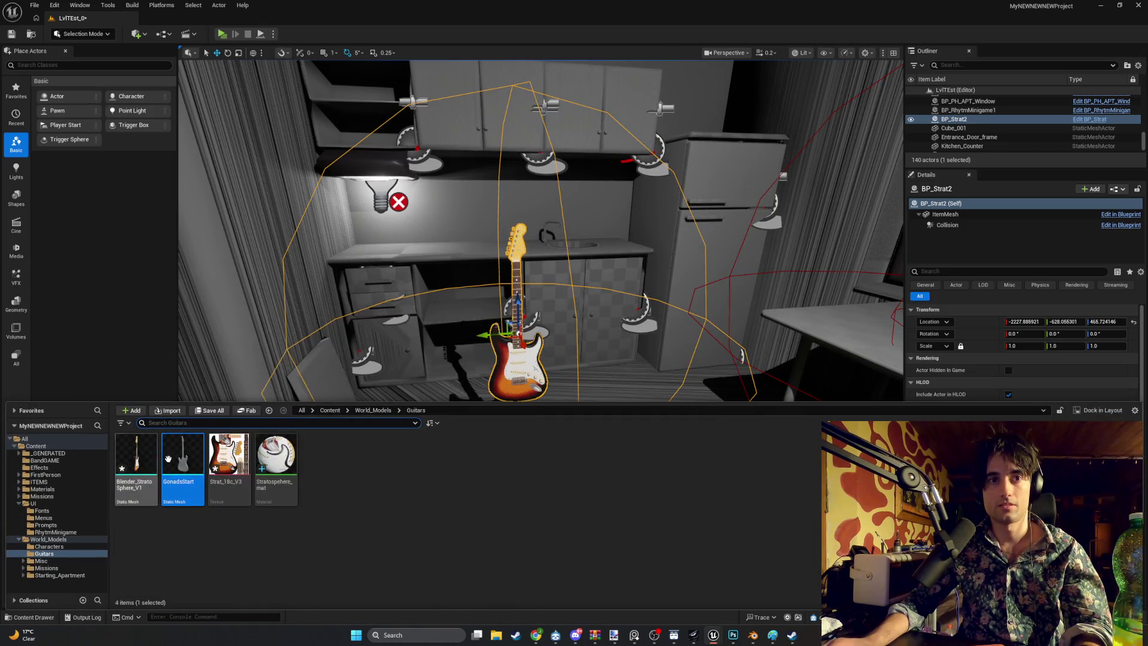
Step: Select the glass bong on the table and open BP_Bong1 for editing
{"action": "mouse_move", "coordinate": [419, 269]}
{"action": "left_mouse_down"}
{"action": "mouse_move", "coordinate": [598, 257]}
{"action": "mouse_move", "coordinate": [538, 198]}
{"action": "left_mouse_up"}
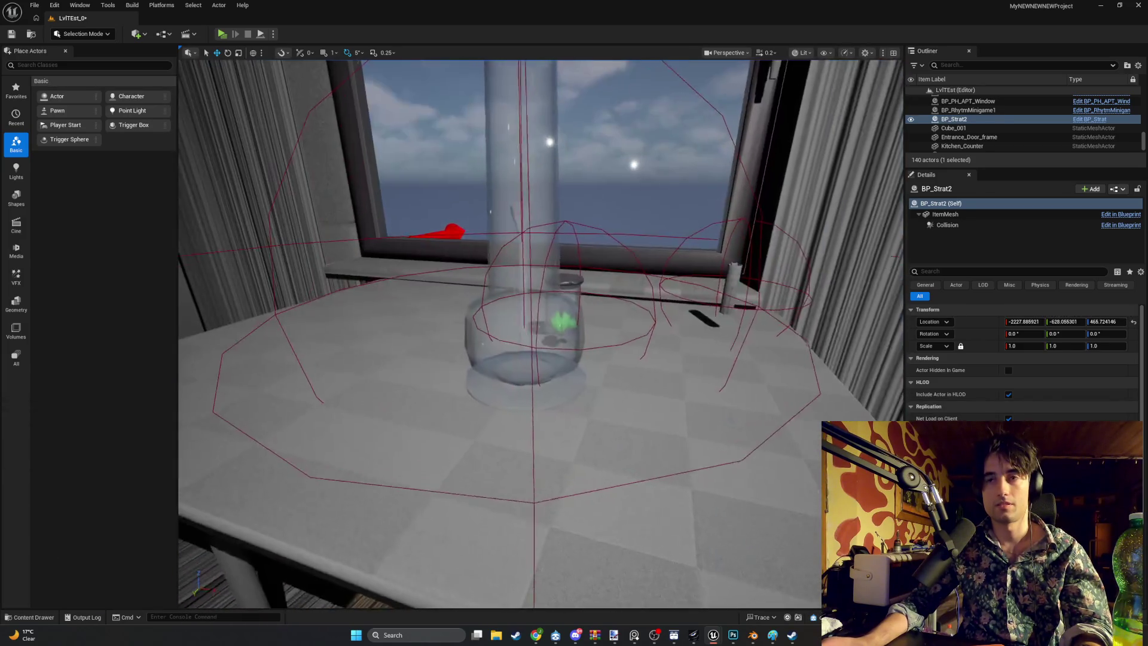
{"action": "left_click", "coordinate": [506, 337]}
{"action": "right_click", "coordinate": [505, 337]}
{"action": "left_click", "coordinate": [551, 73]}
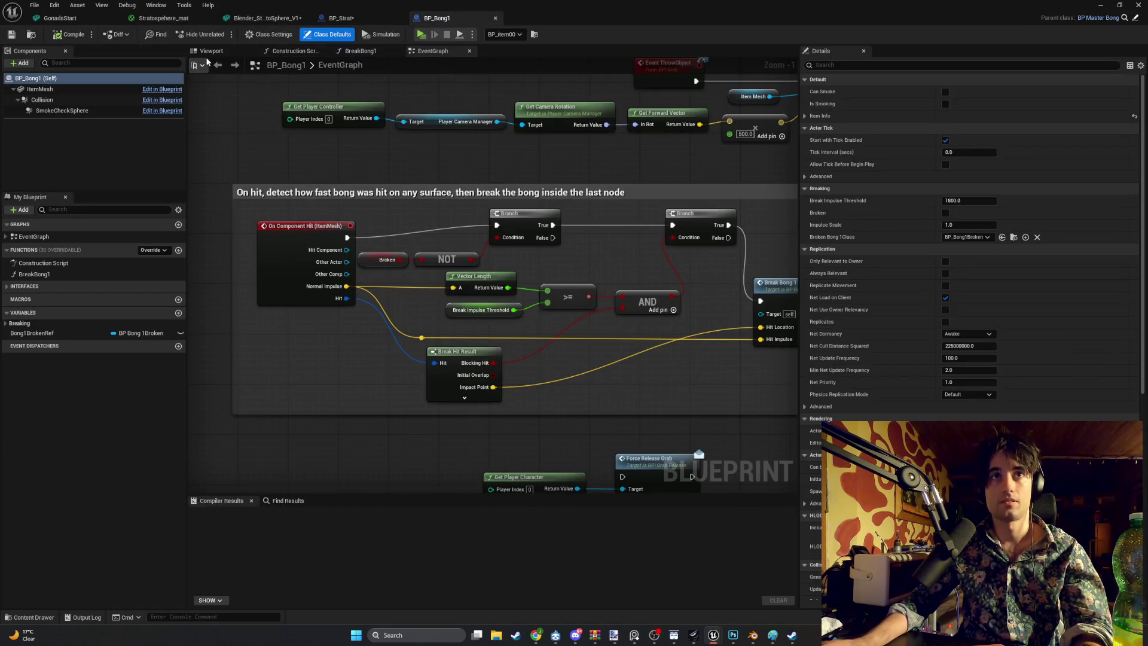
Step: Browse the Content Drawer to World_Models > Guitars and open the Blender_StratoSphere_V1 mesh
{"action": "left_click", "coordinate": [40, 89]}
{"action": "left_click", "coordinate": [30, 617]}
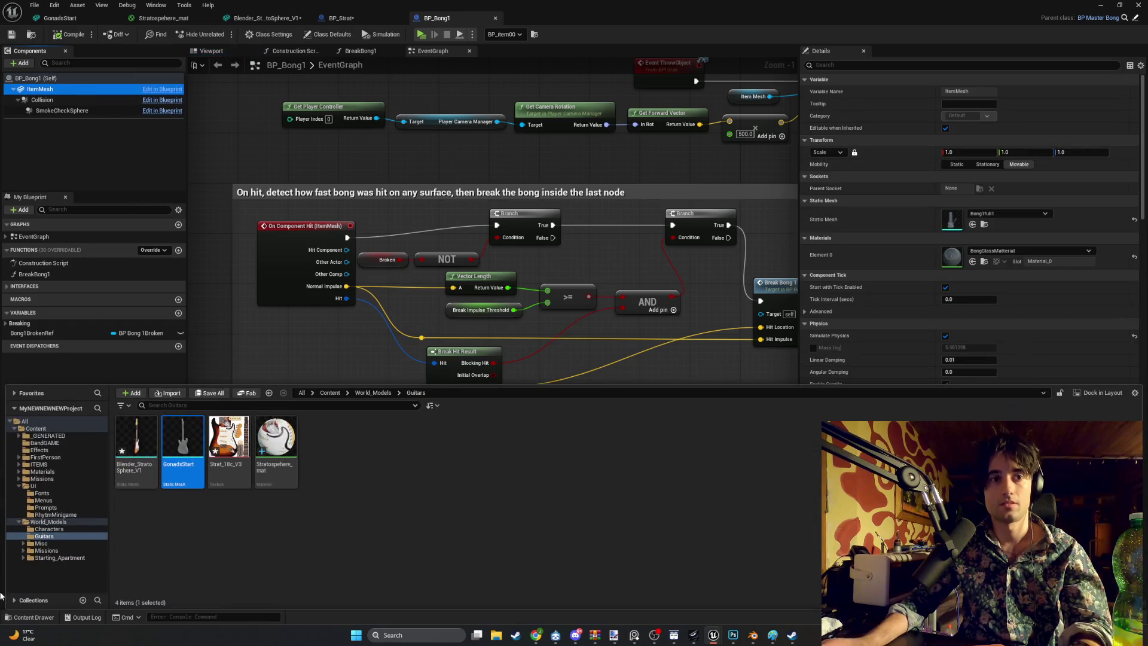
{"action": "left_click", "coordinate": [49, 558]}
{"action": "left_click", "coordinate": [56, 543]}
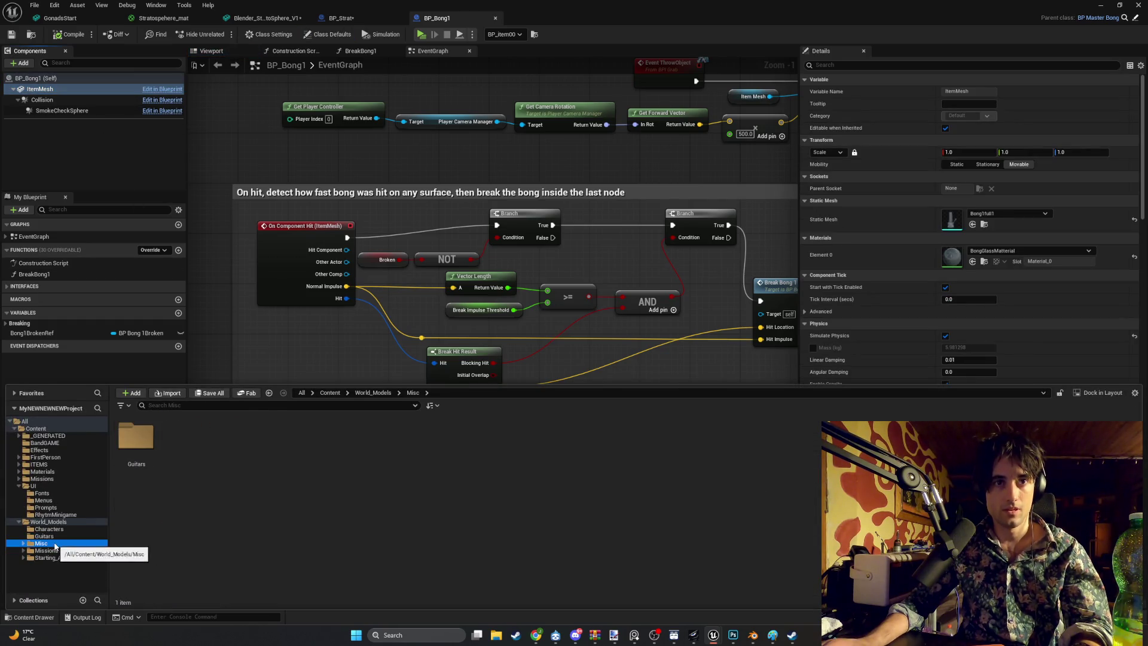
{"action": "left_click", "coordinate": [48, 530]}
{"action": "left_click", "coordinate": [45, 536]}
{"action": "left_click", "coordinate": [46, 551]}
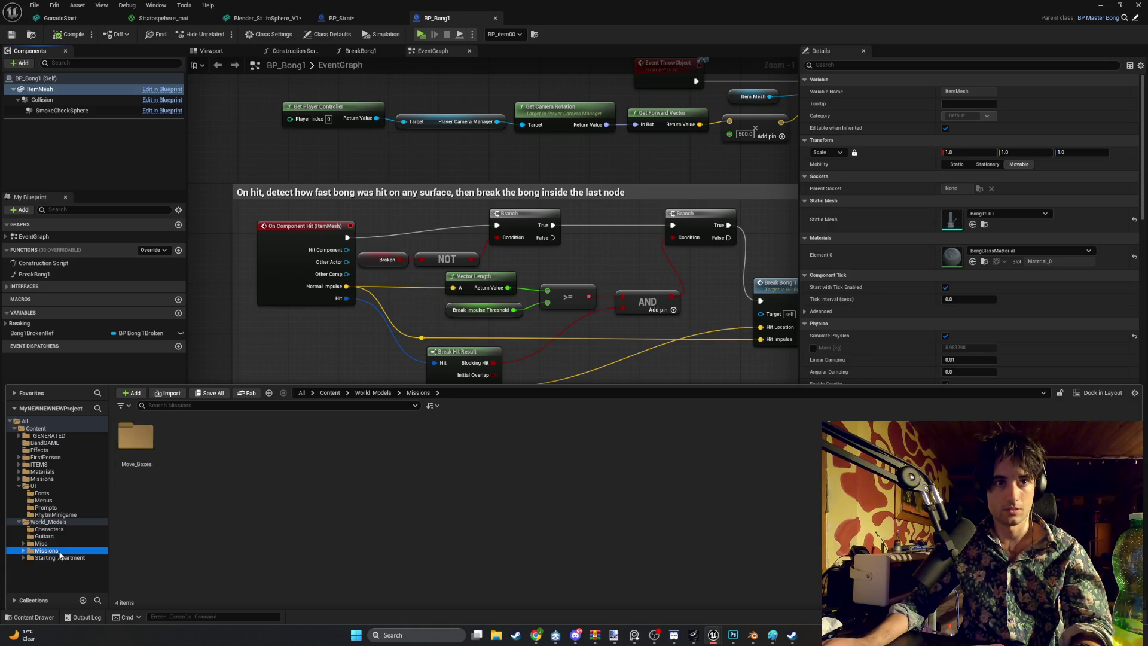
{"action": "left_click", "coordinate": [44, 537]}
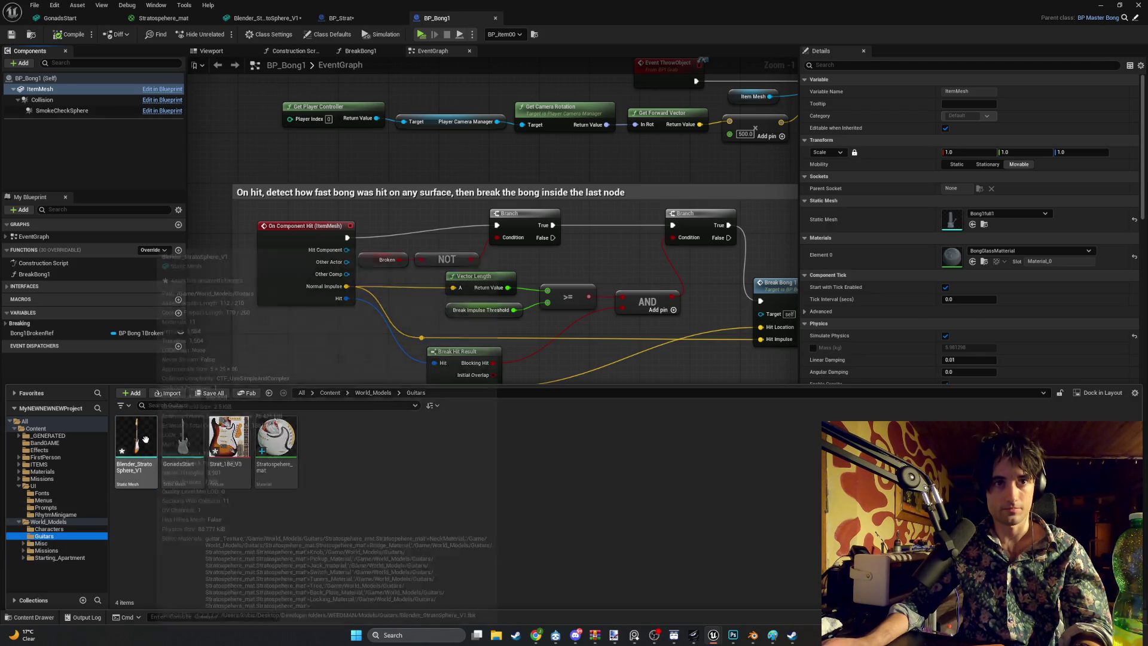
{"action": "double_click", "coordinate": [302, 417]}
Step: Set Collision Complexity to Use Complex Collision As Simple and save the mesh
{"action": "left_click", "coordinate": [995, 237]}
{"action": "left_click", "coordinate": [1003, 272]}
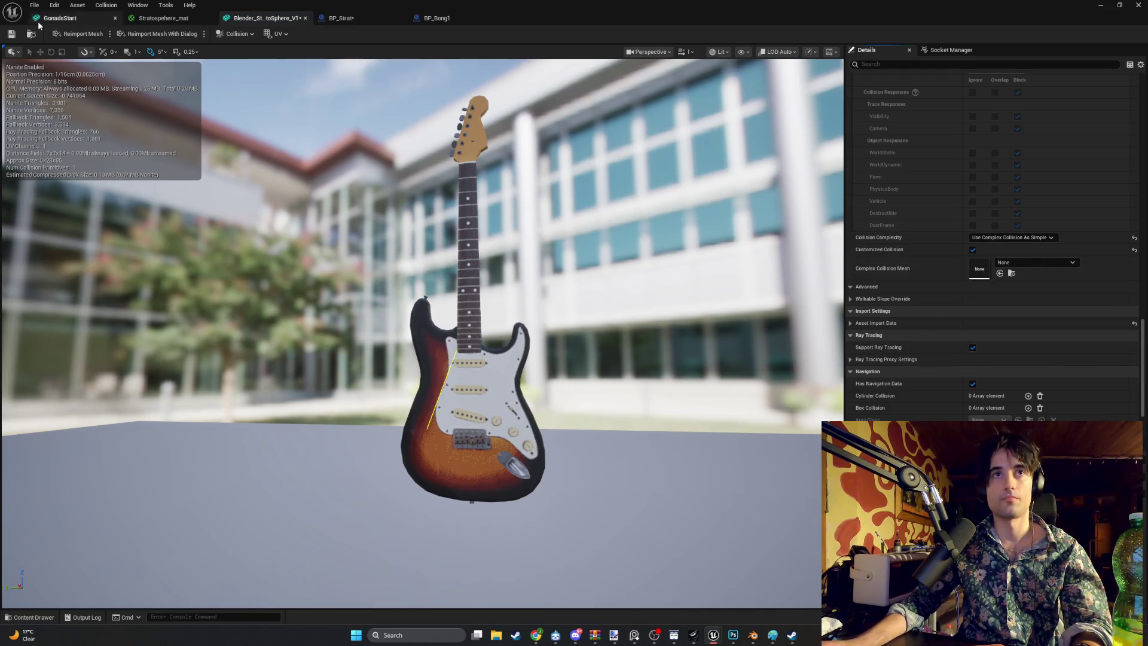
{"action": "left_click", "coordinate": [17, 36]}
{"action": "left_click", "coordinate": [1100, 6]}
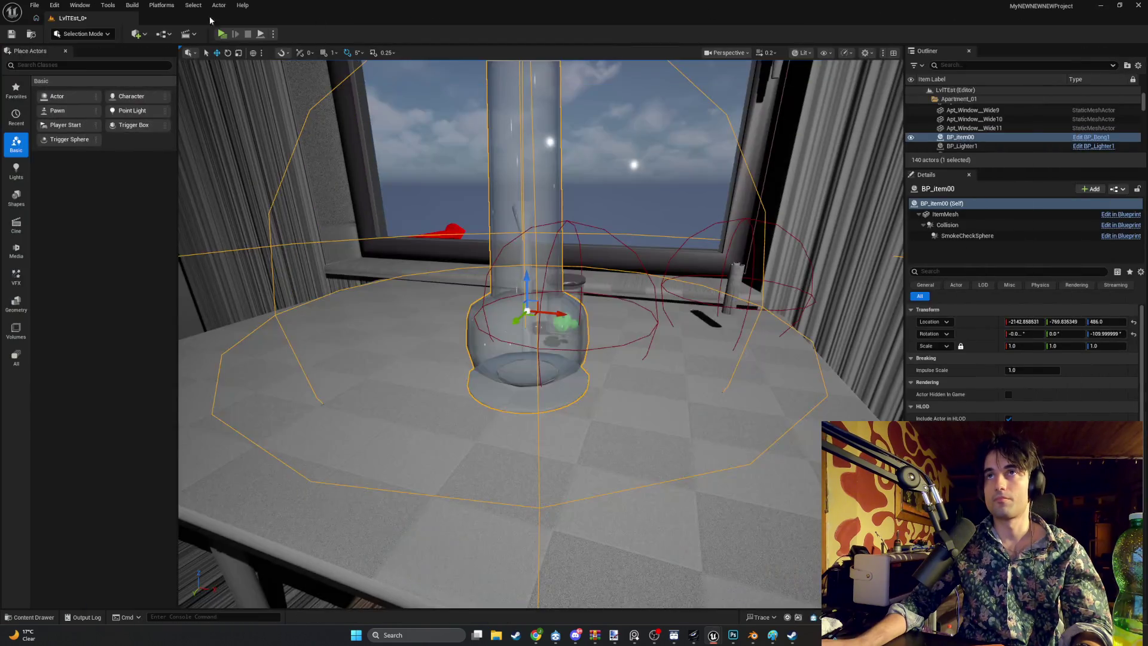
Step: Play-test walking to the guitar, then close the message log and select the guitar
{"action": "left_click", "coordinate": [228, 35]}
{"action": "key", "text": "w"}
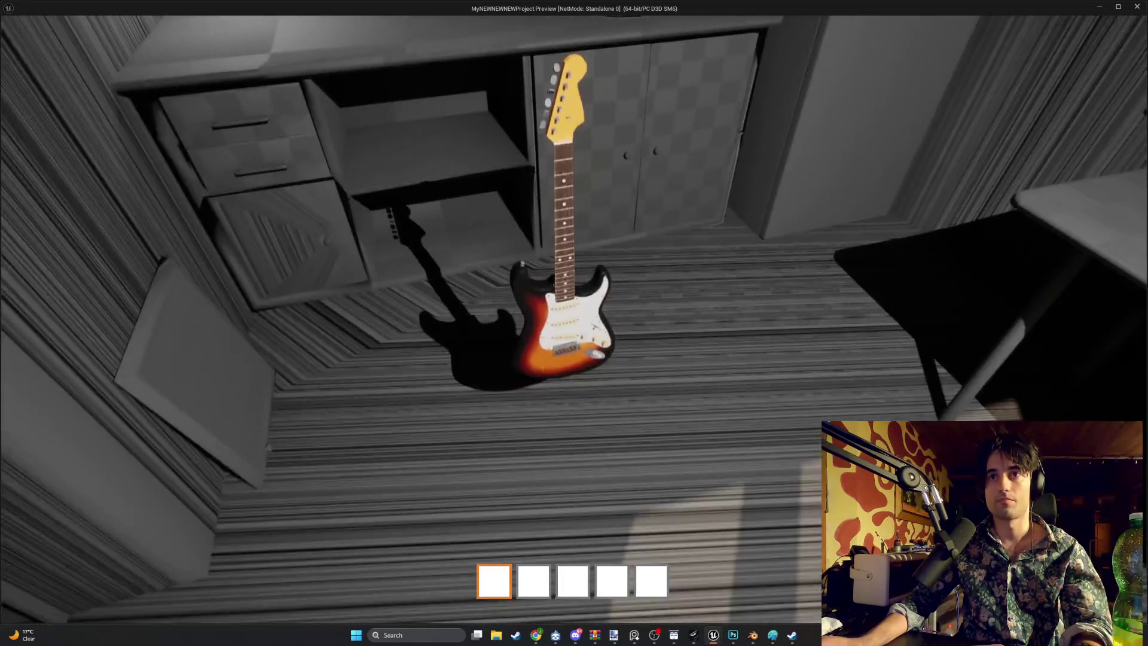
{"action": "key", "text": "Escape"}
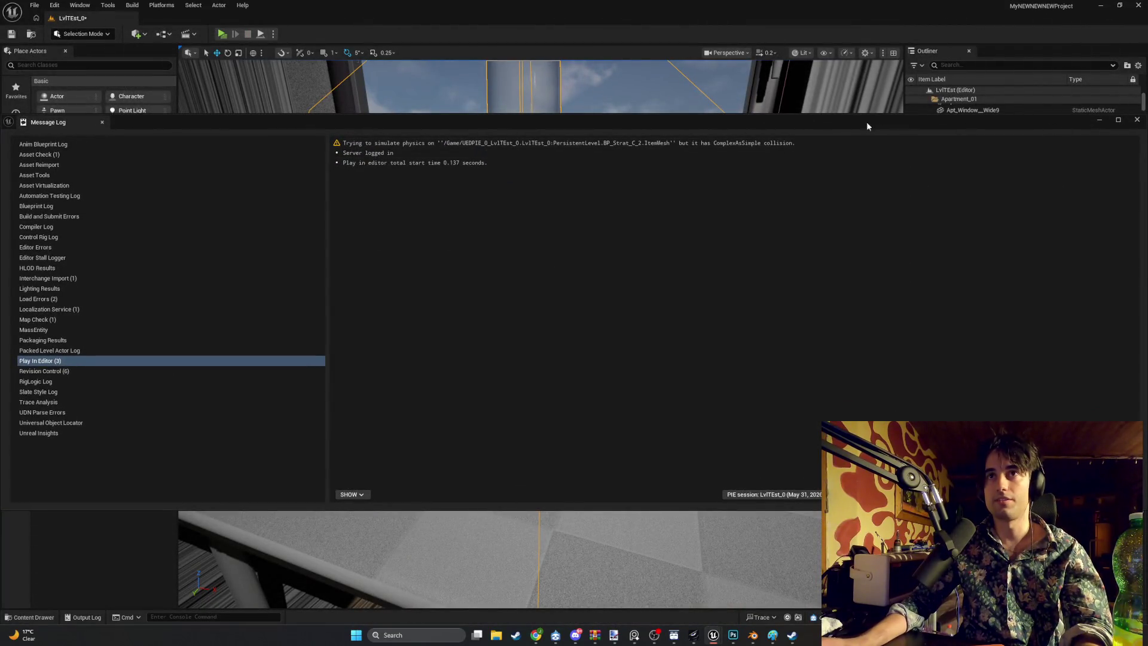
{"action": "left_click_drag", "start_coordinate": [876, 121], "coordinate": [815, 122]}
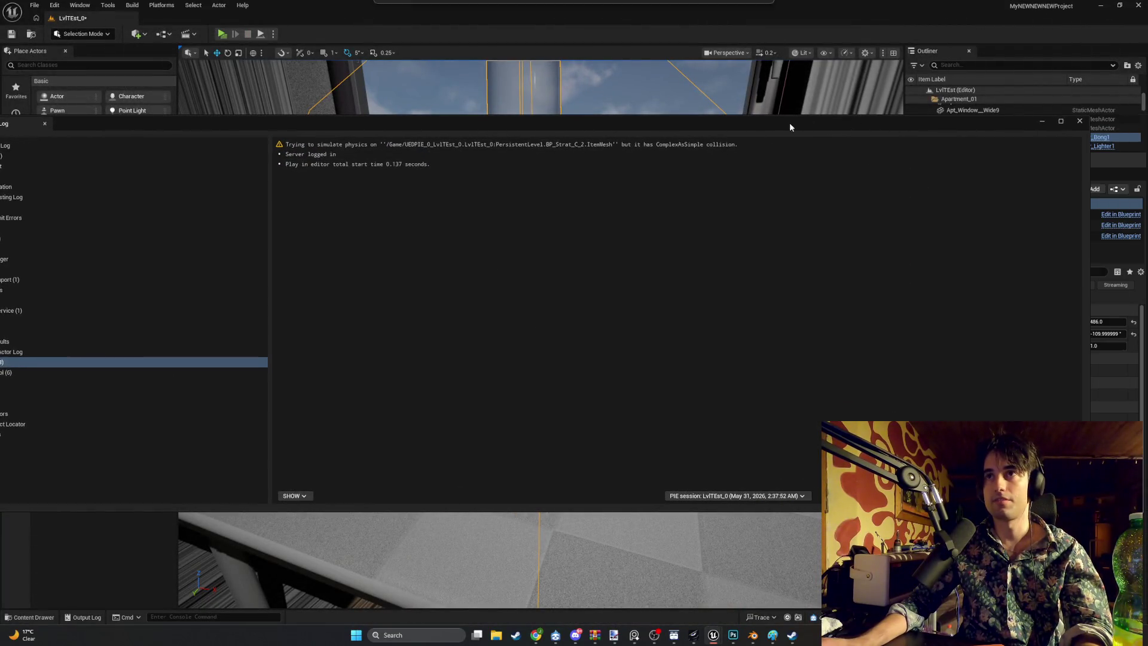
{"action": "left_click", "coordinate": [1075, 122]}
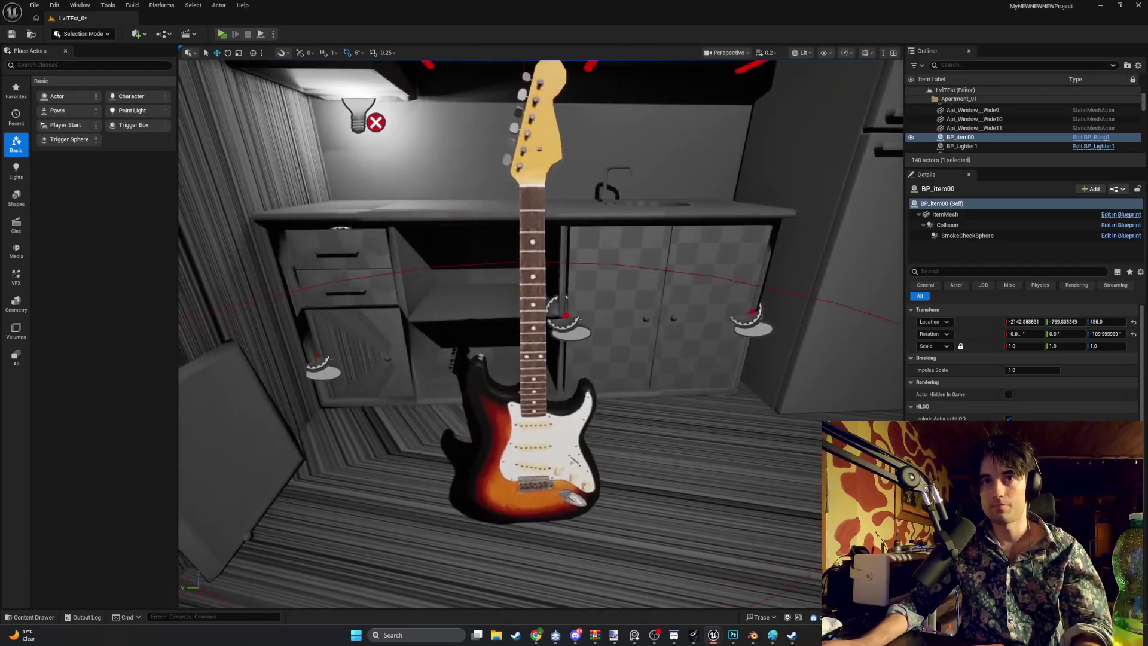
{"action": "left_click", "coordinate": [562, 456]}
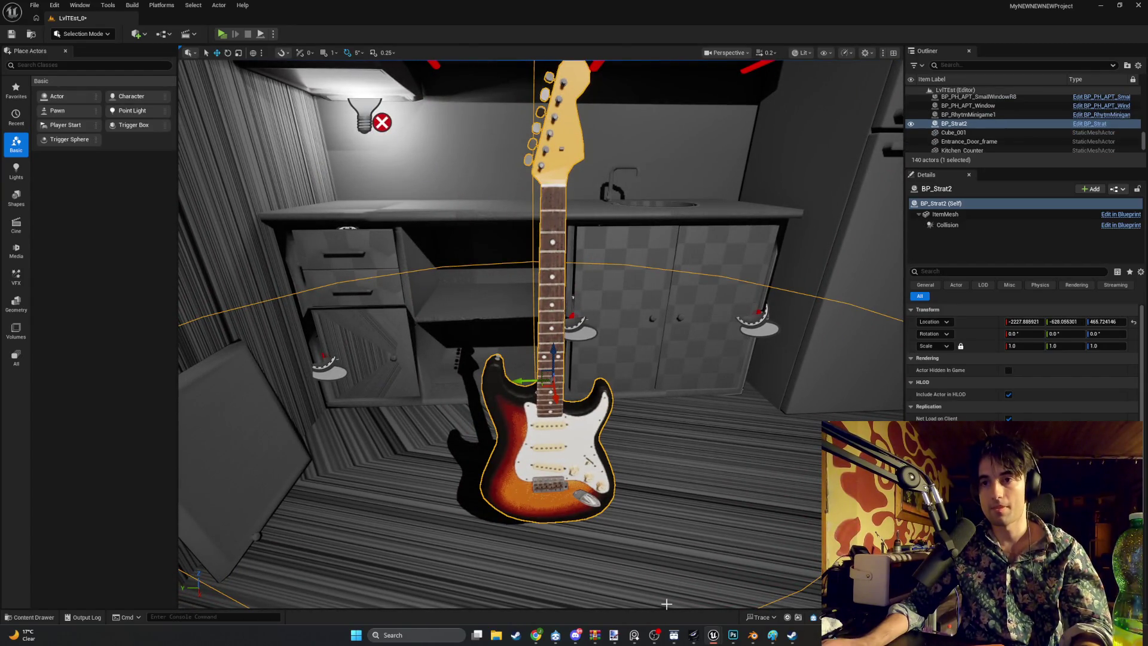
{"action": "mouse_move", "coordinate": [719, 639]}
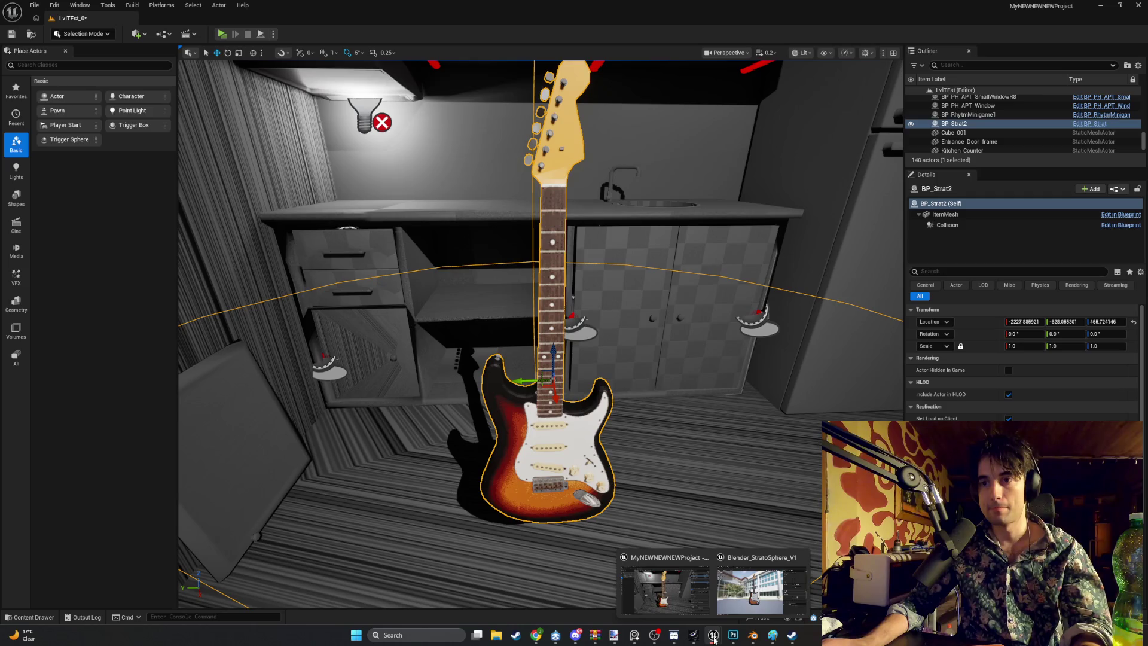
{"action": "mouse_move", "coordinate": [763, 636]}
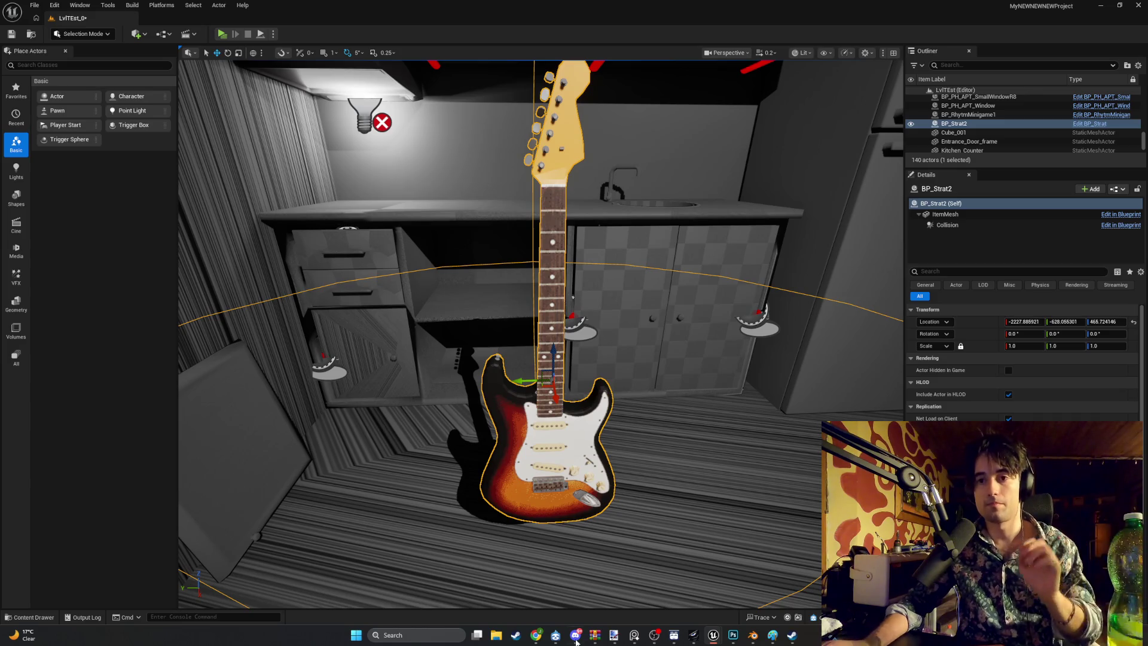
{"action": "left_click", "coordinate": [16, 615]}
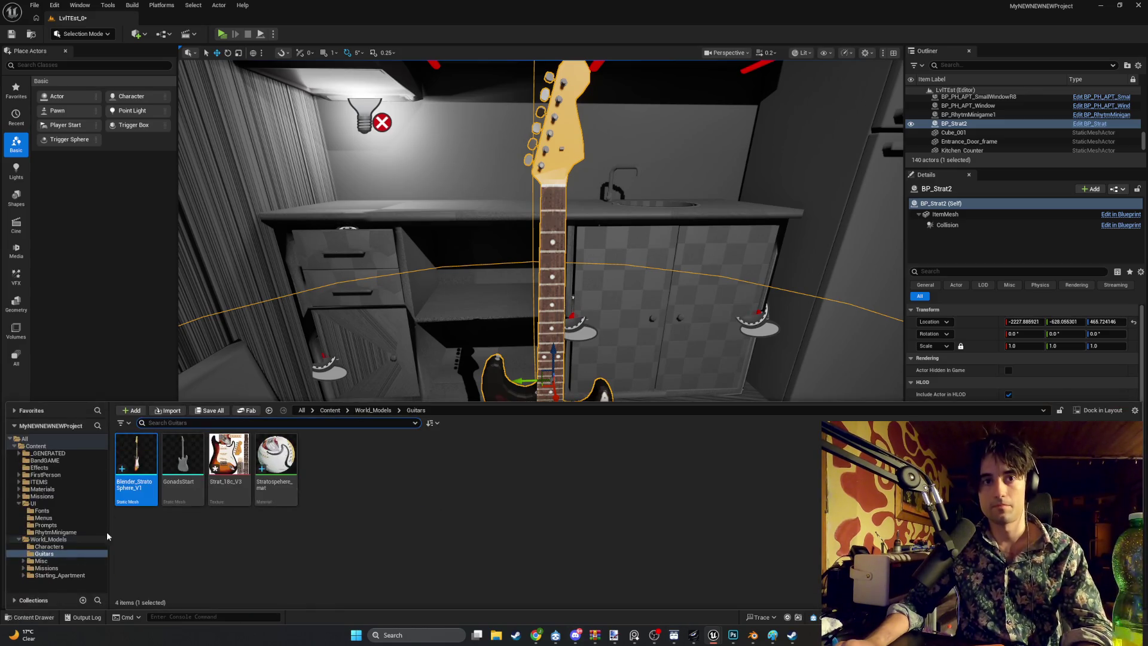
Step: Set Blender_StratoSphere_V1's Collision Complexity to Project Default and save the mesh
{"action": "double_click", "coordinate": [225, 461]}
{"action": "left_click", "coordinate": [1011, 238]}
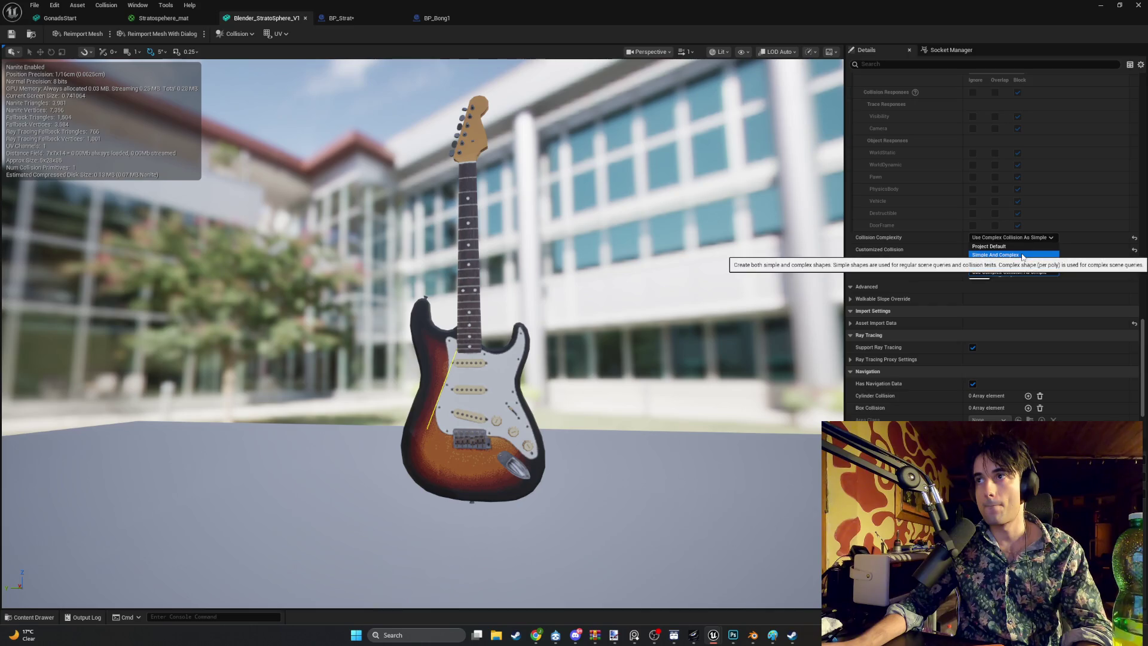
{"action": "left_click", "coordinate": [990, 247]}
{"action": "left_click", "coordinate": [11, 33]}
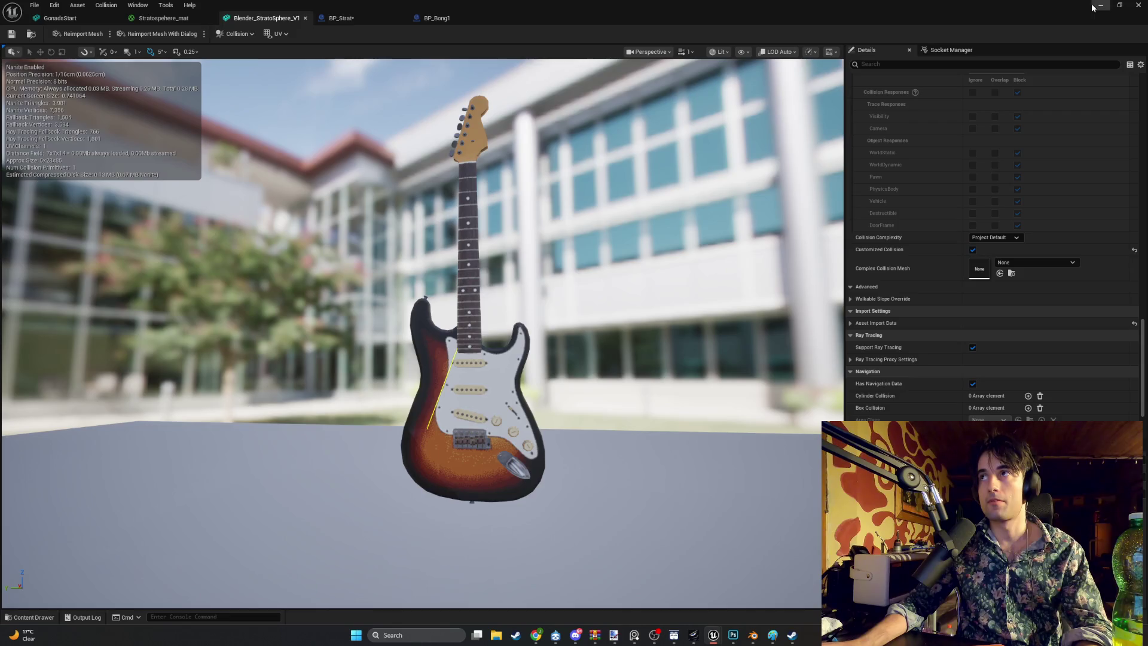
{"action": "left_click", "coordinate": [1098, 6]}
Step: Play-test walking into the guitar, which gets knocked over in the room
{"action": "left_click", "coordinate": [216, 34]}
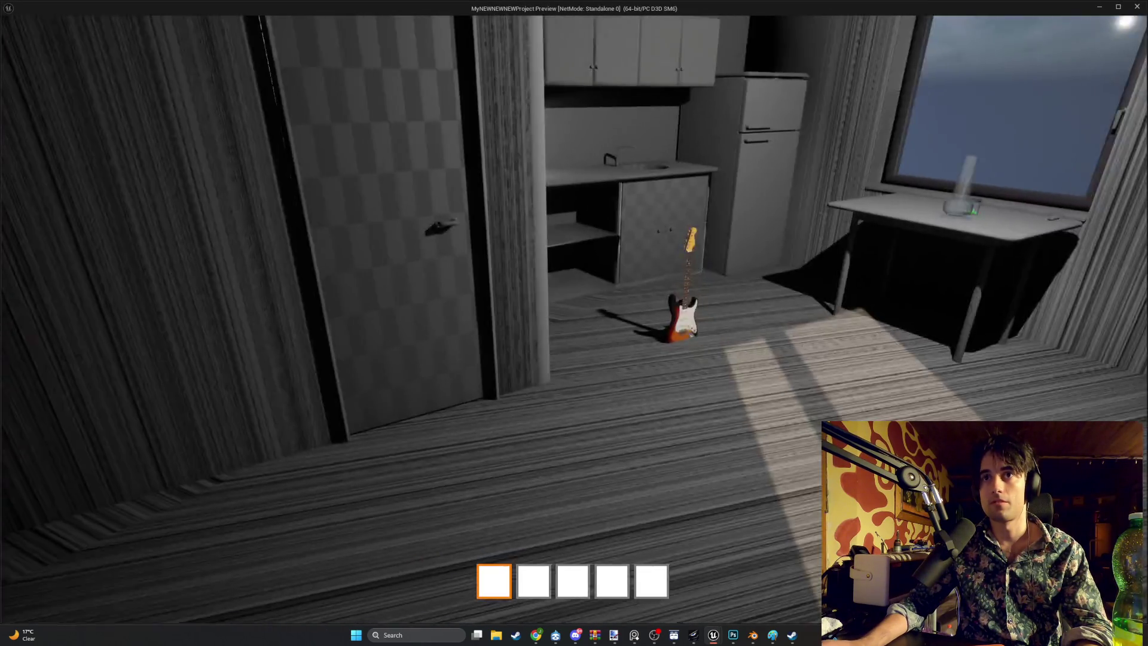
{"action": "key", "text": "w"}
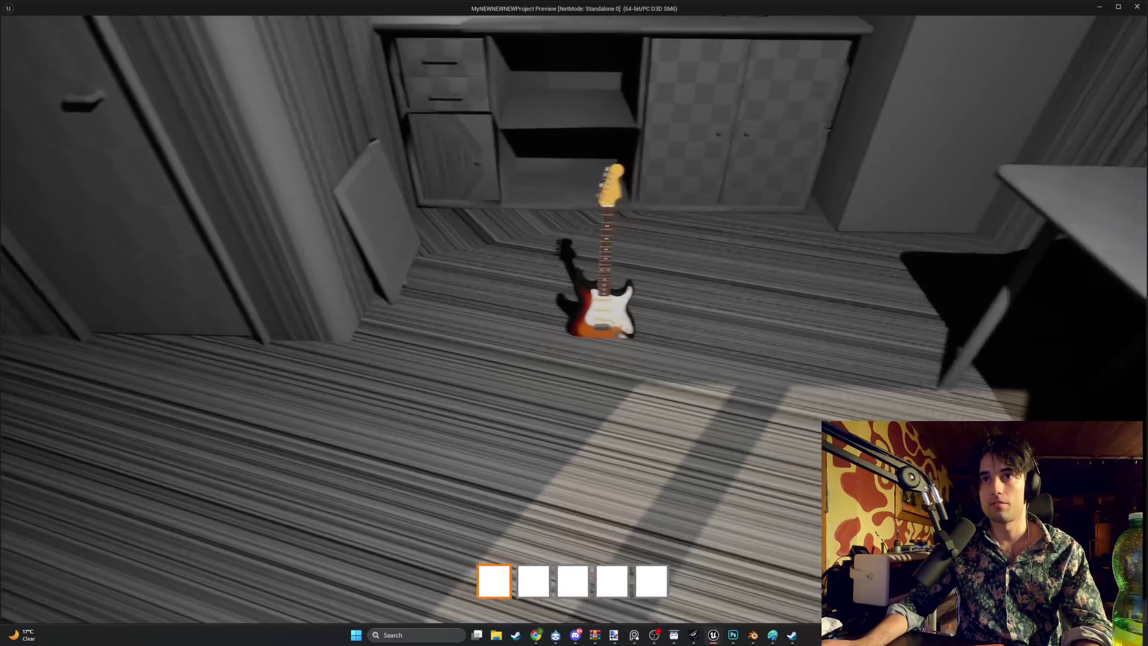
{"action": "key", "text": "s"}
{"action": "key", "text": "w"}
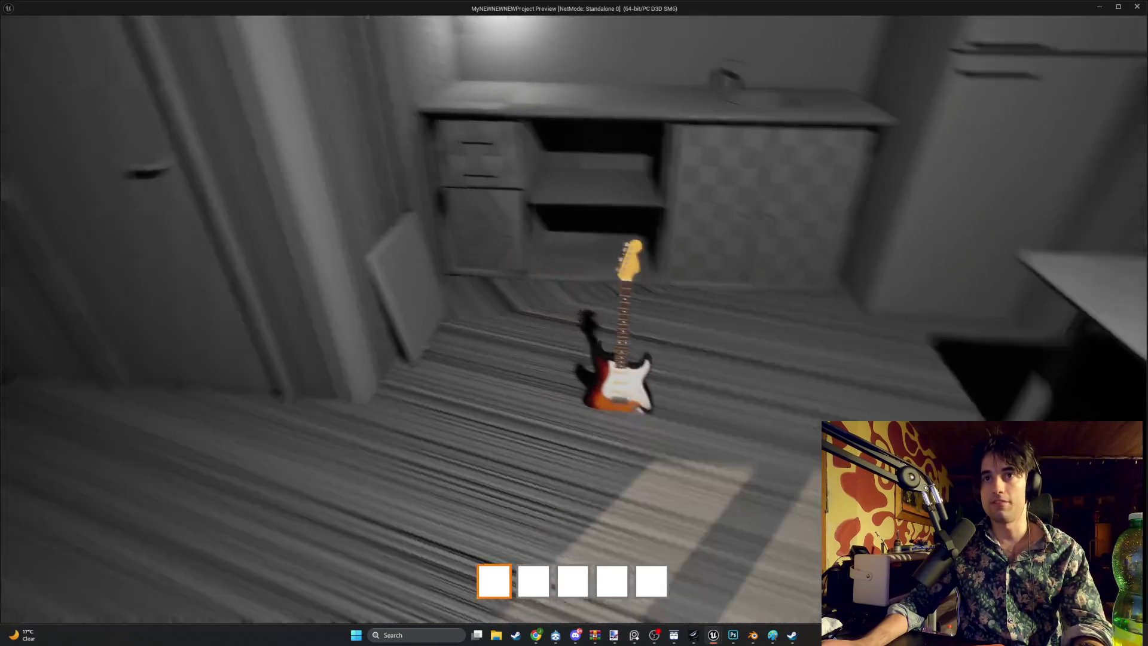
{"action": "key", "text": "w"}
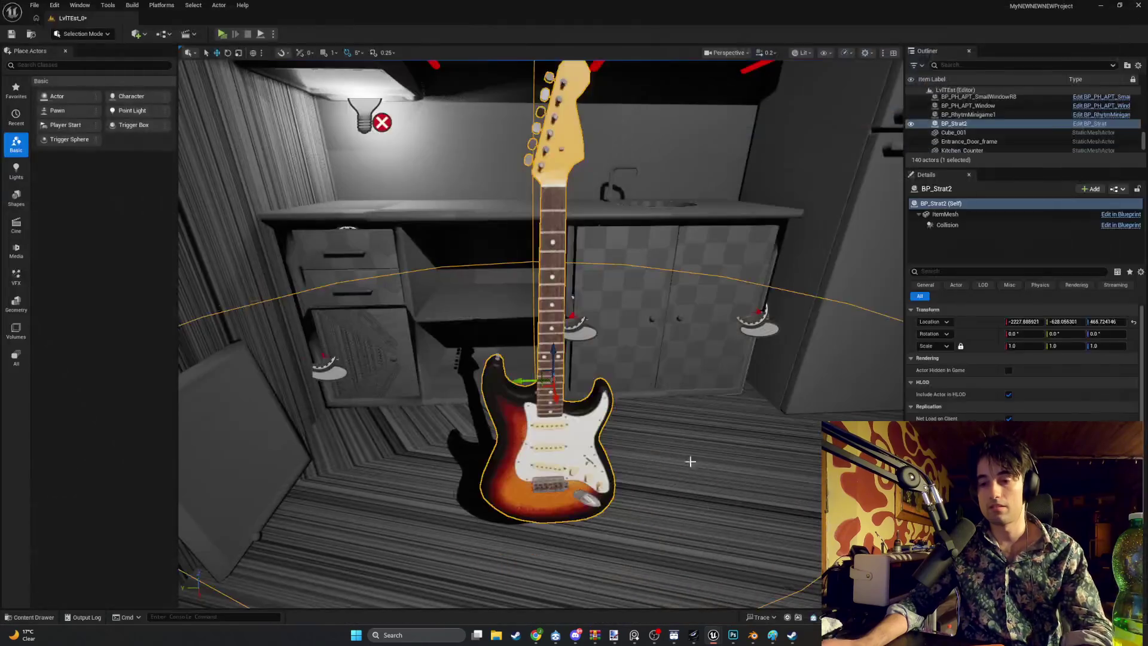
{"action": "mouse_move", "coordinate": [542, 335]}
{"action": "left_mouse_down"}
{"action": "mouse_move", "coordinate": [604, 311]}
{"action": "mouse_move", "coordinate": [568, 316]}
{"action": "left_mouse_up"}
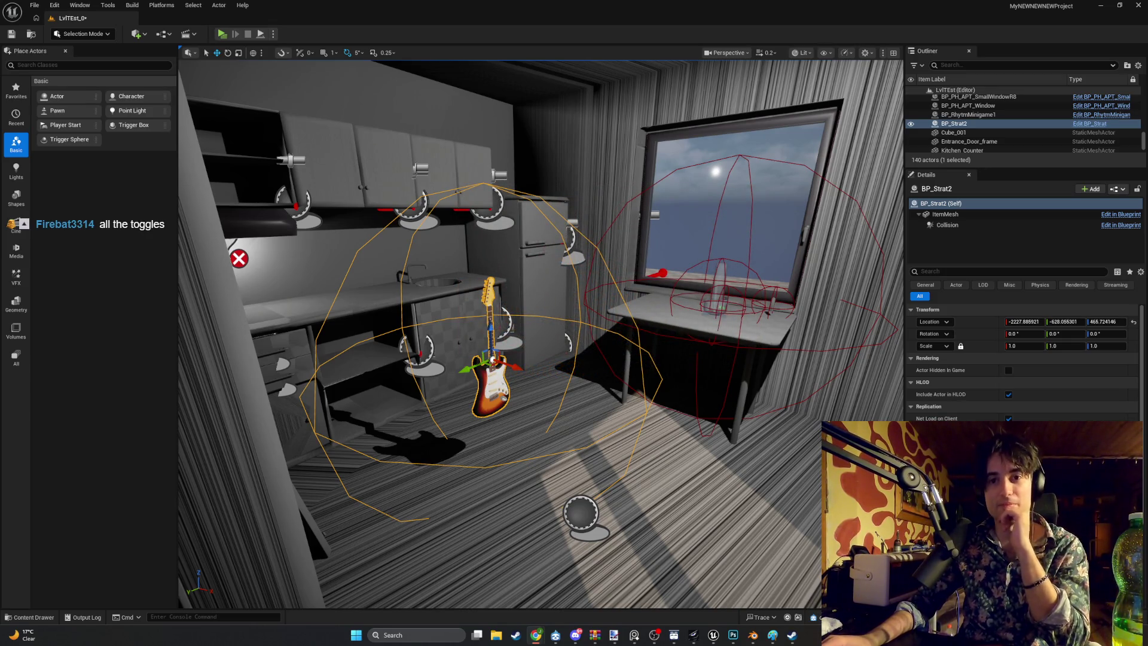
Step: Resume the Maria (Another Mix) YouTube video in Chrome, then minimize Chrome to return to Unreal
{"action": "mouse_move", "coordinate": [542, 639]}
{"action": "left_click", "coordinate": [490, 589]}
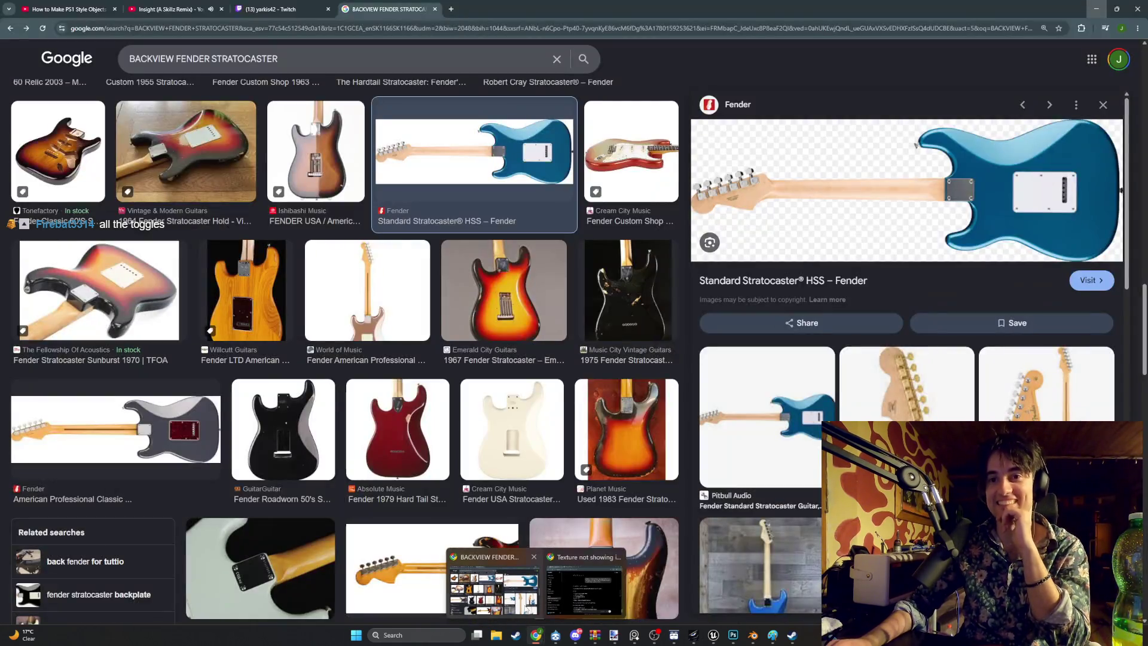
{"action": "key", "text": "ctrl+Tab"}
{"action": "key", "text": "ctrl+Tab"}
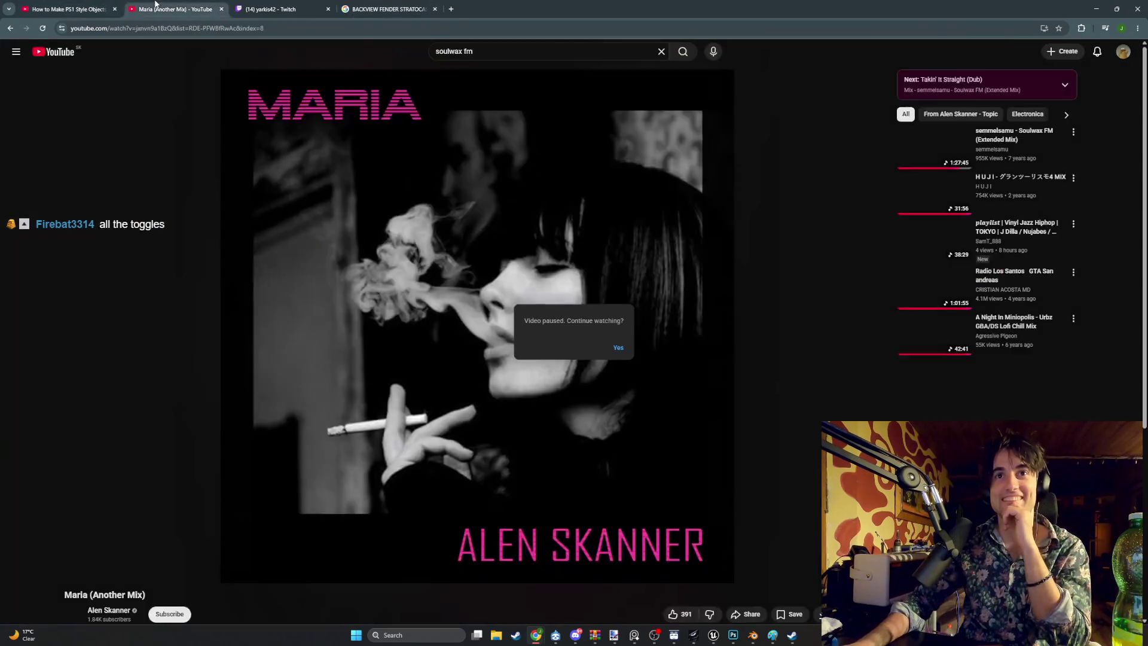
{"action": "left_click", "coordinate": [618, 348]}
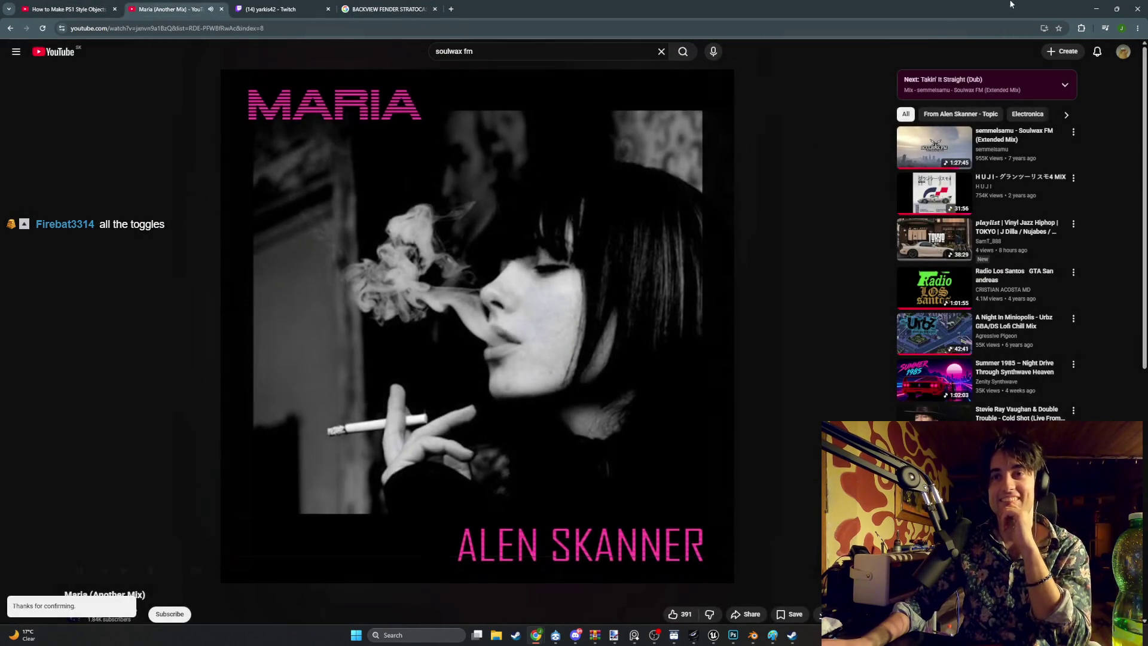
{"action": "left_click", "coordinate": [1096, 9]}
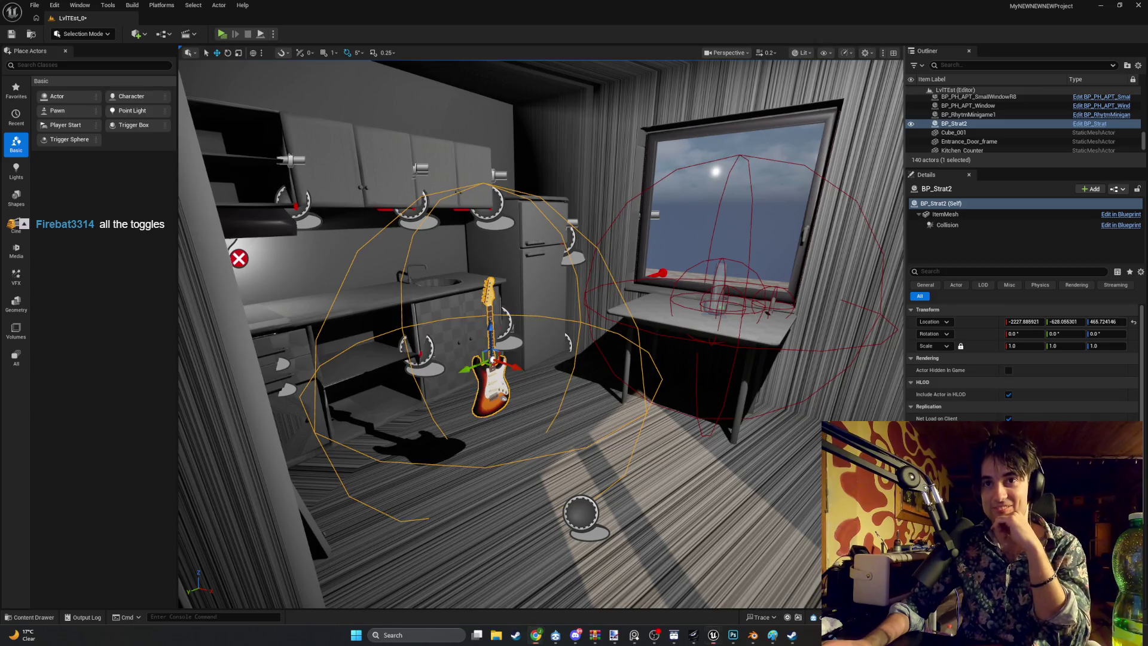
Step: Switch to the Blender_StratoSphere_V1 mesh editor and snip its Collision settings
{"action": "right_click", "coordinate": [491, 82]}
{"action": "mouse_move", "coordinate": [574, 301]}
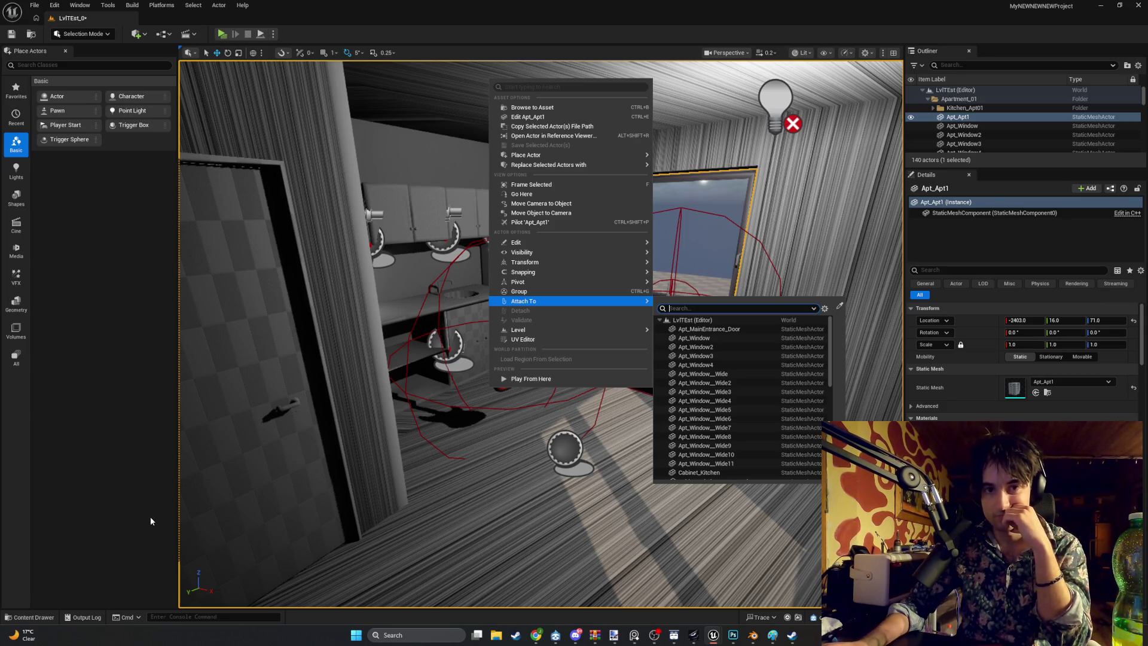
{"action": "key", "text": "Escape"}
{"action": "key", "text": "alt+Tab"}
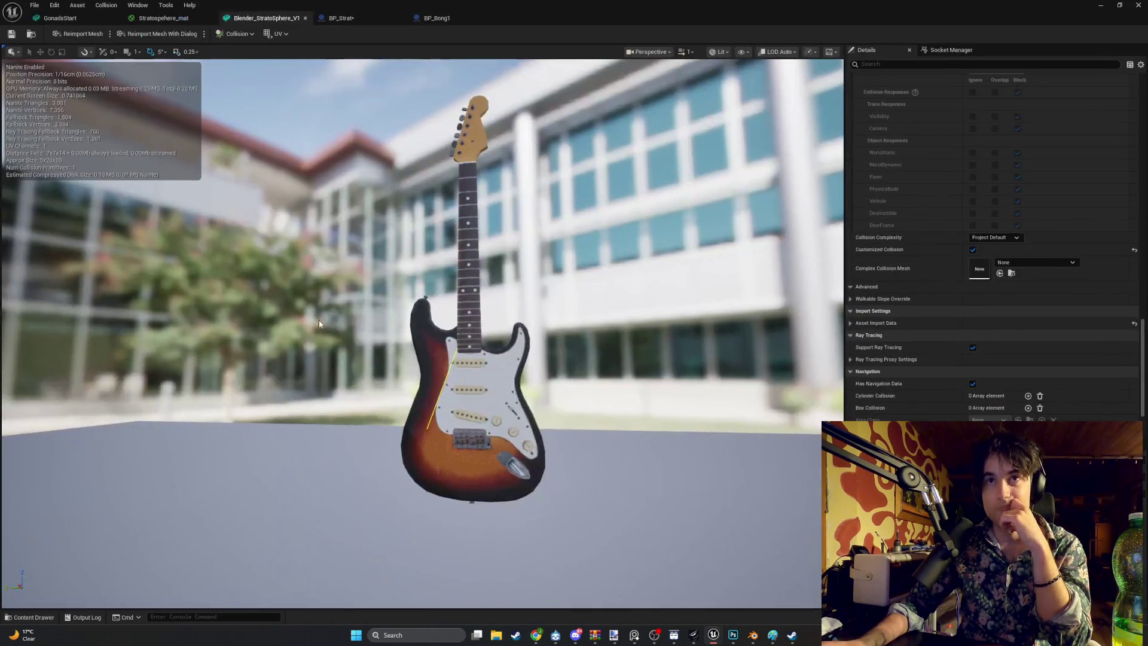
{"action": "scroll", "coordinate": [902, 288], "scroll_direction": "down", "scroll_amount": 1}
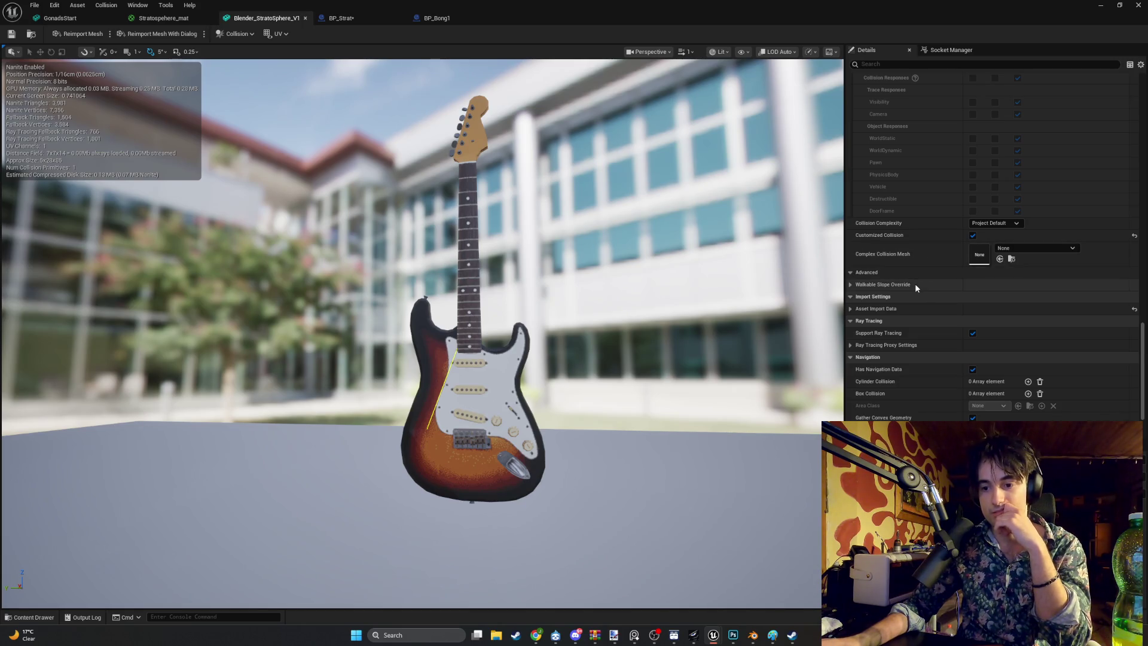
{"action": "scroll", "coordinate": [933, 263], "scroll_direction": "up", "scroll_amount": 9}
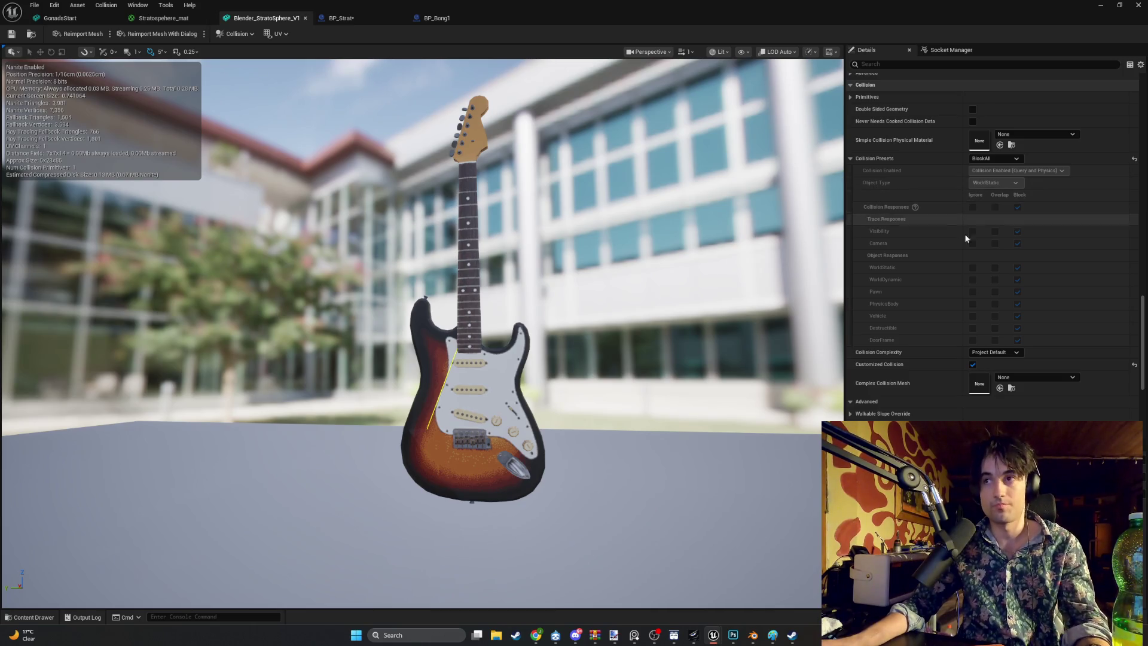
{"action": "key", "text": "super+shift+s"}
{"action": "left_click_drag", "start_coordinate": [483, 43], "coordinate": [1123, 587]}
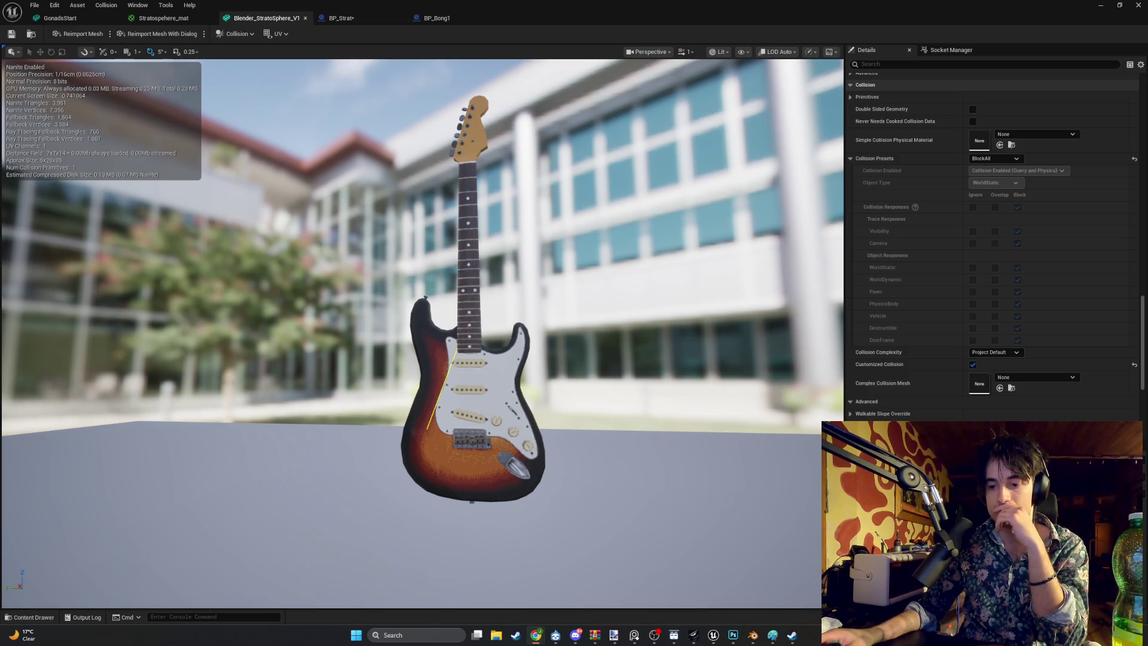
Step: Check the Collision Presets list and keep BlockAll as the preset
{"action": "left_click", "coordinate": [1005, 161]}
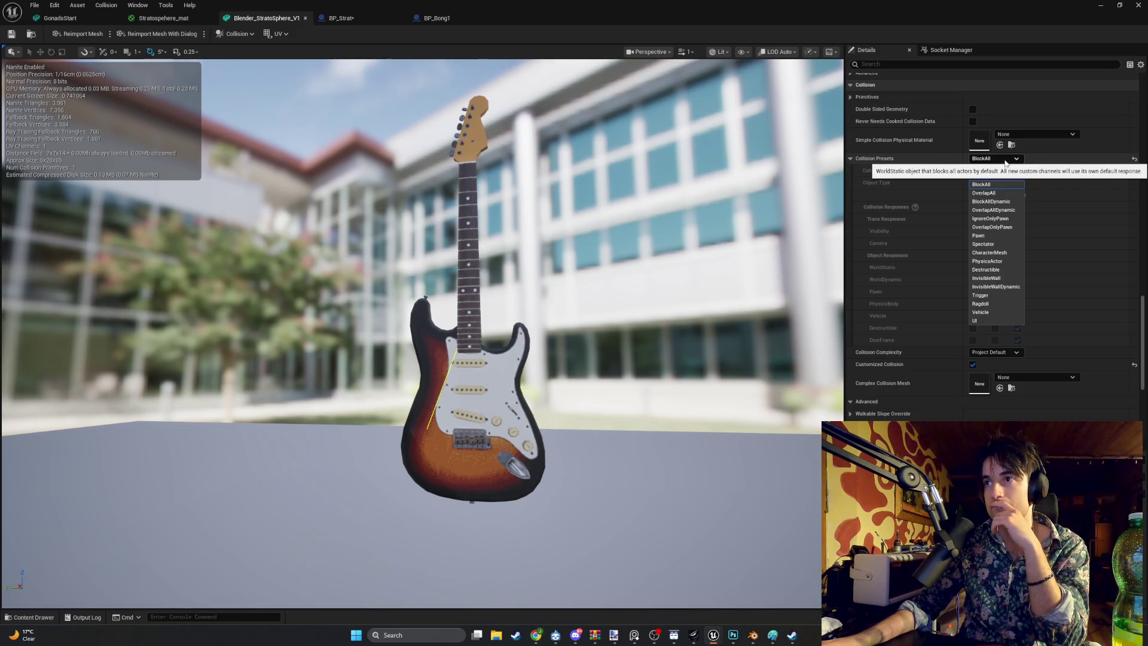
{"action": "left_click", "coordinate": [1005, 161]}
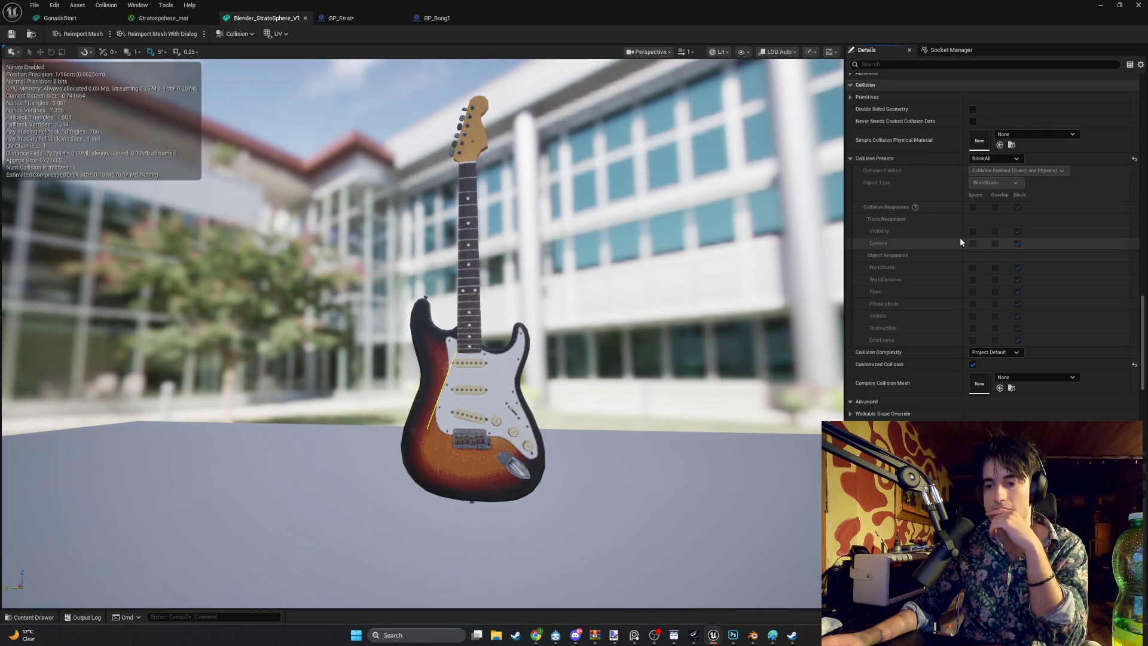
{"action": "scroll", "coordinate": [524, 334], "scroll_direction": "down", "scroll_amount": 5}
{"action": "left_click_drag", "start_coordinate": [359, 394], "coordinate": [524, 333]}
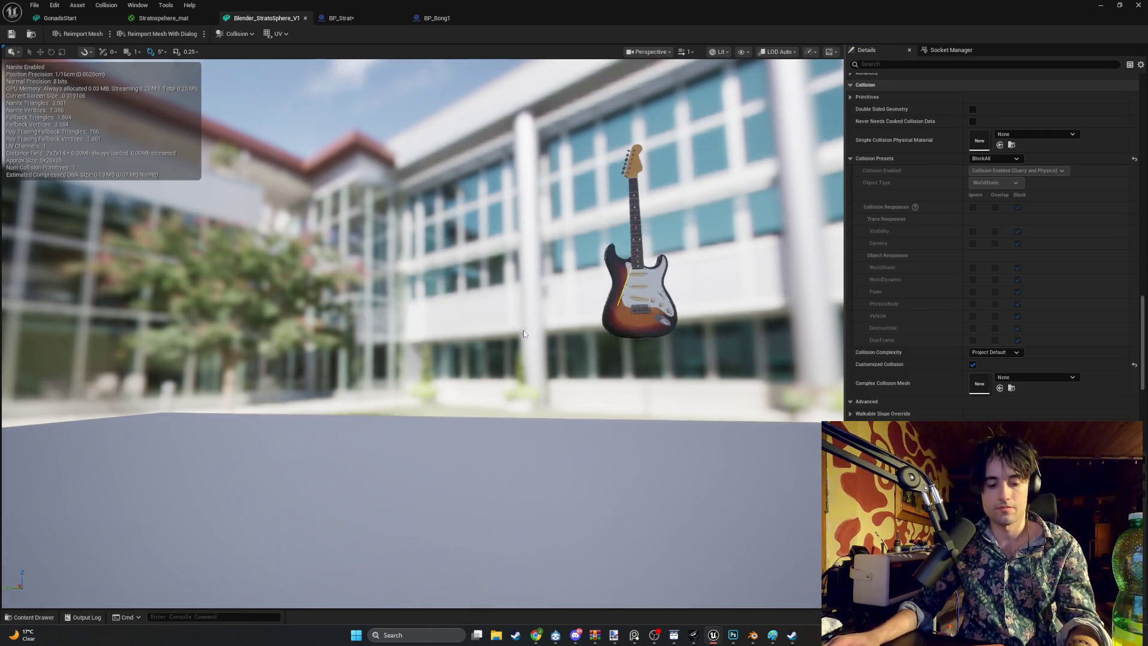
{"action": "scroll", "coordinate": [524, 334], "scroll_direction": "up", "scroll_amount": 4}
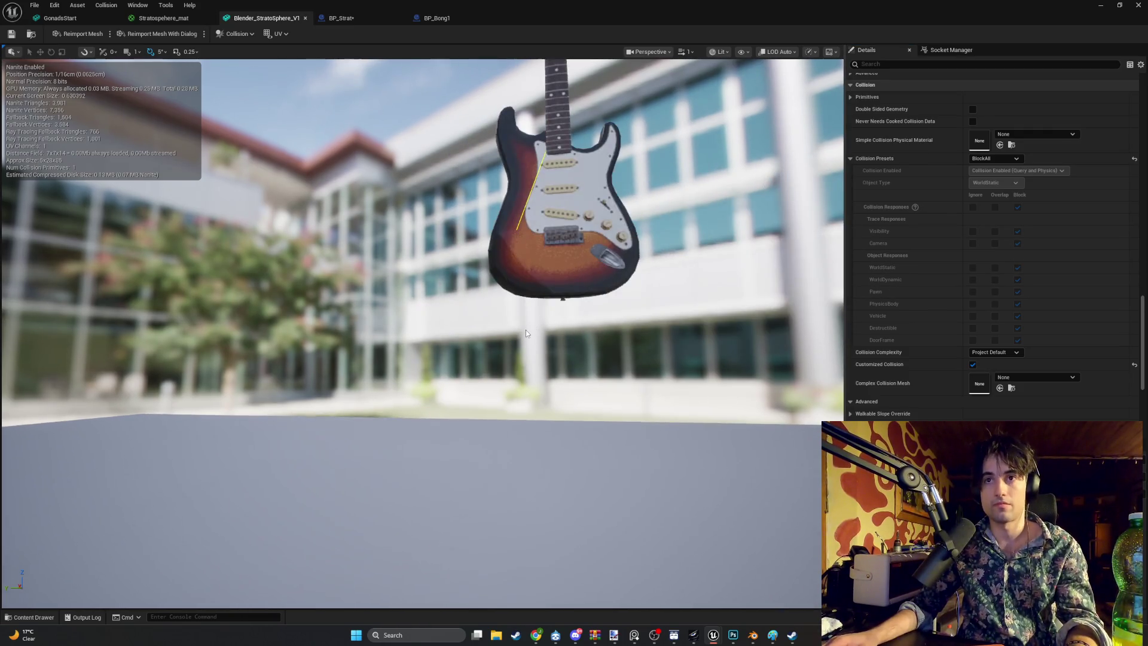
{"action": "scroll", "coordinate": [508, 359], "scroll_direction": "down", "scroll_amount": 6}
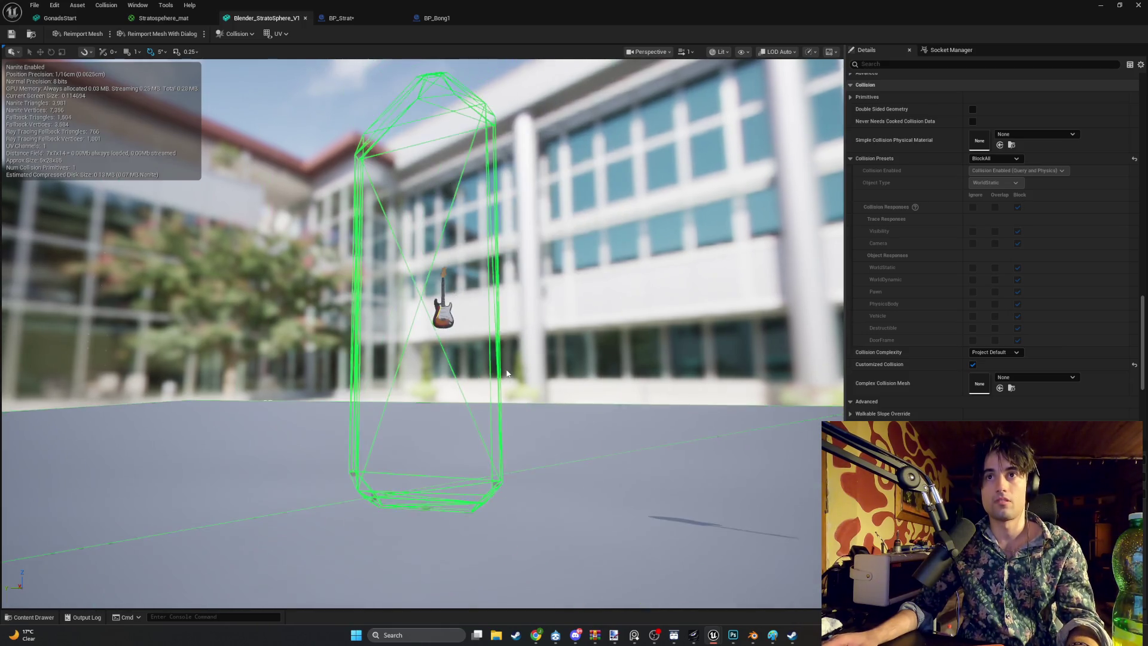
{"action": "mouse_move", "coordinate": [508, 358]}
{"action": "left_mouse_down"}
{"action": "mouse_move", "coordinate": [760, 364]}
{"action": "mouse_move", "coordinate": [773, 430]}
{"action": "mouse_move", "coordinate": [762, 390]}
{"action": "mouse_move", "coordinate": [678, 363]}
{"action": "mouse_move", "coordinate": [669, 401]}
{"action": "mouse_move", "coordinate": [640, 367]}
{"action": "mouse_move", "coordinate": [636, 394]}
{"action": "mouse_move", "coordinate": [630, 371]}
{"action": "left_mouse_up"}
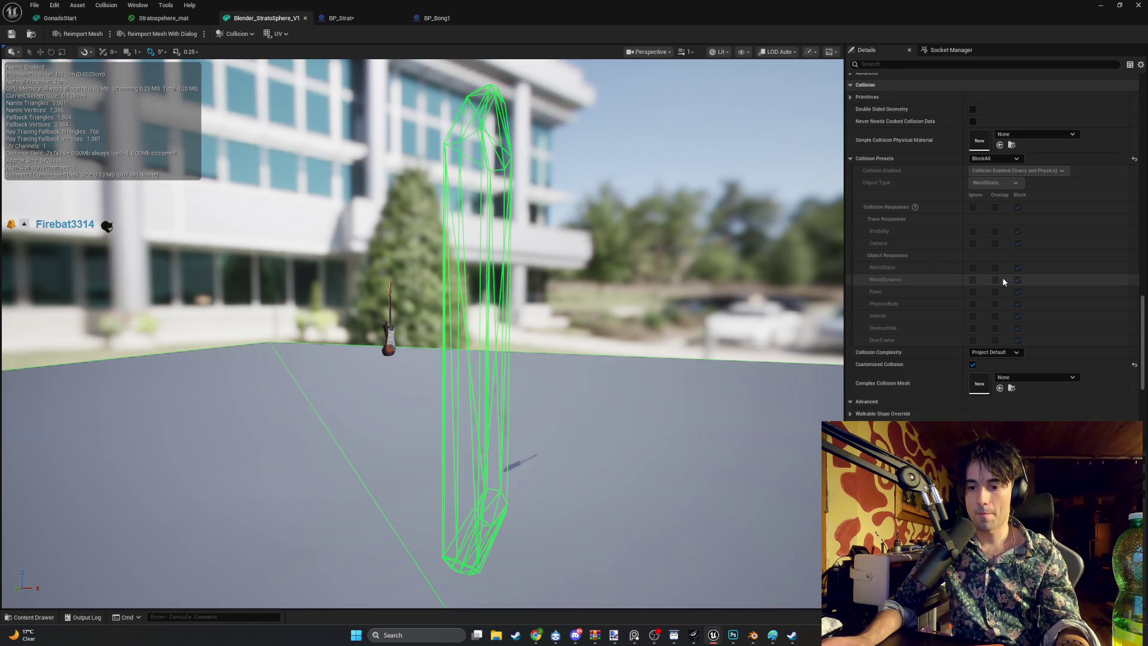
{"action": "scroll", "coordinate": [964, 225], "scroll_direction": "up", "scroll_amount": 2}
{"action": "scroll", "coordinate": [962, 230], "scroll_direction": "up", "scroll_amount": 15}
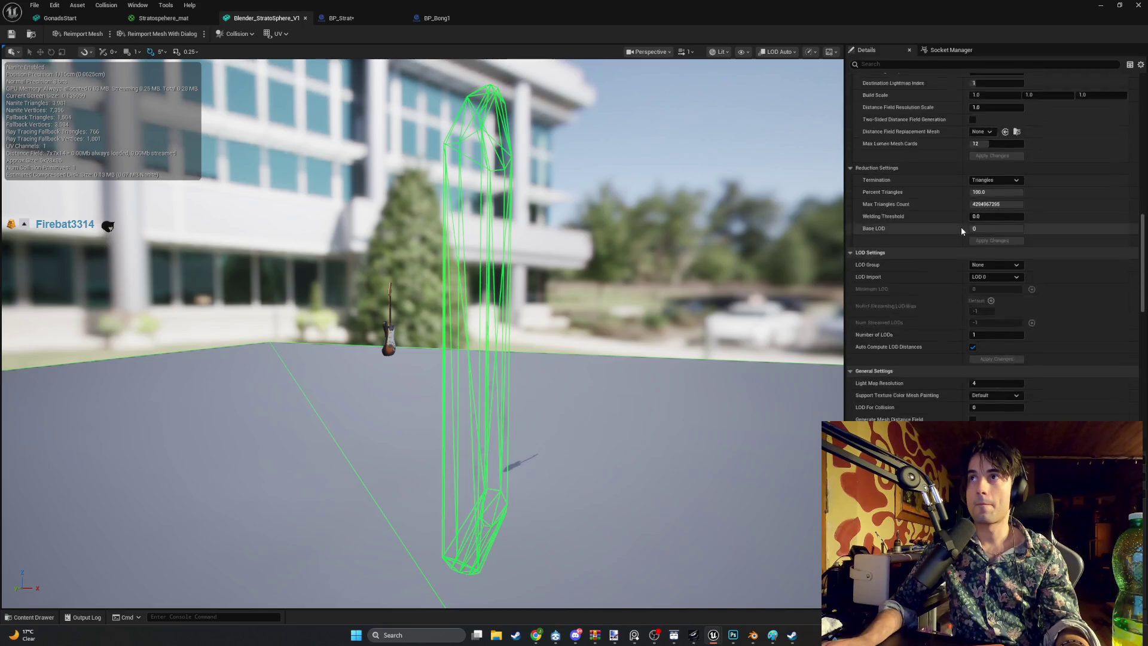
{"action": "scroll", "coordinate": [961, 230], "scroll_direction": "up", "scroll_amount": 10}
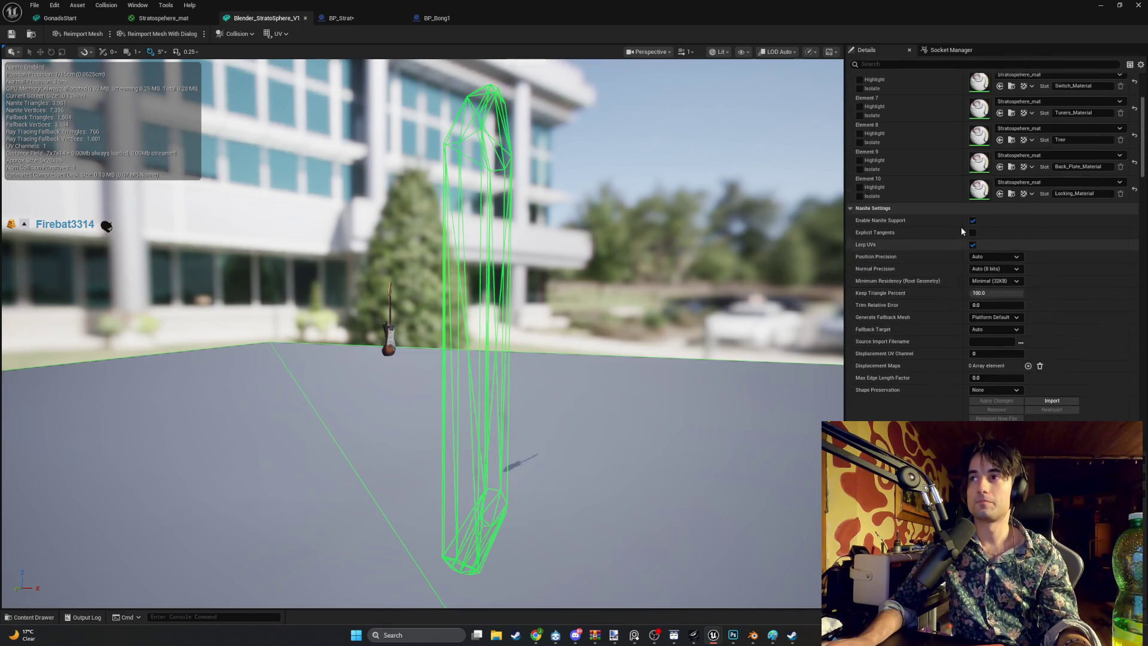
{"action": "left_click", "coordinate": [873, 63]}
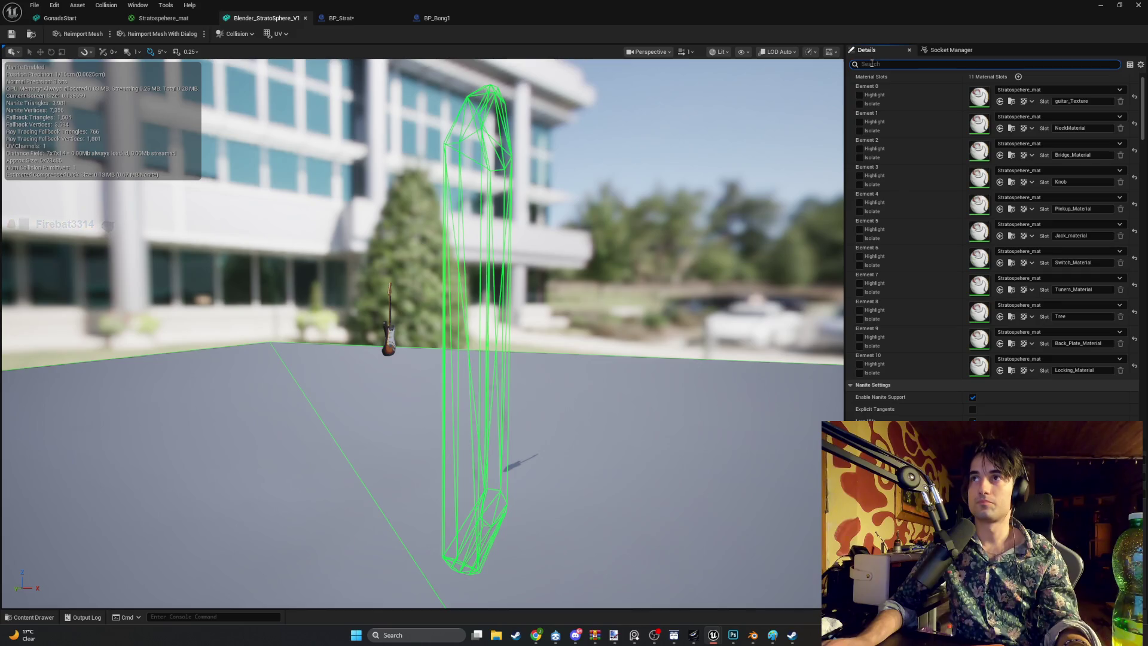
{"action": "type", "text": "collision"}
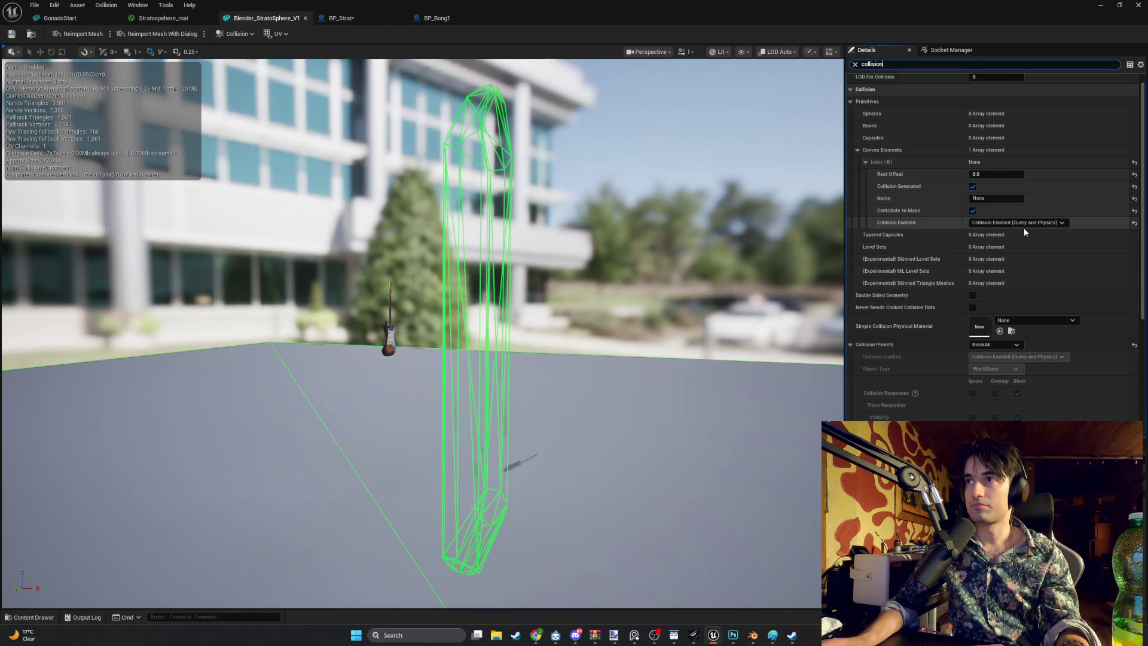
{"action": "mouse_move", "coordinate": [658, 357]}
{"action": "left_mouse_down"}
{"action": "mouse_move", "coordinate": [621, 357]}
{"action": "mouse_move", "coordinate": [658, 353]}
{"action": "mouse_move", "coordinate": [619, 329]}
{"action": "left_mouse_up"}
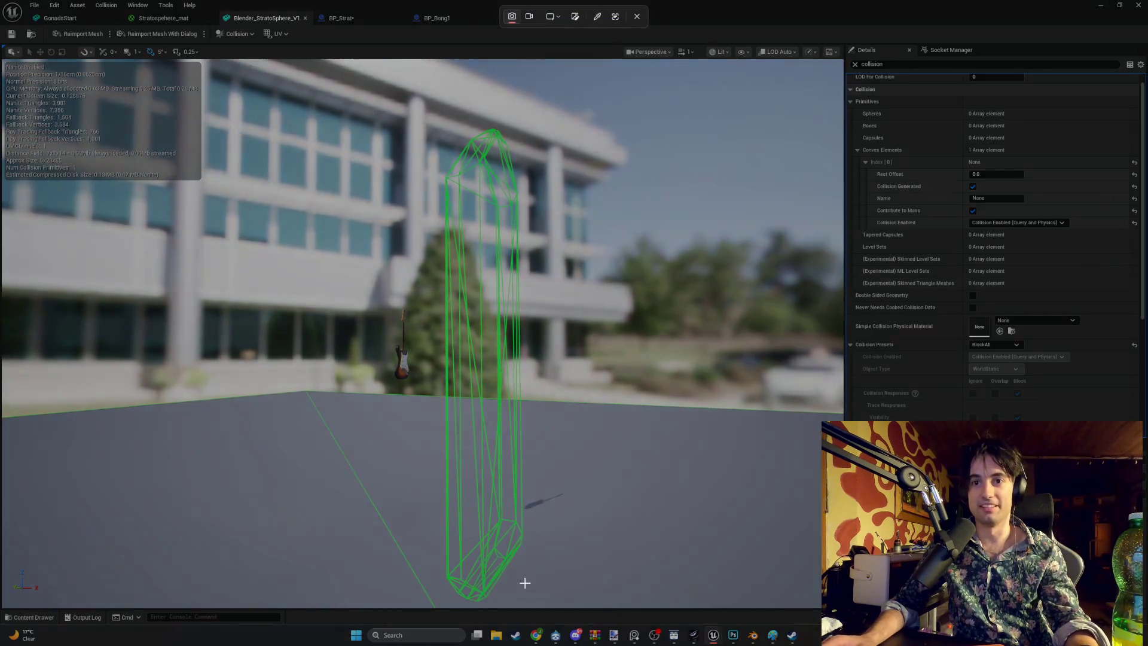
{"action": "mouse_move", "coordinate": [568, 600]}
{"action": "left_mouse_down"}
{"action": "mouse_move", "coordinate": [351, 102]}
{"action": "mouse_move", "coordinate": [345, 116]}
{"action": "mouse_move", "coordinate": [358, 120]}
{"action": "left_mouse_up"}
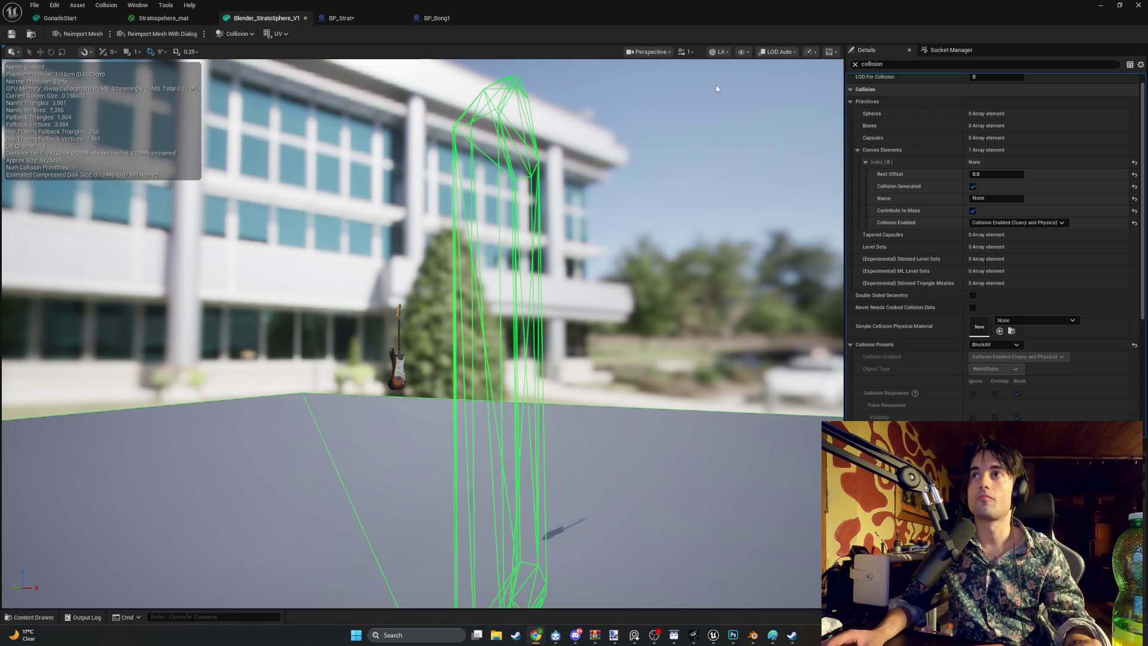
{"action": "left_click", "coordinate": [855, 64]}
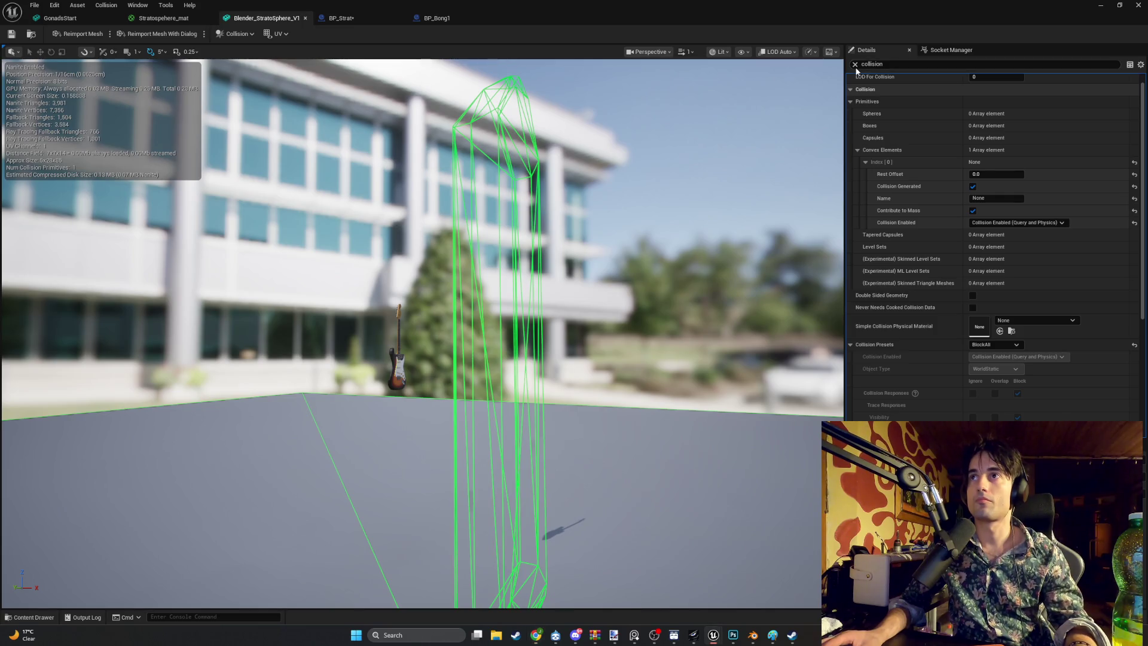
{"action": "key", "text": "super"}
{"action": "scroll", "coordinate": [899, 263], "scroll_direction": "down", "scroll_amount": 7}
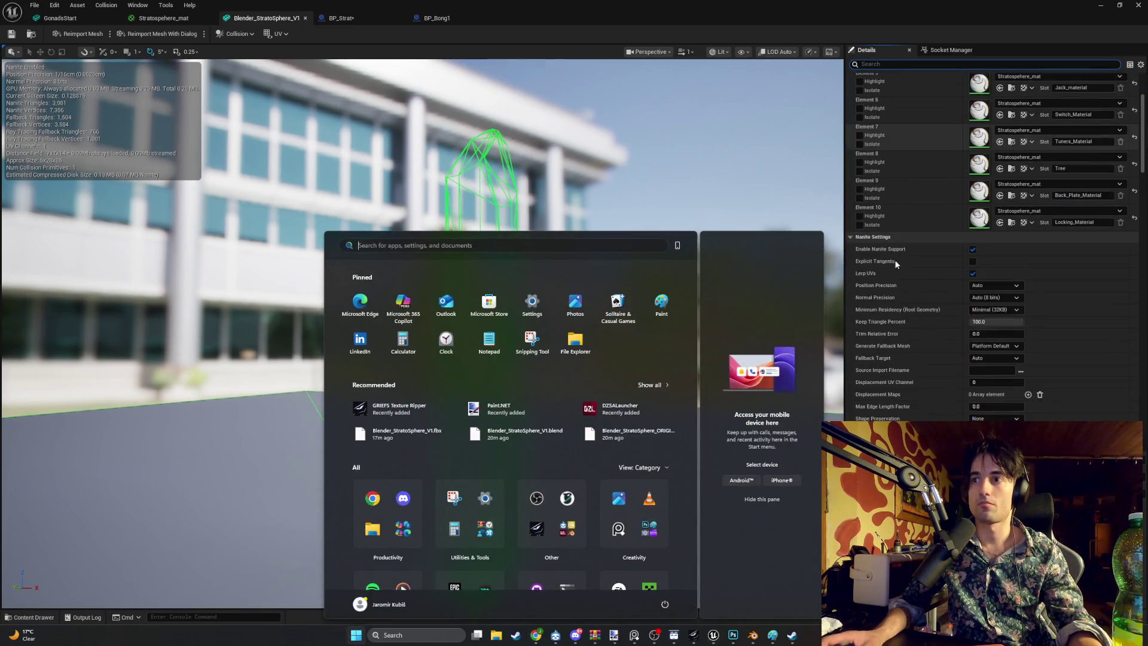
{"action": "key", "text": "super"}
{"action": "scroll", "coordinate": [899, 247], "scroll_direction": "down", "scroll_amount": 10}
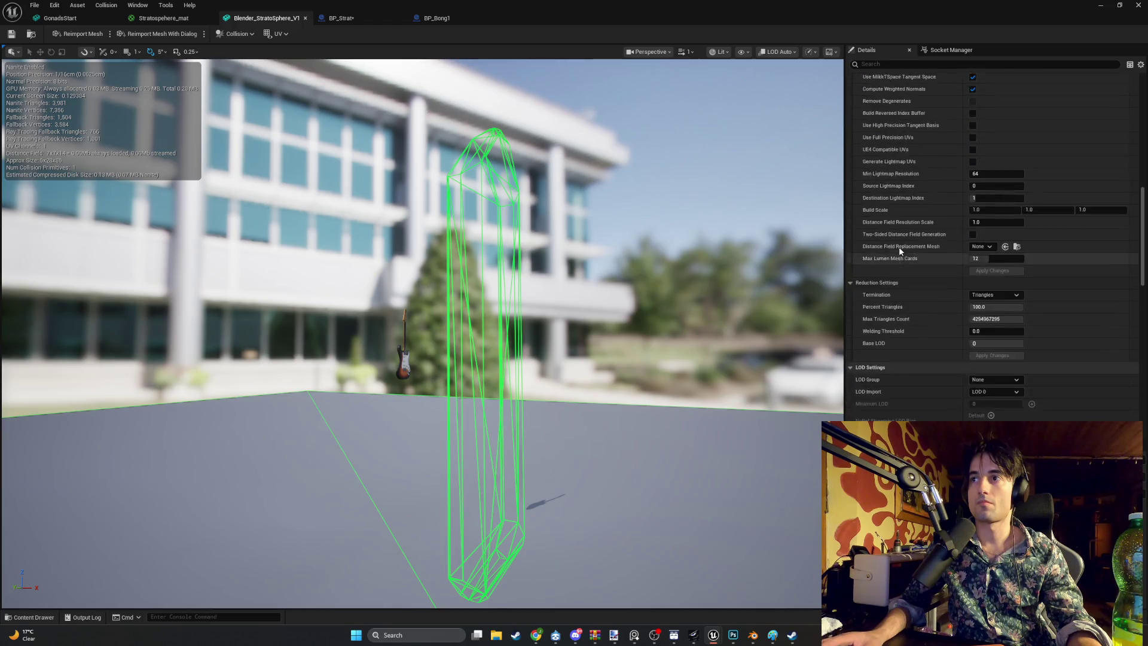
{"action": "scroll", "coordinate": [899, 247], "scroll_direction": "down", "scroll_amount": 8}
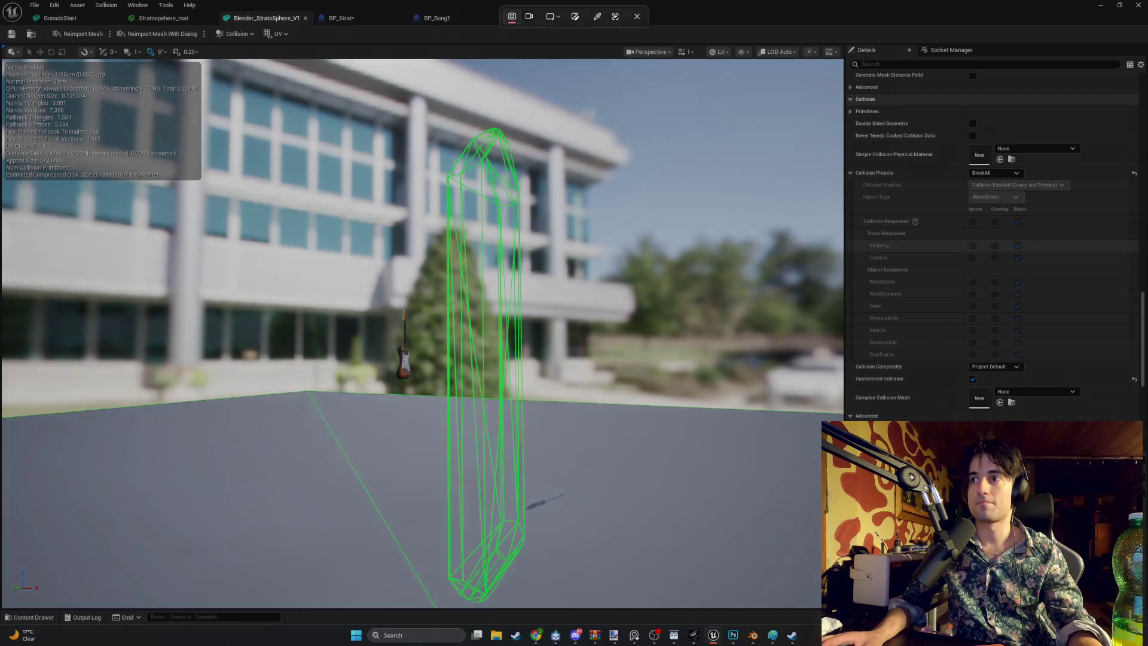
{"action": "key", "text": "super+shift+s"}
{"action": "left_click", "coordinate": [62, 86]}
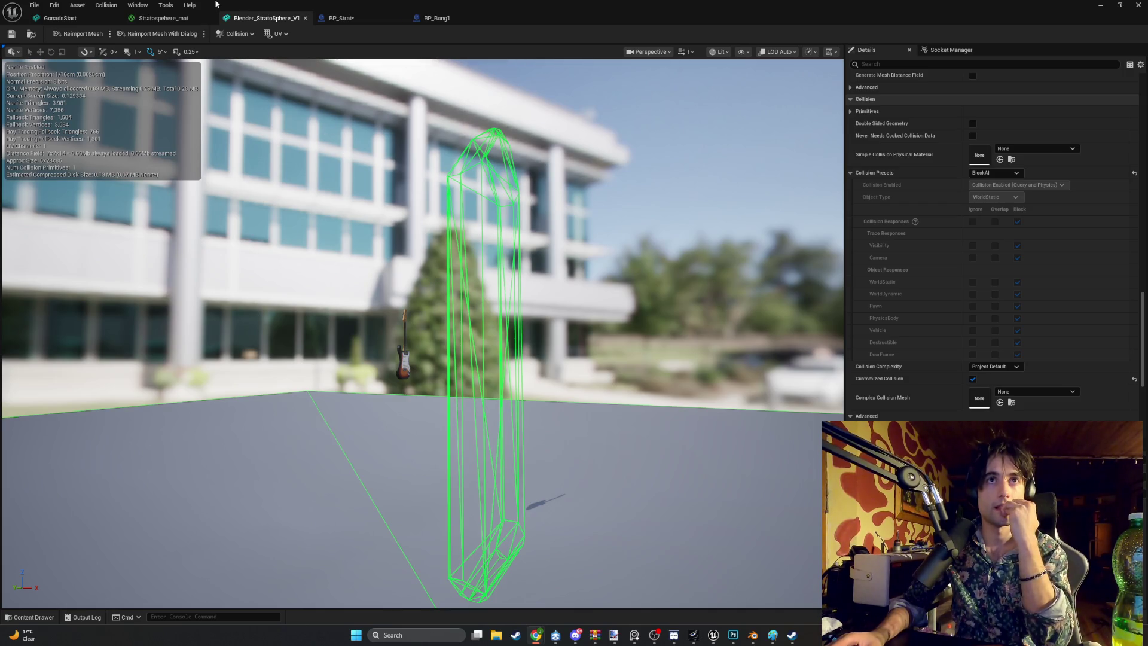
{"action": "left_click", "coordinate": [239, 34]}
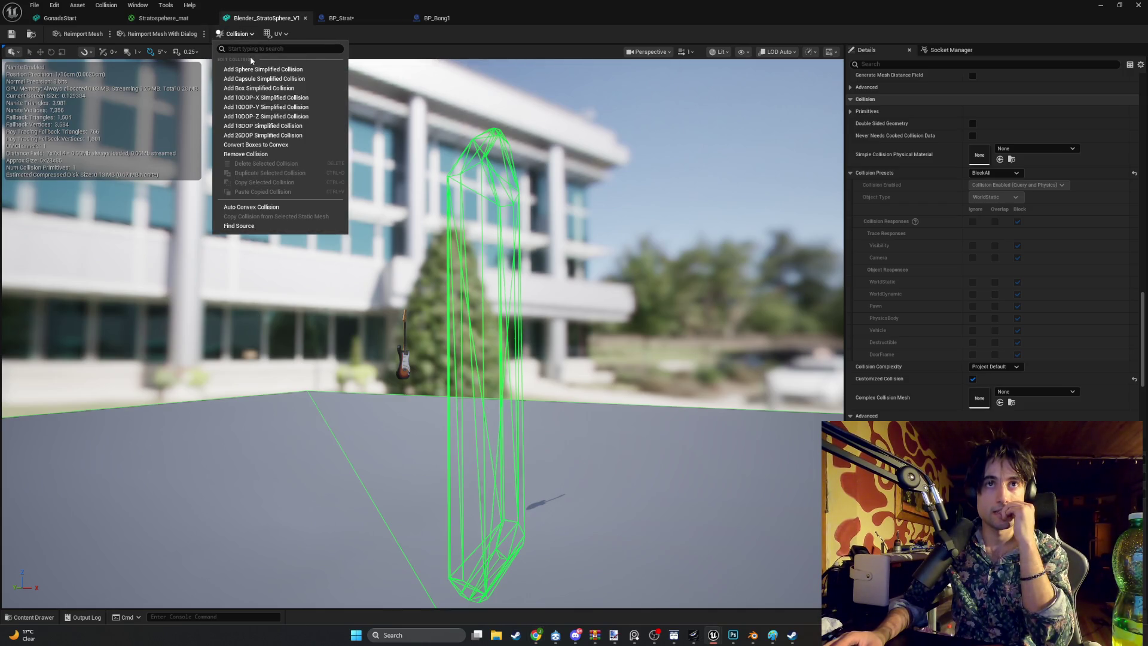
Step: Replace the guitar's convex collision hull with a box simplified collision
{"action": "left_click", "coordinate": [252, 154]}
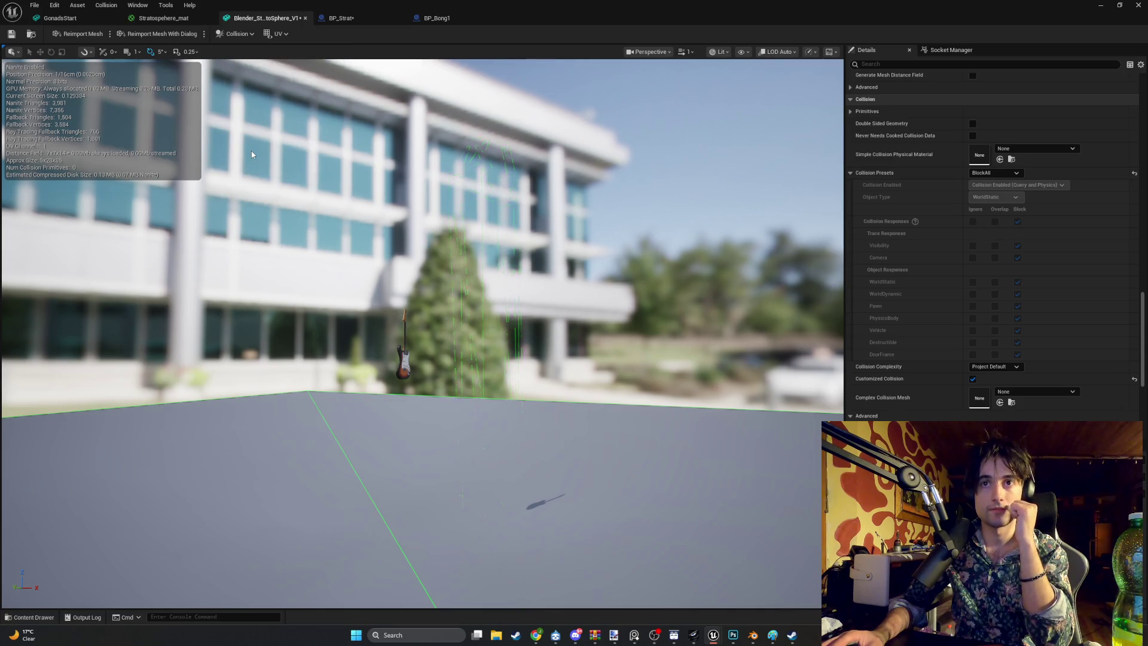
{"action": "scroll", "coordinate": [371, 371], "scroll_direction": "up", "scroll_amount": 4}
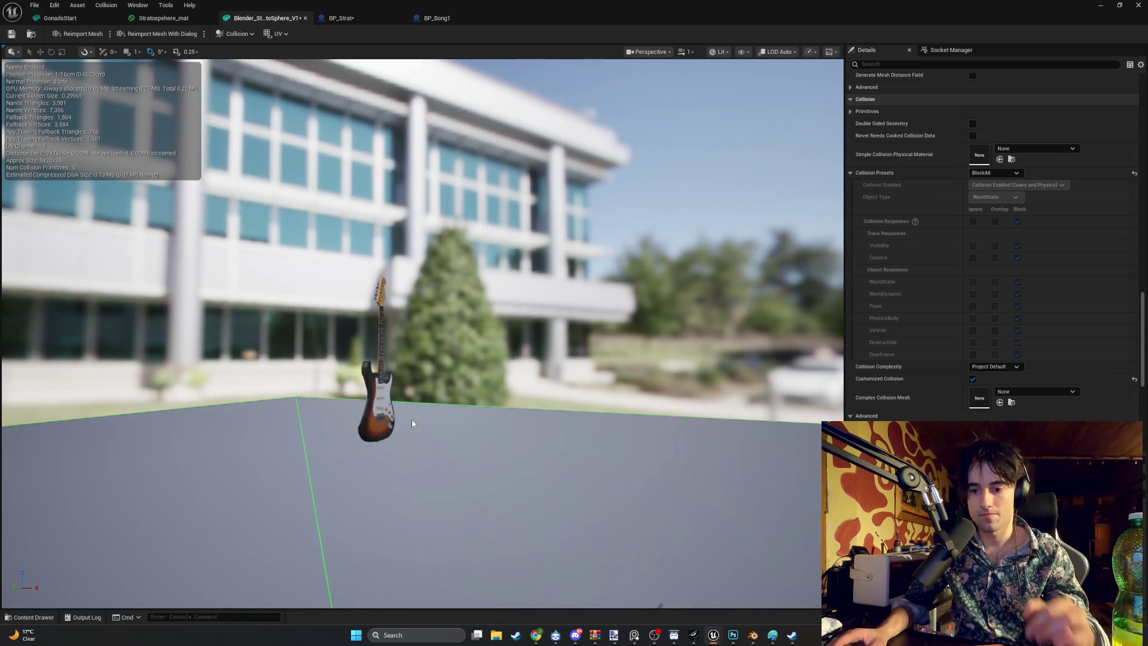
{"action": "scroll", "coordinate": [538, 574], "scroll_direction": "up", "scroll_amount": 3}
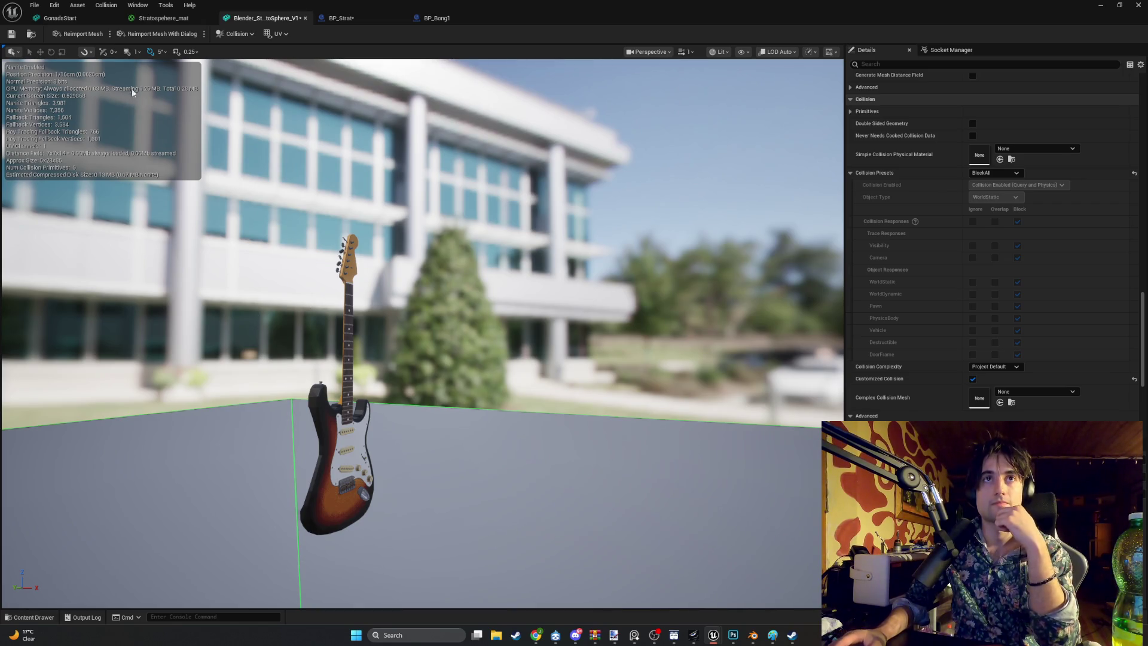
{"action": "left_click", "coordinate": [235, 34]}
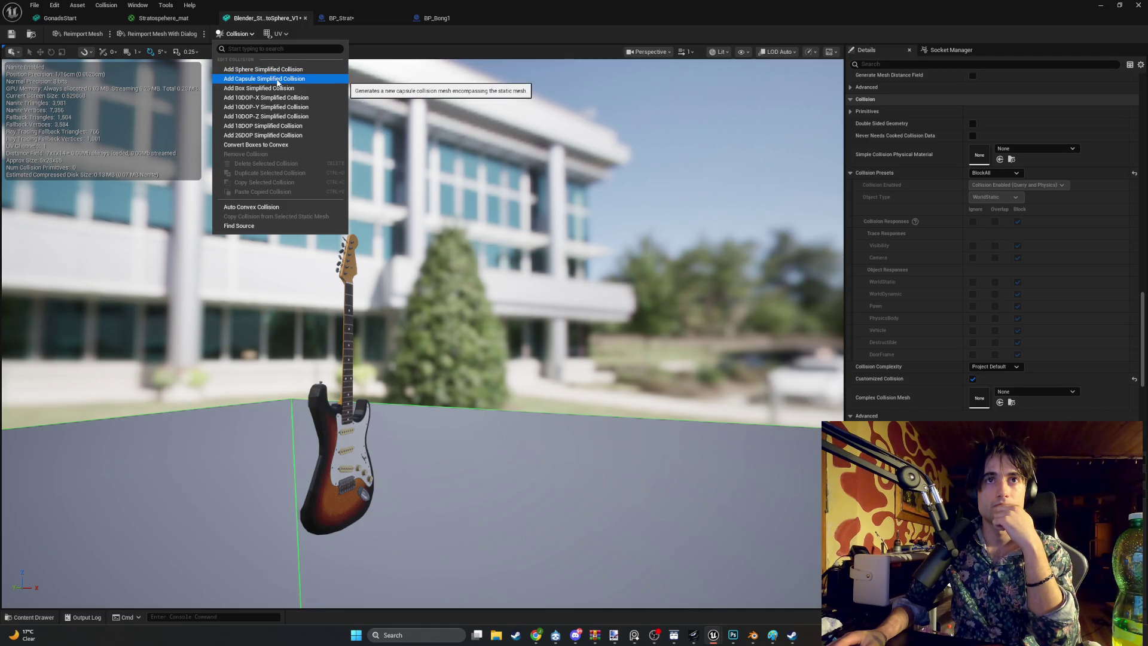
{"action": "left_click", "coordinate": [277, 89]}
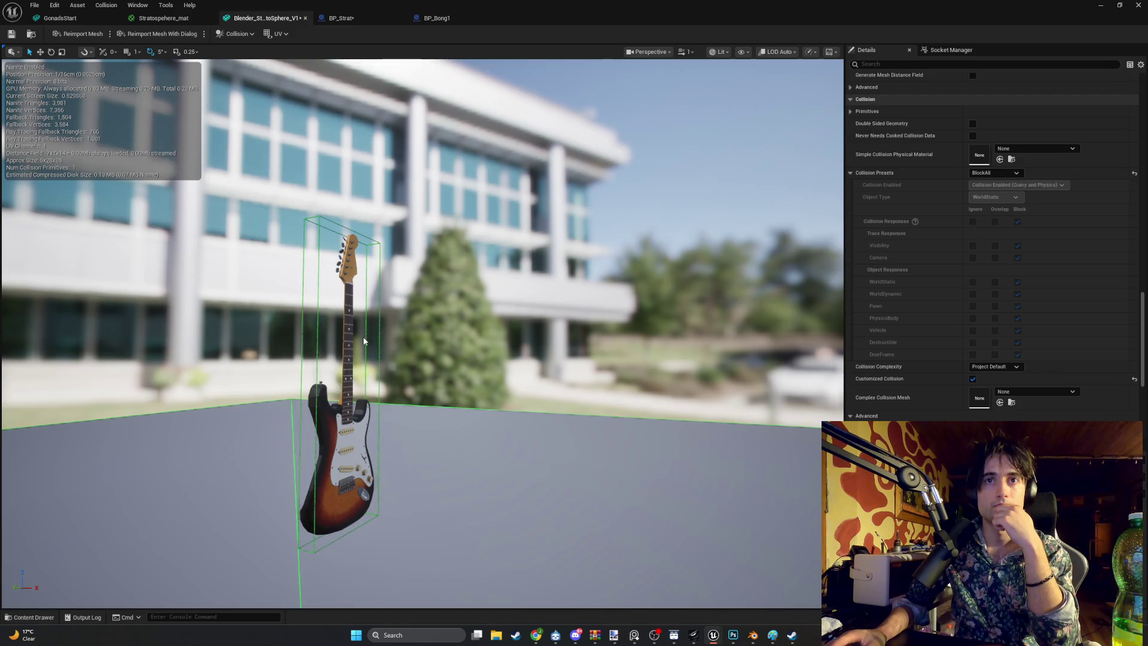
{"action": "scroll", "coordinate": [354, 331], "scroll_direction": "up", "scroll_amount": 3}
{"action": "scroll", "coordinate": [376, 347], "scroll_direction": "down", "scroll_amount": 3}
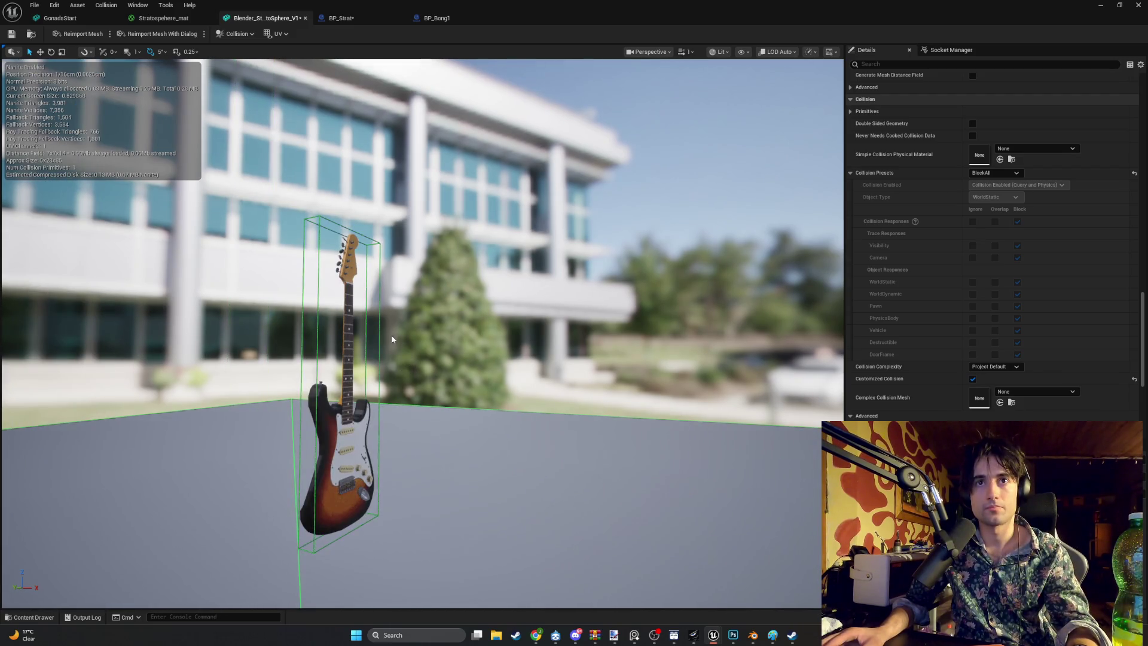
{"action": "mouse_move", "coordinate": [392, 339]}
{"action": "left_mouse_down"}
{"action": "mouse_move", "coordinate": [454, 335]}
{"action": "mouse_move", "coordinate": [392, 339]}
{"action": "left_mouse_up"}
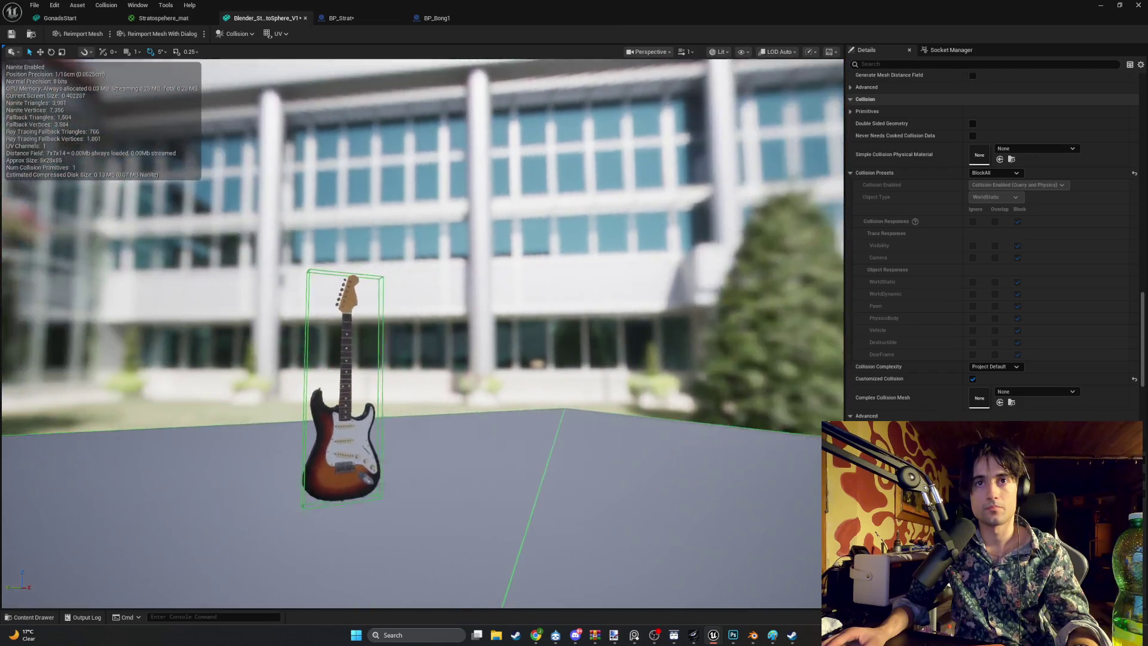
{"action": "scroll", "coordinate": [435, 291], "scroll_direction": "up", "scroll_amount": 2}
{"action": "scroll", "coordinate": [434, 292], "scroll_direction": "up", "scroll_amount": 2}
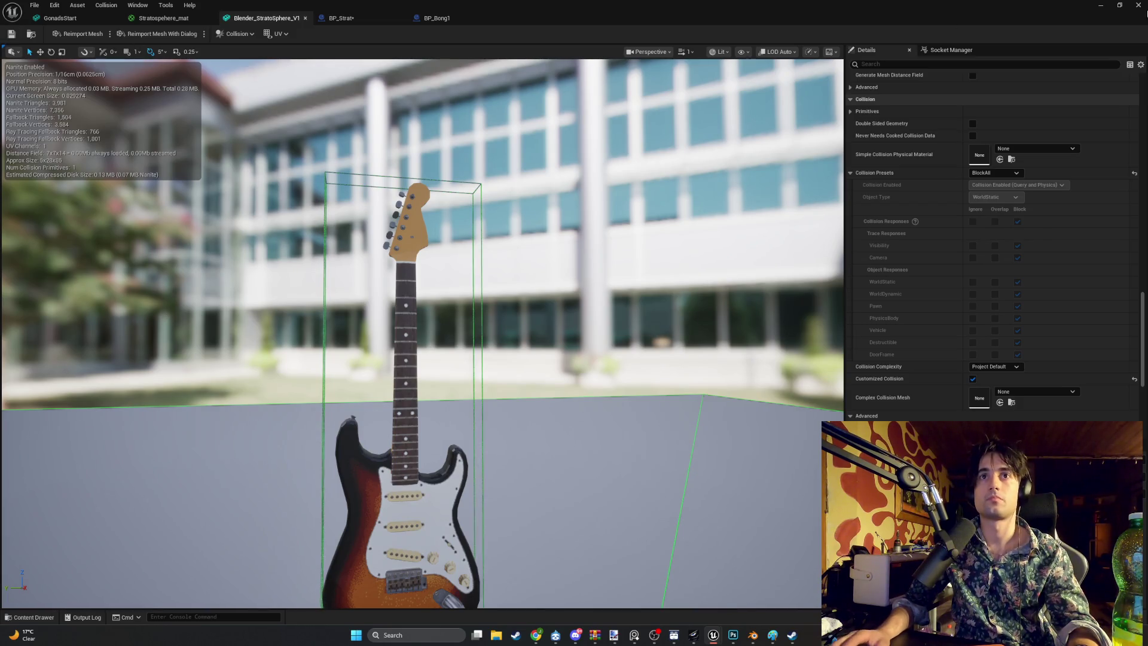
Step: Return to the apartment level and pick up the guitar with E in the play-test
{"action": "left_click", "coordinate": [1100, 5]}
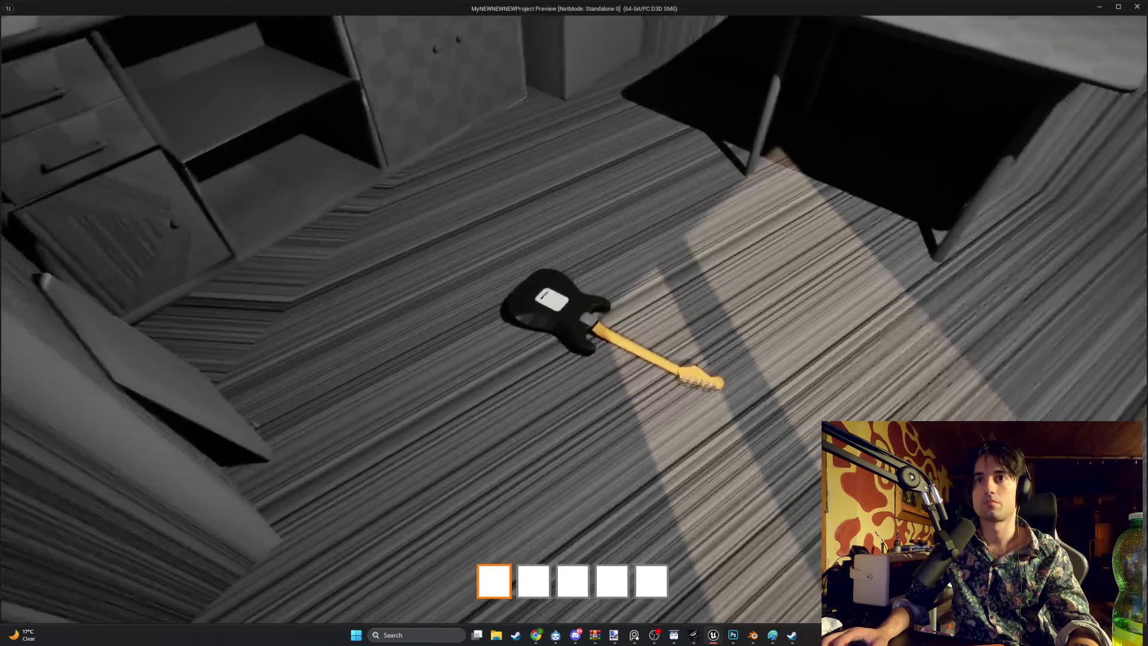
{"action": "key", "text": "e"}
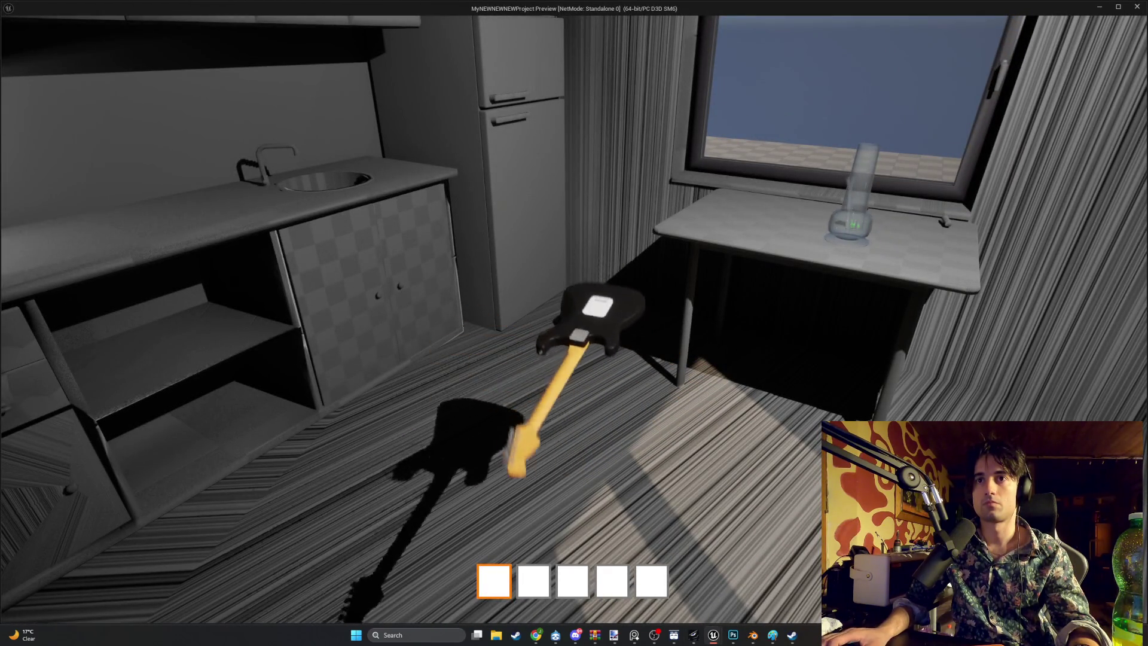
{"action": "key", "text": "e"}
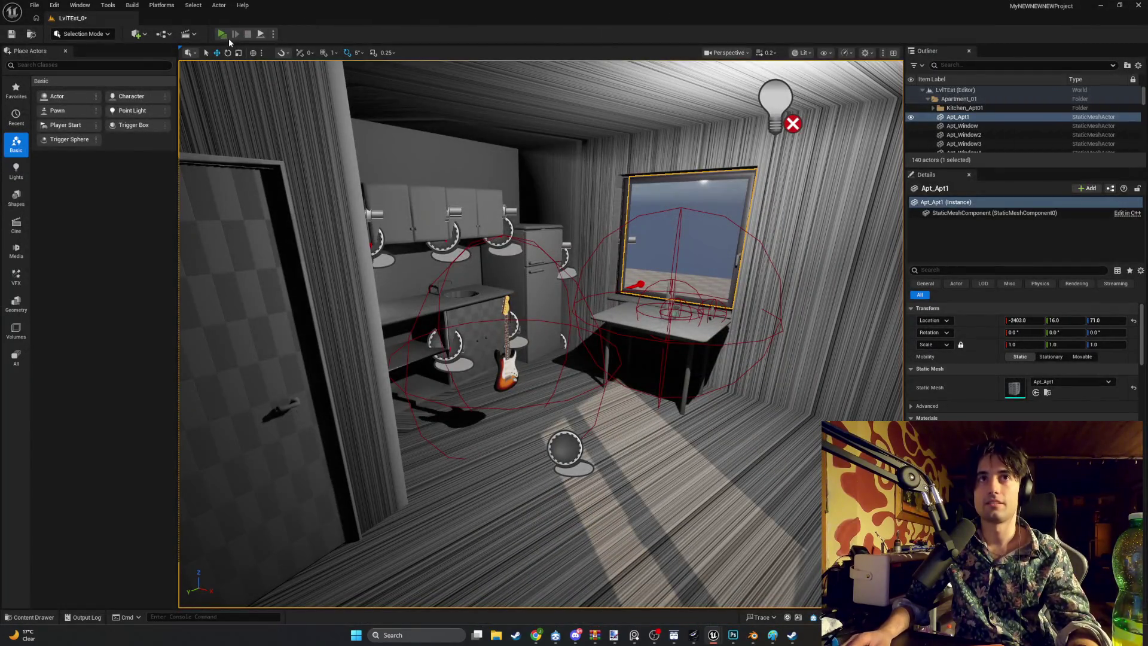
Step: In a standalone play-test, carry the guitar to the window table, drop it, and snip the view
{"action": "left_click", "coordinate": [227, 38]}
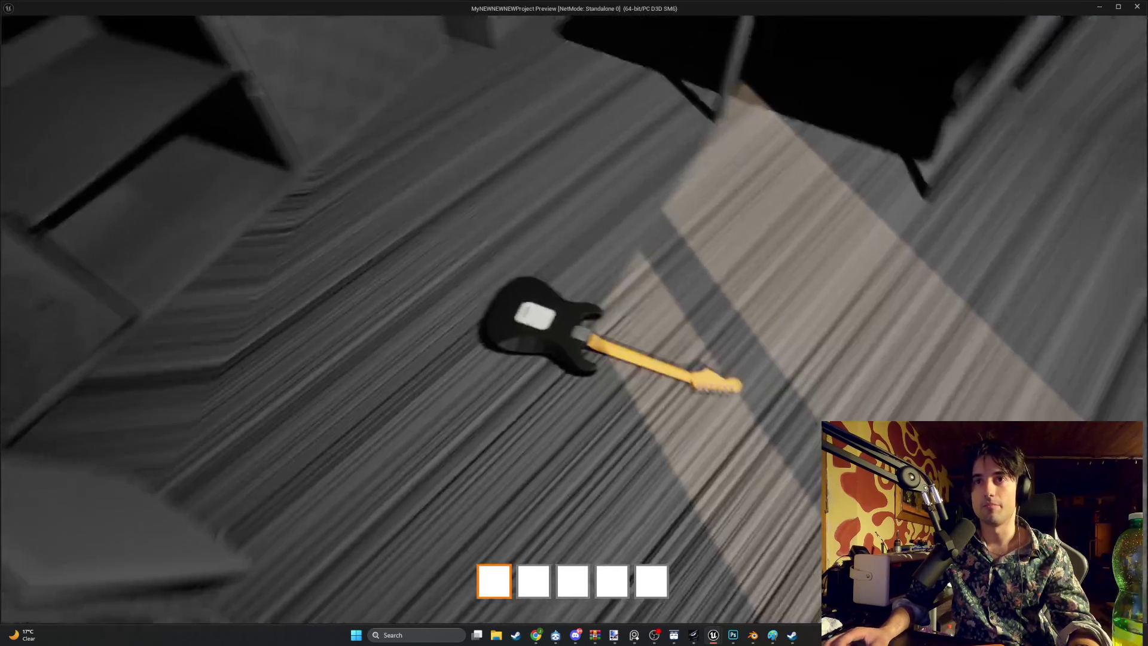
{"action": "key", "text": "e"}
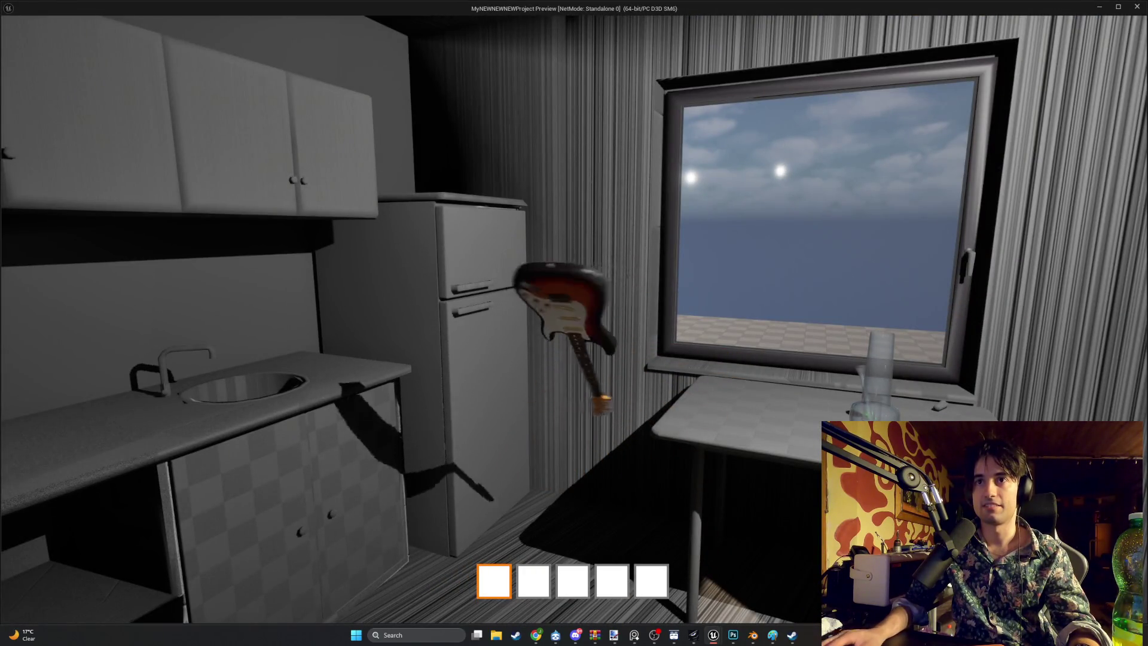
{"action": "key", "text": "w"}
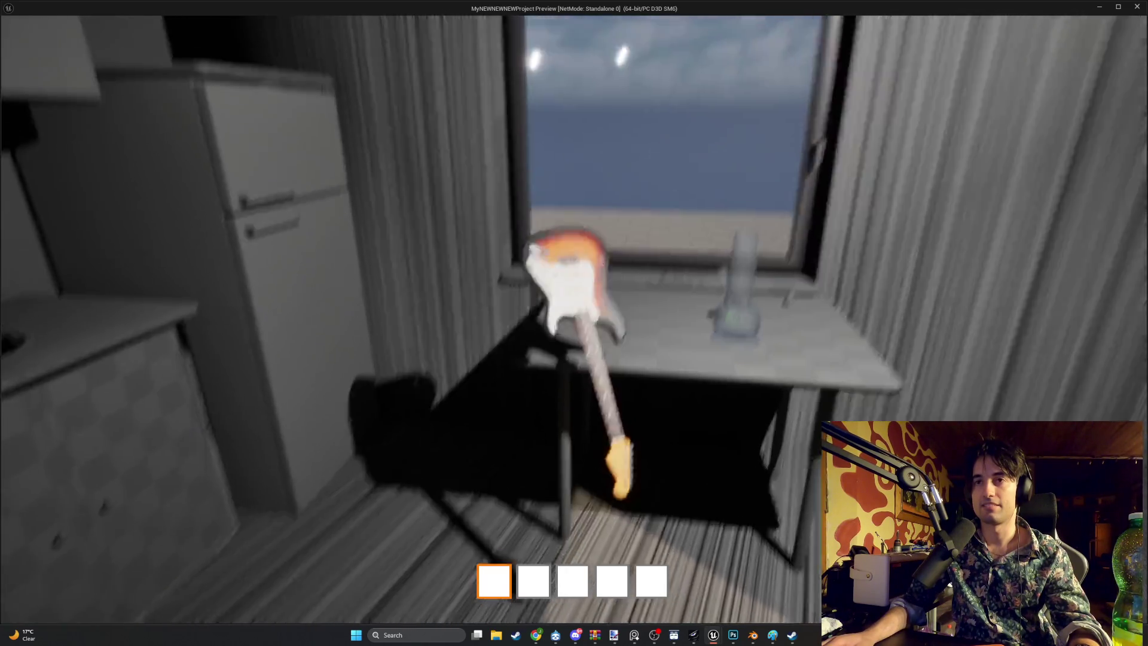
{"action": "key", "text": "e"}
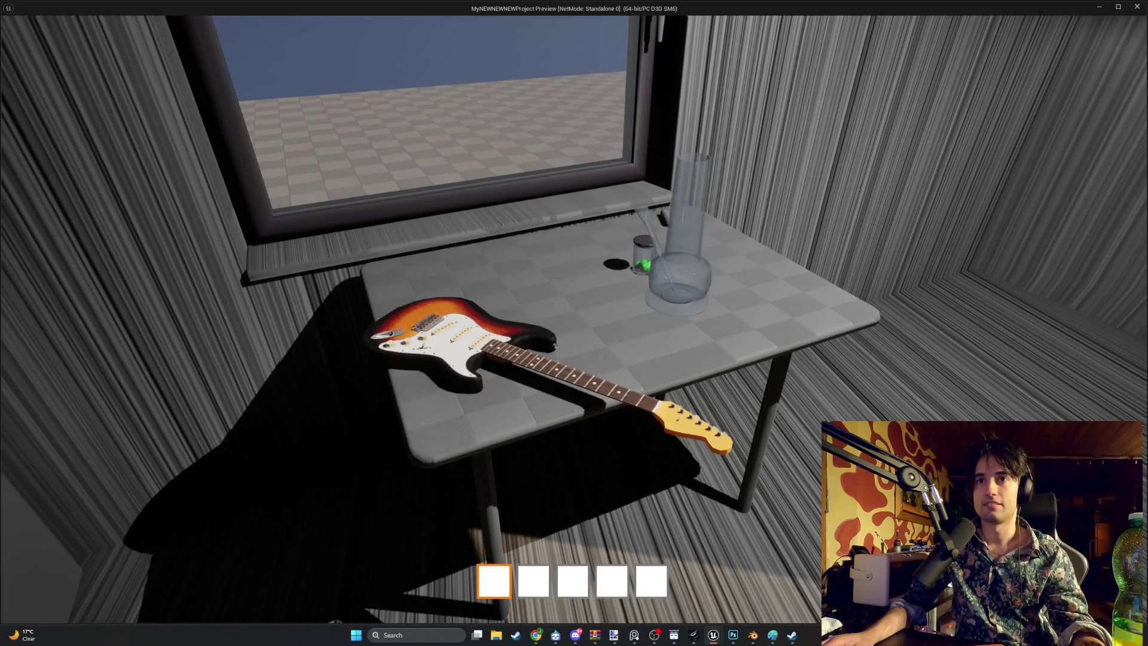
{"action": "key", "text": "super+shift+s"}
{"action": "mouse_move", "coordinate": [921, 578]}
{"action": "left_mouse_down"}
{"action": "mouse_move", "coordinate": [592, 258]}
{"action": "mouse_move", "coordinate": [264, 70]}
{"action": "left_mouse_up"}
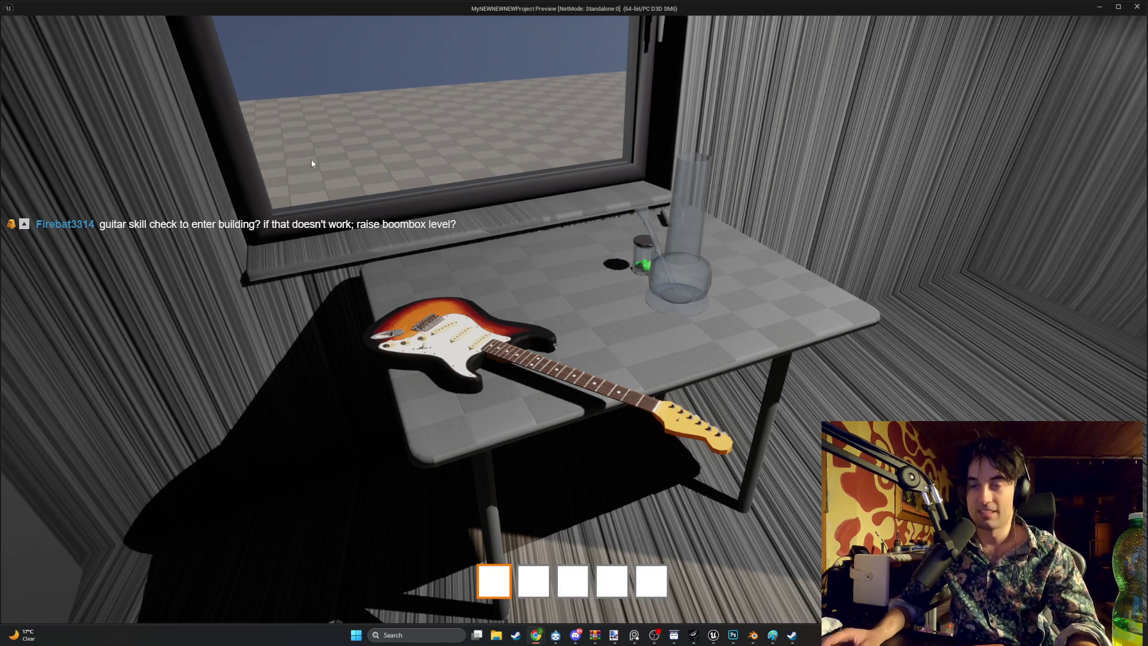
Step: Look over the dropped guitar from around the table, then close the game preview
{"action": "key", "text": "w"}
{"action": "key", "text": "s"}
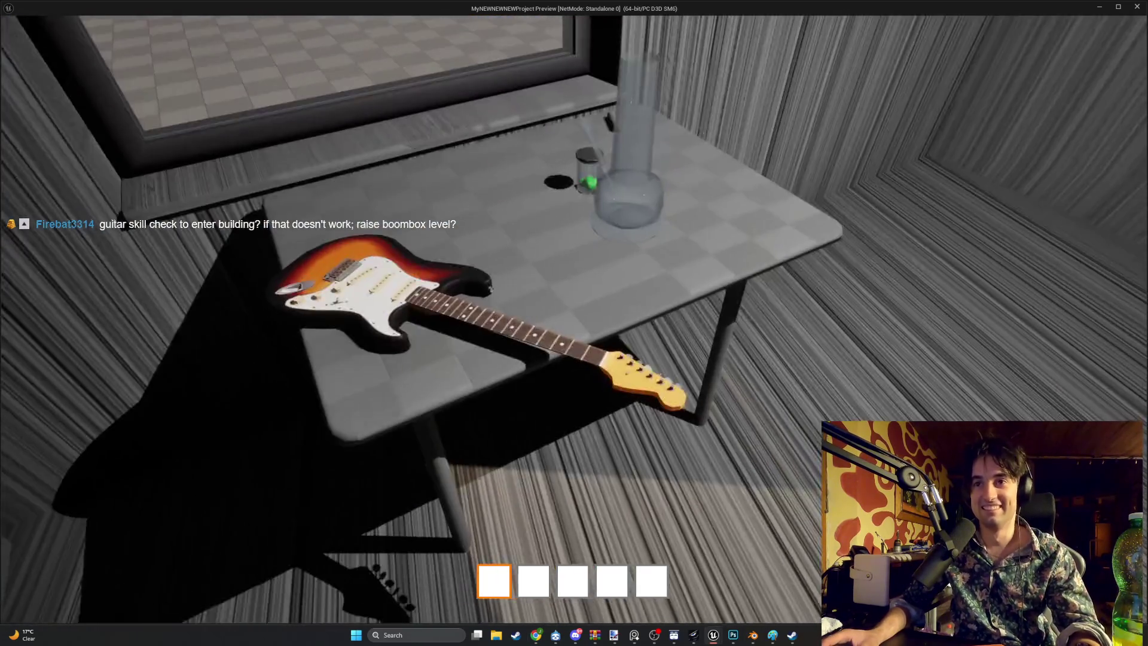
{"action": "key", "text": "s"}
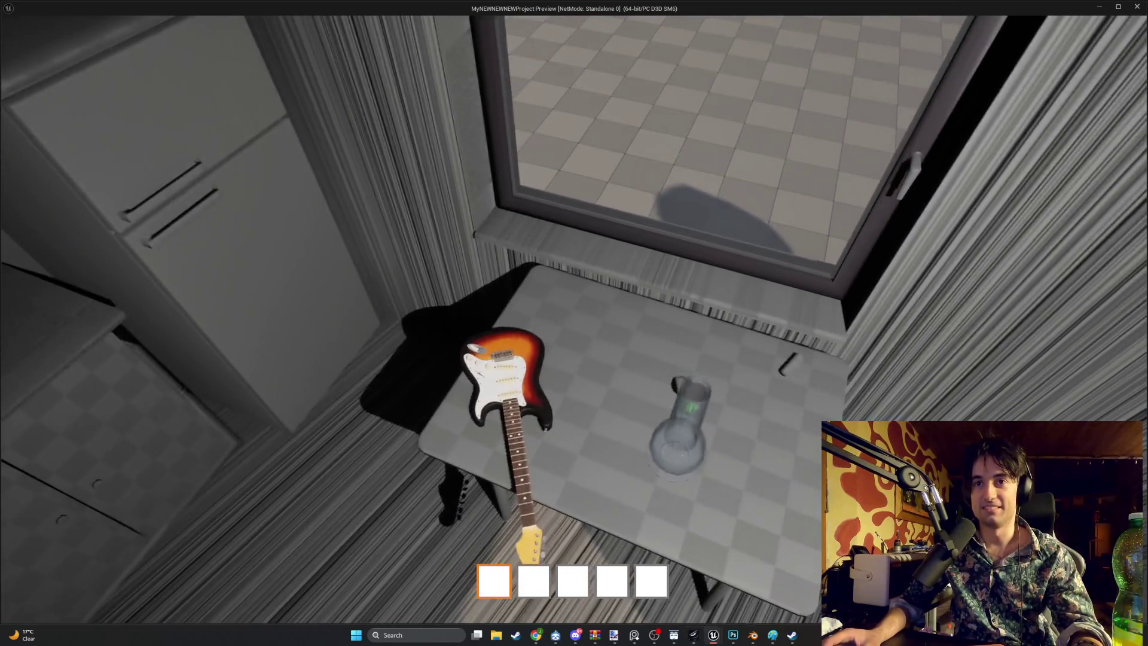
{"action": "key", "text": "w"}
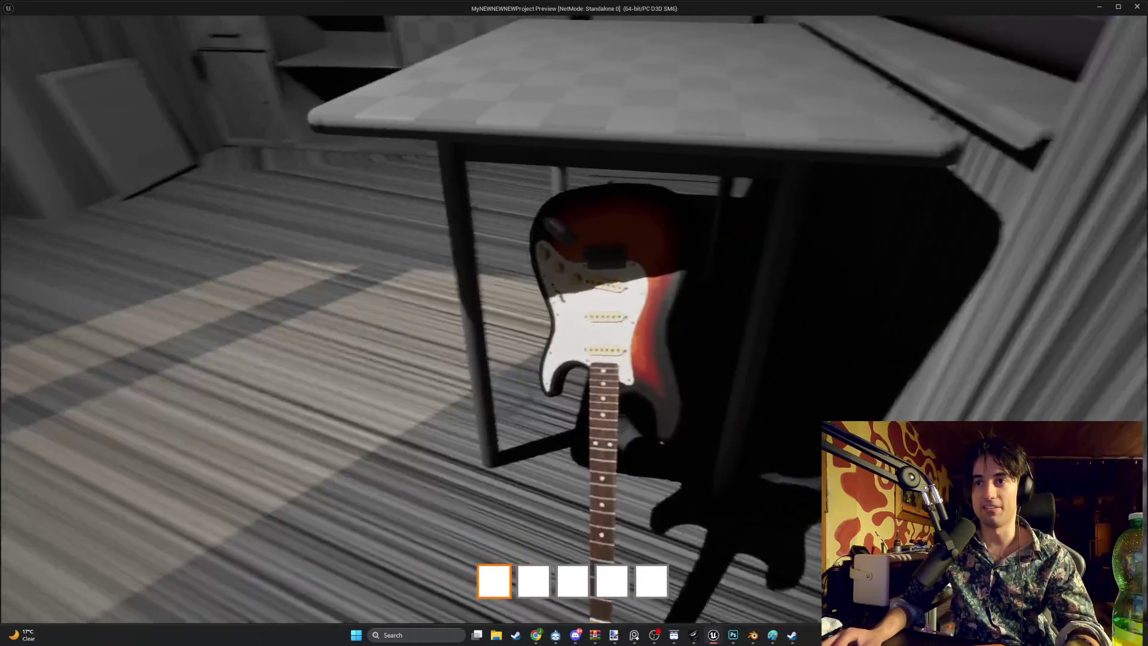
{"action": "key", "text": "Escape"}
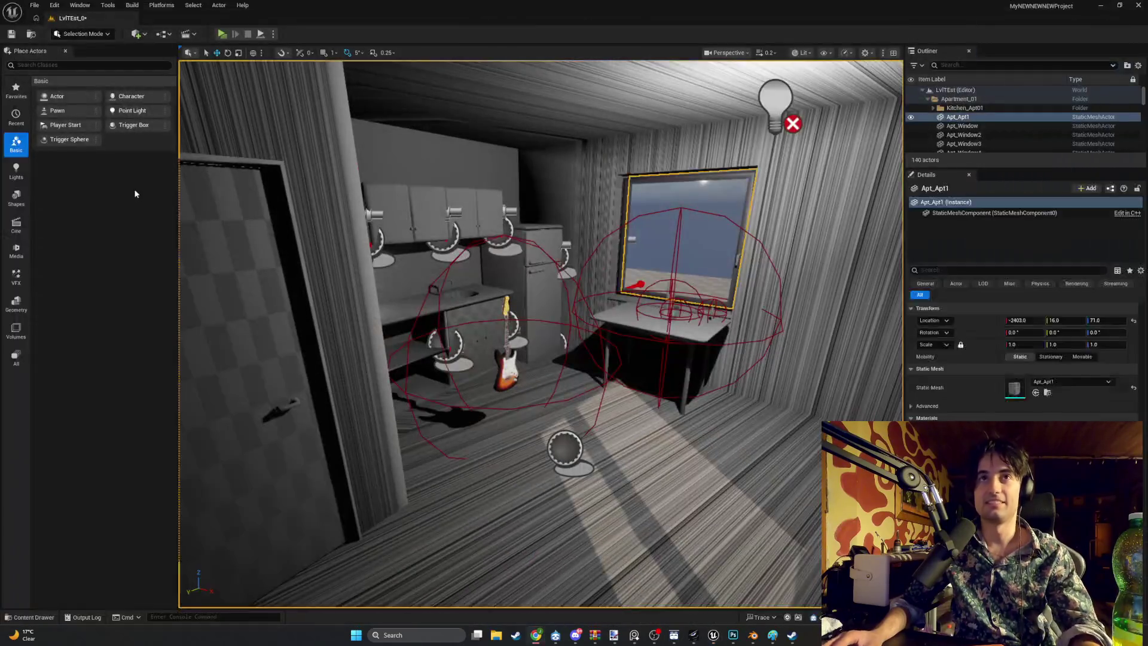
{"action": "left_click", "coordinate": [224, 35]}
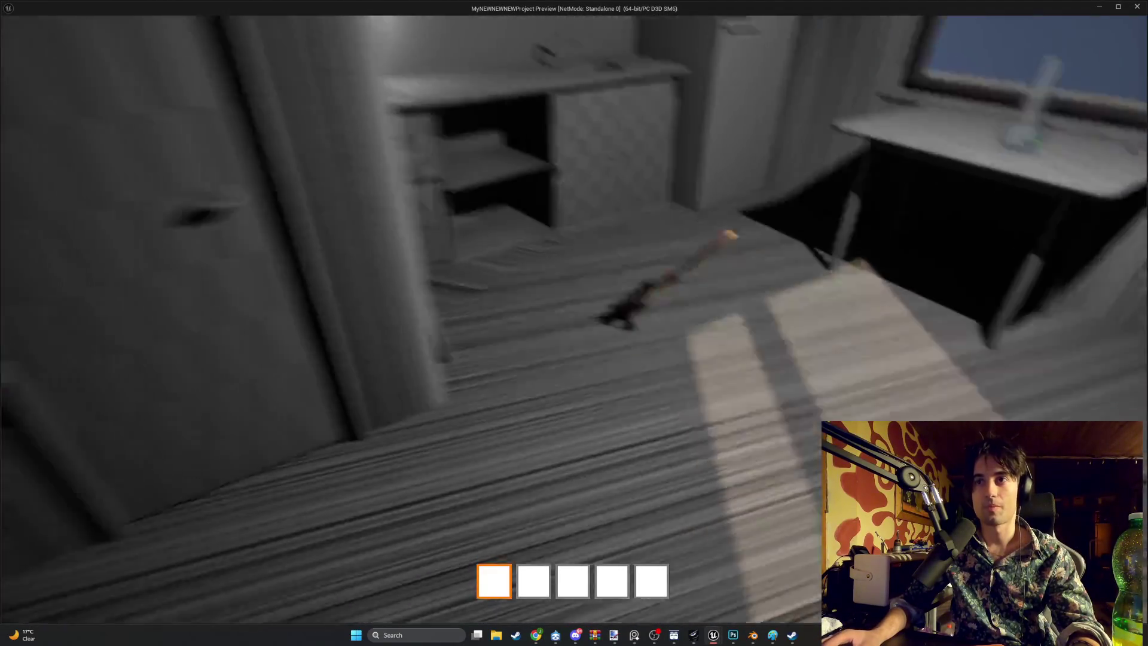
{"action": "key", "text": "Escape"}
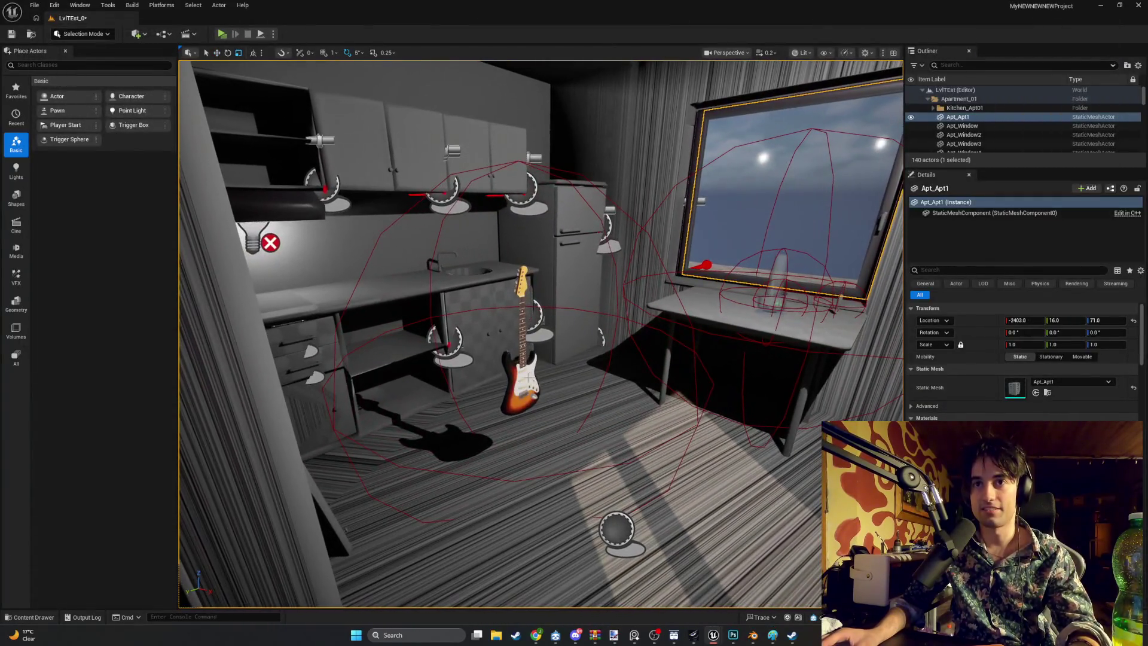
Step: Select BP_Strat2, restore its X scale to 1.0, and rotate it to a 45-degree tilt
{"action": "left_click", "coordinate": [521, 383]}
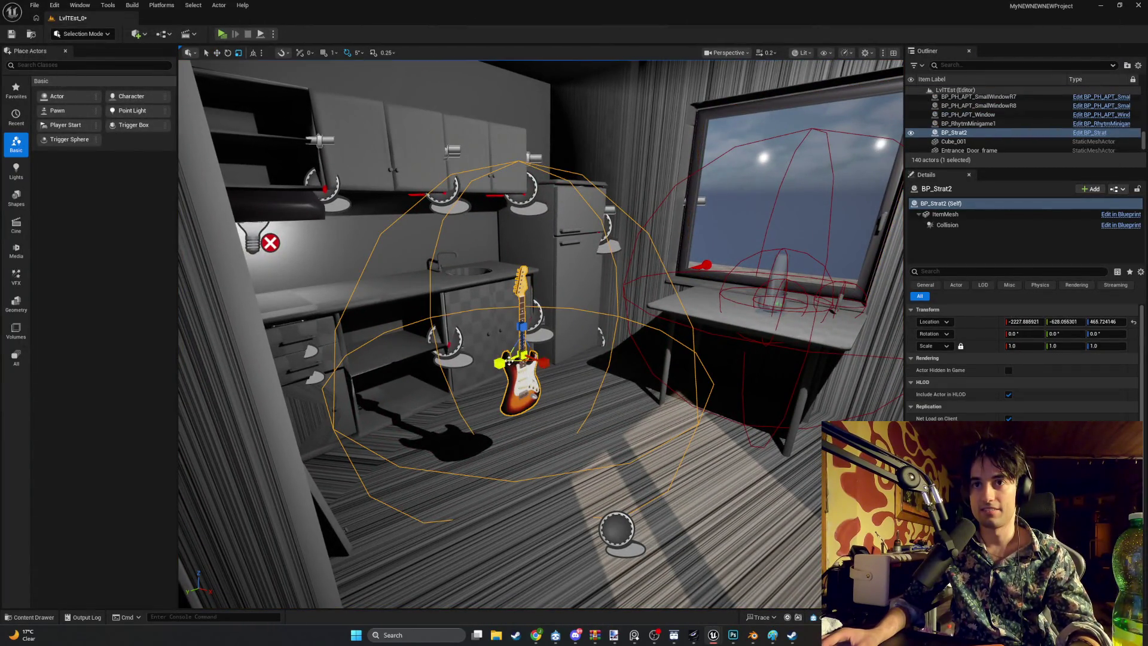
{"action": "mouse_move", "coordinate": [503, 361]}
{"action": "left_mouse_down"}
{"action": "mouse_move", "coordinate": [549, 353]}
{"action": "mouse_move", "coordinate": [554, 255]}
{"action": "mouse_move", "coordinate": [622, 276]}
{"action": "mouse_move", "coordinate": [538, 296]}
{"action": "left_mouse_up"}
{"action": "key", "text": "f"}
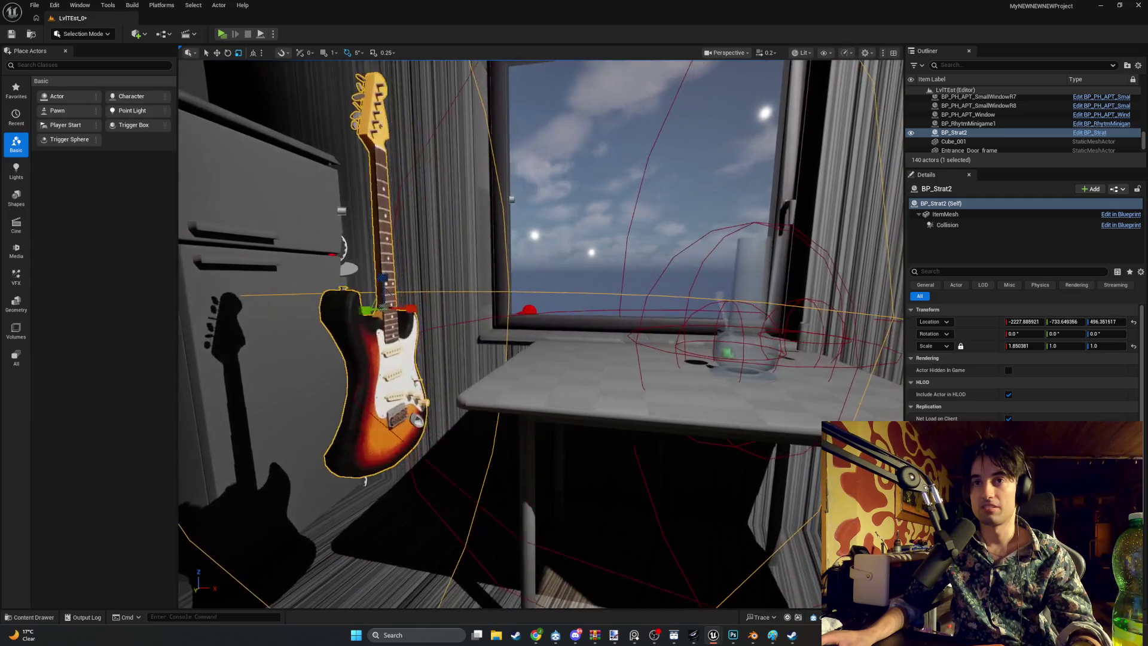
{"action": "left_click_drag", "start_coordinate": [386, 306], "coordinate": [581, 319]}
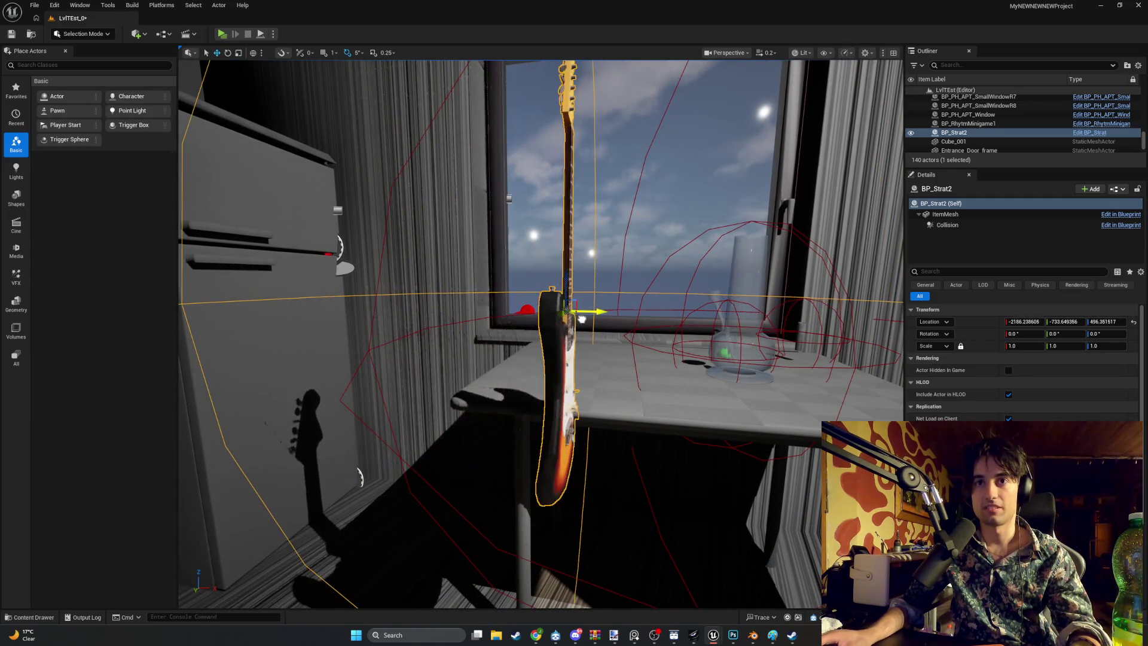
{"action": "left_click_drag", "start_coordinate": [592, 279], "coordinate": [559, 298]}
{"action": "key", "text": "f"}
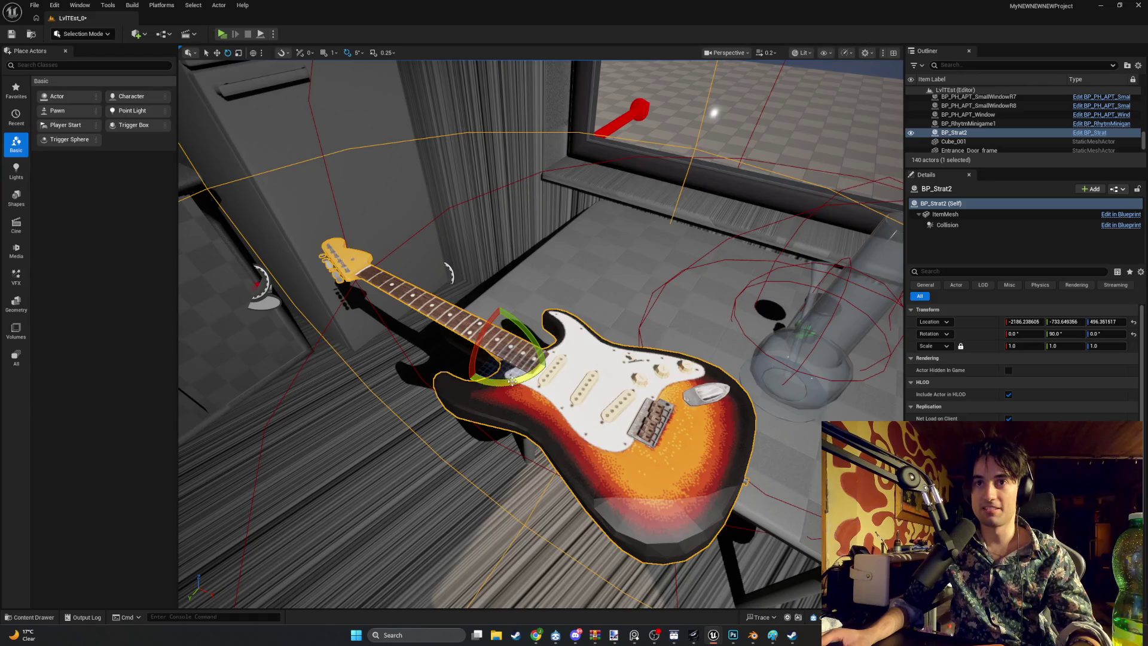
{"action": "left_click_drag", "start_coordinate": [512, 382], "coordinate": [558, 372]}
{"action": "mouse_move", "coordinate": [586, 336]}
{"action": "left_mouse_down"}
{"action": "mouse_move", "coordinate": [592, 353]}
{"action": "mouse_move", "coordinate": [539, 383]}
{"action": "mouse_move", "coordinate": [497, 362]}
{"action": "mouse_move", "coordinate": [532, 287]}
{"action": "mouse_move", "coordinate": [527, 370]}
{"action": "mouse_move", "coordinate": [518, 328]}
{"action": "mouse_move", "coordinate": [523, 343]}
{"action": "mouse_move", "coordinate": [536, 338]}
{"action": "mouse_move", "coordinate": [535, 353]}
{"action": "mouse_move", "coordinate": [500, 383]}
{"action": "left_mouse_up"}
Step: Lower the guitar to Z 438.87 against the table, scale it to about 1.1, and start a standalone play-test
{"action": "key", "text": "w"}
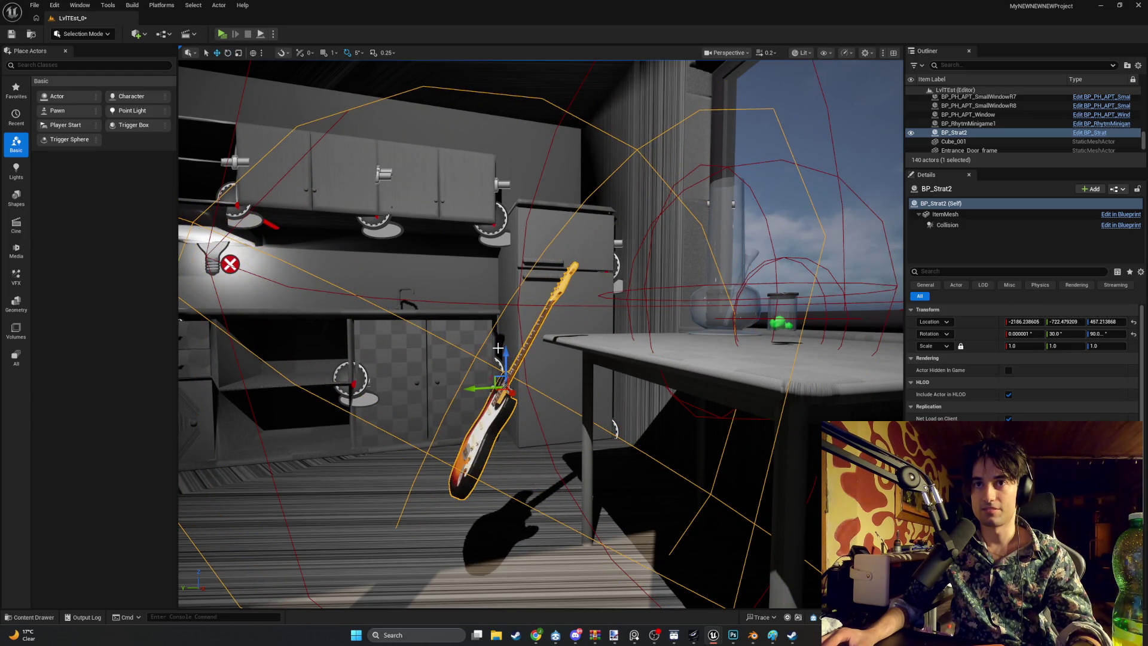
{"action": "left_click_drag", "start_coordinate": [505, 353], "coordinate": [497, 392]}
{"action": "key", "text": "e"}
{"action": "key", "text": "f"}
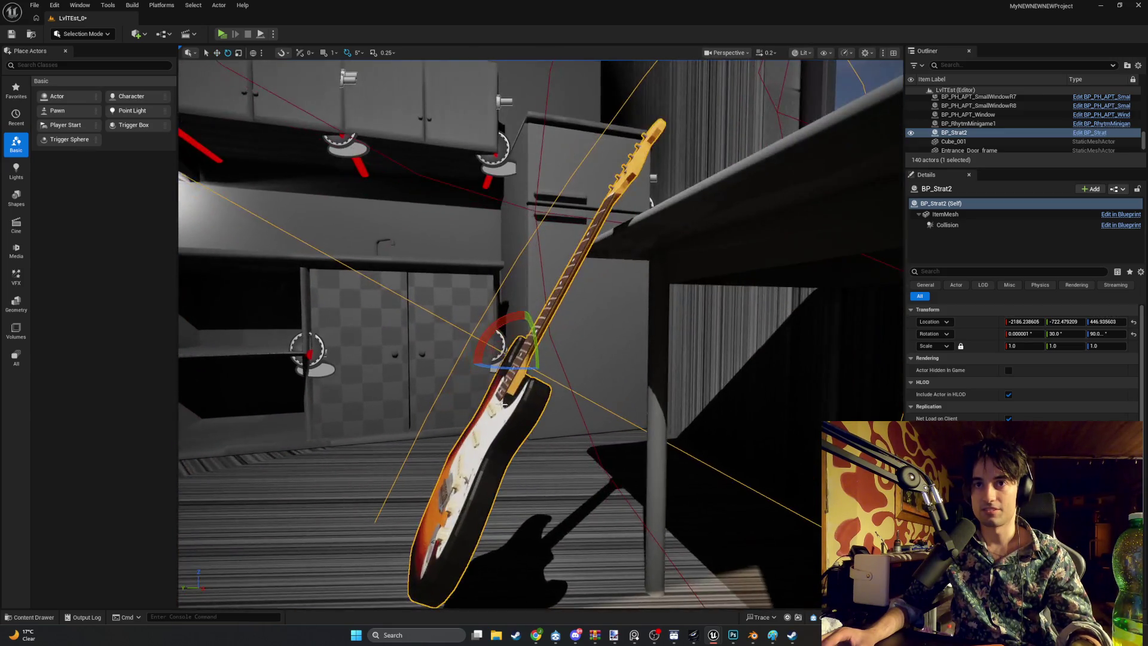
{"action": "mouse_move", "coordinate": [500, 334]}
{"action": "left_mouse_down"}
{"action": "mouse_move", "coordinate": [499, 311]}
{"action": "mouse_move", "coordinate": [509, 335]}
{"action": "mouse_move", "coordinate": [526, 341]}
{"action": "mouse_move", "coordinate": [532, 314]}
{"action": "left_mouse_up"}
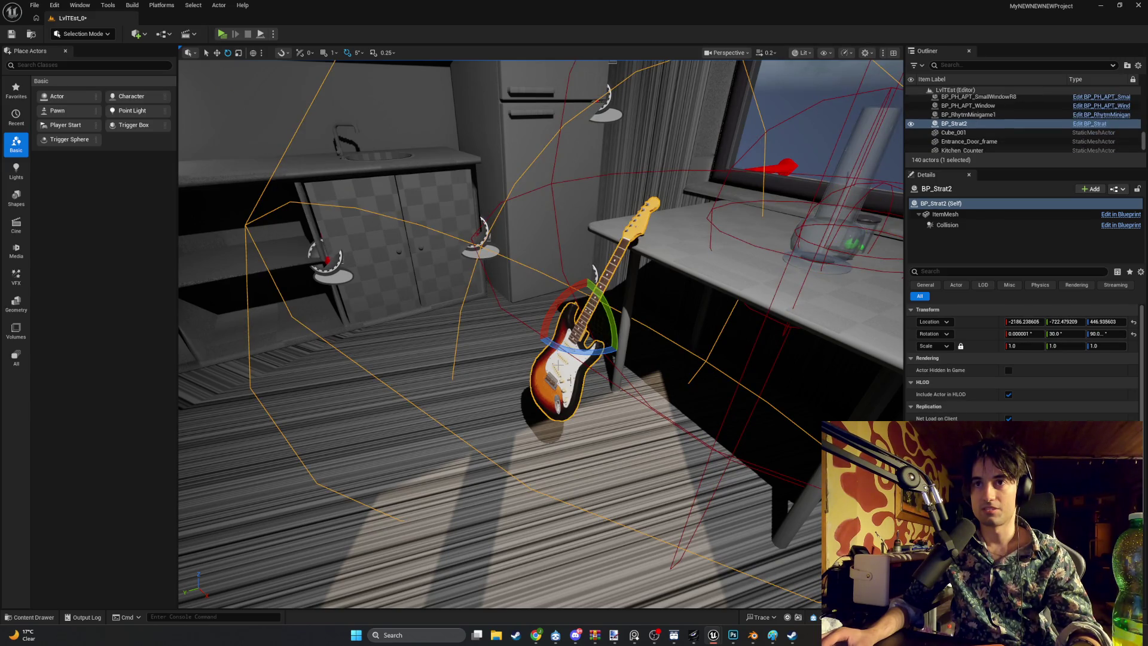
{"action": "key", "text": "r"}
{"action": "mouse_move", "coordinate": [589, 323]}
{"action": "left_mouse_down"}
{"action": "mouse_move", "coordinate": [607, 318]}
{"action": "mouse_move", "coordinate": [580, 329]}
{"action": "mouse_move", "coordinate": [580, 353]}
{"action": "mouse_move", "coordinate": [579, 335]}
{"action": "left_mouse_up"}
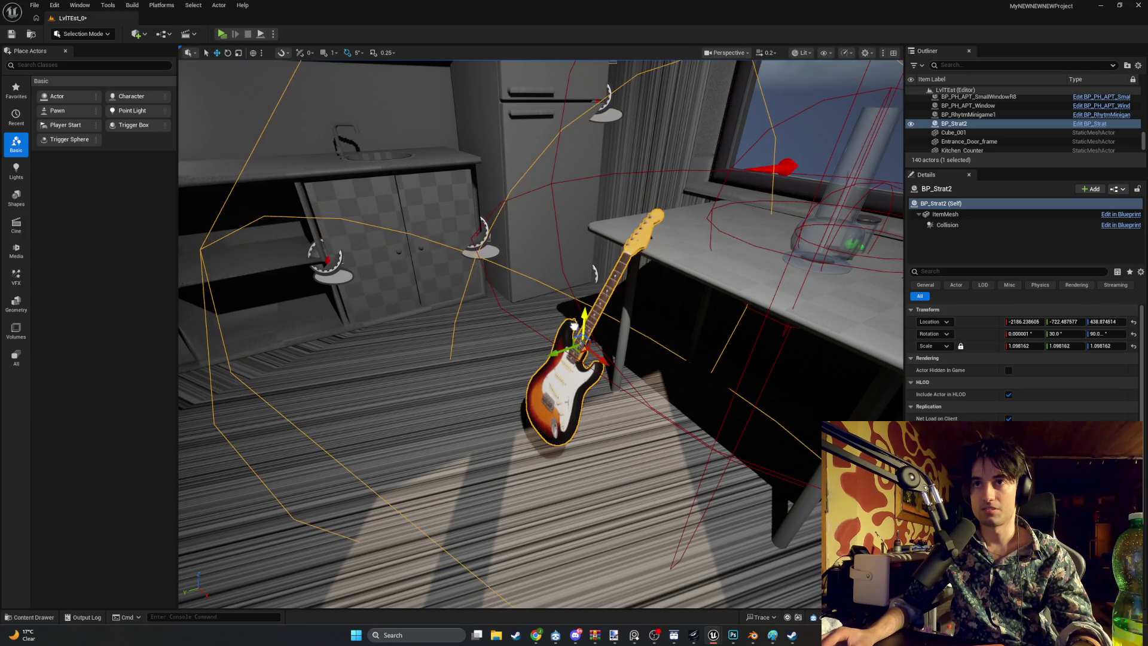
{"action": "left_click", "coordinate": [222, 34]}
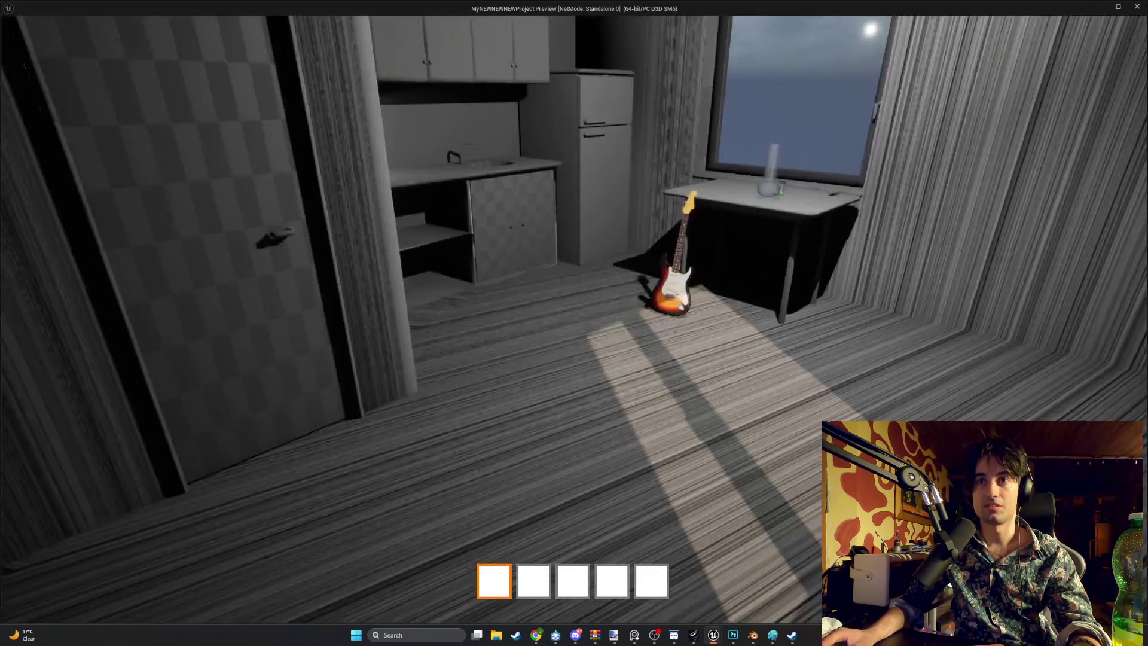
{"action": "key", "text": "w"}
{"action": "key", "text": "w"}
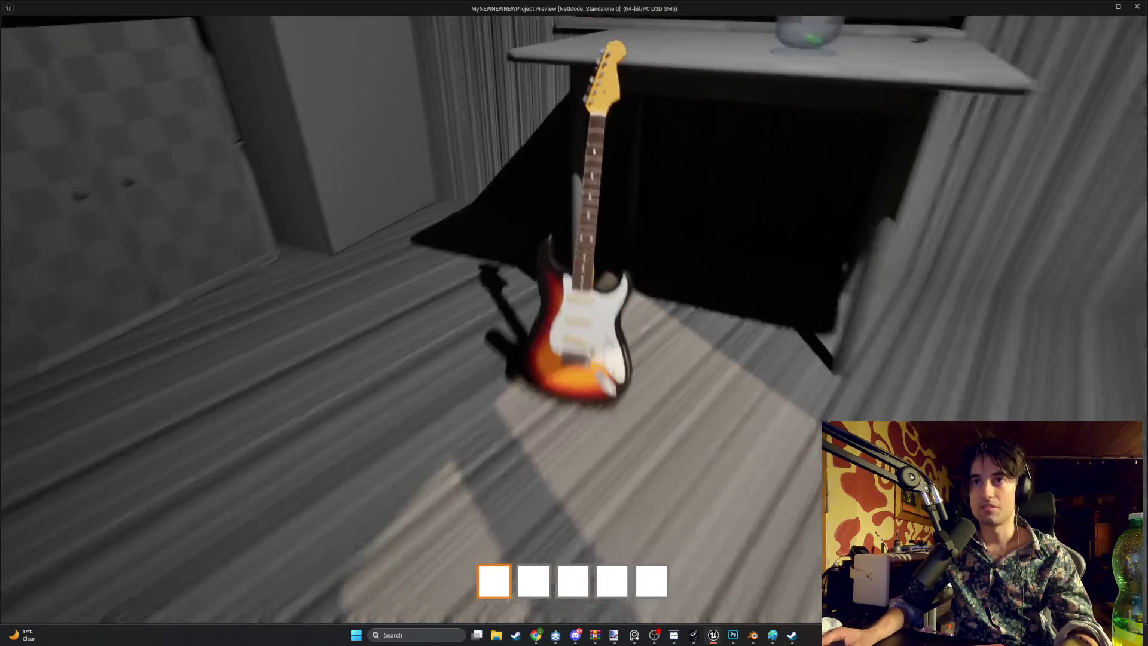
{"action": "key", "text": "d"}
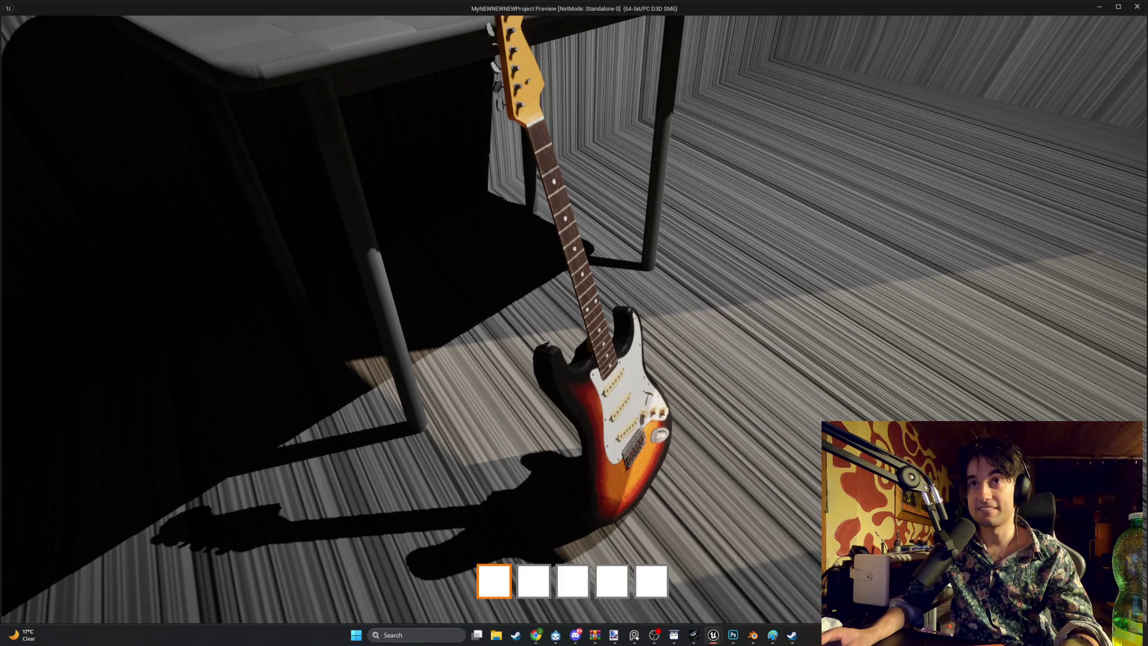
{"action": "key", "text": "s"}
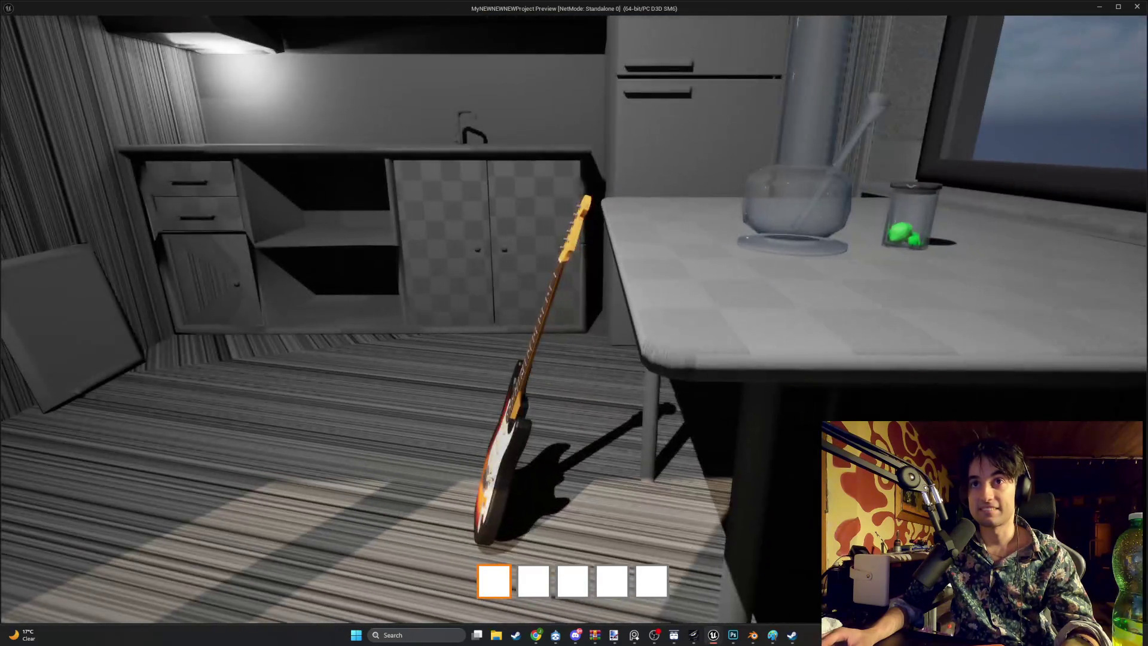
{"action": "key", "text": "d"}
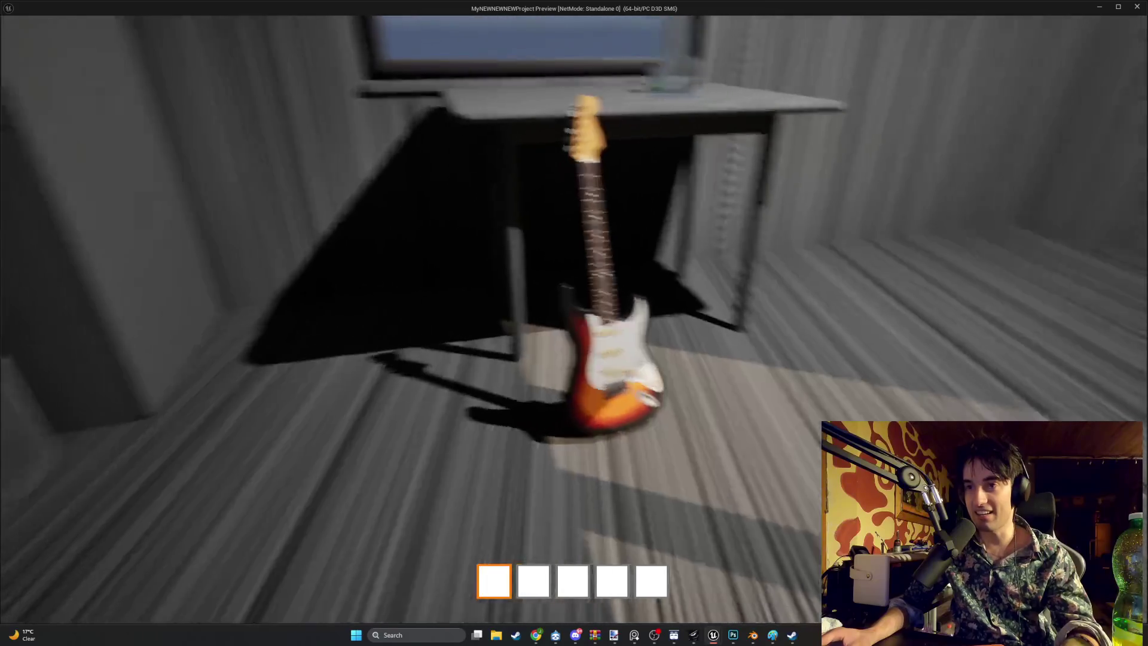
{"action": "key", "text": "s"}
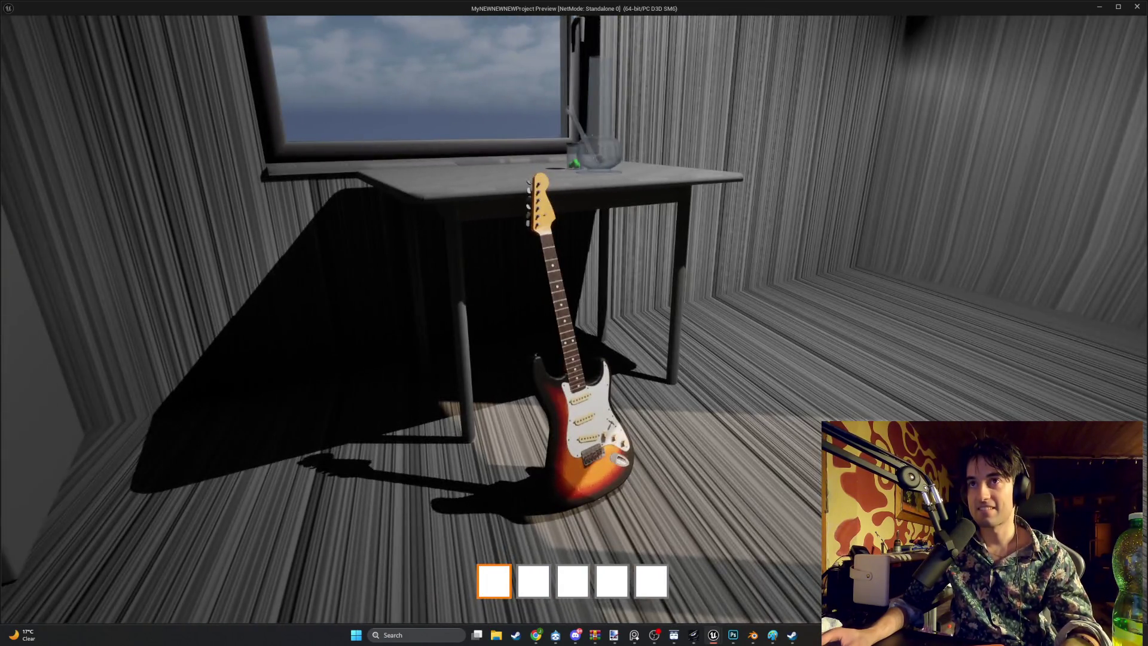
{"action": "mouse_move", "coordinate": [574, 323]}
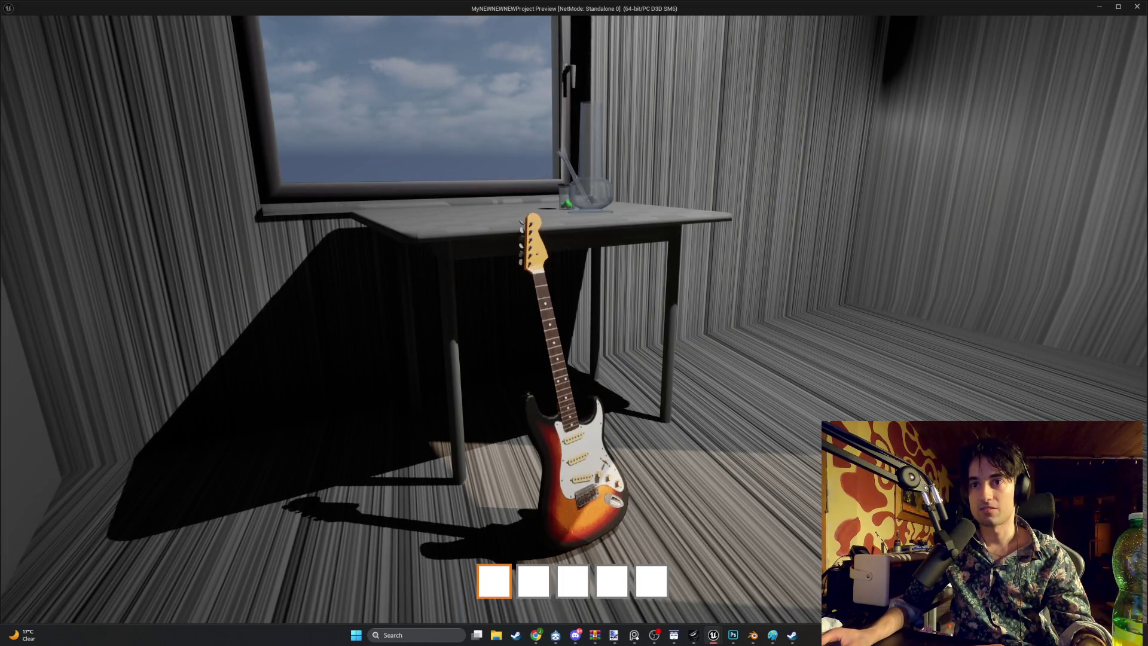
{"action": "key", "text": "w"}
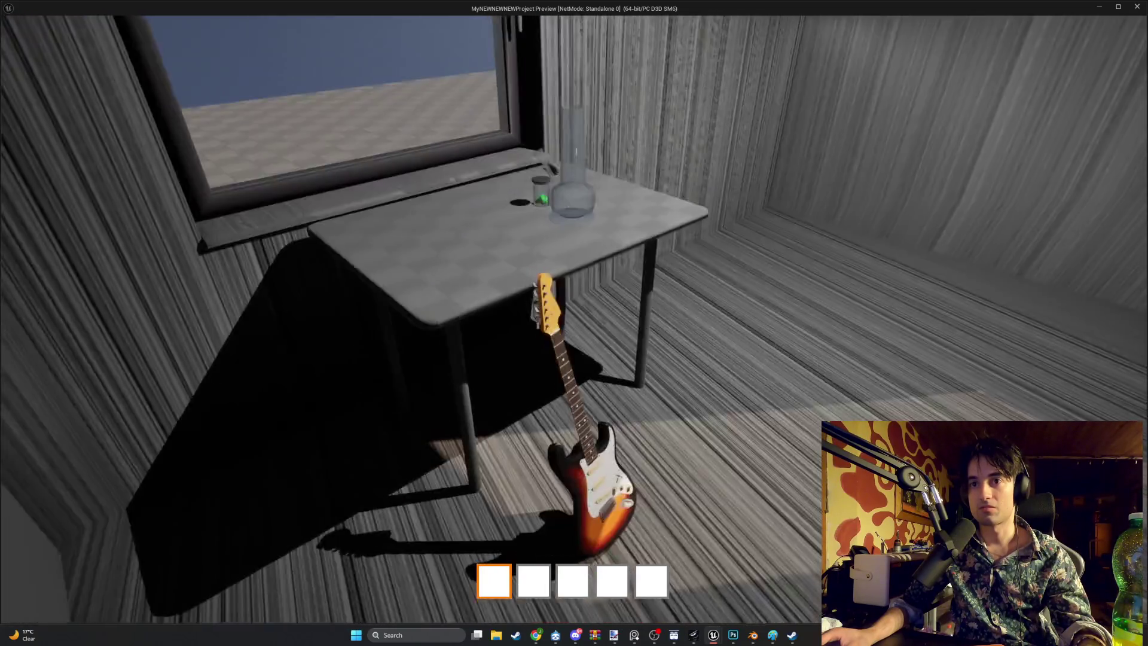
{"action": "key", "text": "w"}
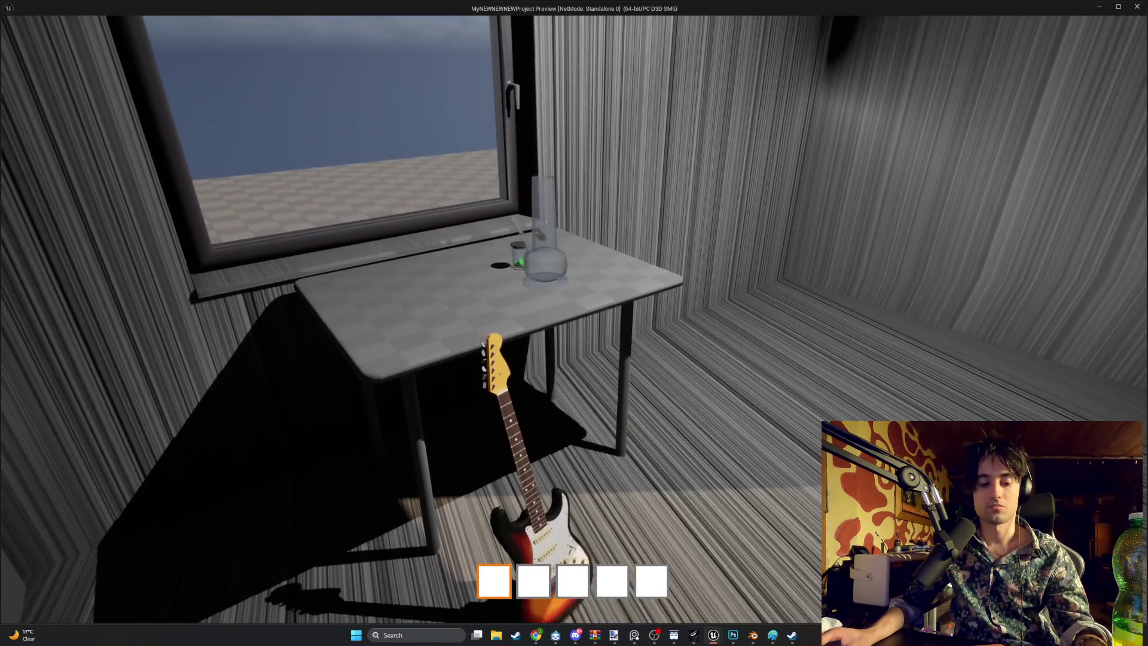
{"action": "key", "text": "s"}
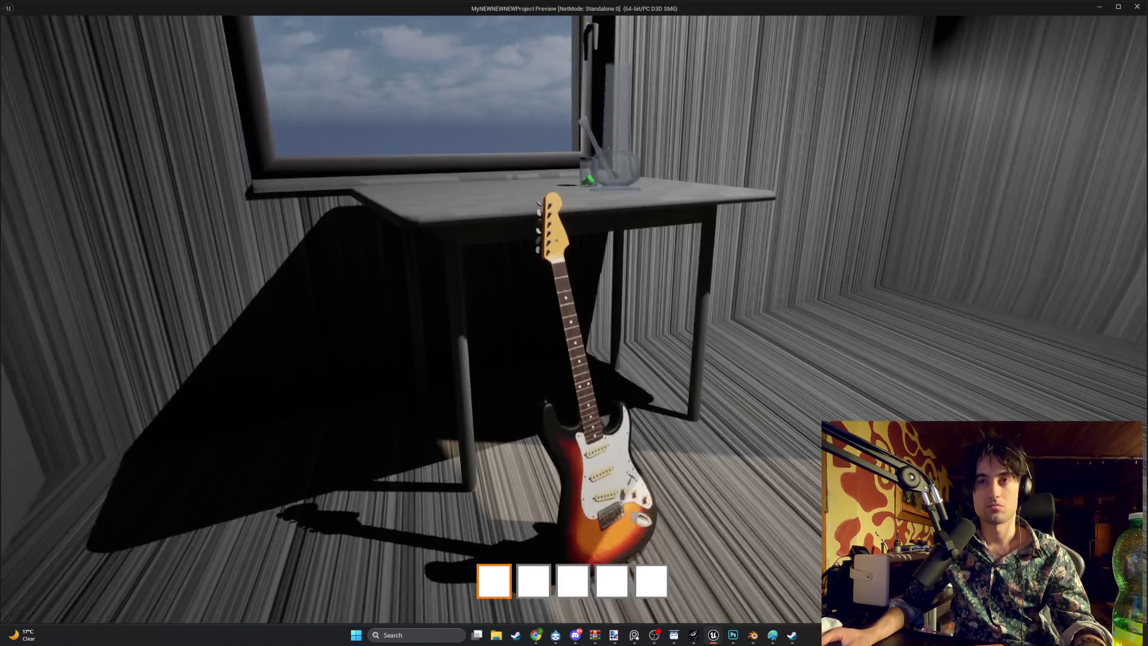
{"action": "key", "text": "w"}
{"action": "key", "text": "s"}
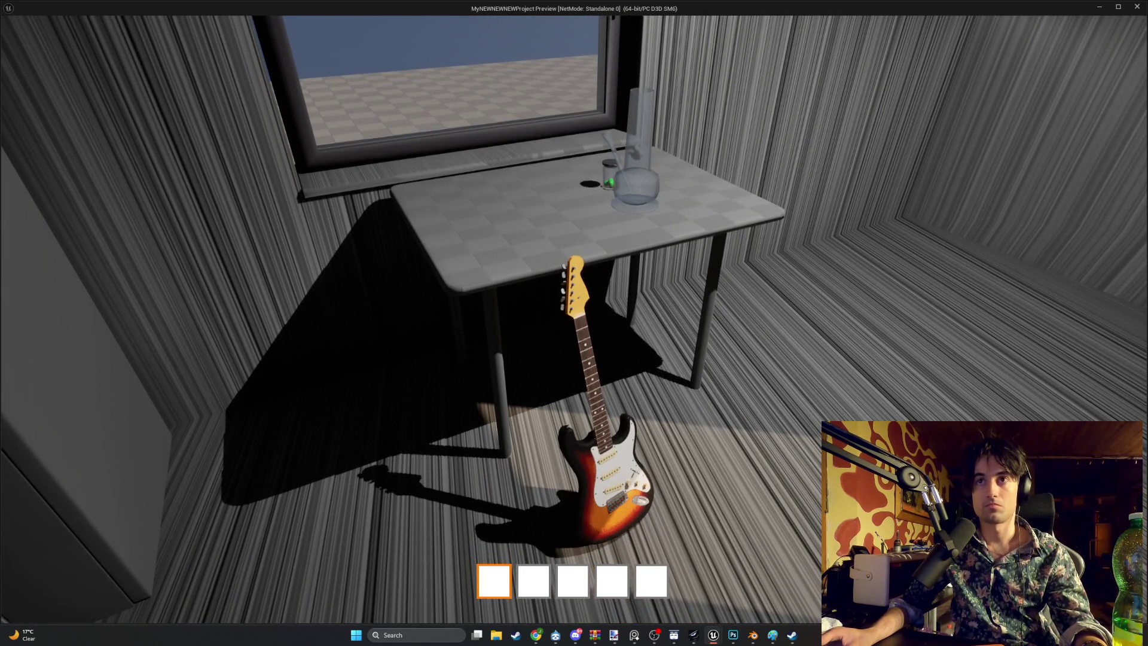
{"action": "key", "text": "super+shift+s"}
{"action": "mouse_move", "coordinate": [742, 585]}
{"action": "left_mouse_down"}
{"action": "mouse_move", "coordinate": [449, 172]}
{"action": "mouse_move", "coordinate": [461, 82]}
{"action": "left_mouse_up"}
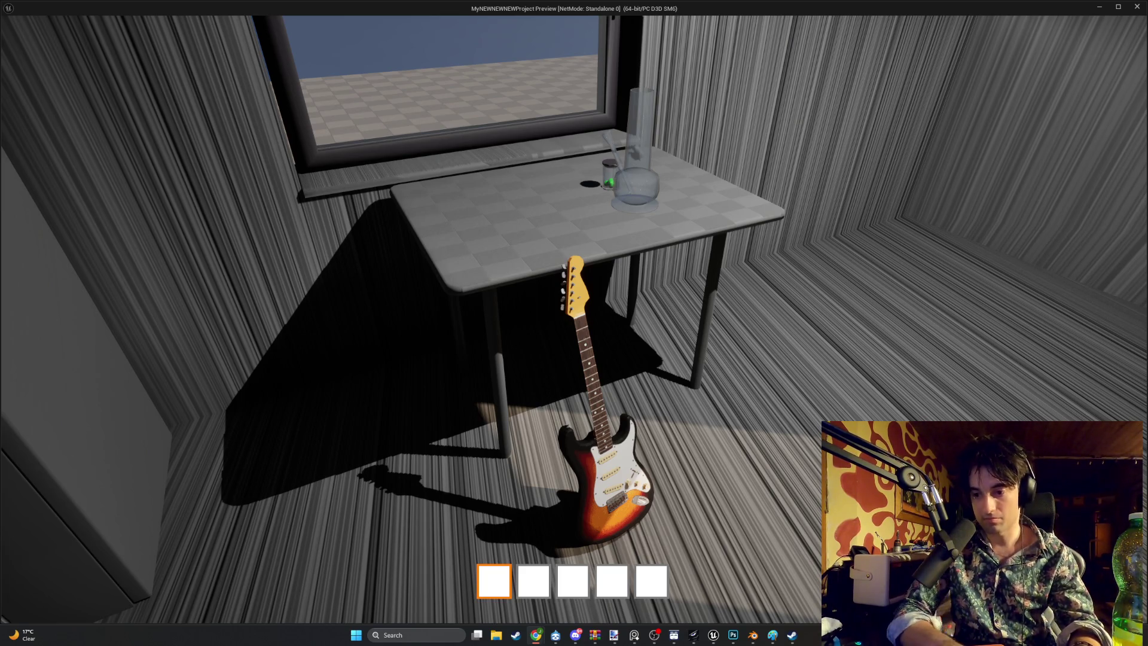
{"action": "left_click", "coordinate": [753, 635]}
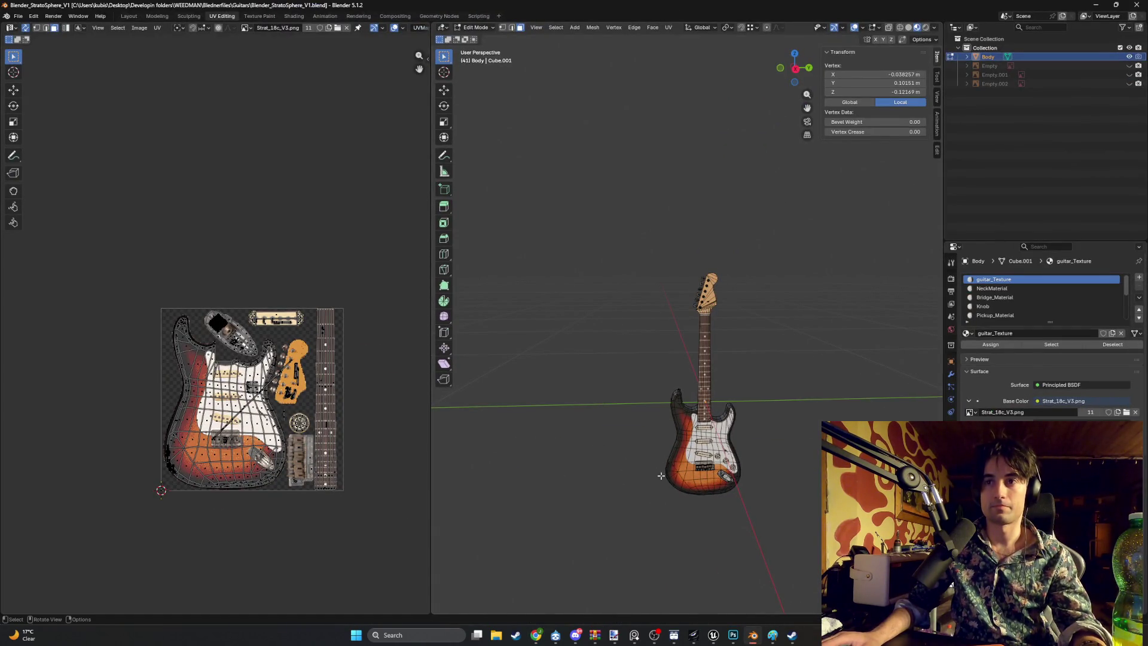
Step: Snip the Blender window, clear the UV vertex selection, and return the guitar body to Object Mode
{"action": "key", "text": "super+shift+s"}
{"action": "mouse_move", "coordinate": [805, 558]}
{"action": "left_mouse_down"}
{"action": "mouse_move", "coordinate": [613, 410]}
{"action": "mouse_move", "coordinate": [140, 198]}
{"action": "left_mouse_up"}
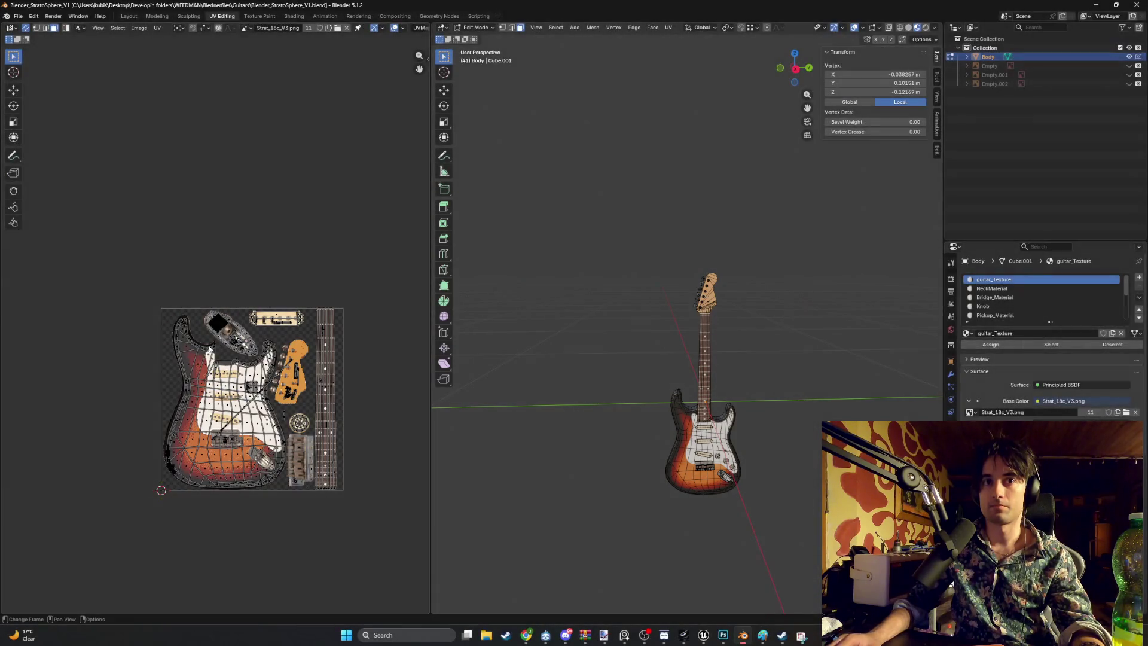
{"action": "scroll", "coordinate": [212, 349], "scroll_direction": "up", "scroll_amount": 4}
{"action": "left_click", "coordinate": [252, 260]}
{"action": "key", "text": "Tab"}
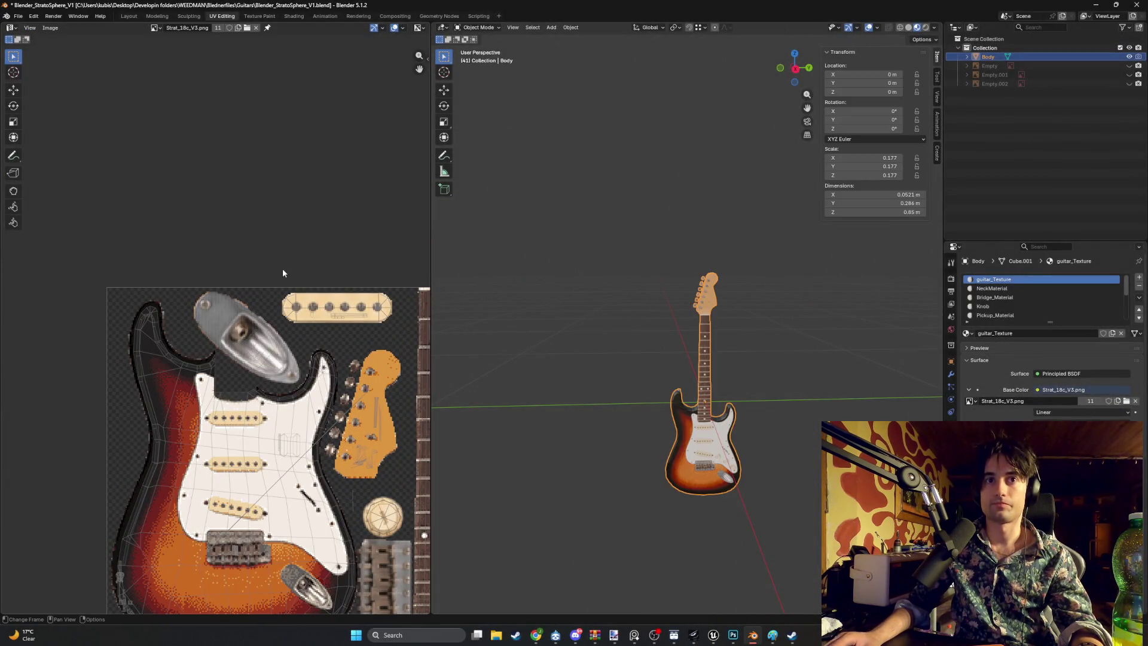
{"action": "scroll", "coordinate": [259, 211], "scroll_direction": "down", "scroll_amount": 3}
Step: Snip the textured guitar body, zoom and orbit around it, deselect it, and open File Explorer
{"action": "key", "text": "super+shift+s"}
{"action": "left_click_drag", "start_coordinate": [266, 526], "coordinate": [95, 397]}
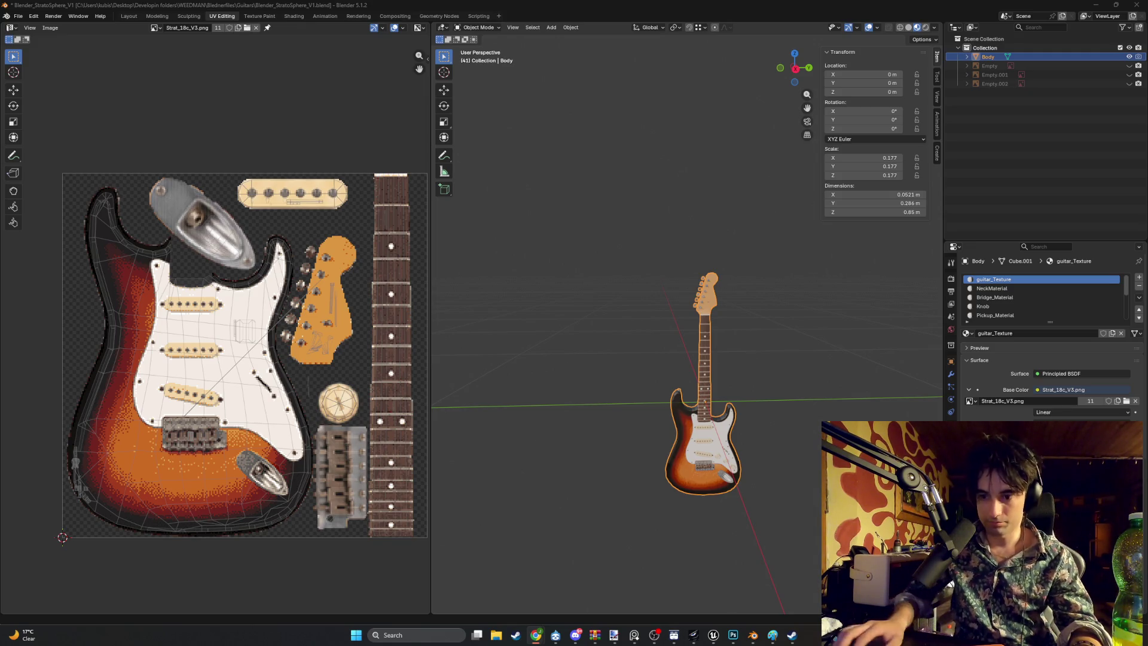
{"action": "scroll", "coordinate": [723, 371], "scroll_direction": "up", "scroll_amount": 4}
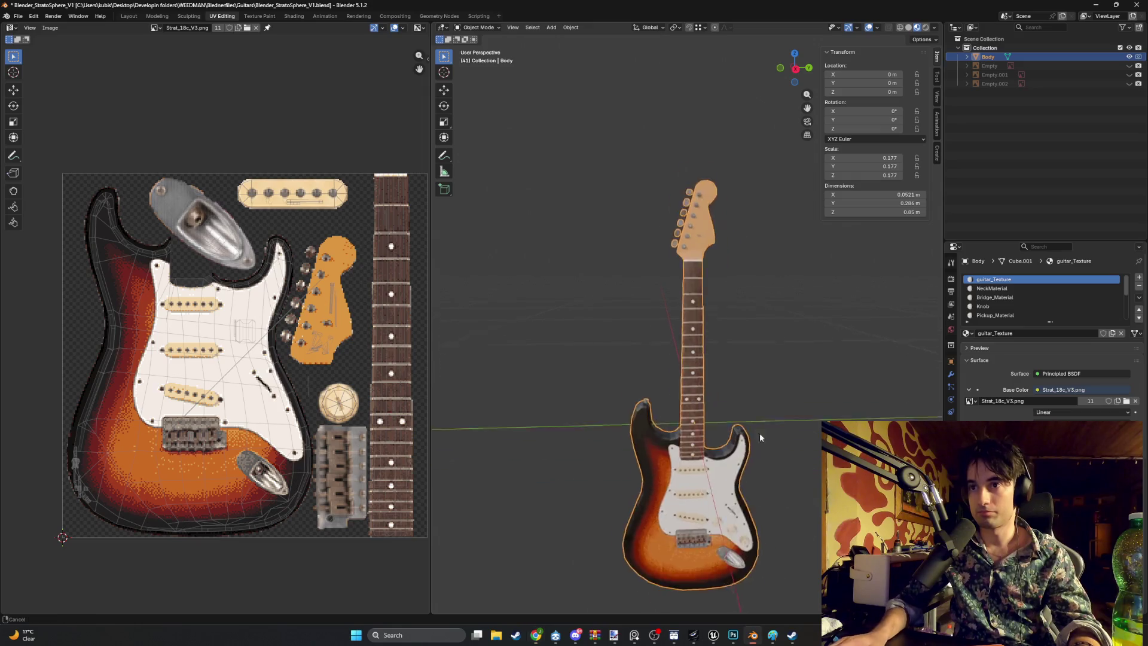
{"action": "scroll", "coordinate": [724, 371], "scroll_direction": "up", "scroll_amount": 3}
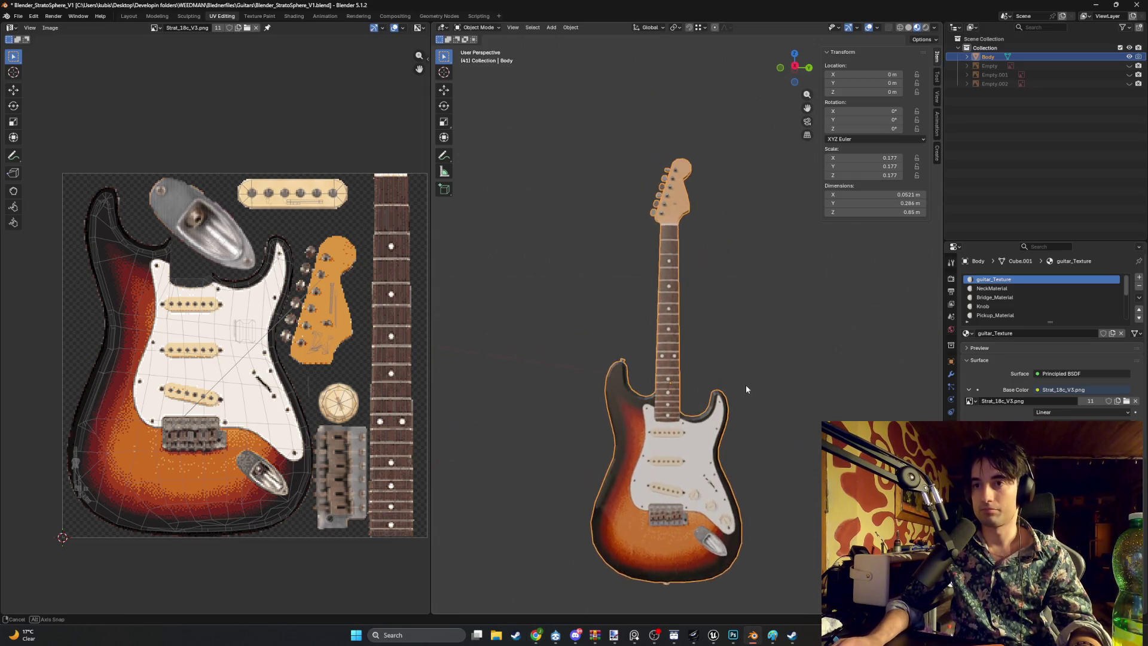
{"action": "scroll", "coordinate": [766, 400], "scroll_direction": "down", "scroll_amount": 1}
{"action": "scroll", "coordinate": [765, 400], "scroll_direction": "down", "scroll_amount": 1}
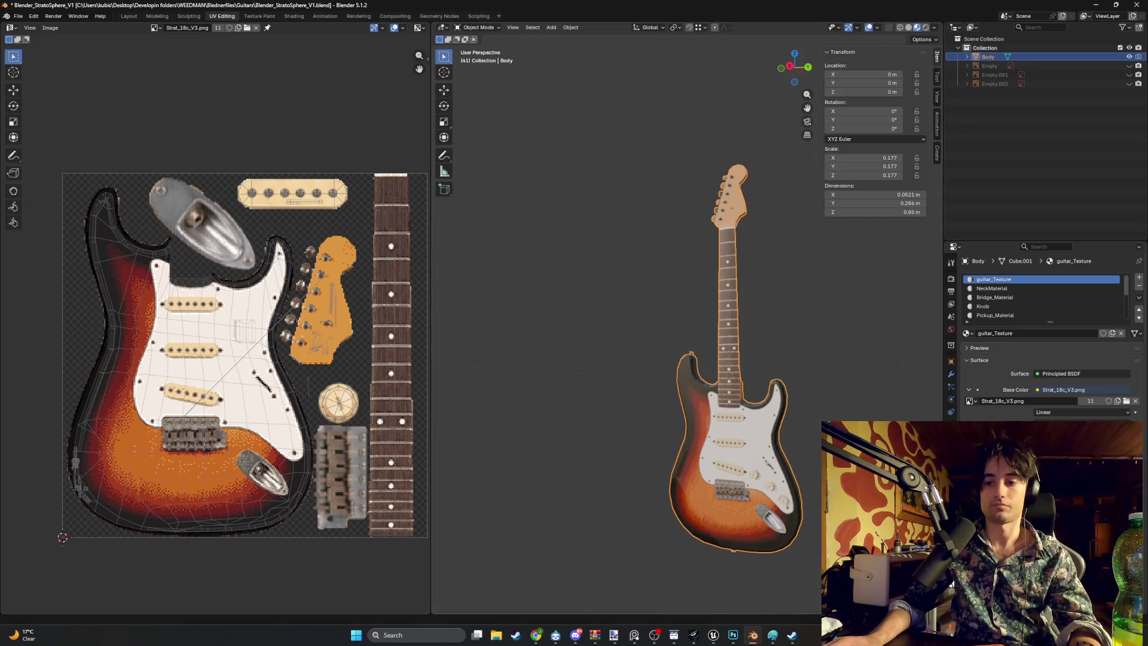
{"action": "key", "text": "alt+Tab"}
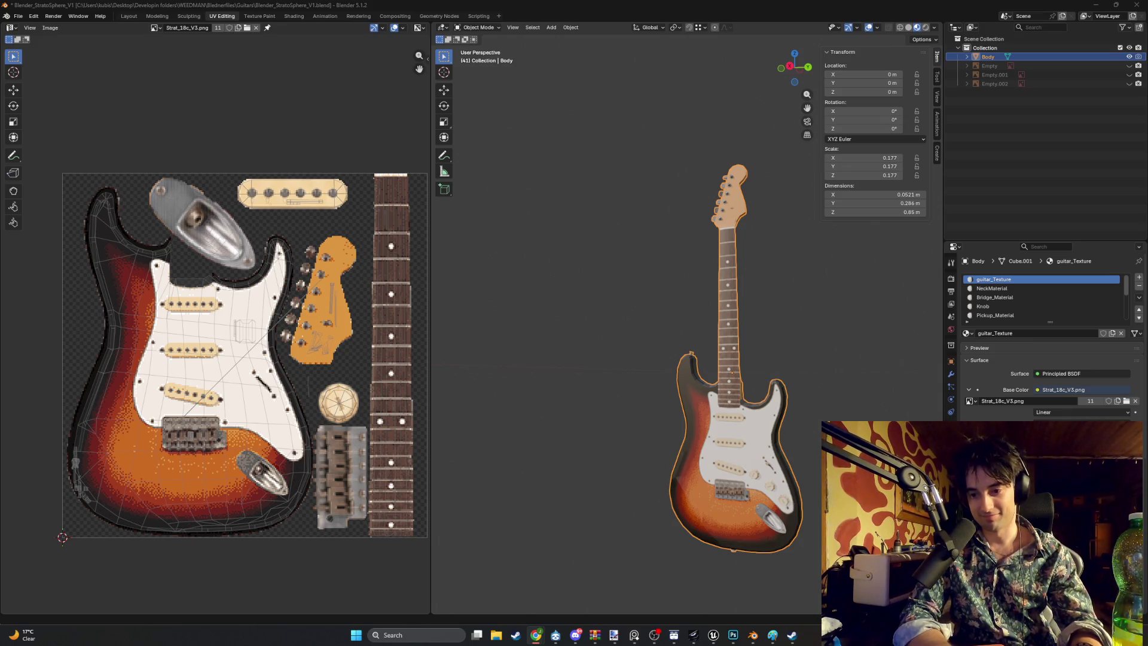
{"action": "mouse_move", "coordinate": [780, 488]}
{"action": "left_mouse_down"}
{"action": "mouse_move", "coordinate": [691, 475]}
{"action": "mouse_move", "coordinate": [700, 494]}
{"action": "mouse_move", "coordinate": [626, 542]}
{"action": "left_mouse_up"}
{"action": "left_click", "coordinate": [613, 500]}
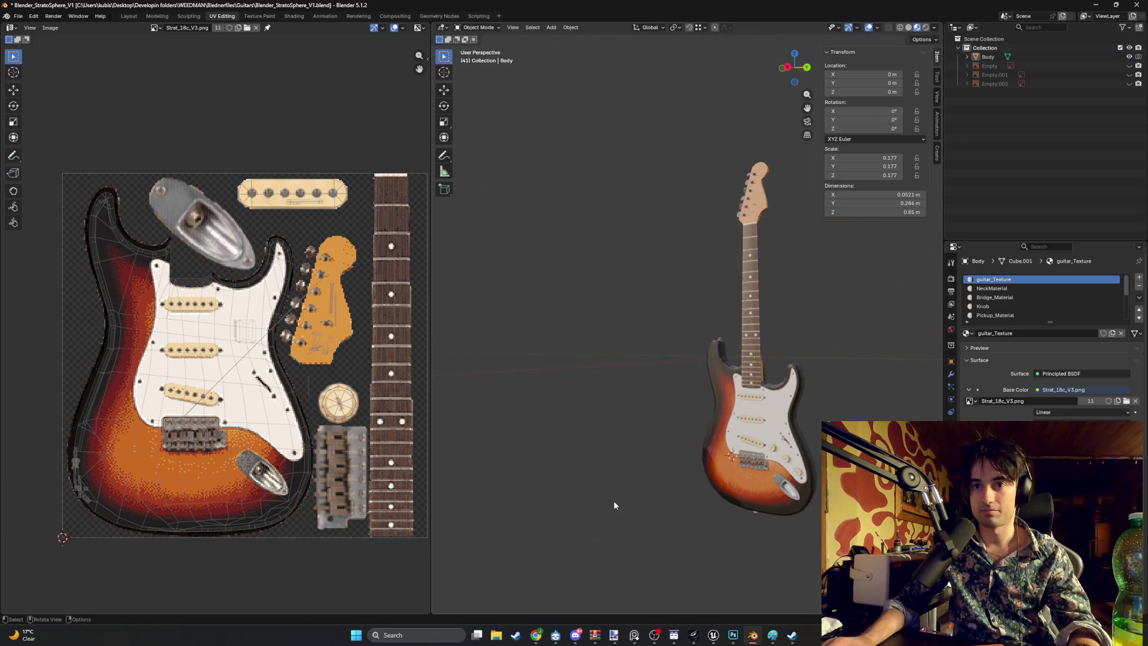
{"action": "left_click", "coordinate": [497, 635]}
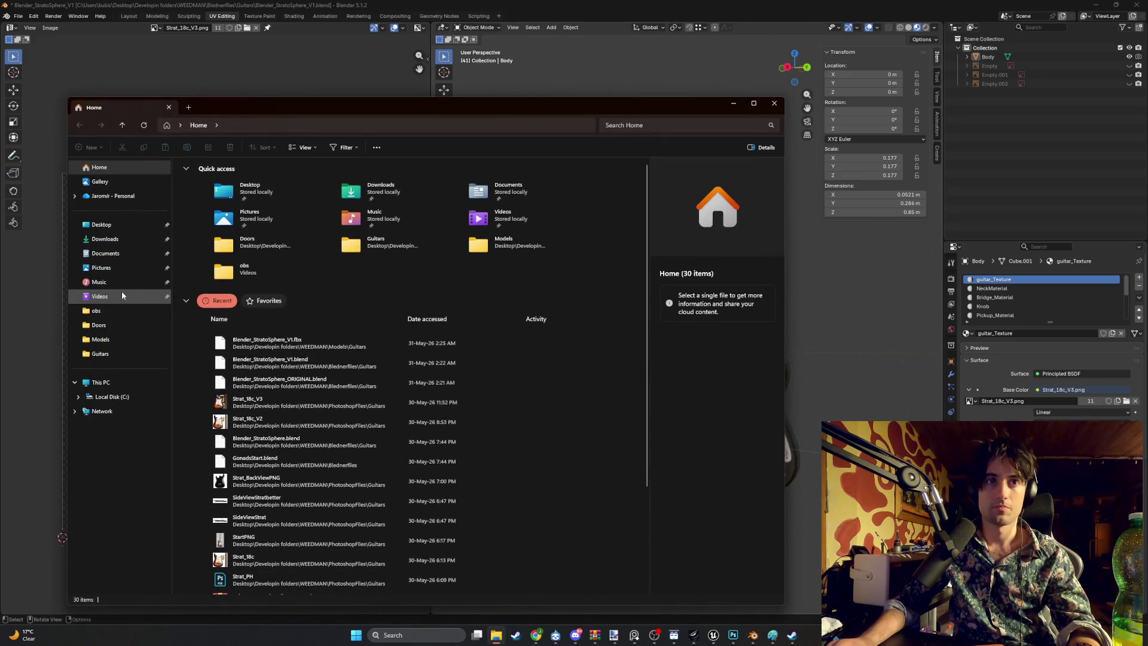
{"action": "left_click", "coordinate": [112, 339]}
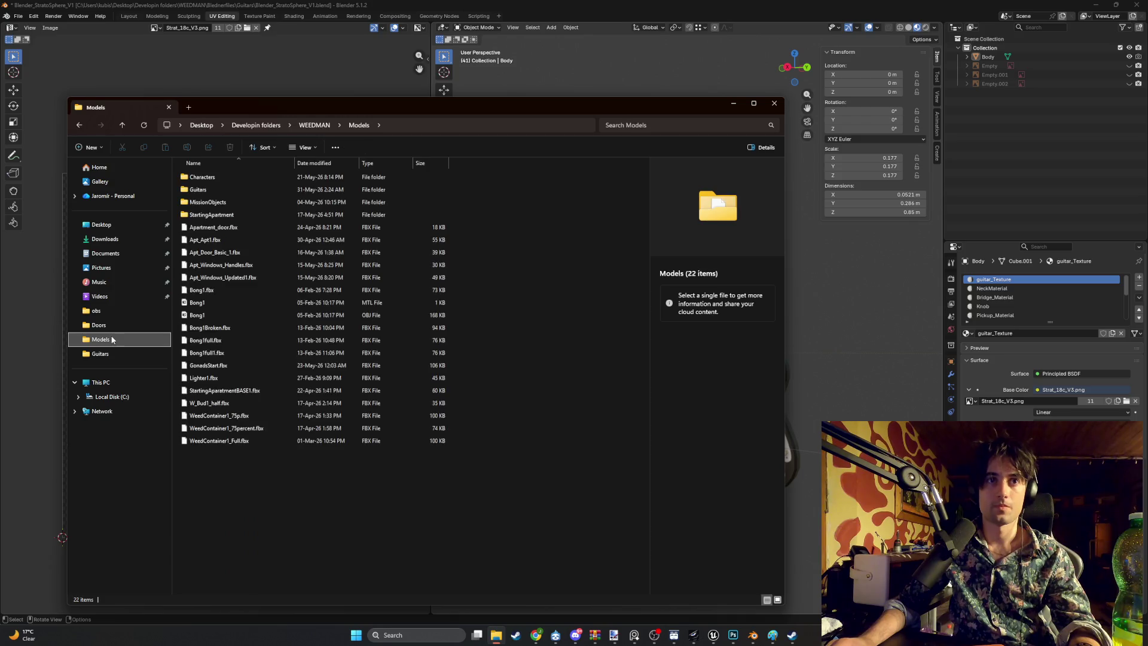
{"action": "left_click", "coordinate": [221, 192]}
{"action": "double_click", "coordinate": [222, 192]}
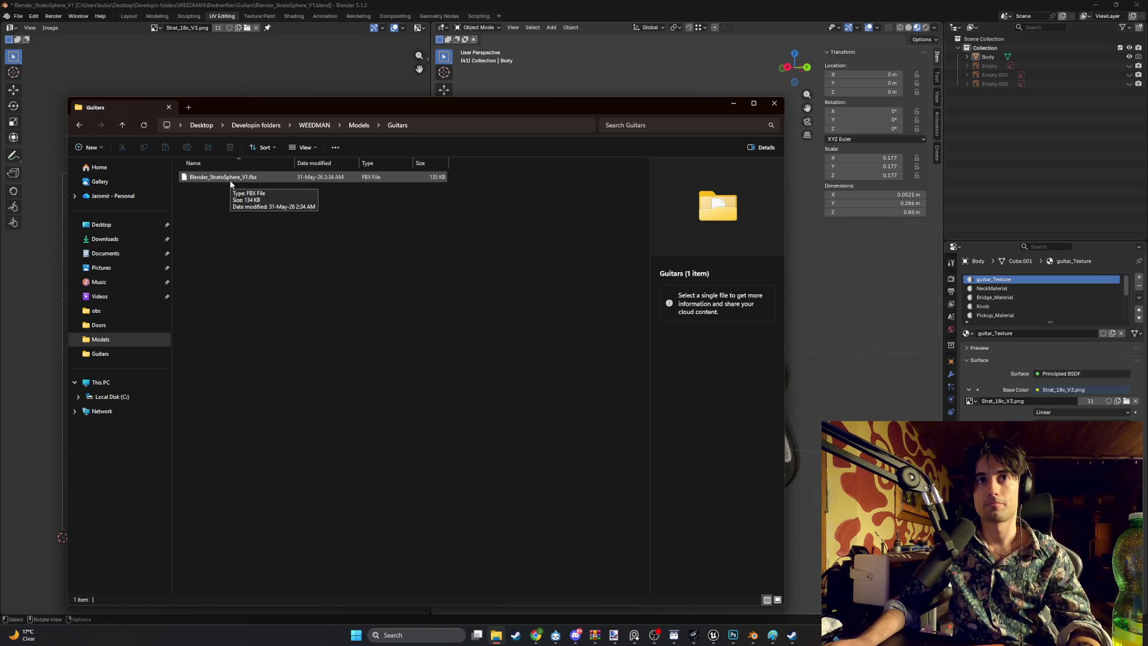
{"action": "left_click", "coordinate": [229, 180]}
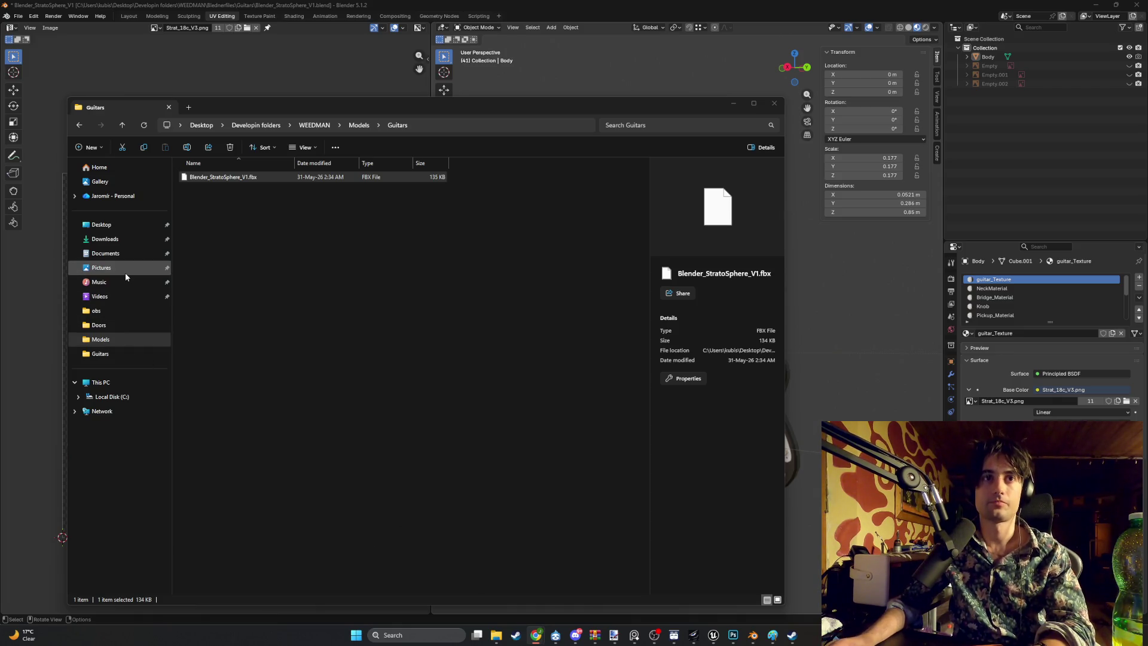
{"action": "left_click", "coordinate": [123, 226]}
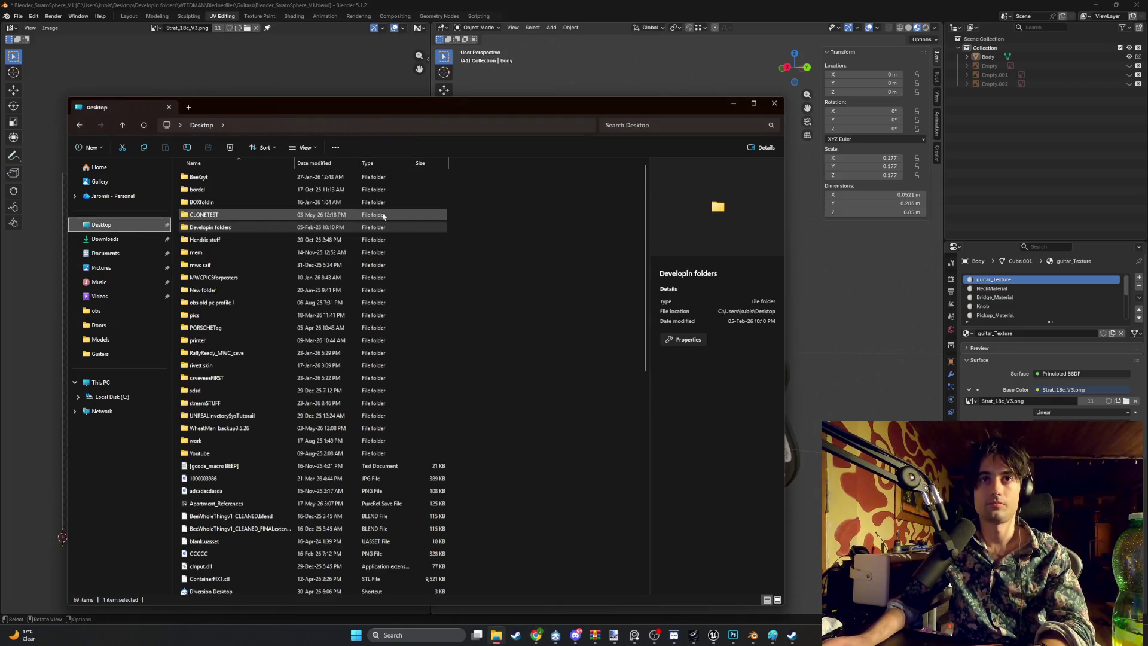
{"action": "double_click", "coordinate": [240, 230]}
{"action": "double_click", "coordinate": [213, 315]}
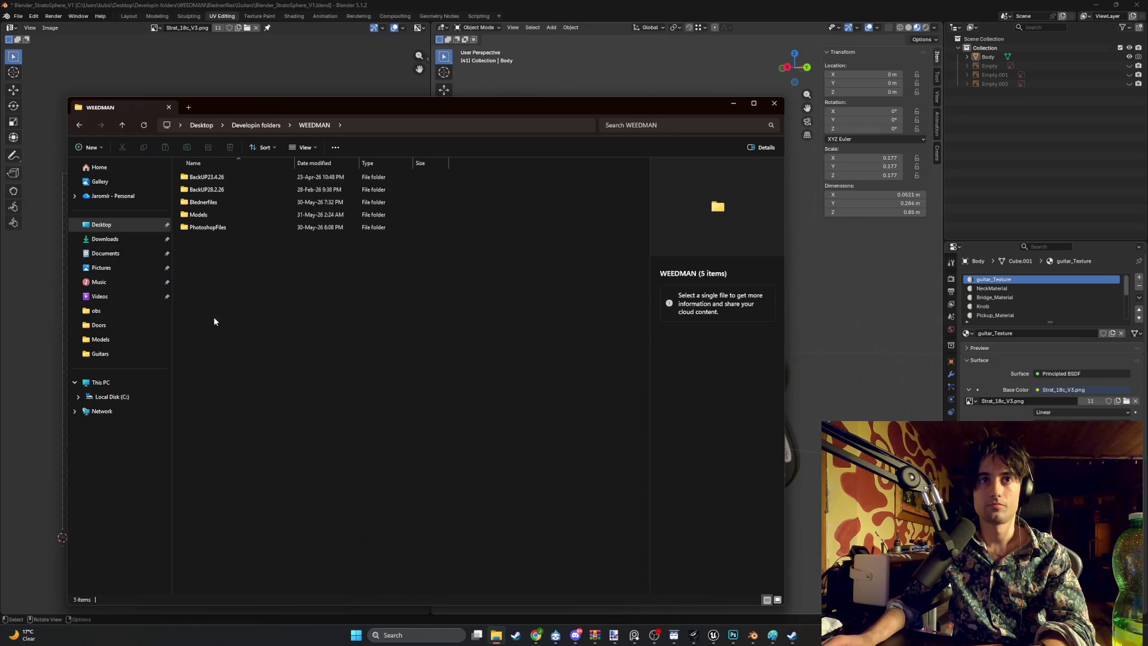
{"action": "double_click", "coordinate": [231, 205]}
{"action": "double_click", "coordinate": [225, 213]}
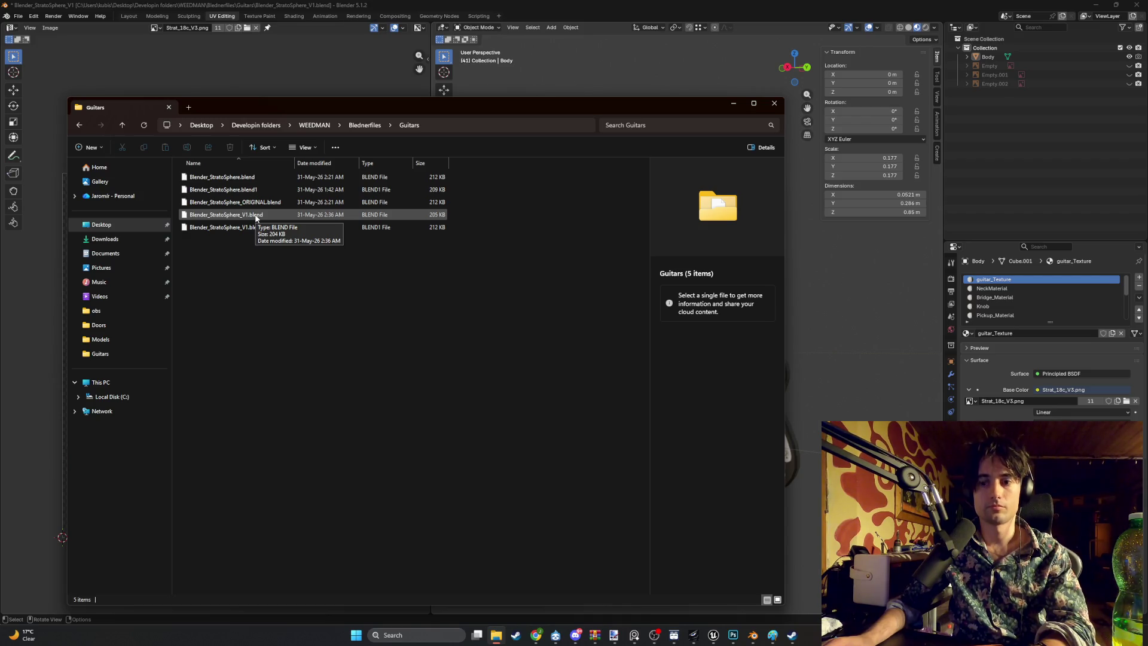
{"action": "left_click", "coordinate": [256, 216]}
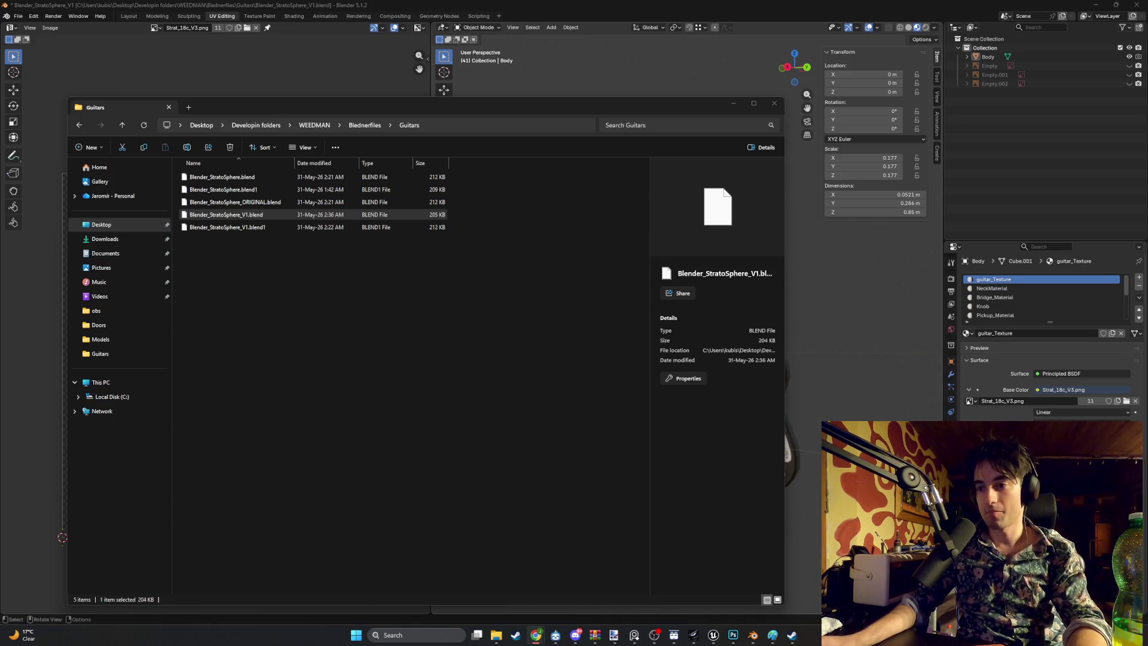
{"action": "key", "text": "alt+Tab"}
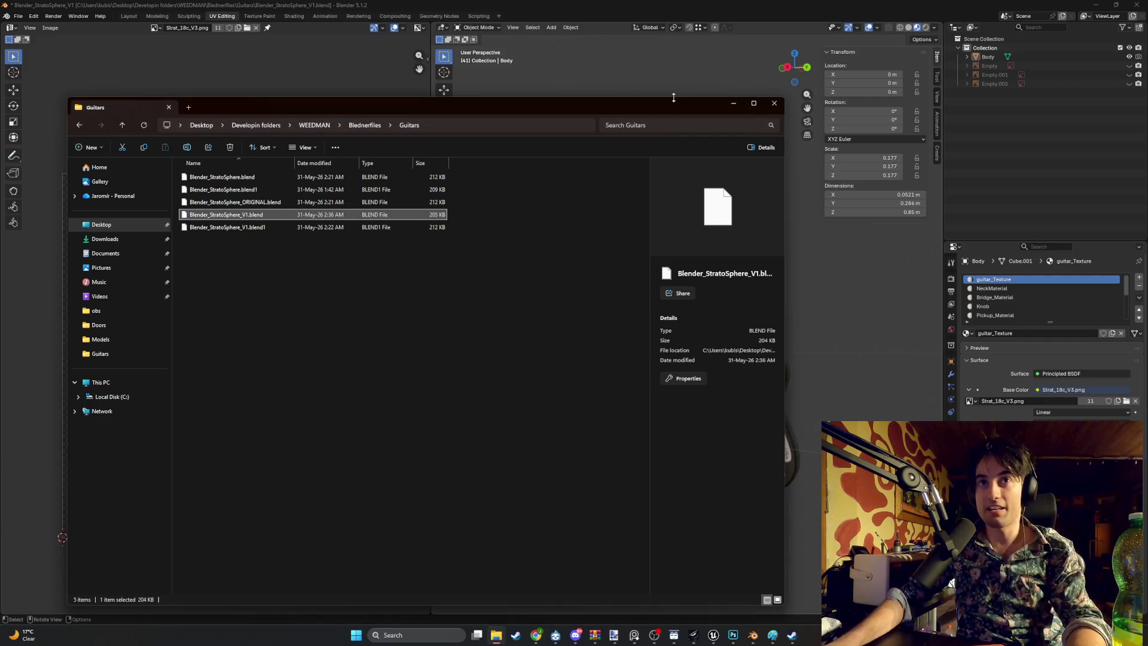
{"action": "left_click", "coordinate": [733, 103]}
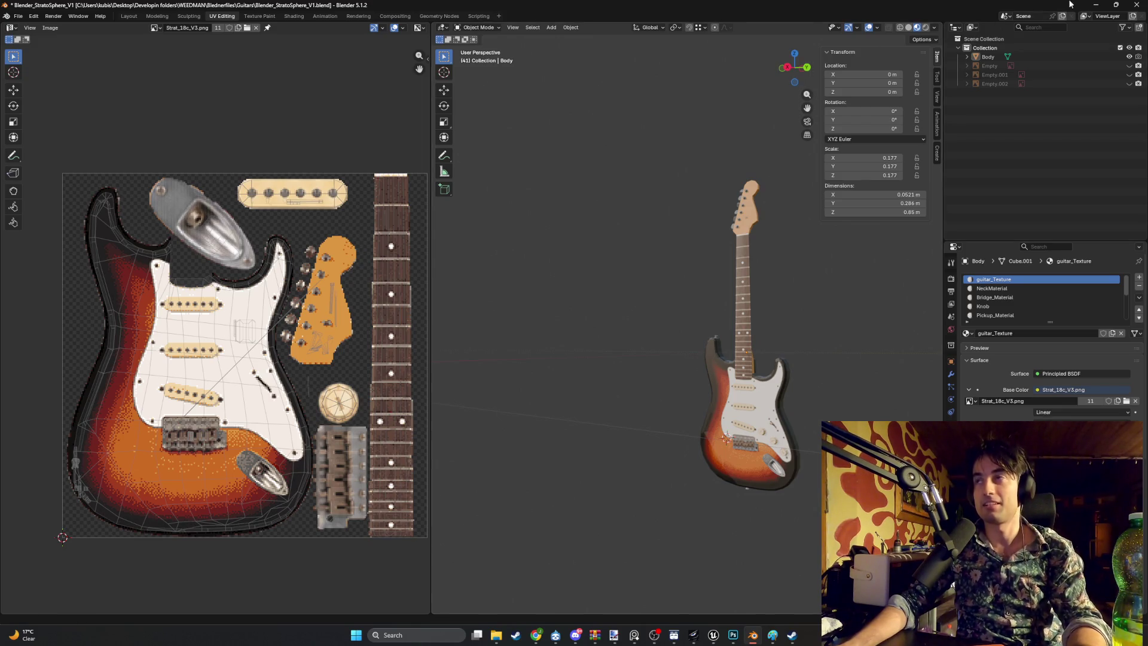
{"action": "left_click", "coordinate": [1096, 6]}
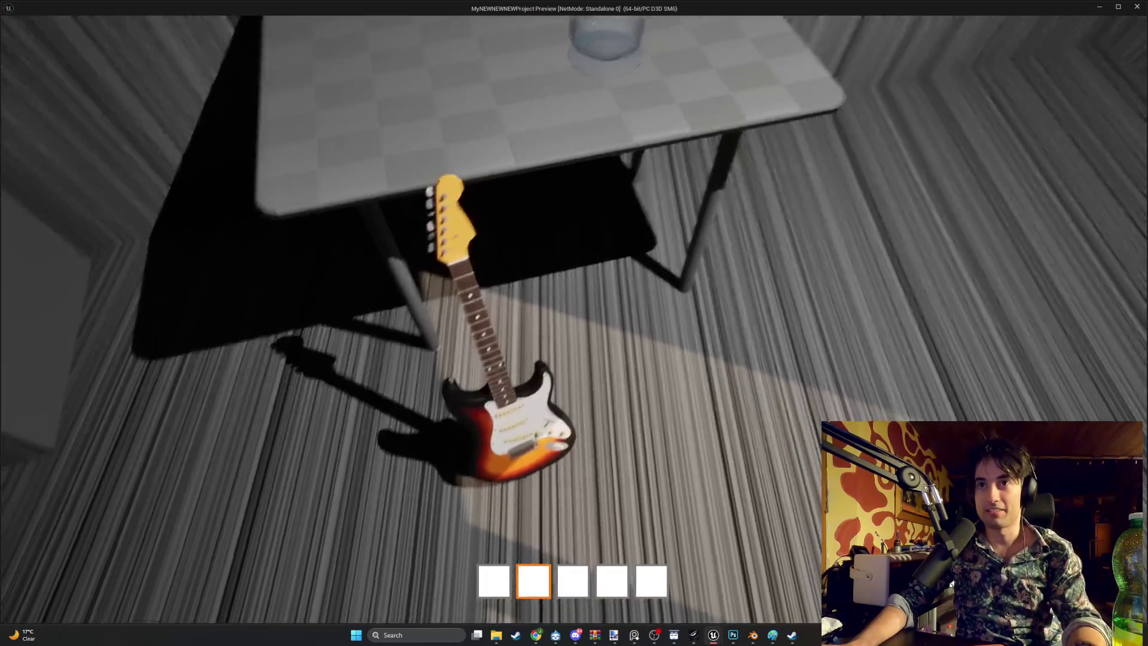
Step: Walk back and sideways in the play-test for a clear view of the Strat against the table
{"action": "key", "text": "s"}
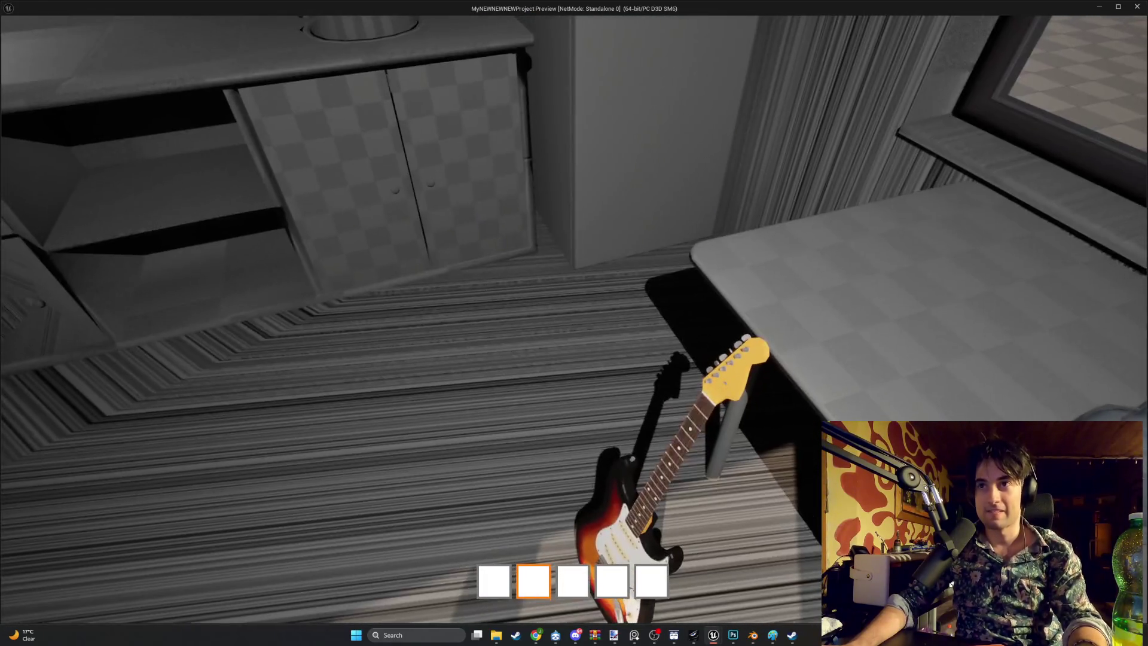
{"action": "key", "text": "a"}
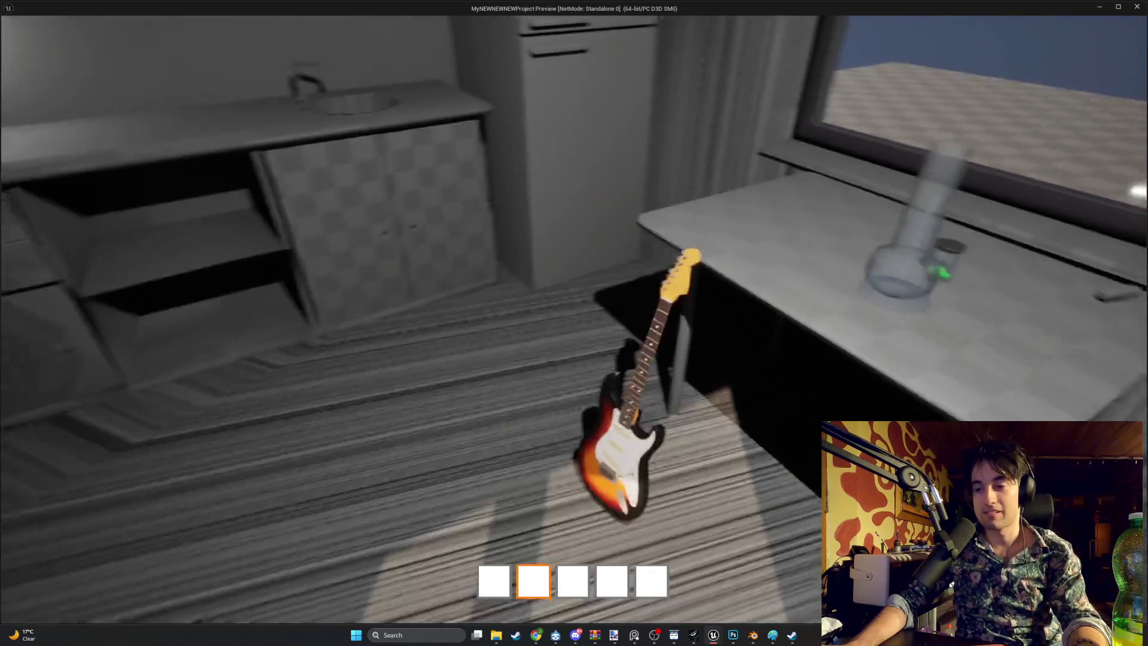
{"action": "key", "text": "s"}
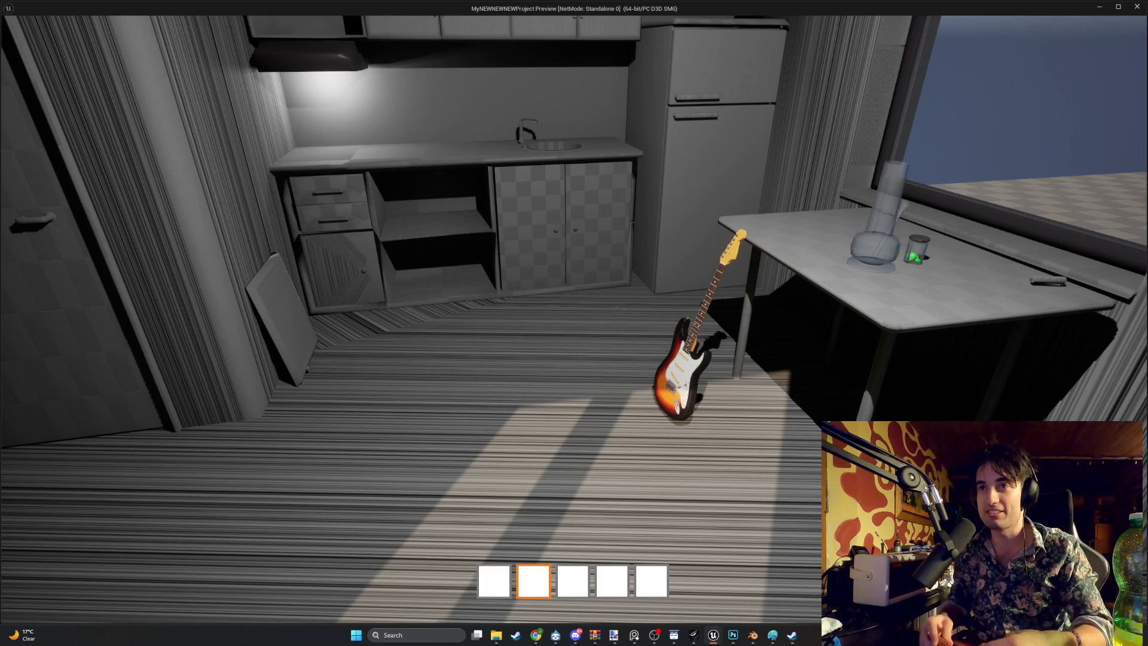
{"action": "key", "text": "s"}
{"action": "key", "text": "w"}
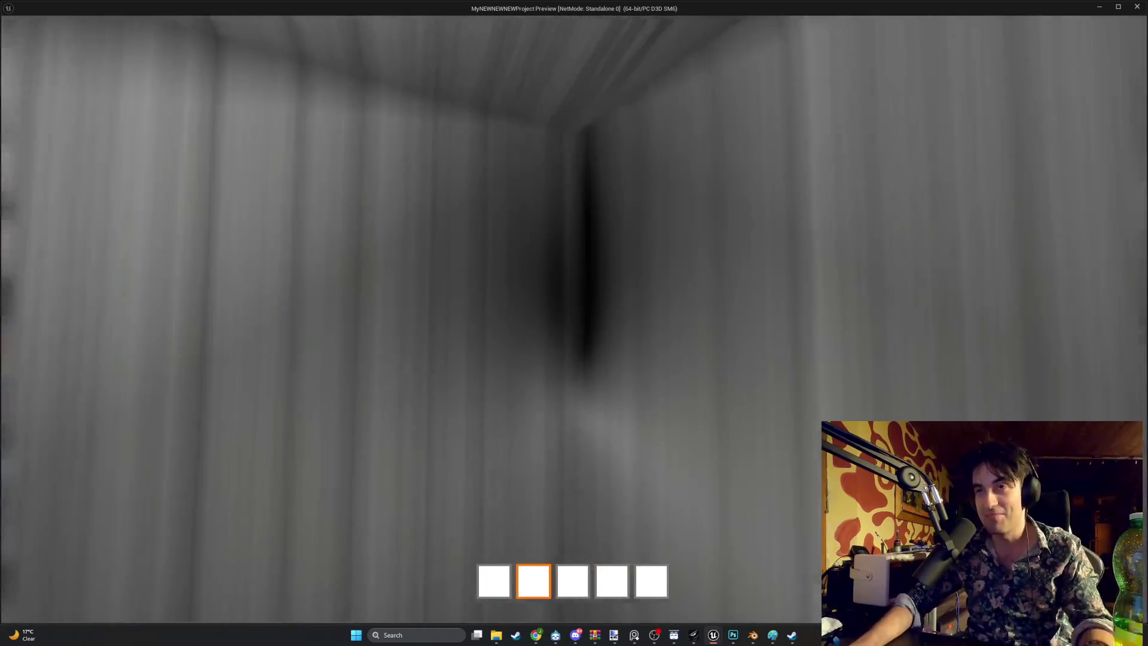
{"action": "key", "text": "s"}
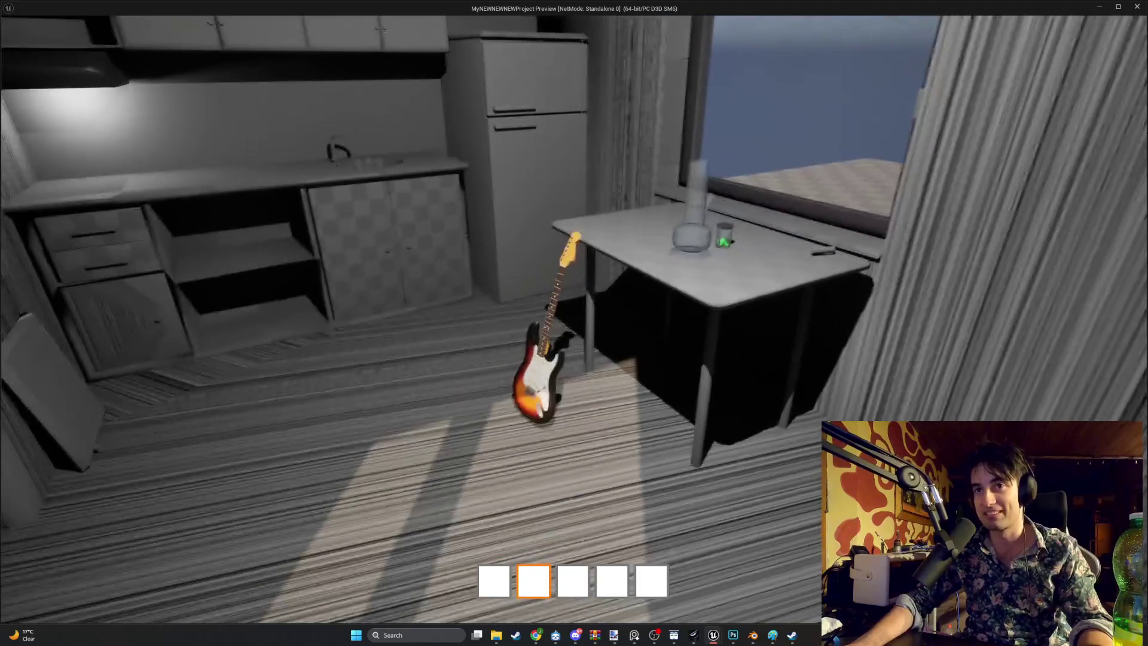
{"action": "key", "text": "w"}
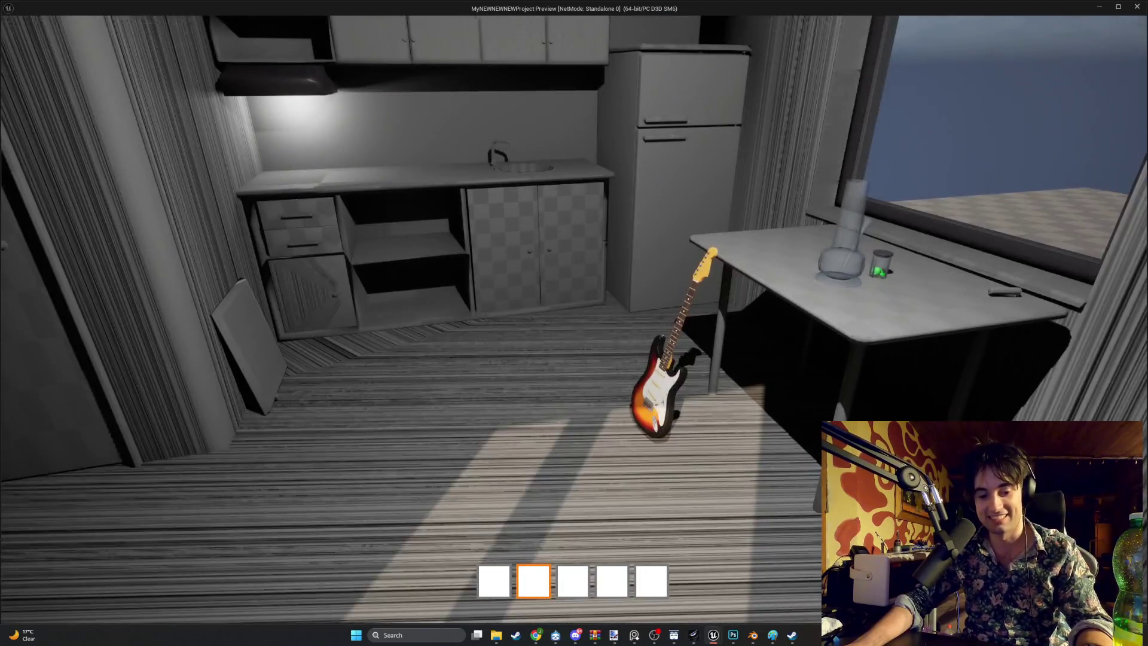
{"action": "key", "text": "s"}
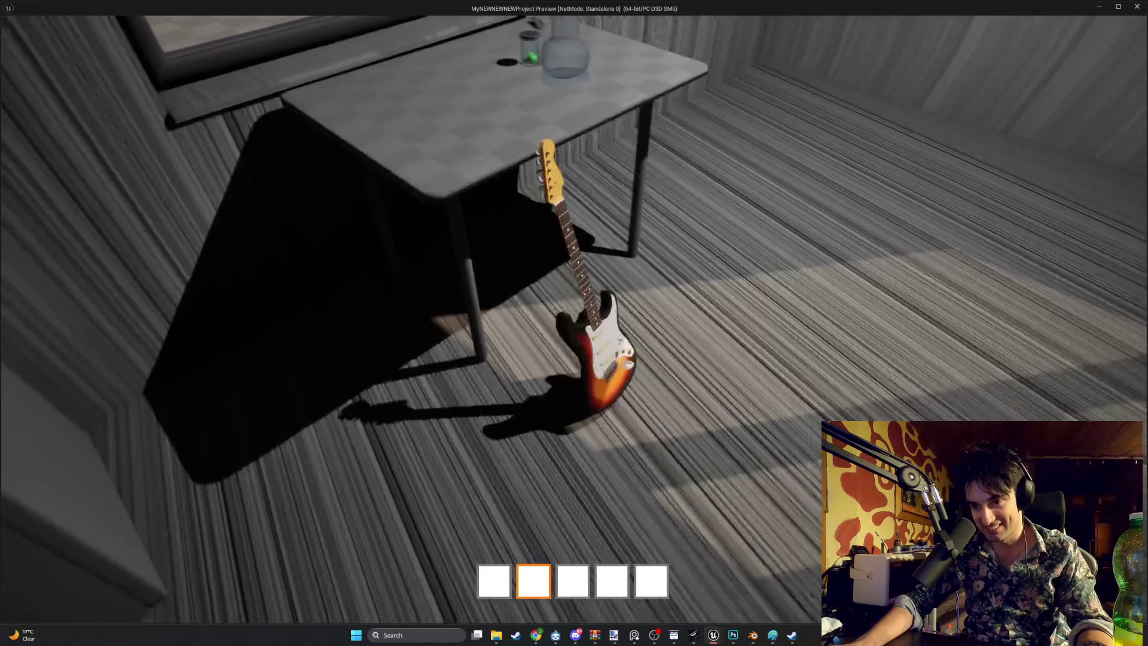
{"action": "key", "text": "s"}
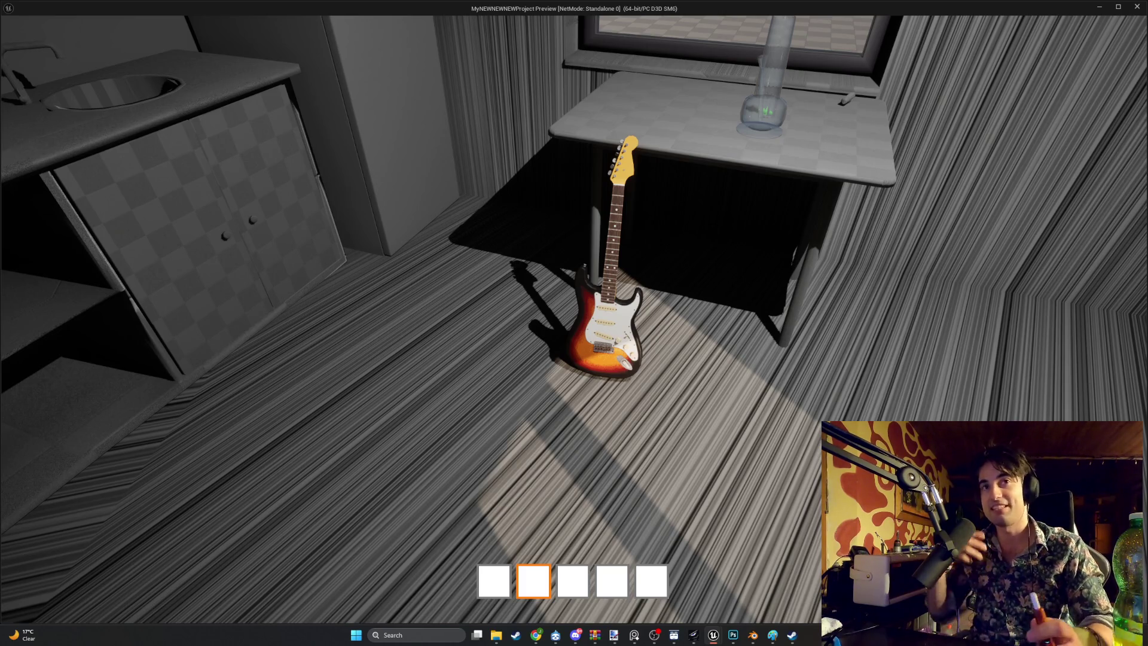
{"action": "mouse_move", "coordinate": [574, 323]}
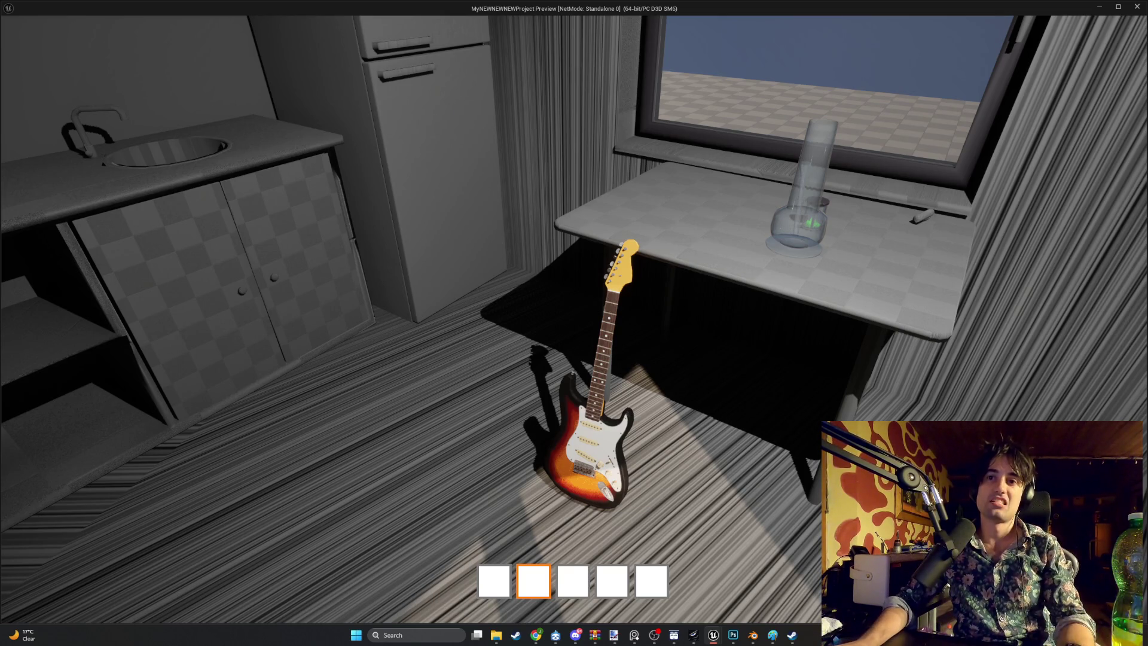
Step: Walk around the leaning Strat by the table, viewing it up close and its whole body
{"action": "key", "text": "s"}
{"action": "key", "text": "w"}
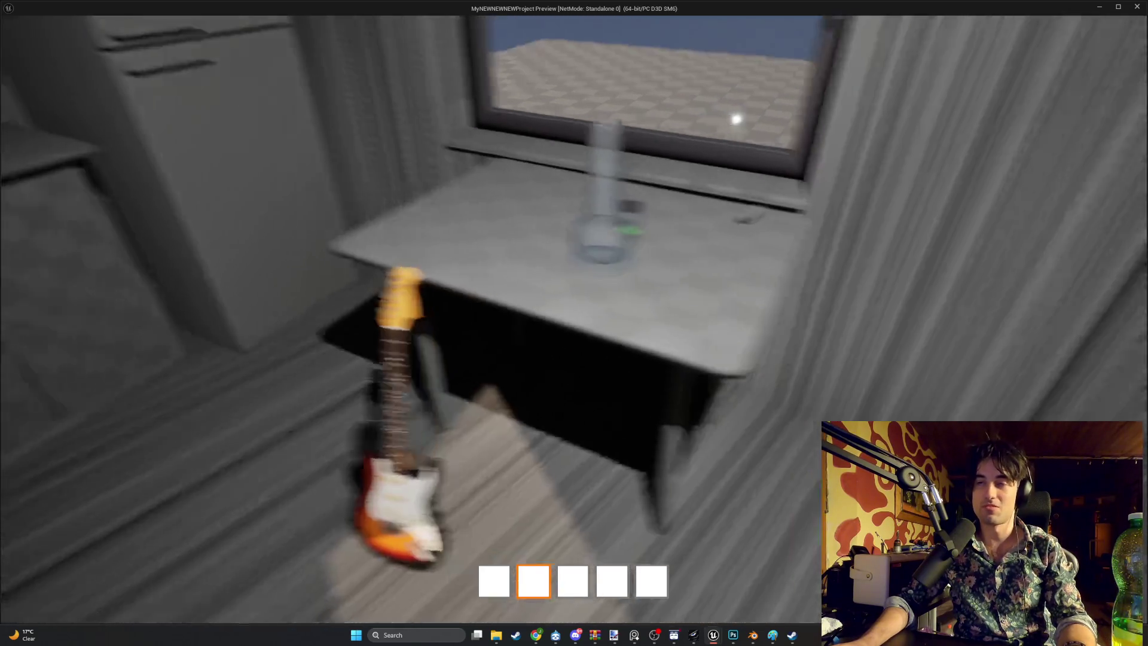
{"action": "key", "text": "s"}
{"action": "key", "text": "w"}
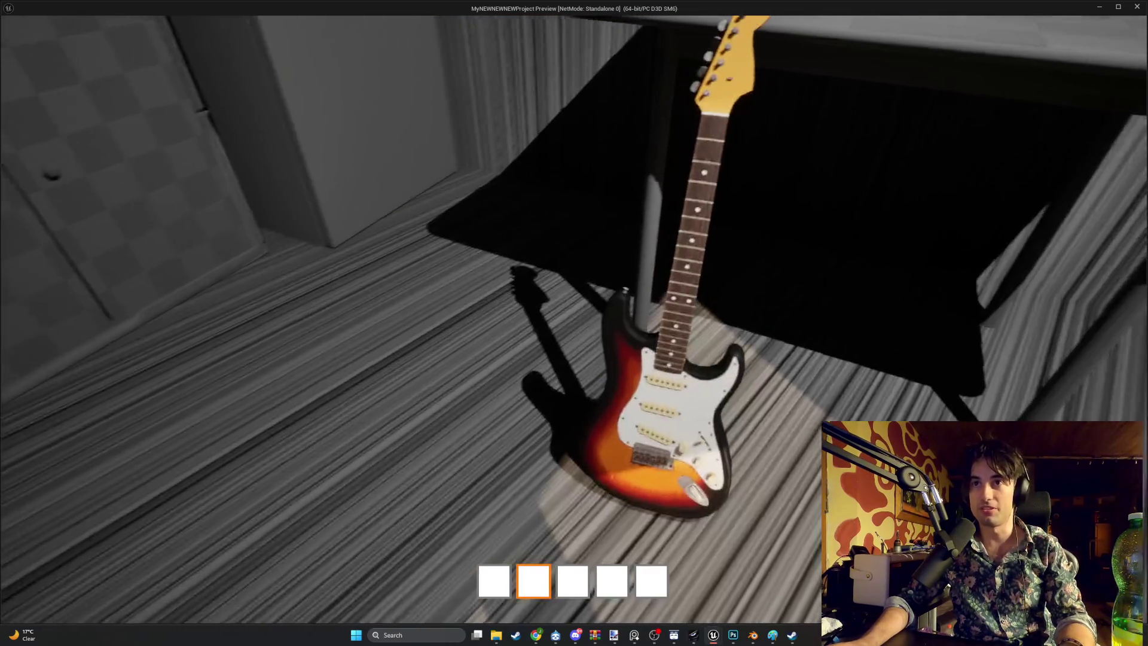
{"action": "key", "text": "w"}
{"action": "key", "text": "s"}
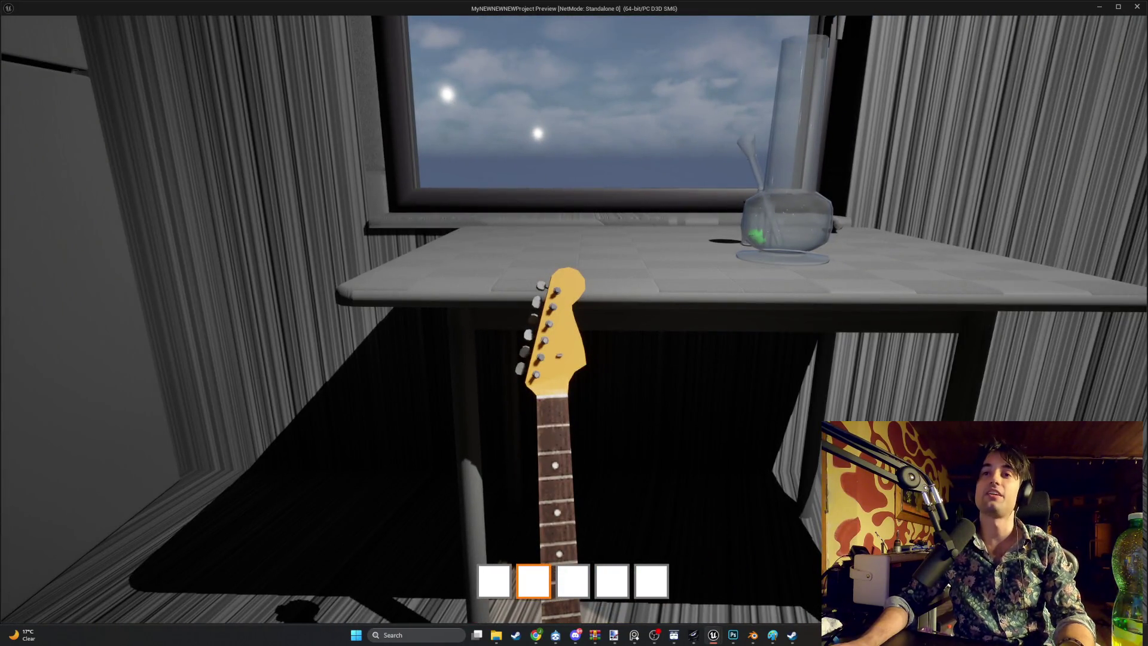
{"action": "key", "text": "s"}
{"action": "key", "text": "s"}
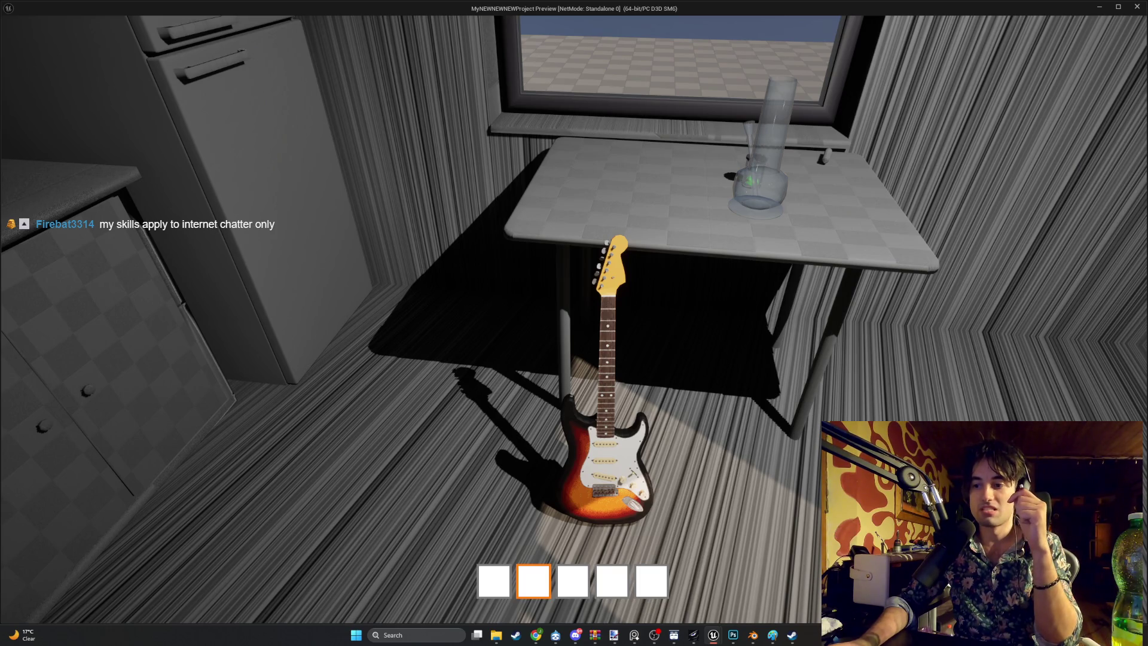
Step: Walk past the open window and drop the held glass object inside the fridge
{"action": "key", "text": "s"}
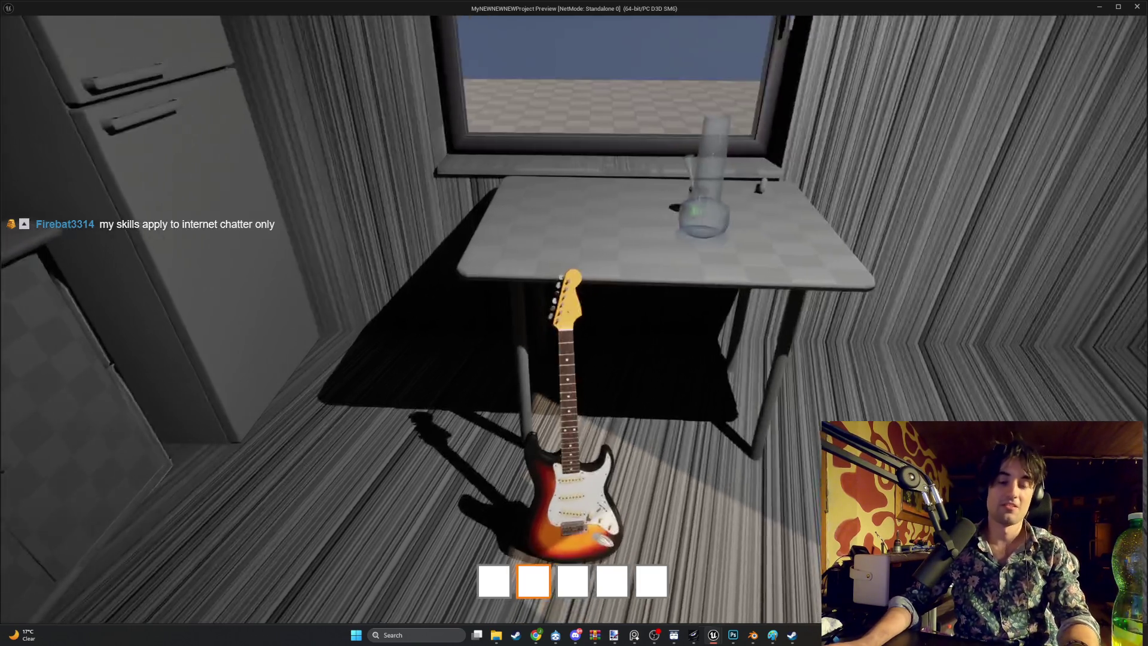
{"action": "key", "text": "w"}
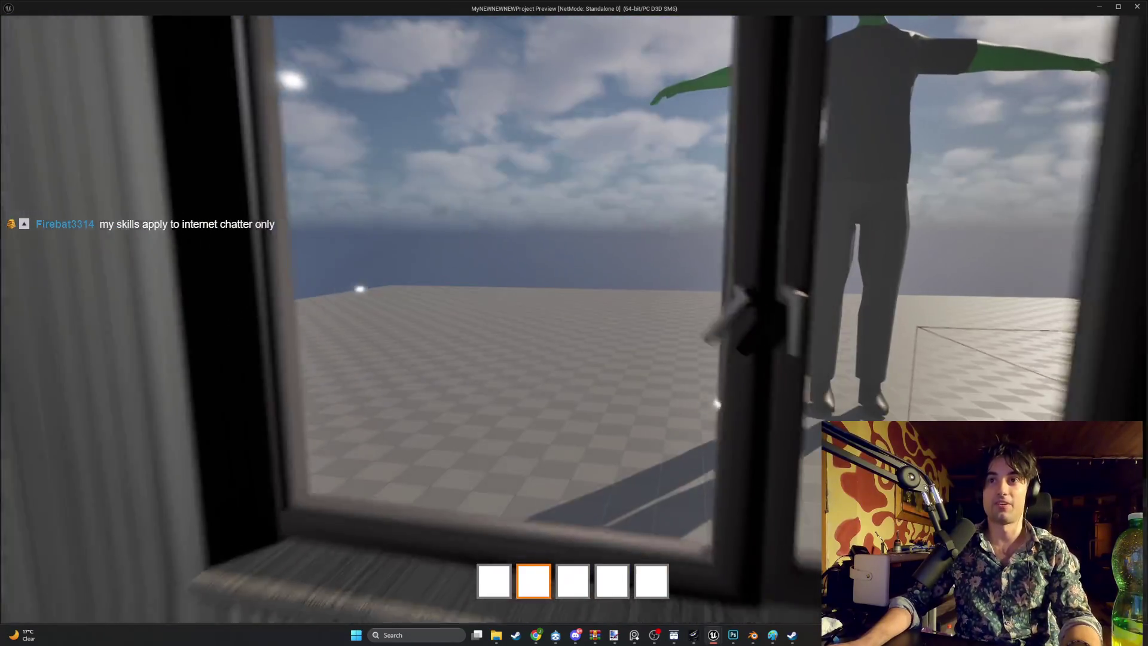
{"action": "key", "text": "s"}
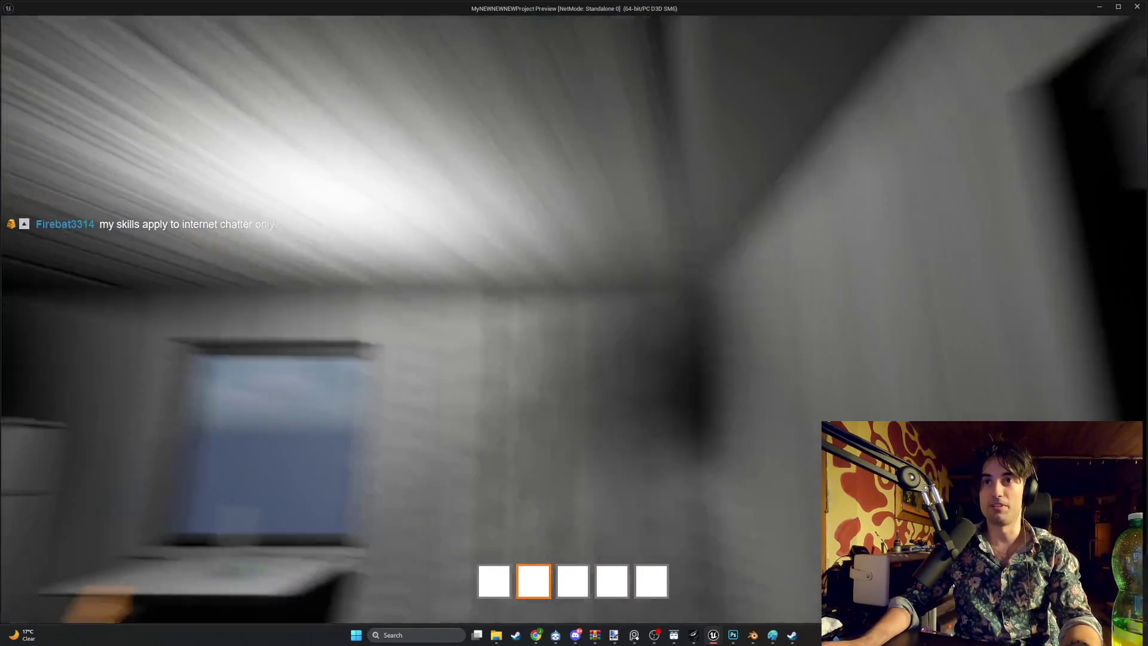
{"action": "key", "text": "s"}
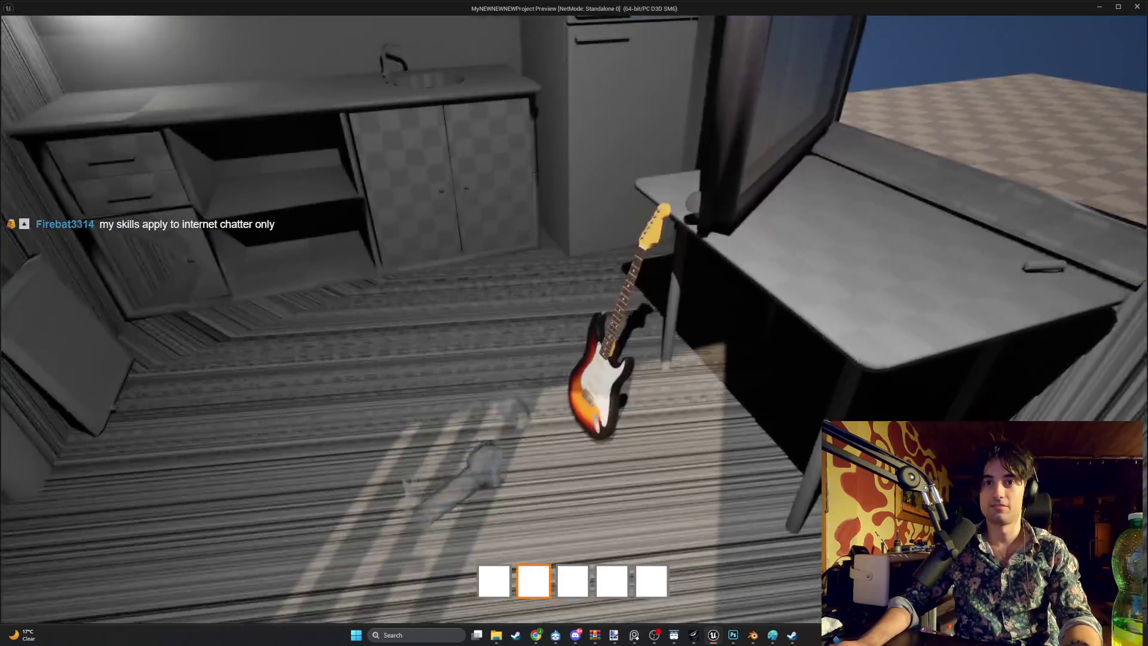
{"action": "key", "text": "w"}
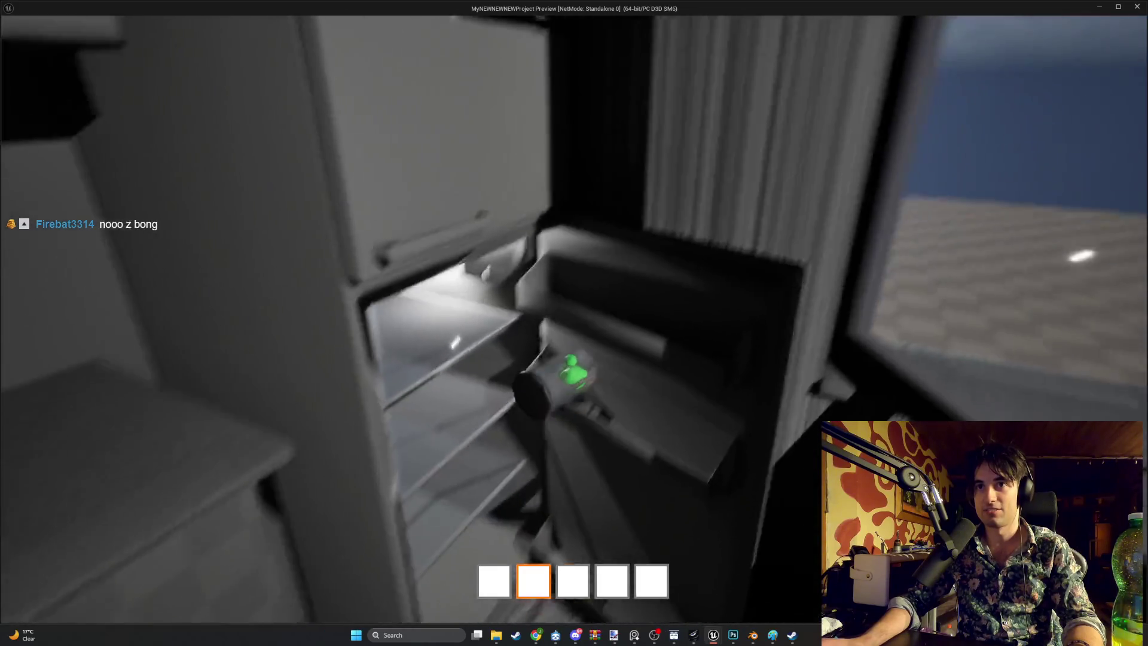
{"action": "key", "text": "e"}
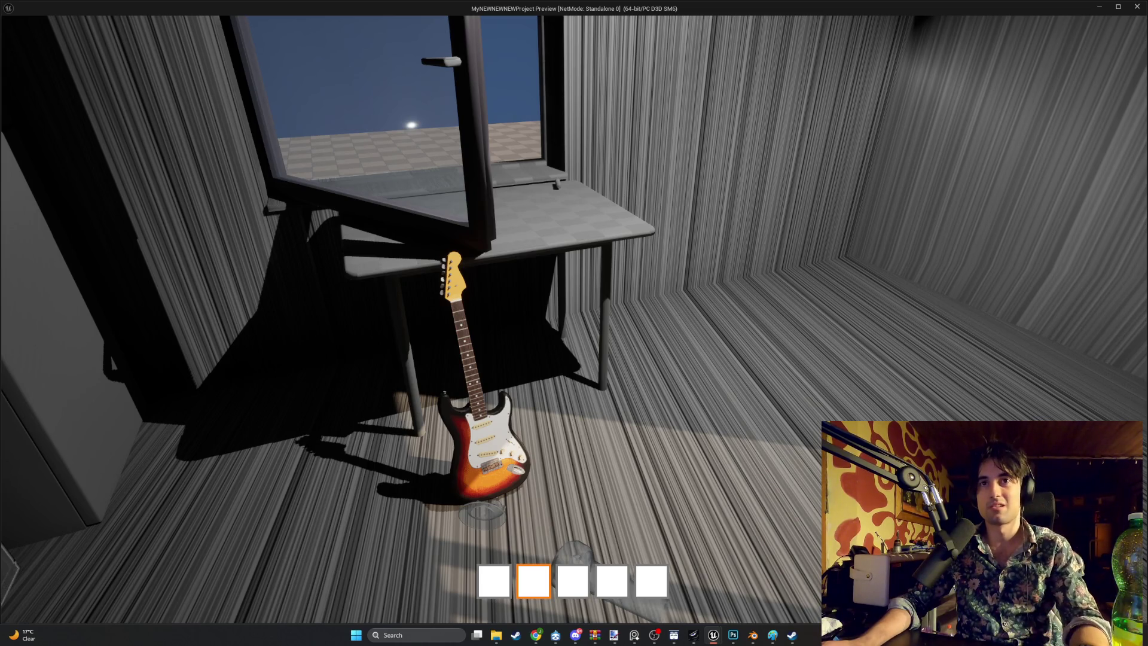
Step: Walk around the table to the Strat, toggling a cabinet drawer, and pick up the guitar
{"action": "key", "text": "w"}
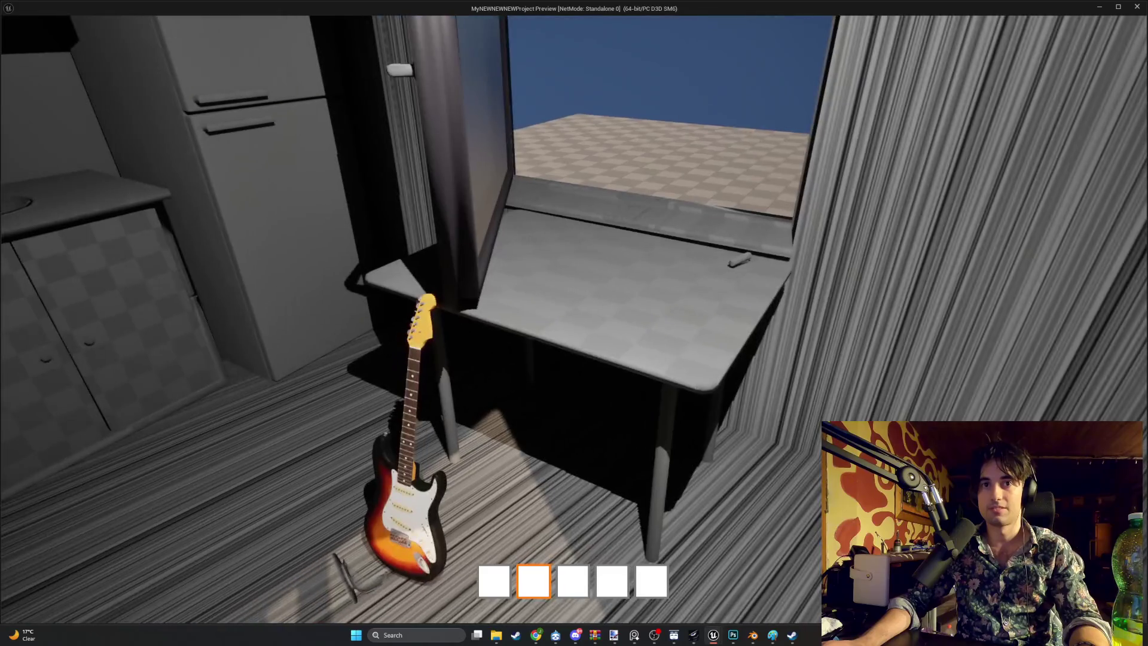
{"action": "key", "text": "w"}
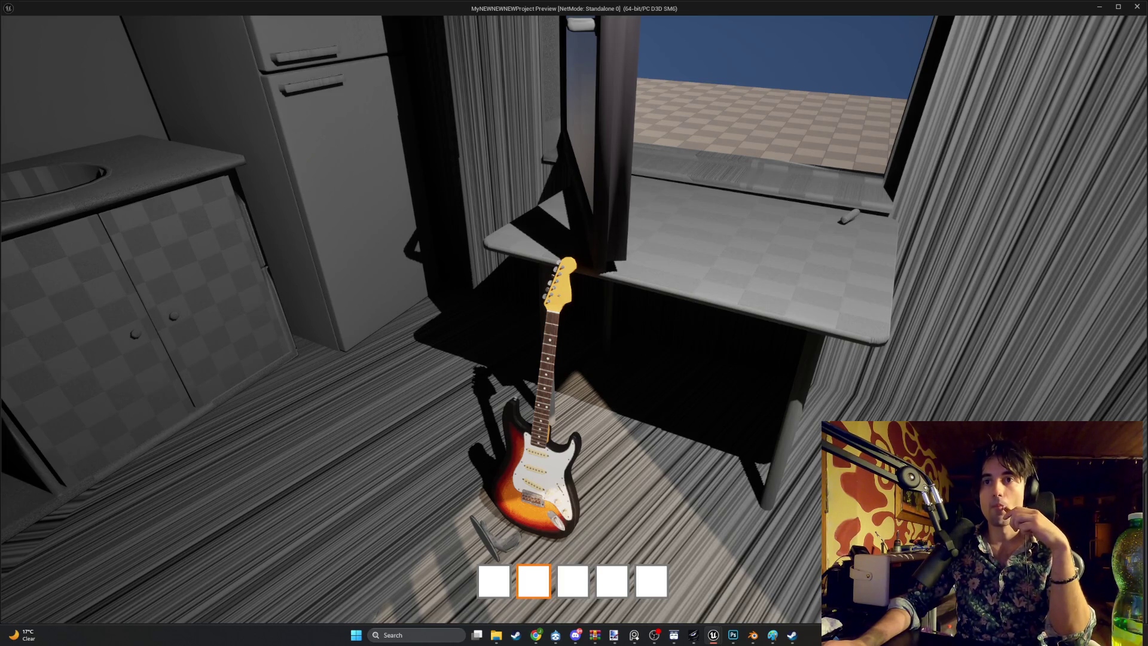
{"action": "key", "text": "w"}
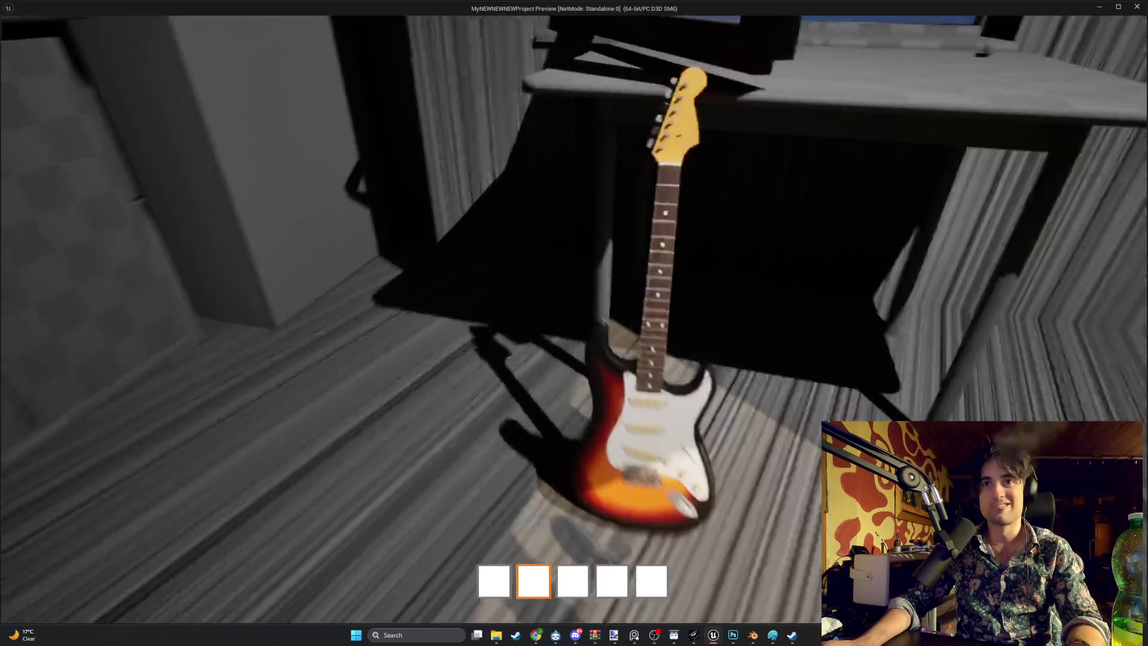
{"action": "key", "text": "d"}
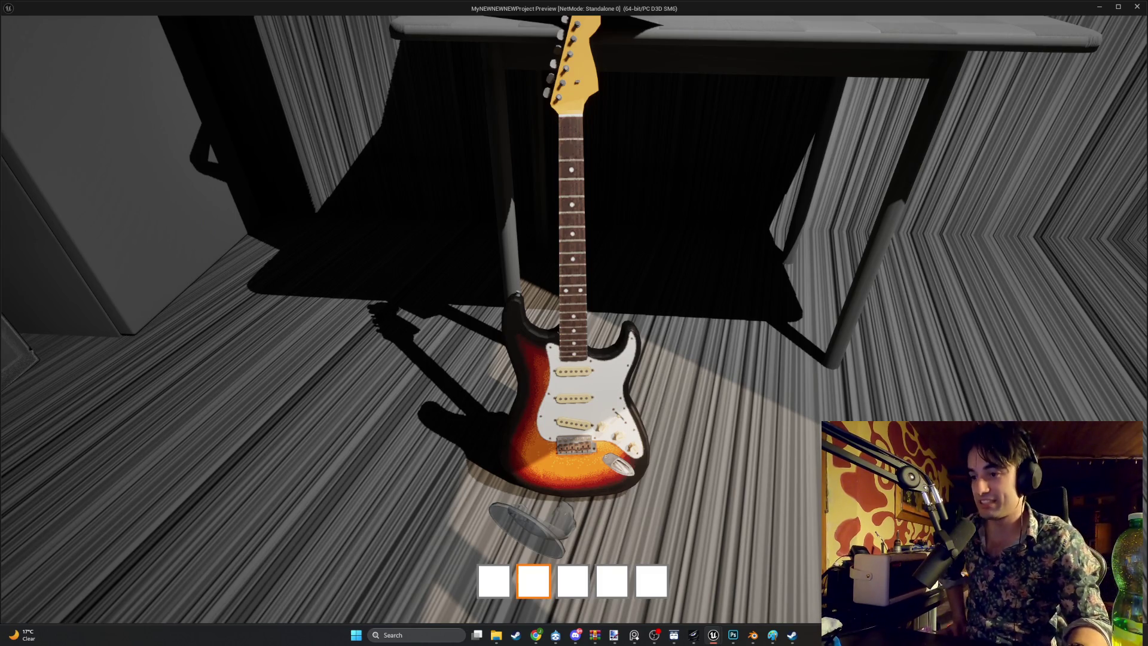
{"action": "key", "text": "s"}
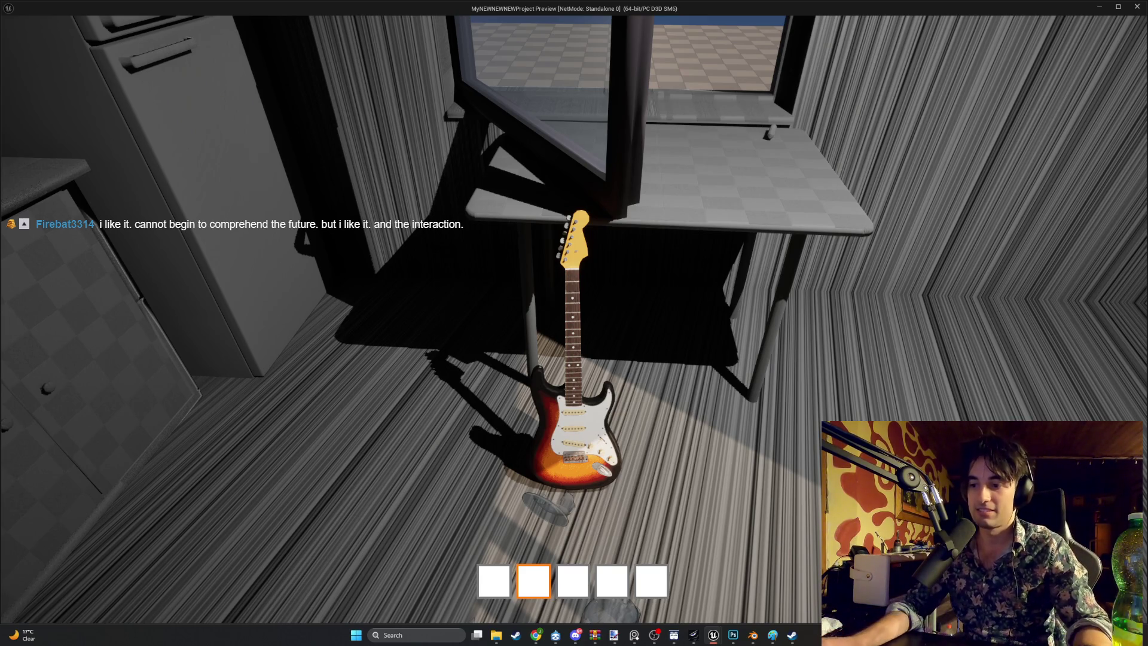
{"action": "mouse_move", "coordinate": [574, 323]}
{"action": "key", "text": "e"}
{"action": "key", "text": "e"}
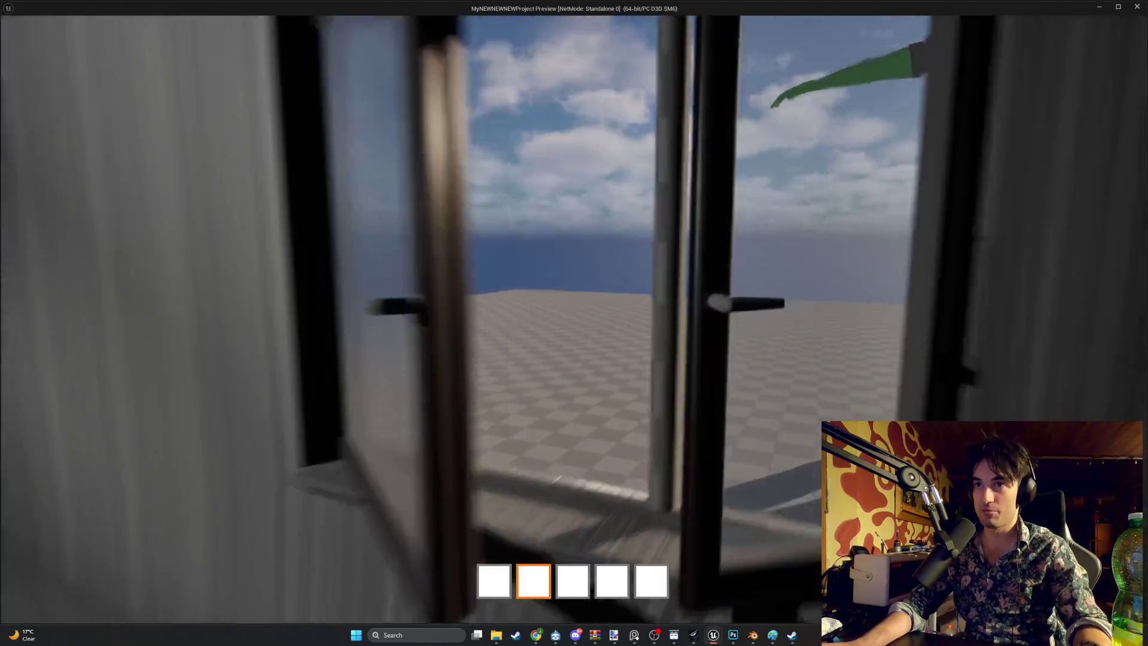
{"action": "key", "text": "w"}
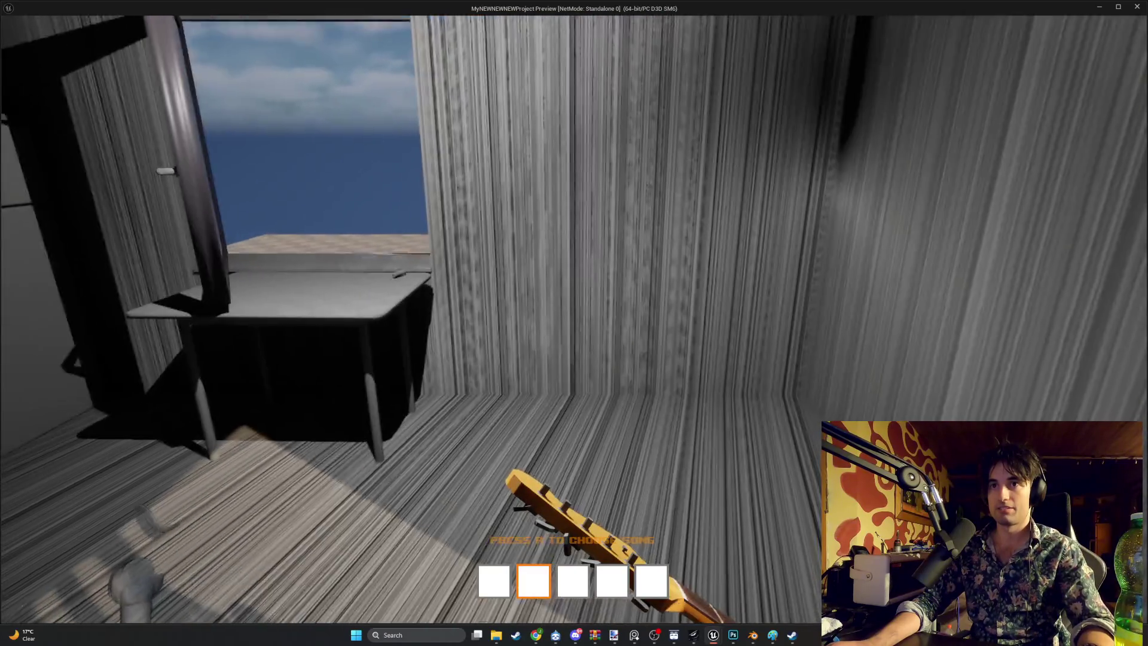
Step: Scroll through Test Song, Song 2 and Song 3 in the Choose Song menu, then exit the play-test
{"action": "scroll", "coordinate": [574, 323], "scroll_direction": "up", "scroll_amount": 1}
{"action": "scroll", "coordinate": [574, 323], "scroll_direction": "down", "scroll_amount": 1}
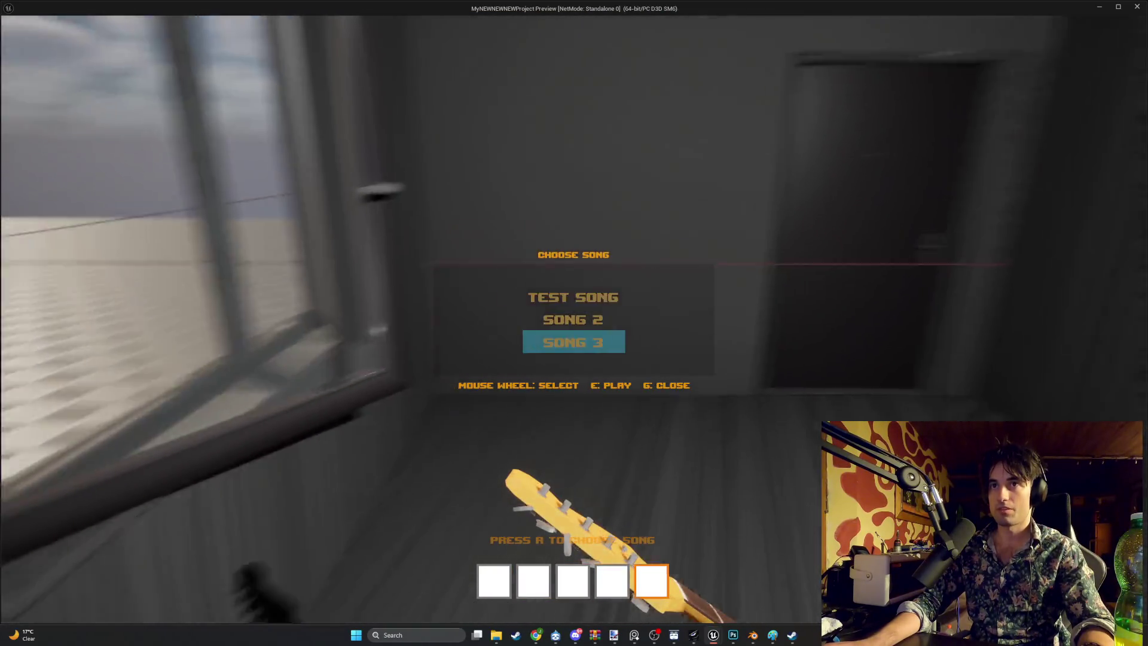
{"action": "scroll", "coordinate": [574, 322], "scroll_direction": "down", "scroll_amount": 1}
{"action": "scroll", "coordinate": [574, 323], "scroll_direction": "up", "scroll_amount": 1}
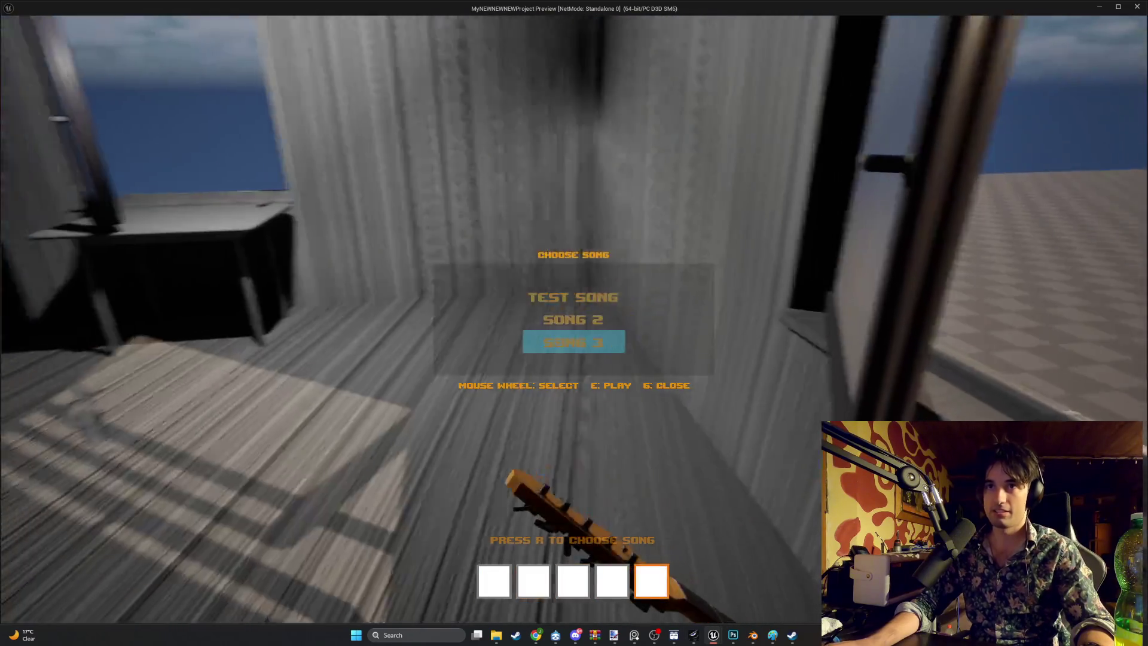
{"action": "scroll", "coordinate": [574, 323], "scroll_direction": "down", "scroll_amount": 1}
{"action": "scroll", "coordinate": [574, 322], "scroll_direction": "up", "scroll_amount": 1}
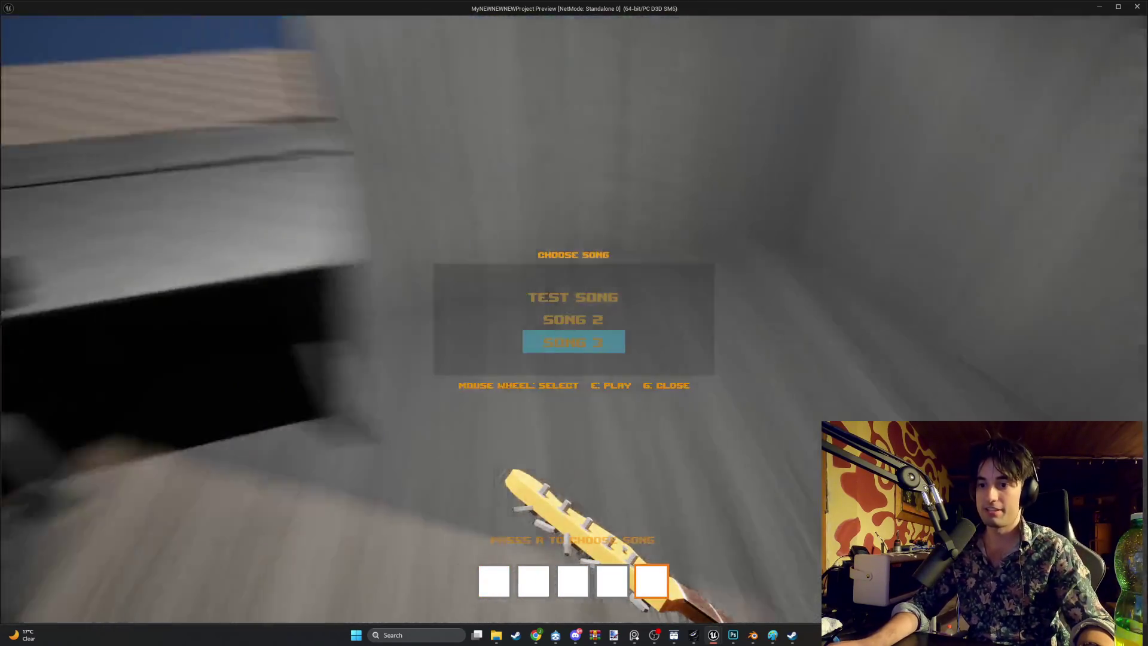
{"action": "scroll", "coordinate": [574, 323], "scroll_direction": "down", "scroll_amount": 1}
{"action": "scroll", "coordinate": [574, 322], "scroll_direction": "down", "scroll_amount": 1}
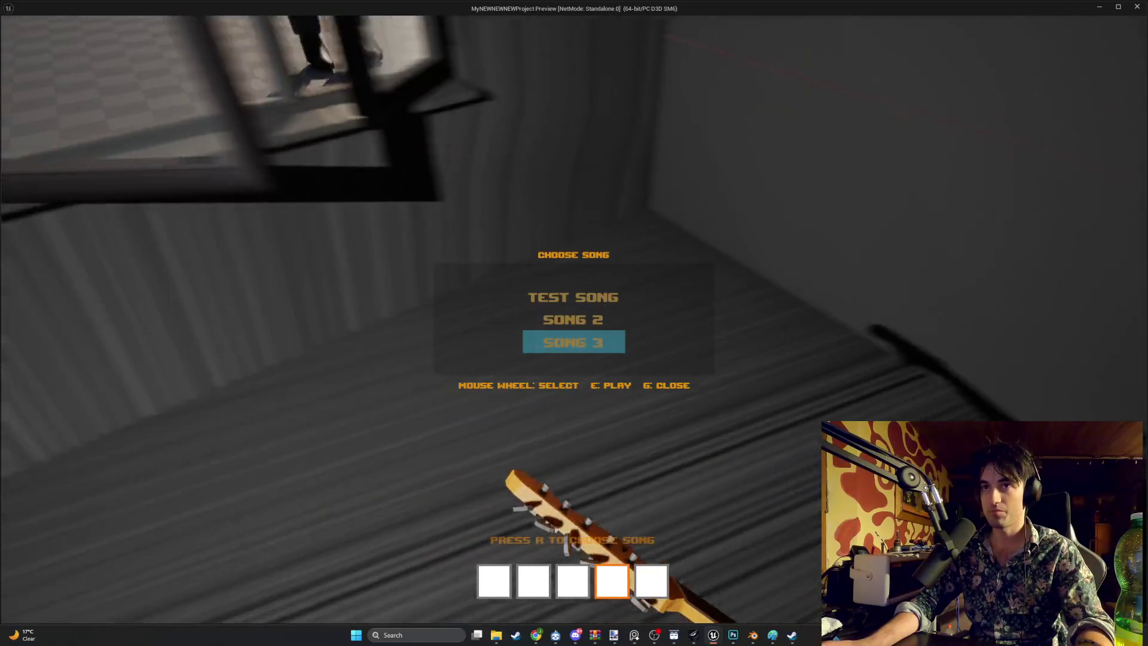
{"action": "scroll", "coordinate": [574, 322], "scroll_direction": "up", "scroll_amount": 2}
{"action": "scroll", "coordinate": [574, 323], "scroll_direction": "down", "scroll_amount": 2}
{"action": "scroll", "coordinate": [574, 323], "scroll_direction": "up", "scroll_amount": 1}
{"action": "key", "text": "Escape"}
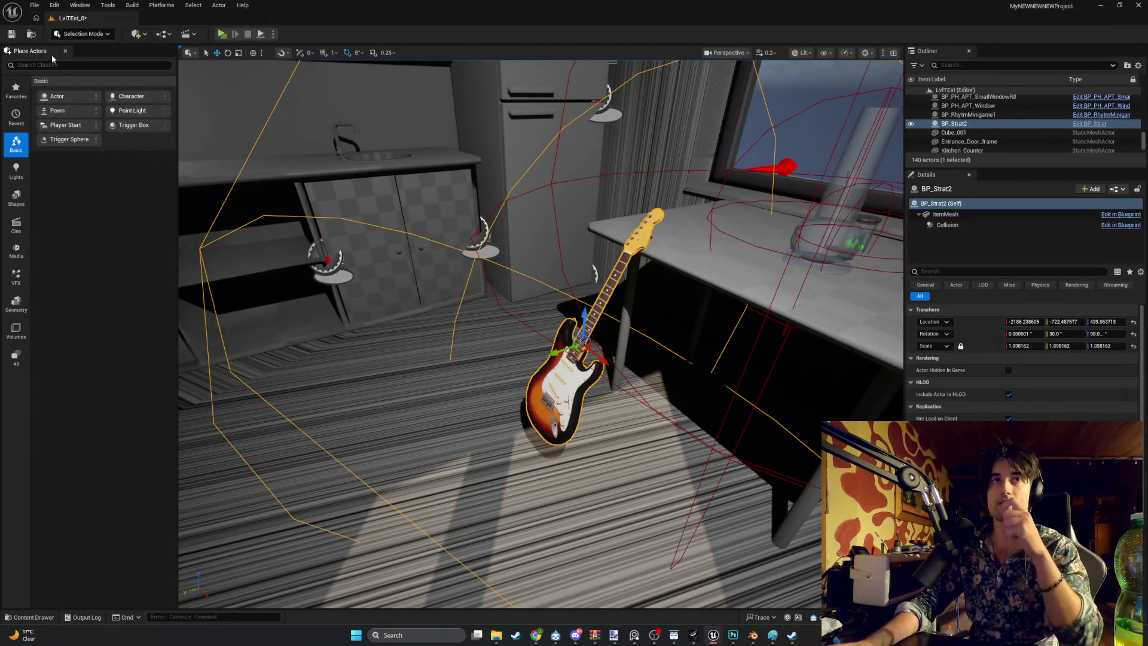
Step: Save the level and all unsaved assets with File > Save All
{"action": "left_click", "coordinate": [35, 5]}
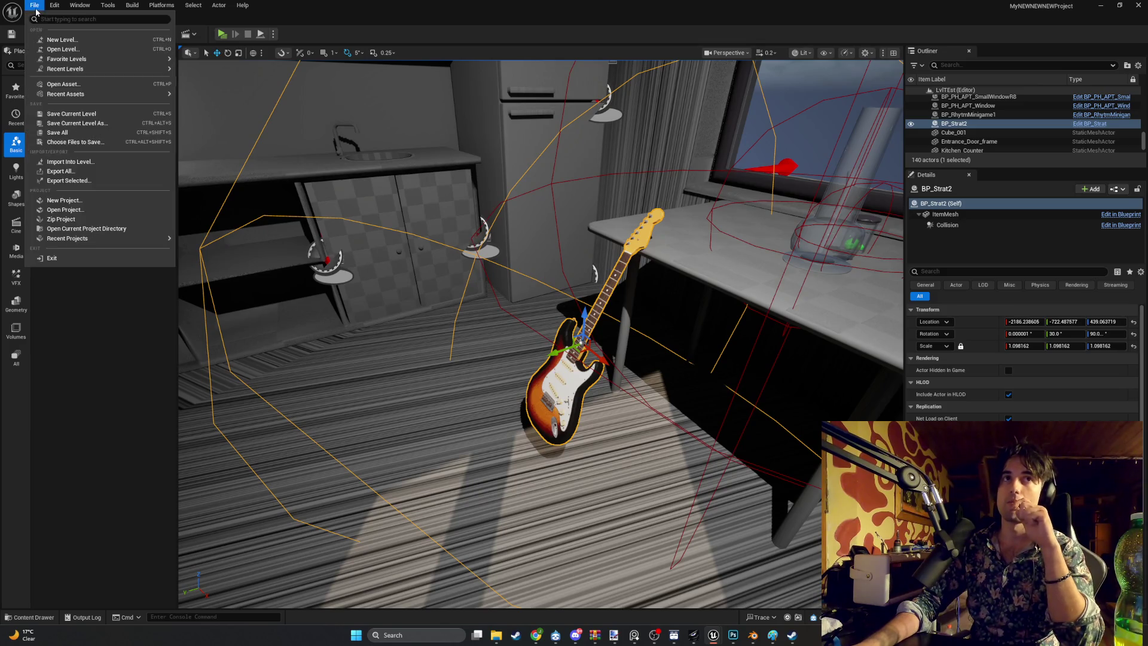
{"action": "left_click", "coordinate": [65, 132]}
{"action": "key", "text": "w"}
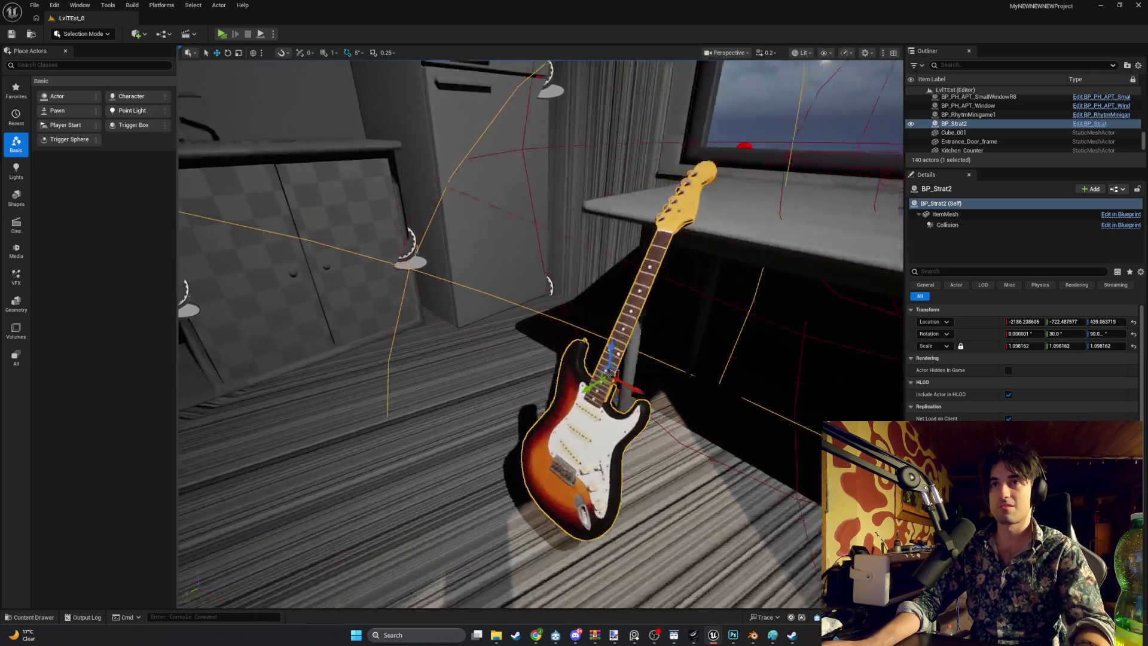
Step: Frame and orbit around BP_Strat2 to inspect it leaning under the table
{"action": "key", "text": "f"}
{"action": "scroll", "coordinate": [538, 335], "scroll_direction": "up", "scroll_amount": 5}
{"action": "left_click_drag", "start_coordinate": [539, 335], "coordinate": [676, 340]}
{"action": "scroll", "coordinate": [538, 335], "scroll_direction": "up", "scroll_amount": 5}
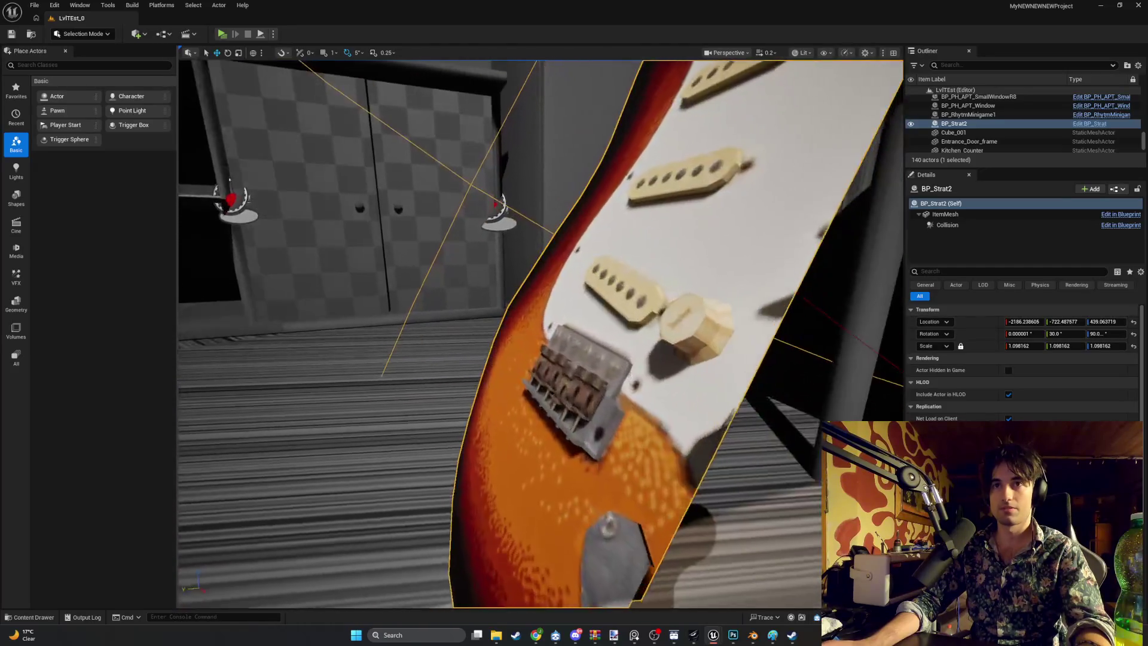
{"action": "scroll", "coordinate": [538, 335], "scroll_direction": "up", "scroll_amount": 2}
{"action": "mouse_move", "coordinate": [538, 335]}
{"action": "left_mouse_down"}
{"action": "mouse_move", "coordinate": [586, 359]}
{"action": "mouse_move", "coordinate": [574, 347]}
{"action": "left_mouse_up"}
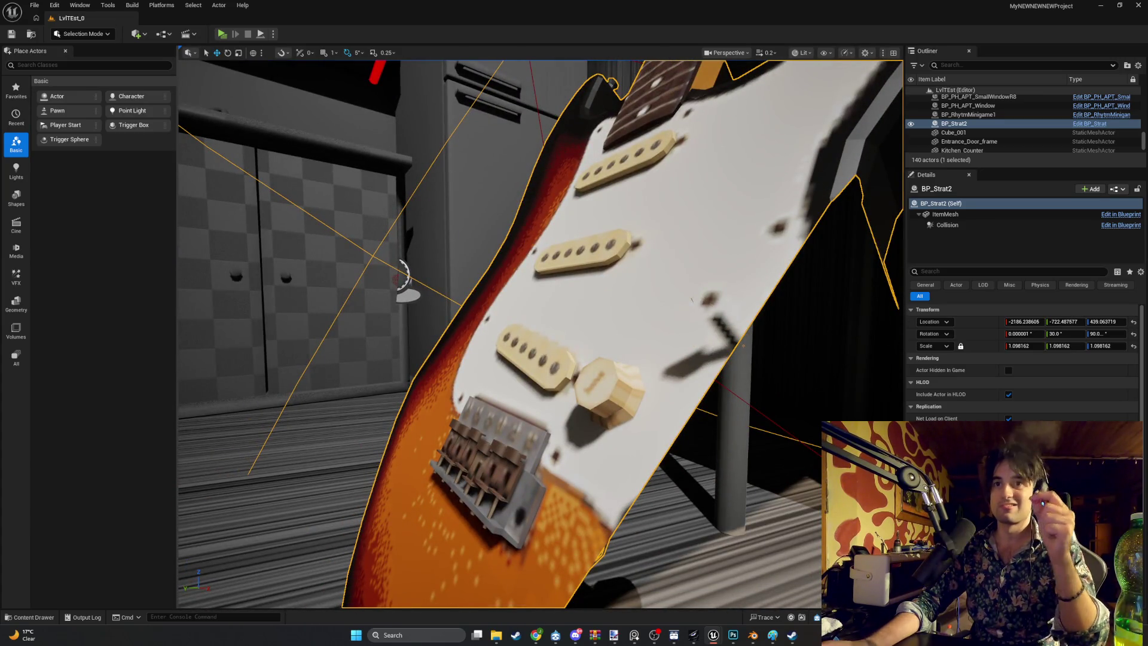
{"action": "key", "text": "f"}
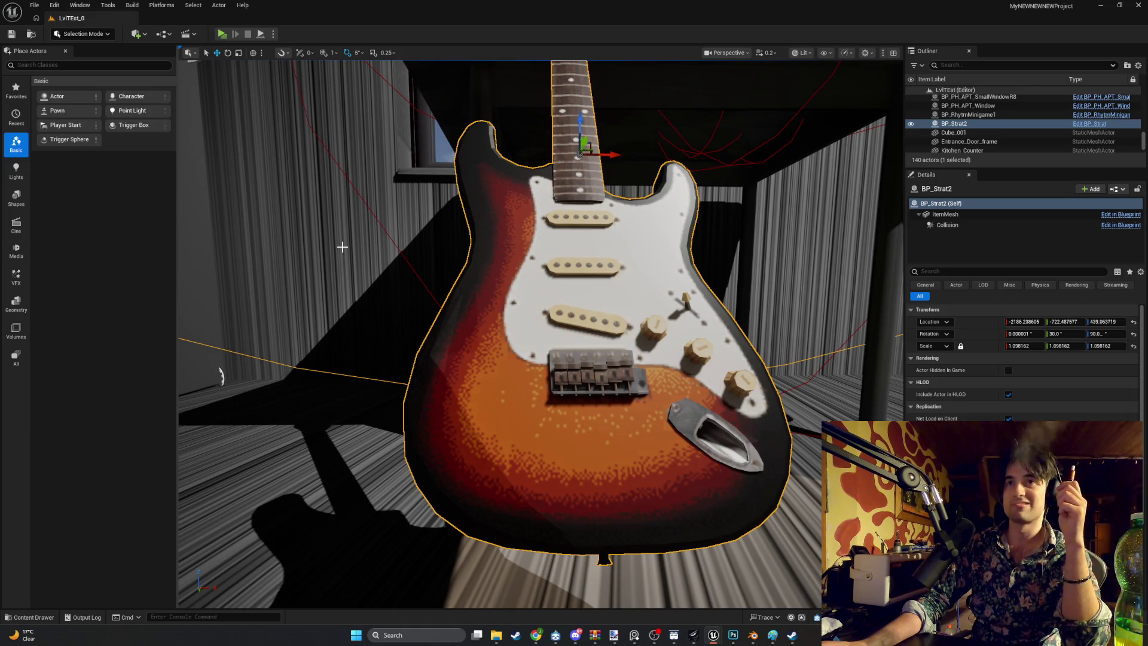
{"action": "scroll", "coordinate": [463, 279], "scroll_direction": "up", "scroll_amount": 5}
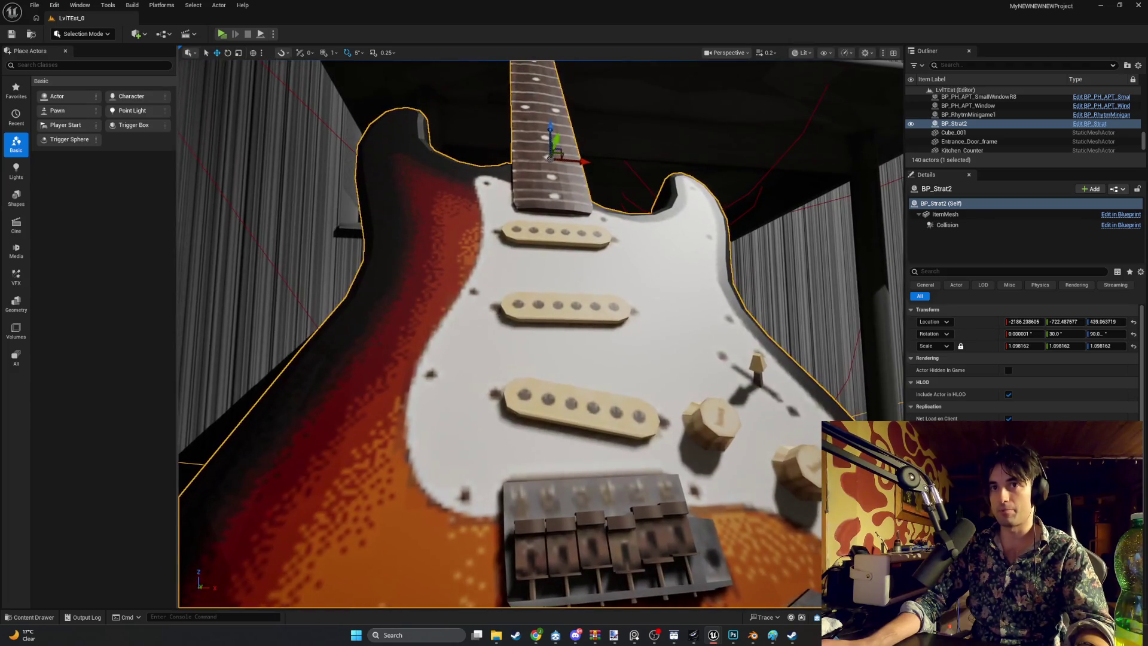
{"action": "scroll", "coordinate": [471, 289], "scroll_direction": "down", "scroll_amount": 5}
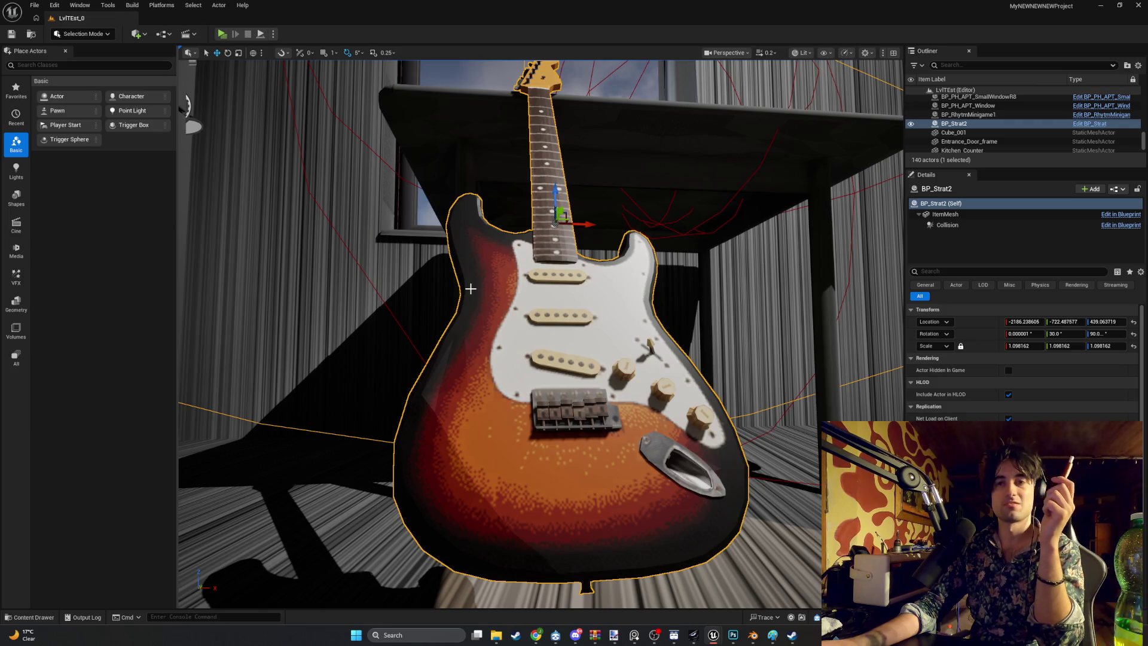
{"action": "mouse_move", "coordinate": [471, 289]}
{"action": "left_mouse_down"}
{"action": "mouse_move", "coordinate": [663, 289]}
{"action": "mouse_move", "coordinate": [471, 289]}
{"action": "left_mouse_up"}
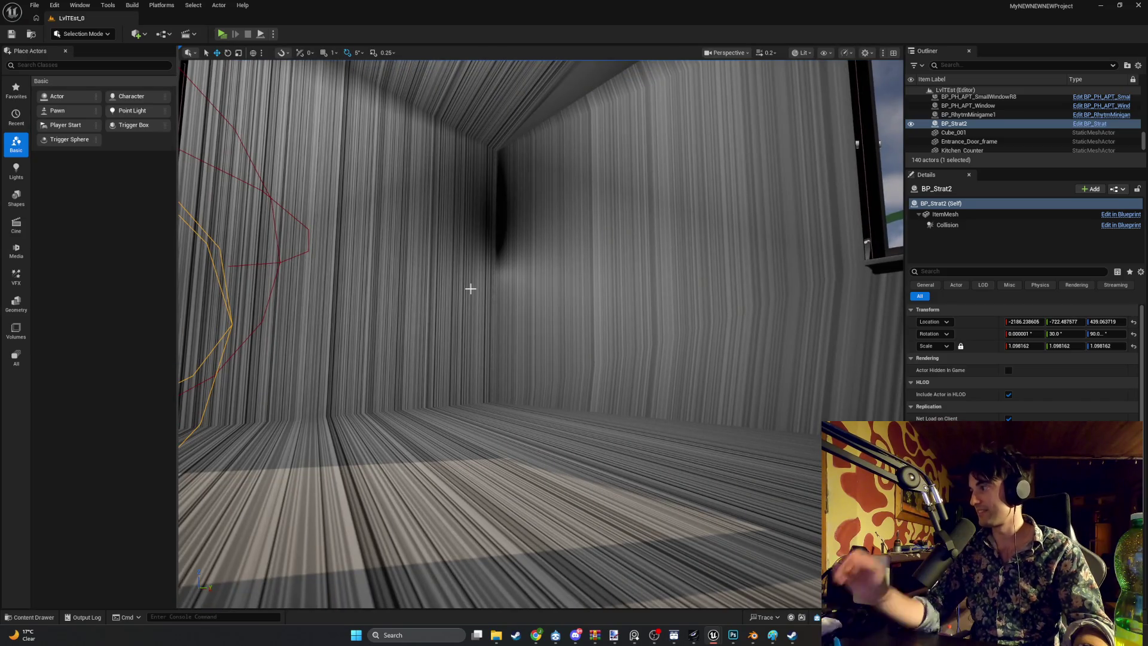